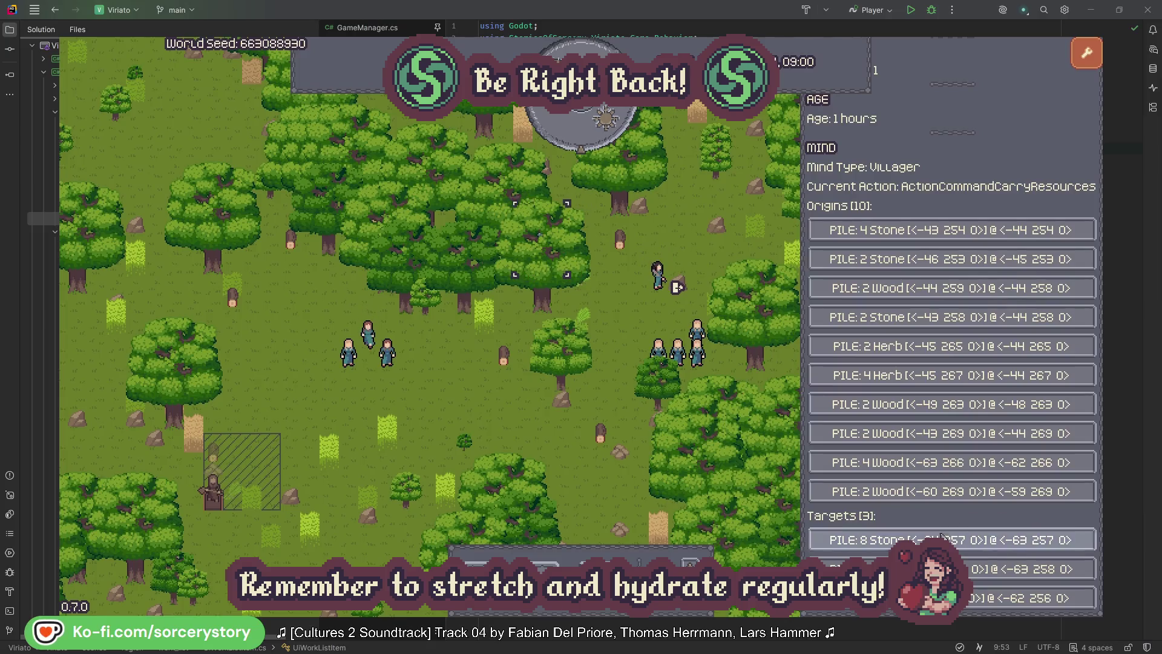
Inspect the Wood pile, centre the map on it, then close its details.
{"action": "left_click", "coordinate": [1030, 568]}
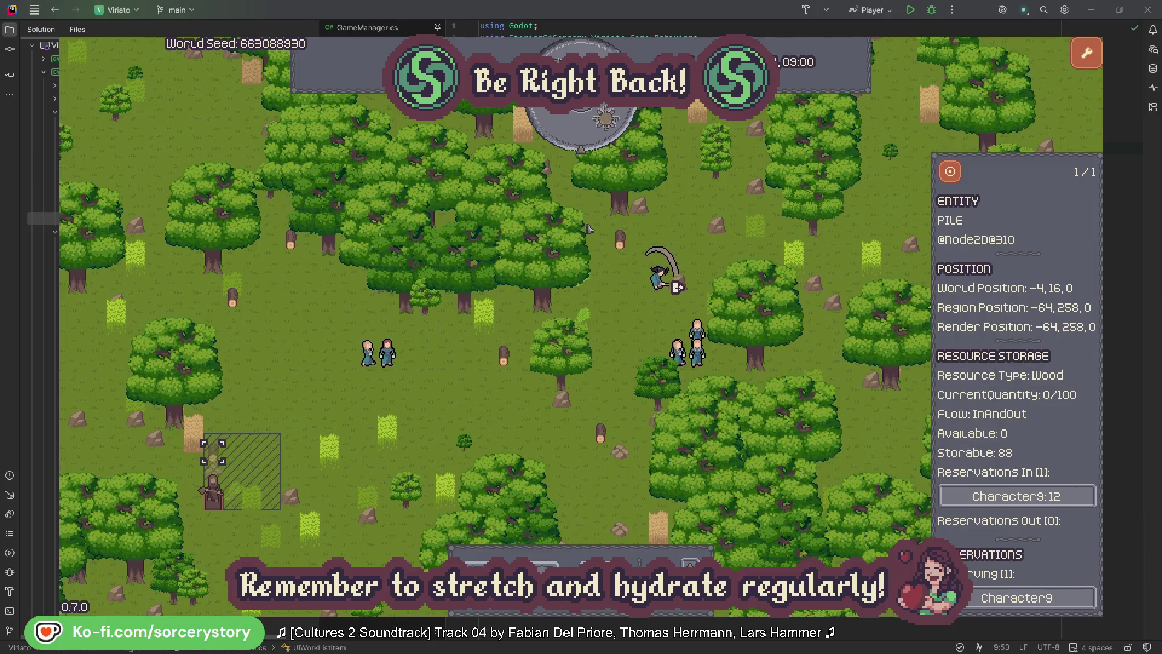
{"action": "left_click", "coordinate": [951, 174]}
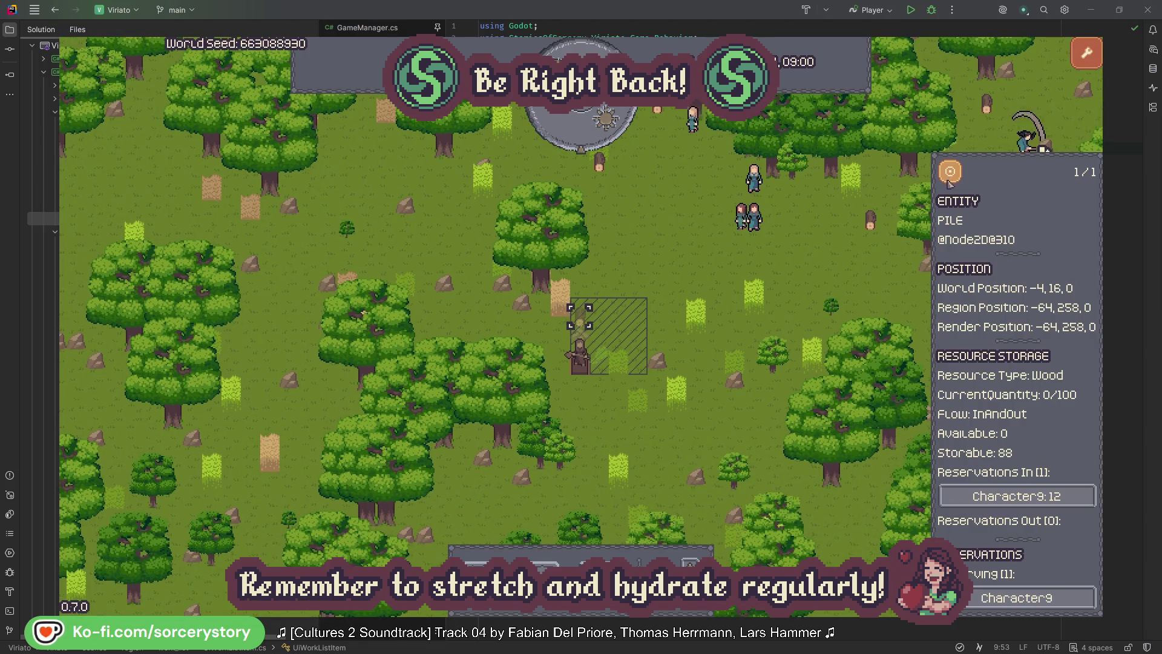
{"action": "left_click", "coordinate": [849, 269]}
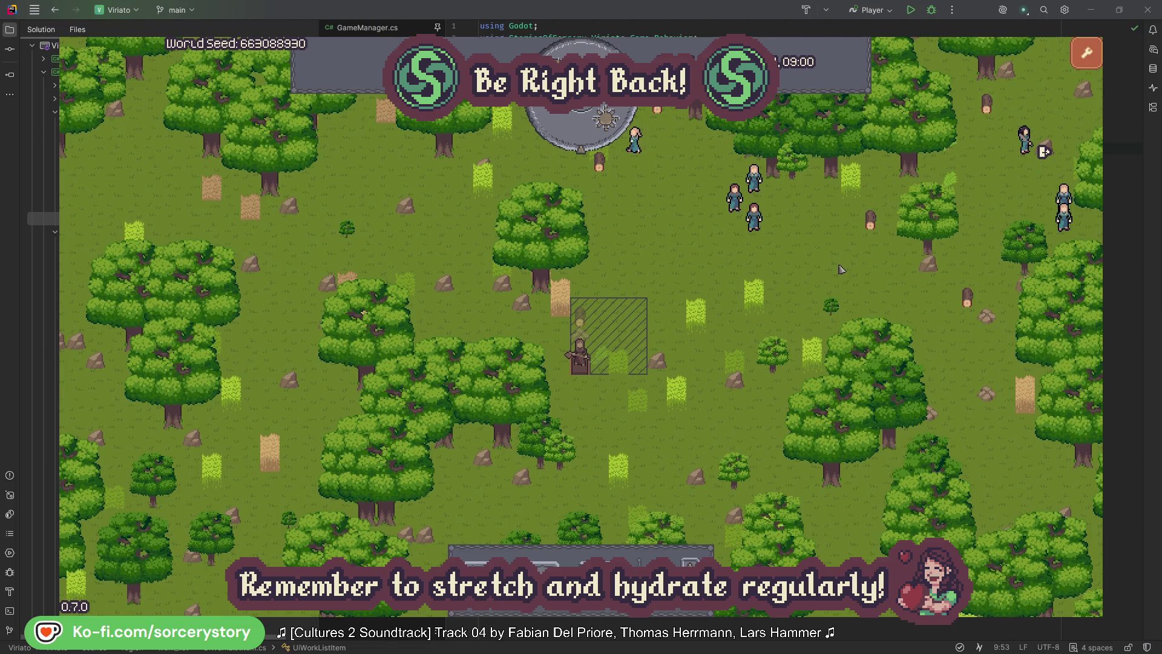
Inspect villager Character2 and centre the map on its group.
{"action": "left_click", "coordinate": [754, 215]}
{"action": "left_click", "coordinate": [898, 281]}
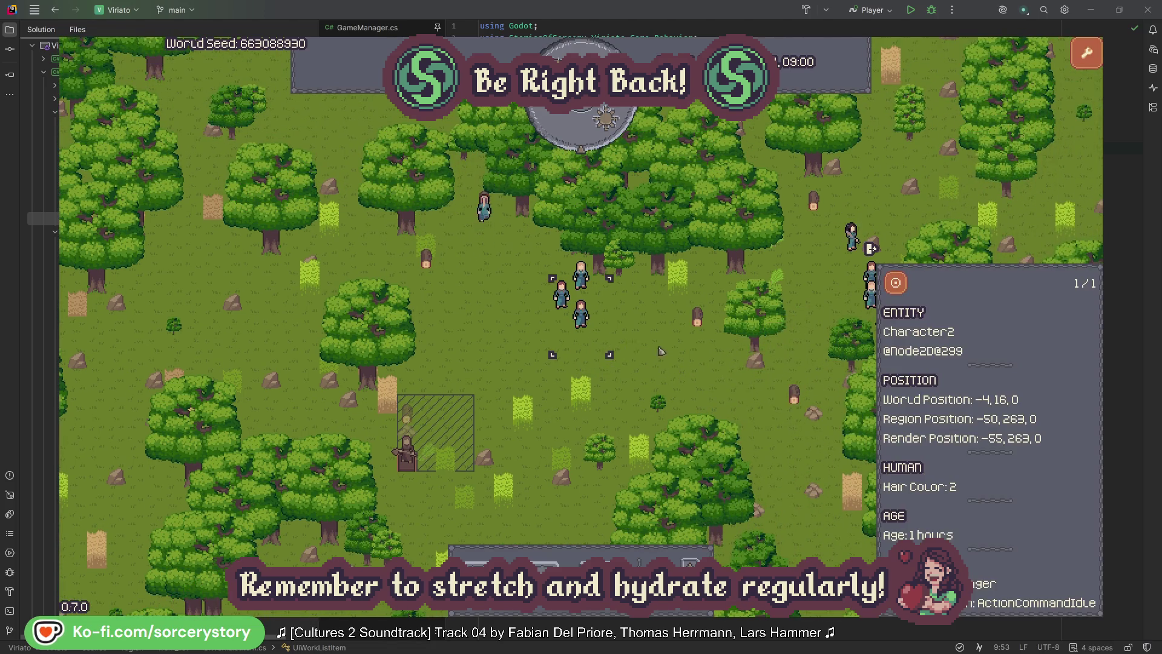
{"action": "left_click", "coordinate": [664, 350]}
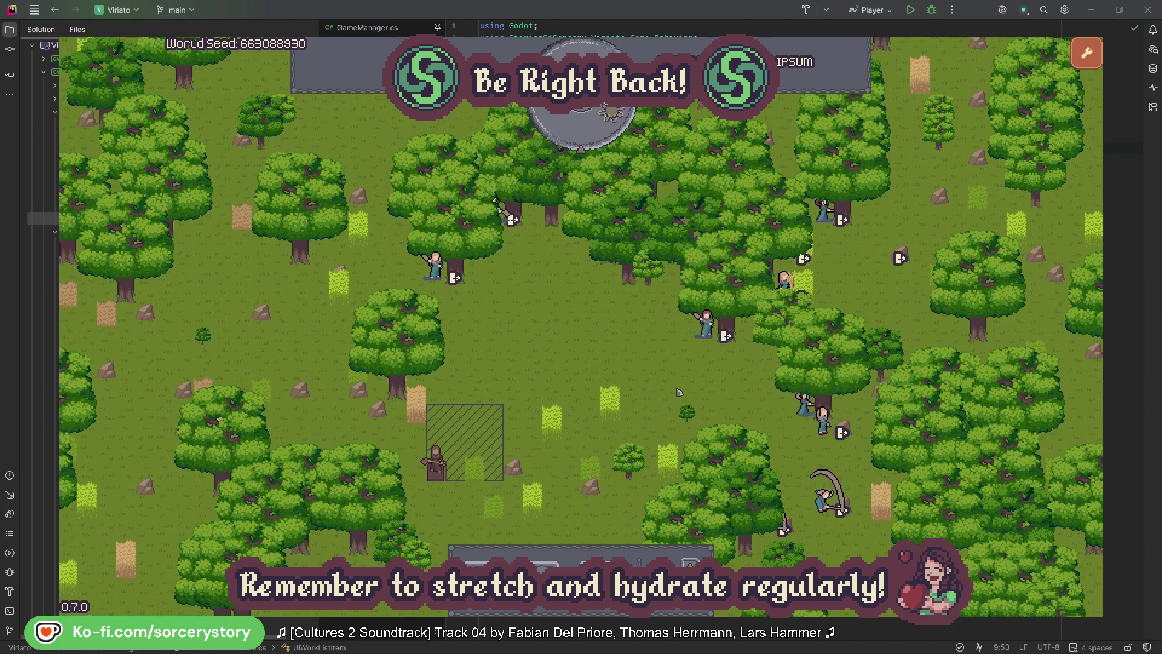
Inspect Character2, jump to its target oak and back, then close the details.
{"action": "left_click", "coordinate": [694, 345]}
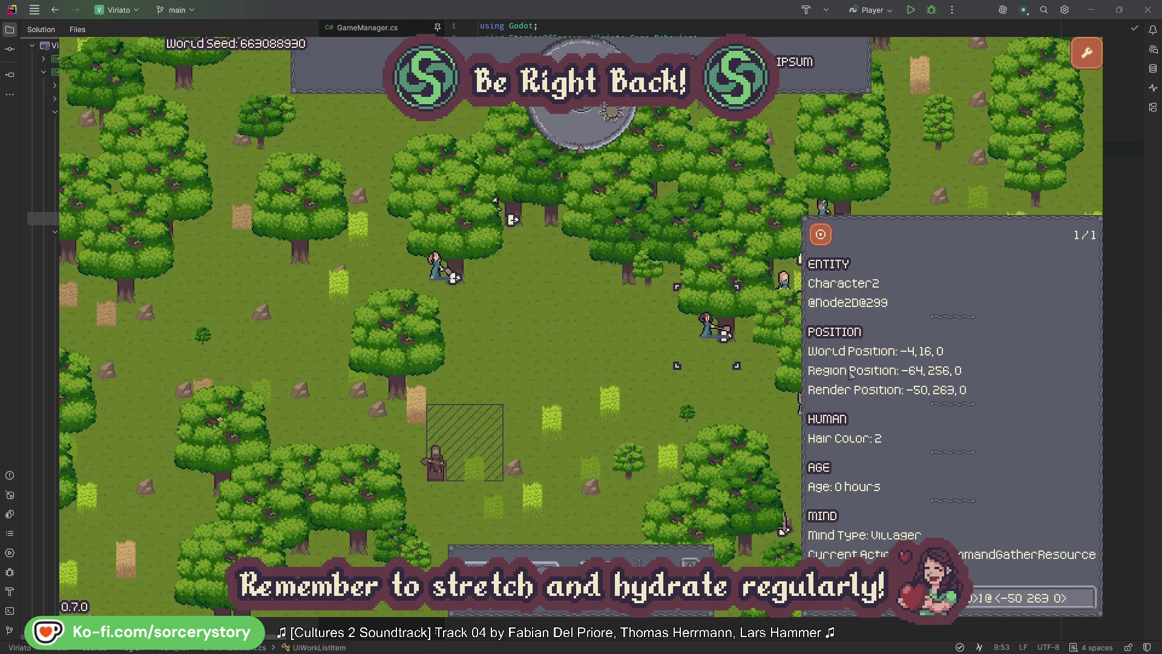
{"action": "left_click", "coordinate": [1089, 607]}
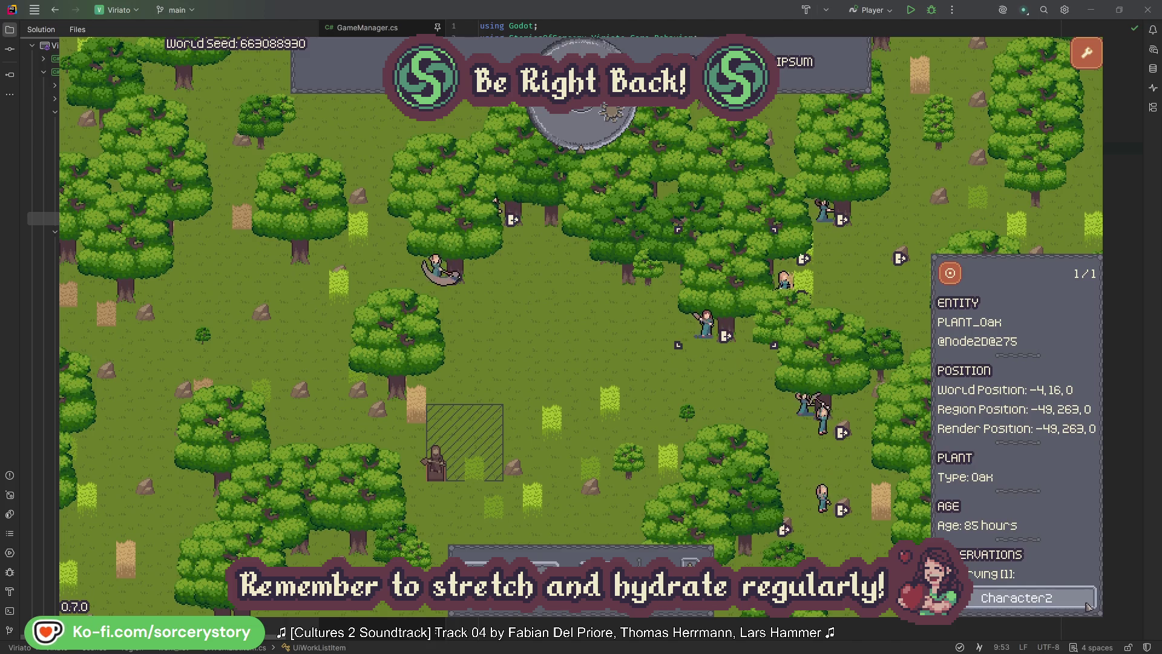
{"action": "left_click", "coordinate": [1090, 607]}
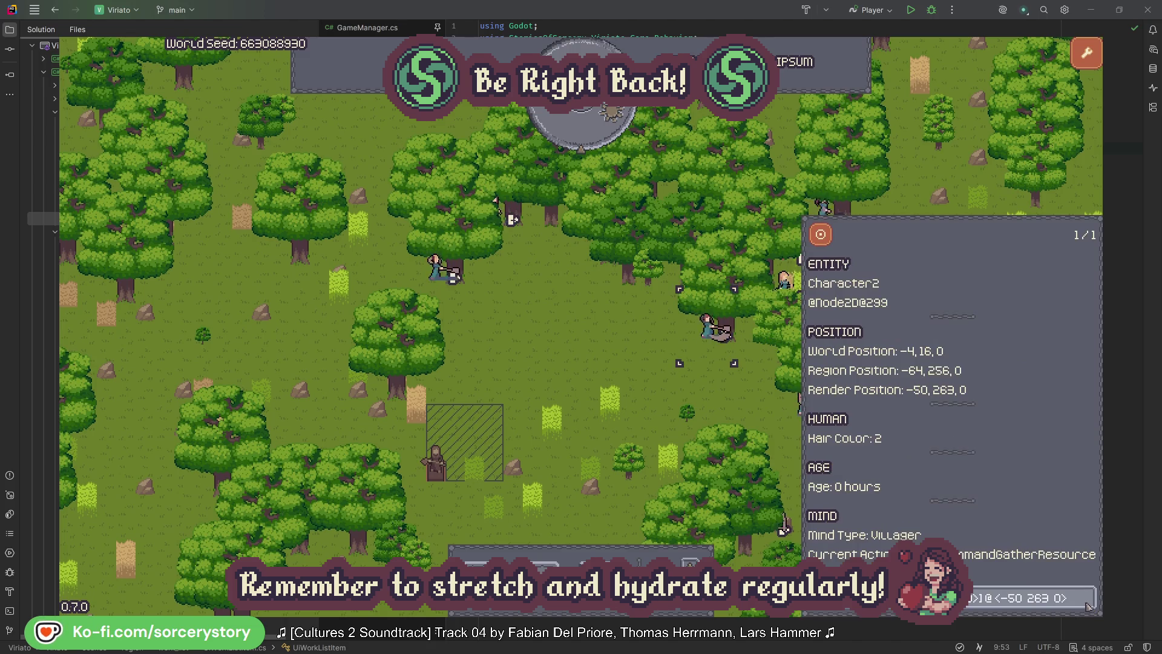
{"action": "left_click", "coordinate": [725, 399]}
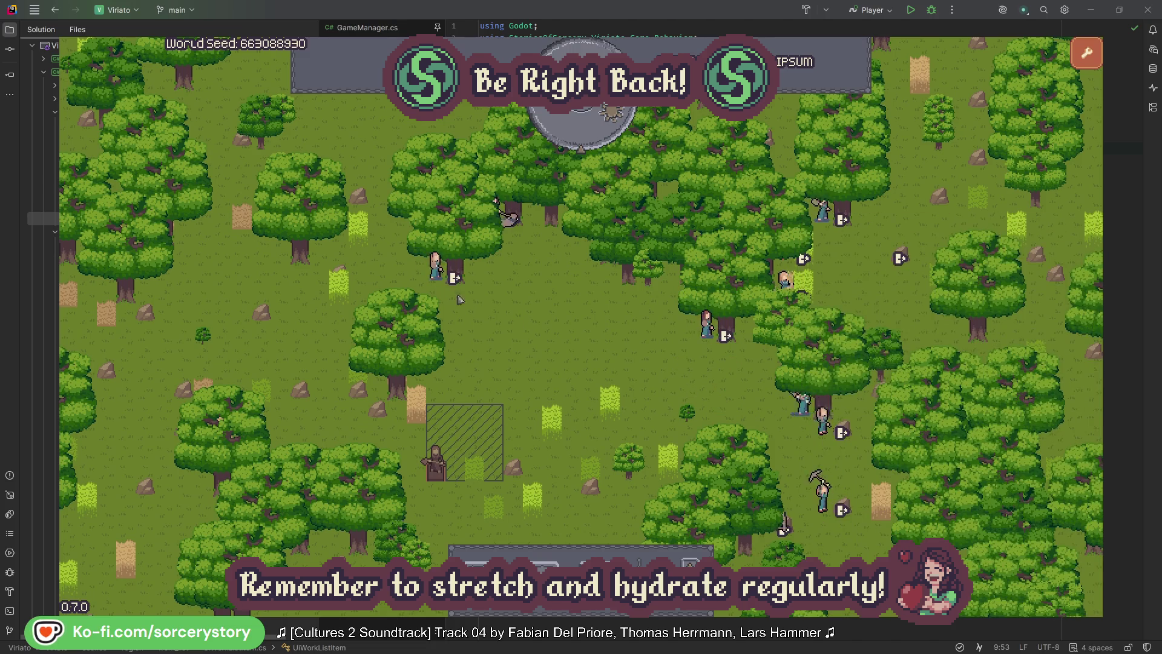
Inspect Character0 and its target oak, close it, then pass one hour to 09:00.
{"action": "left_click", "coordinate": [436, 268]}
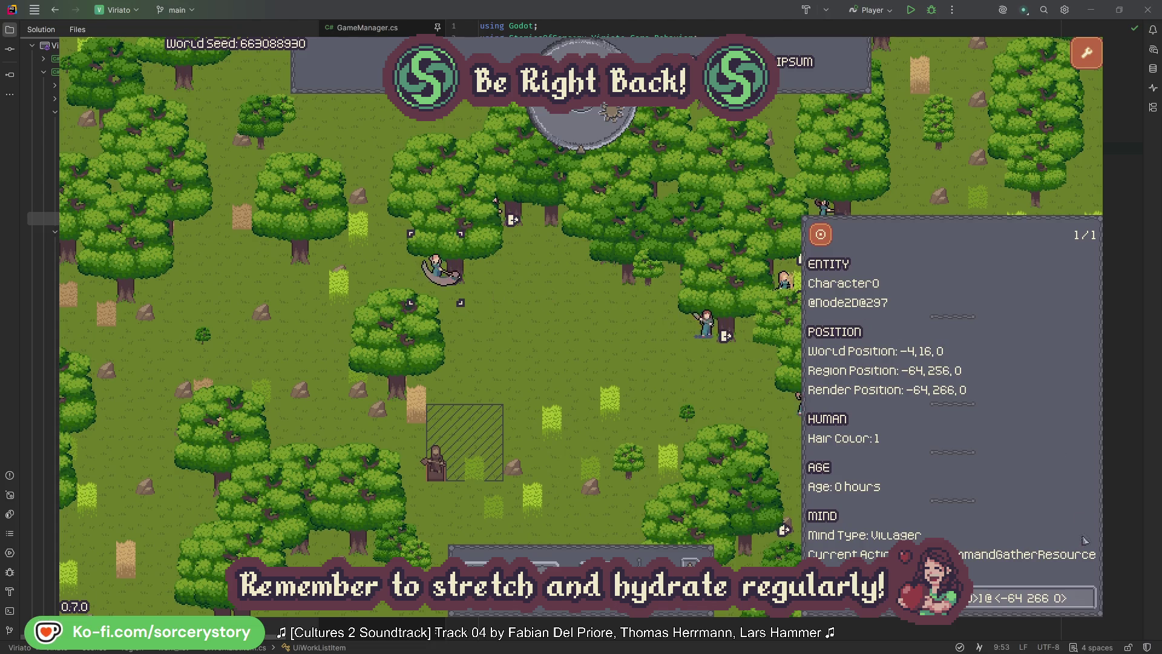
{"action": "left_click", "coordinate": [1088, 598]}
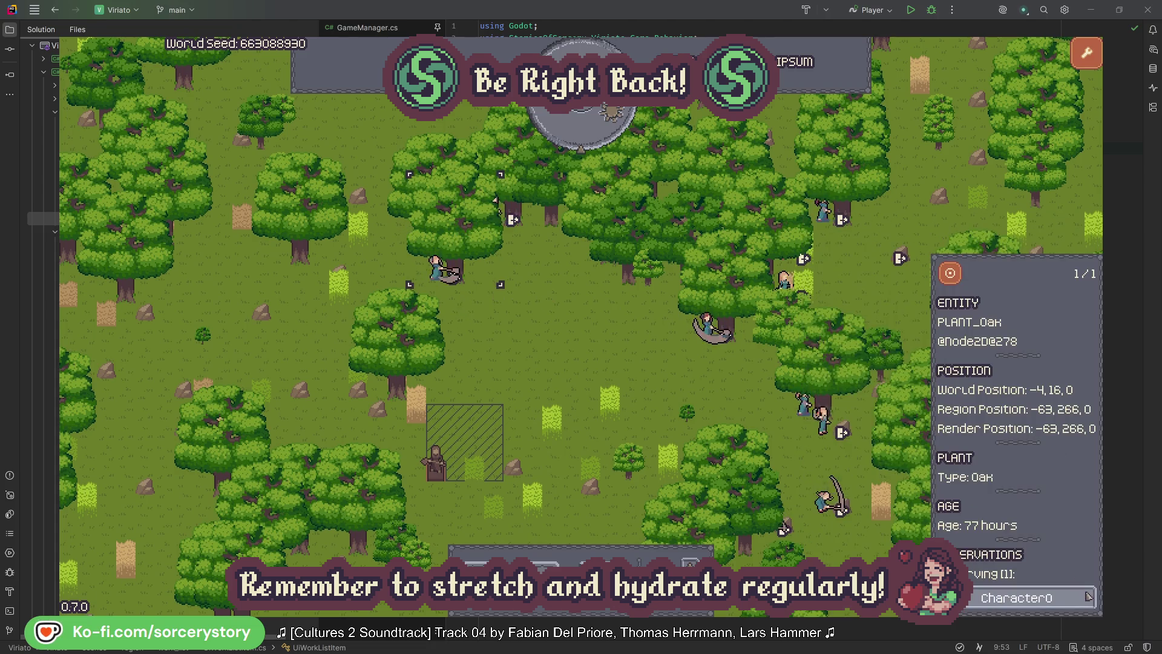
{"action": "left_click", "coordinate": [1087, 598]}
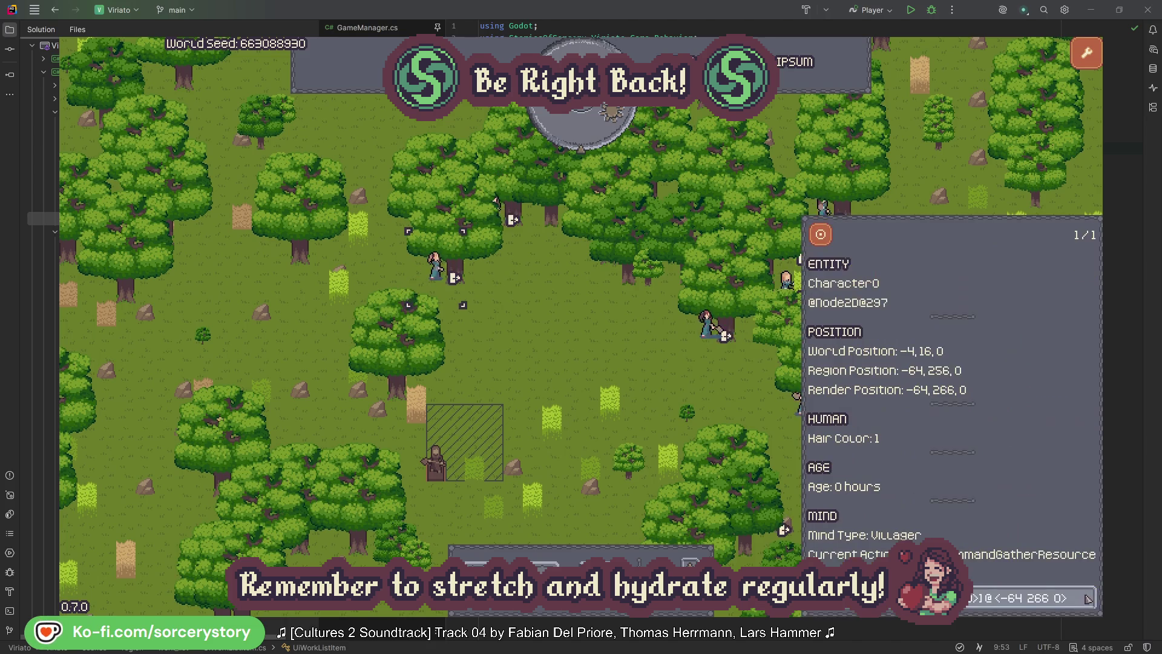
{"action": "left_click", "coordinate": [607, 363]}
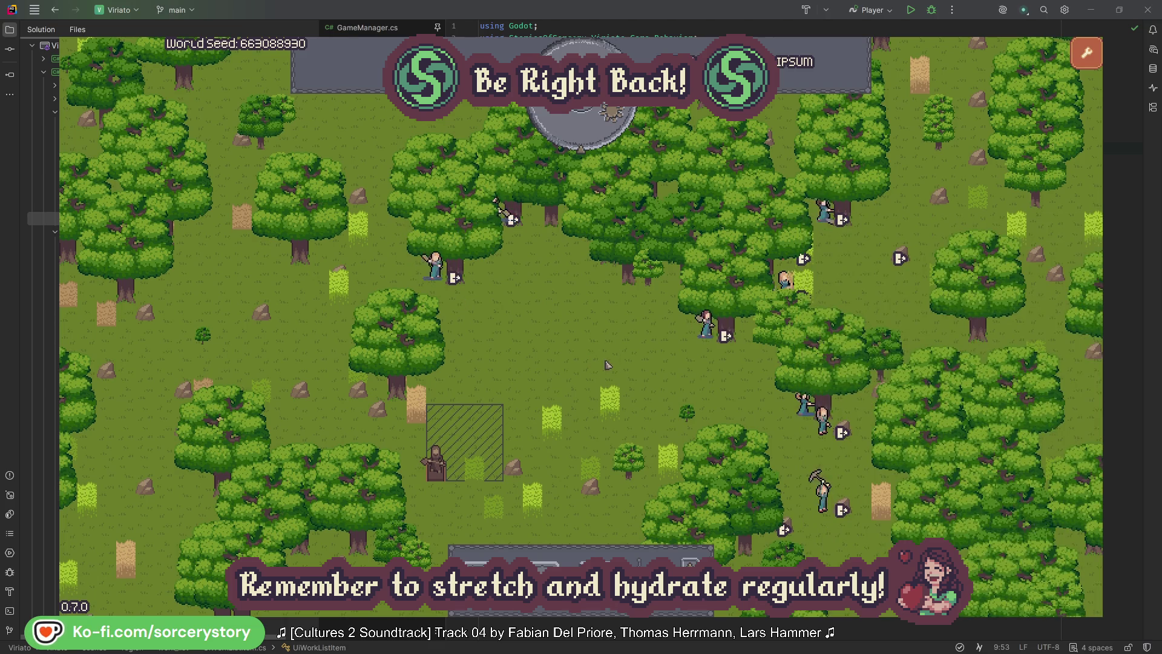
{"action": "left_click", "coordinate": [592, 136]}
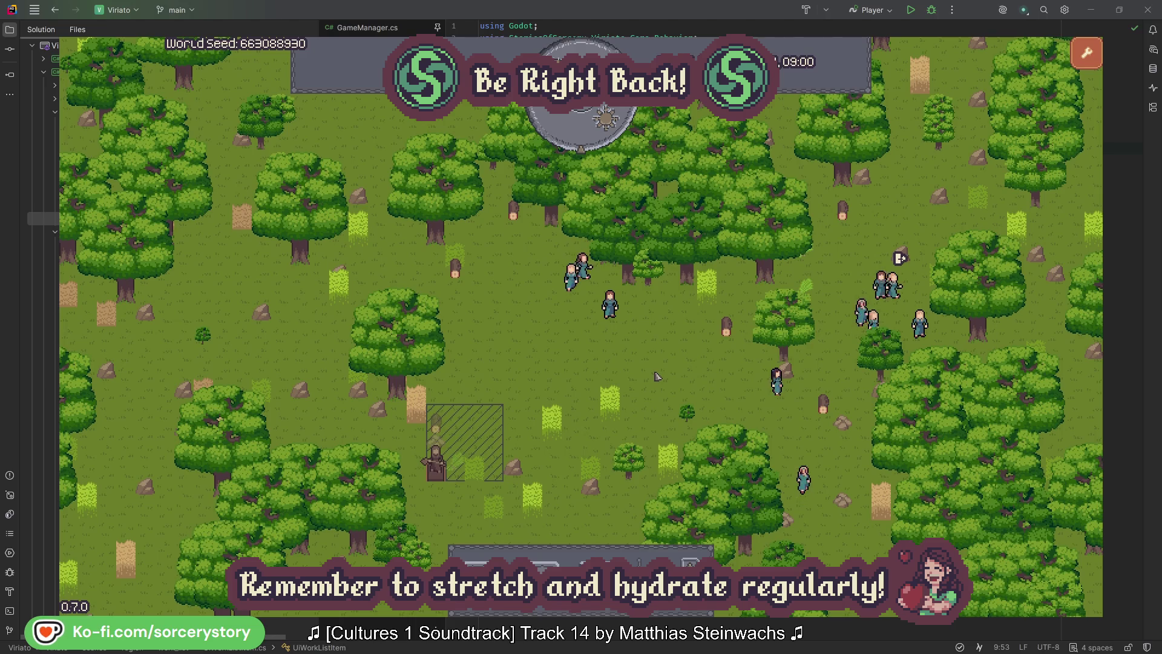
Trace the Wood pile to Character9 and its 2 Herb origin pile, centred on the map.
{"action": "left_click", "coordinate": [442, 425]}
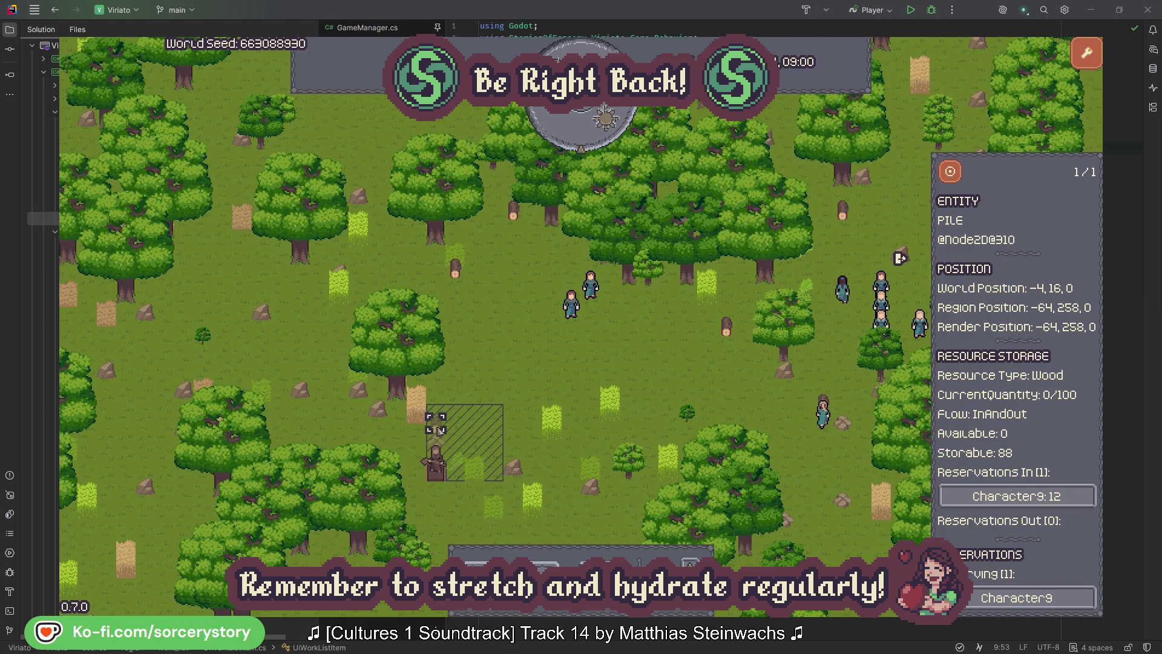
{"action": "left_click", "coordinate": [1070, 501]}
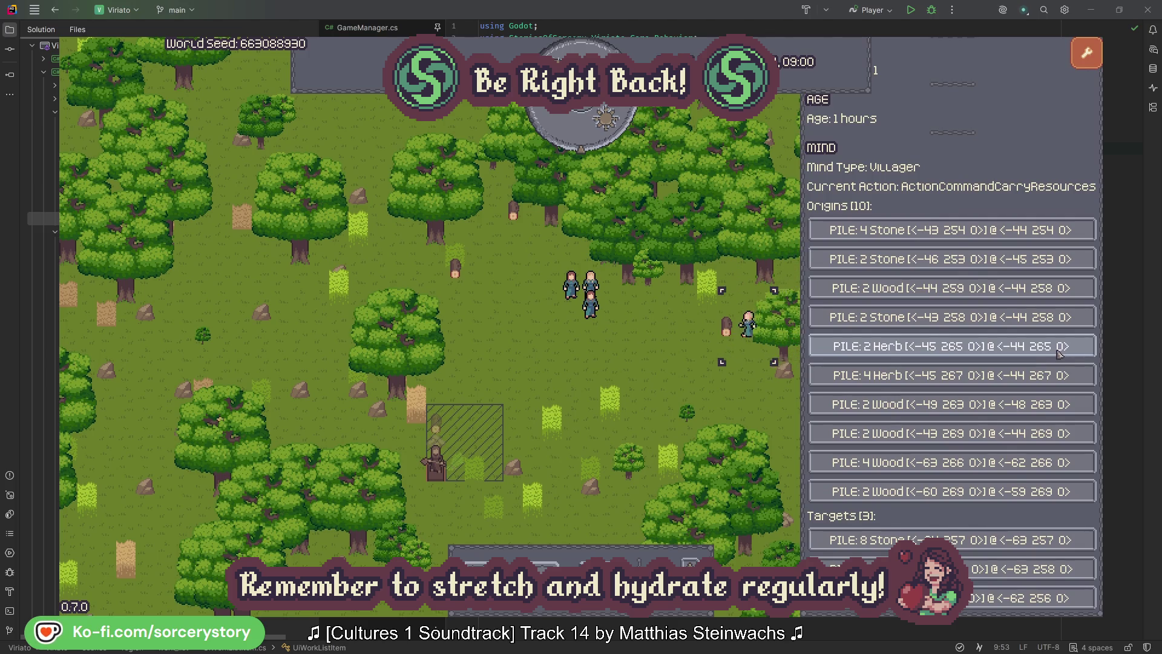
{"action": "left_click", "coordinate": [1058, 351]}
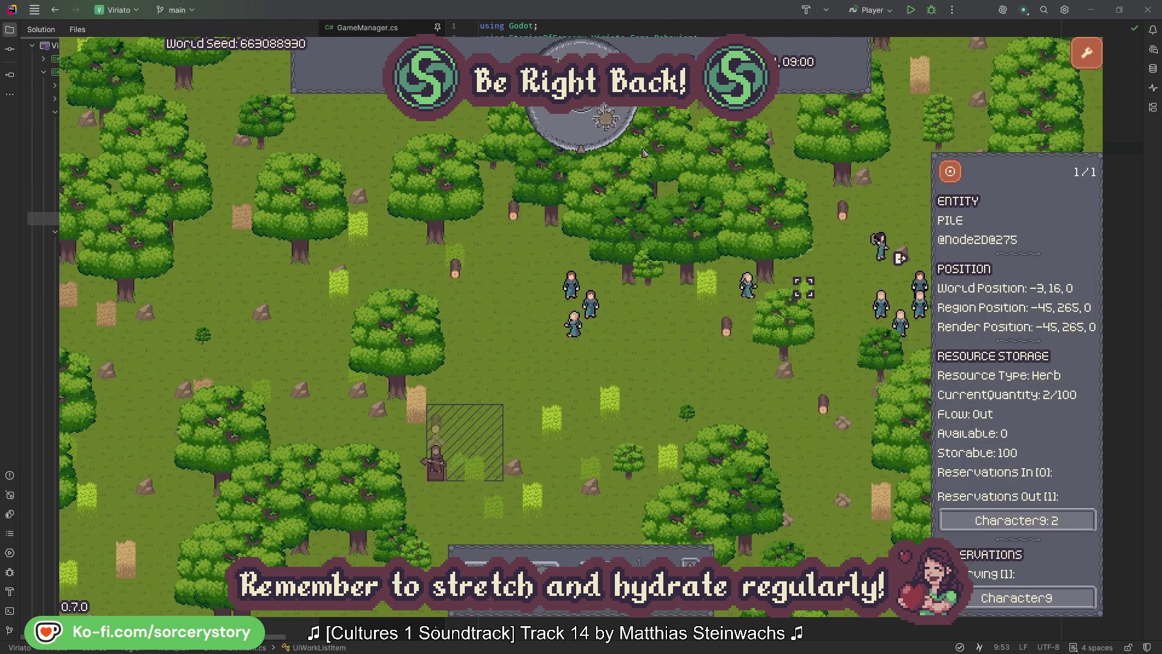
{"action": "left_click", "coordinate": [959, 176]}
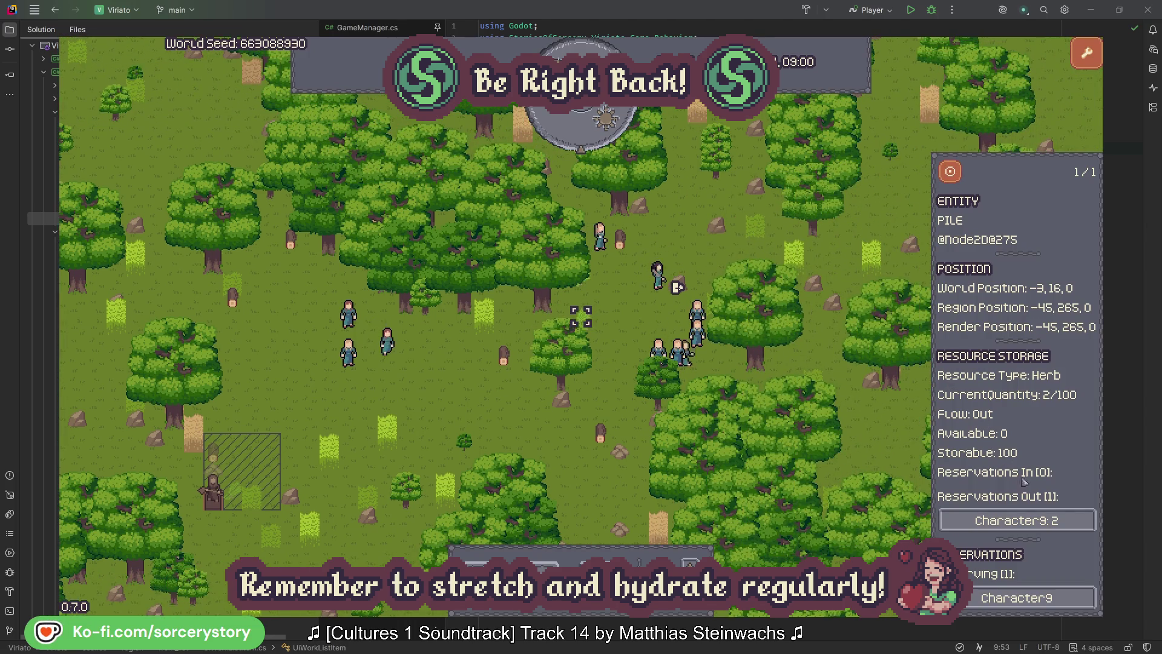
{"action": "left_click", "coordinate": [1000, 519]}
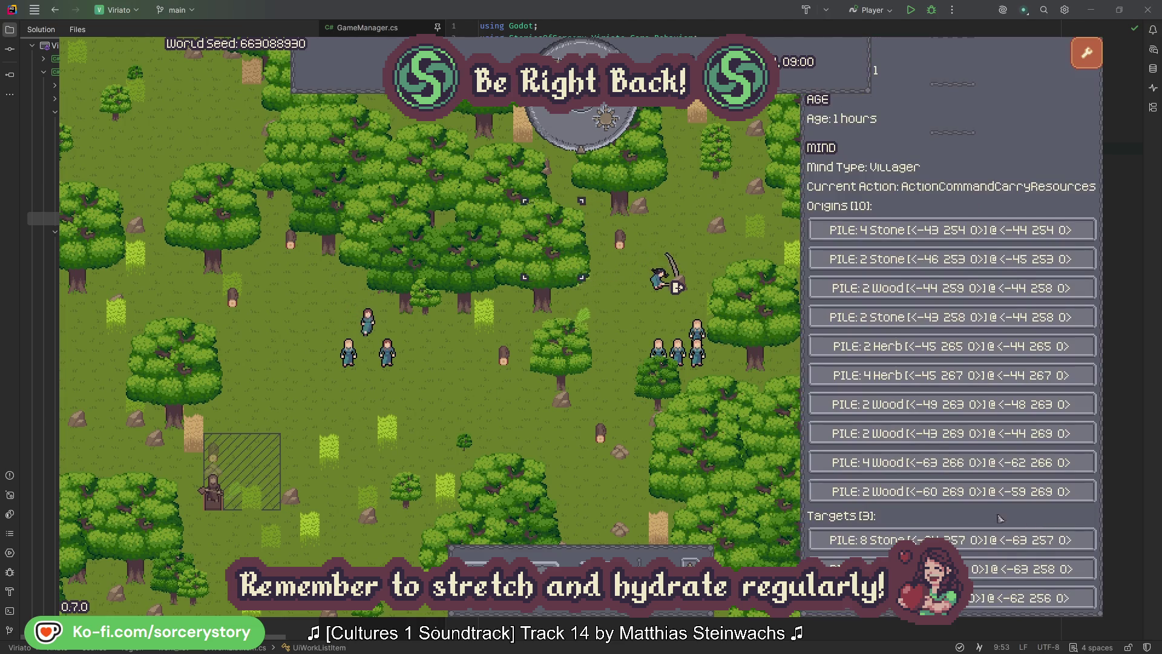
Reopen the Wood pile from Character9, centre the map on it, and close it.
{"action": "left_click", "coordinate": [999, 569]}
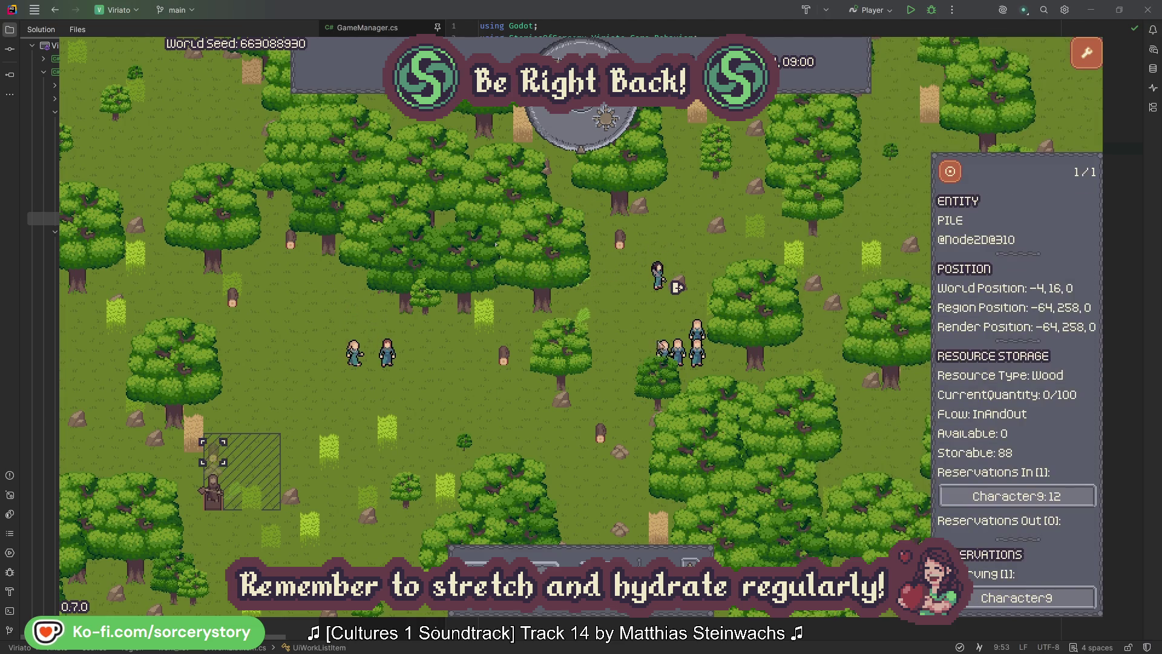
{"action": "left_click", "coordinate": [951, 172]}
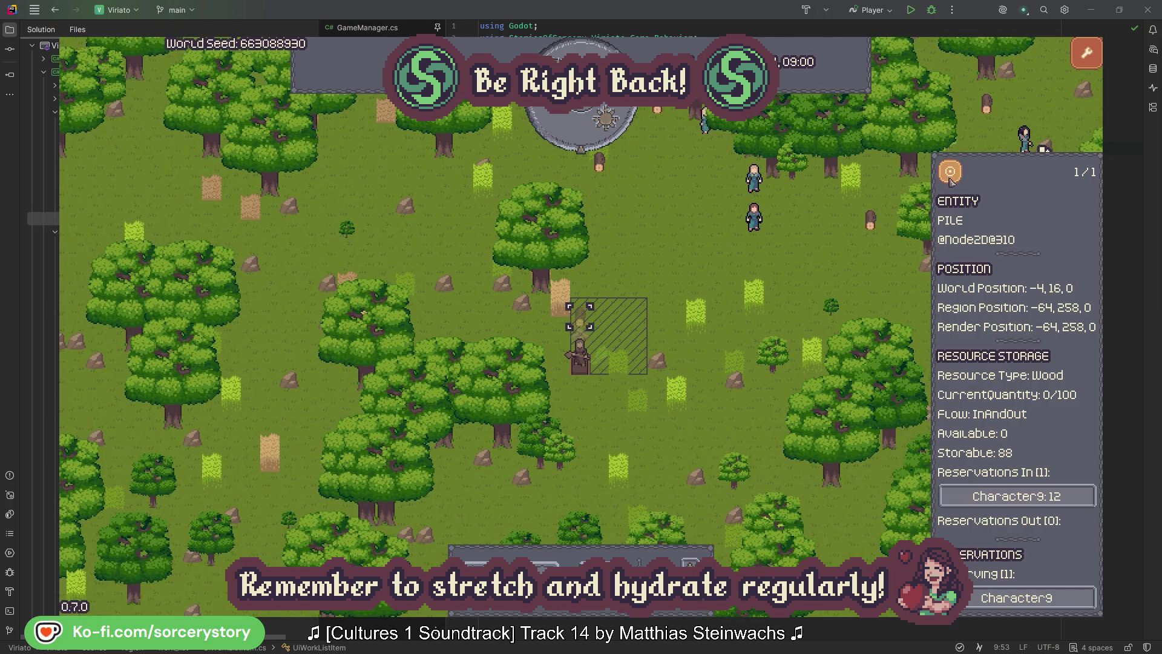
{"action": "left_click", "coordinate": [842, 269]}
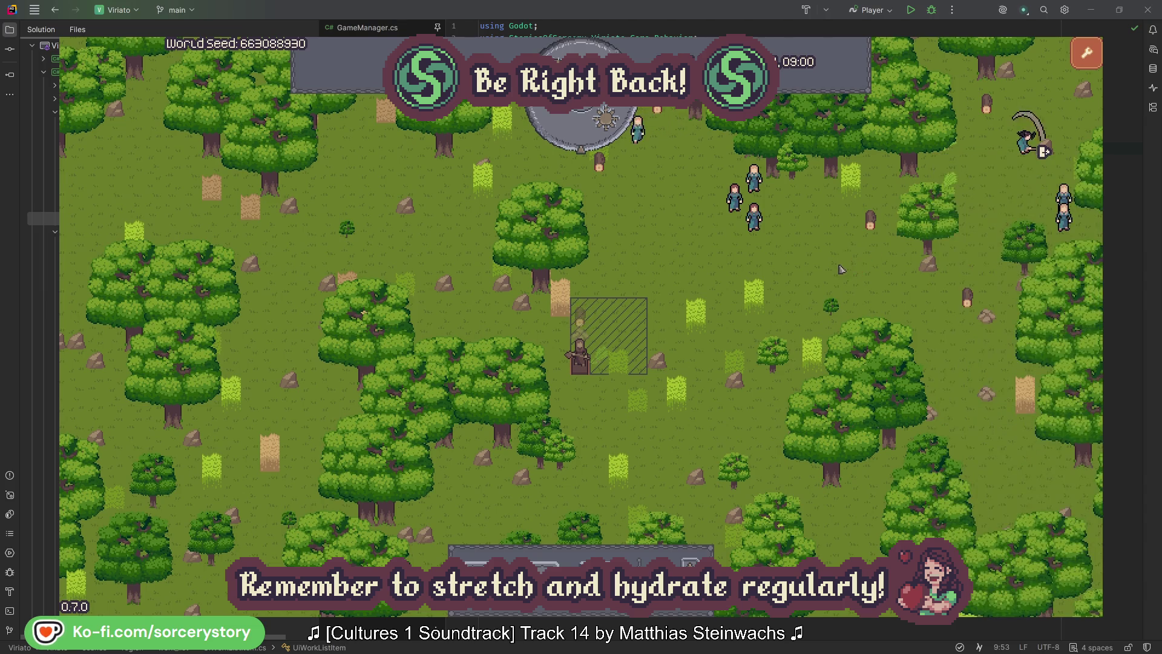
Inspect Character2, centre its group, then close its details.
{"action": "left_click", "coordinate": [754, 217]}
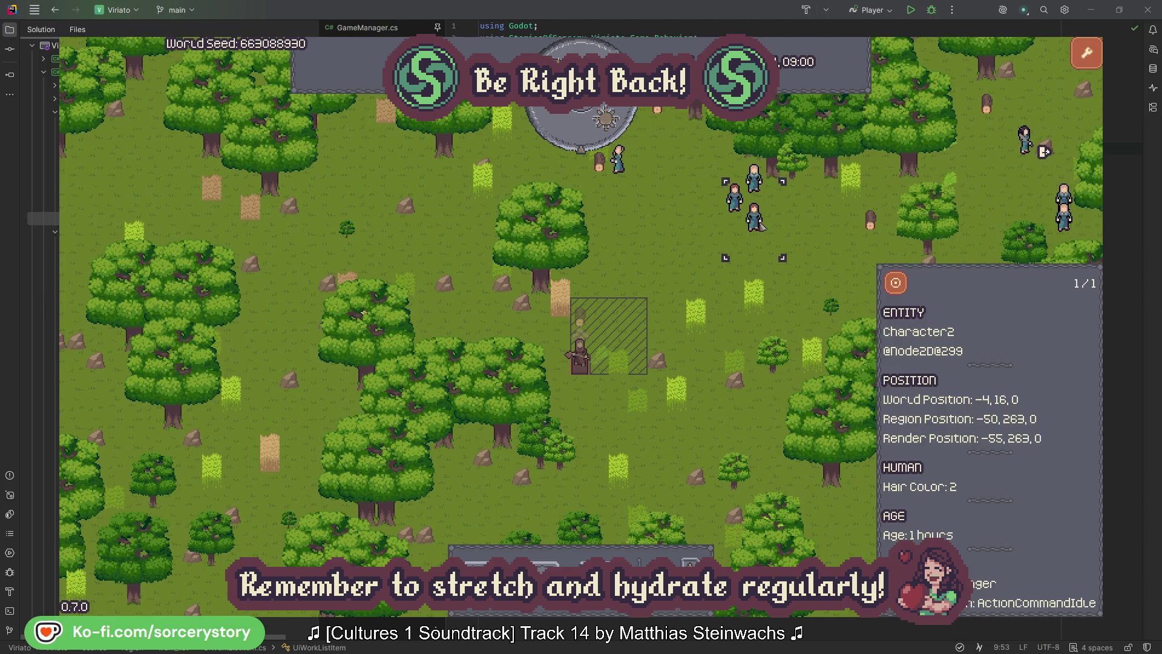
{"action": "left_click", "coordinate": [897, 280]}
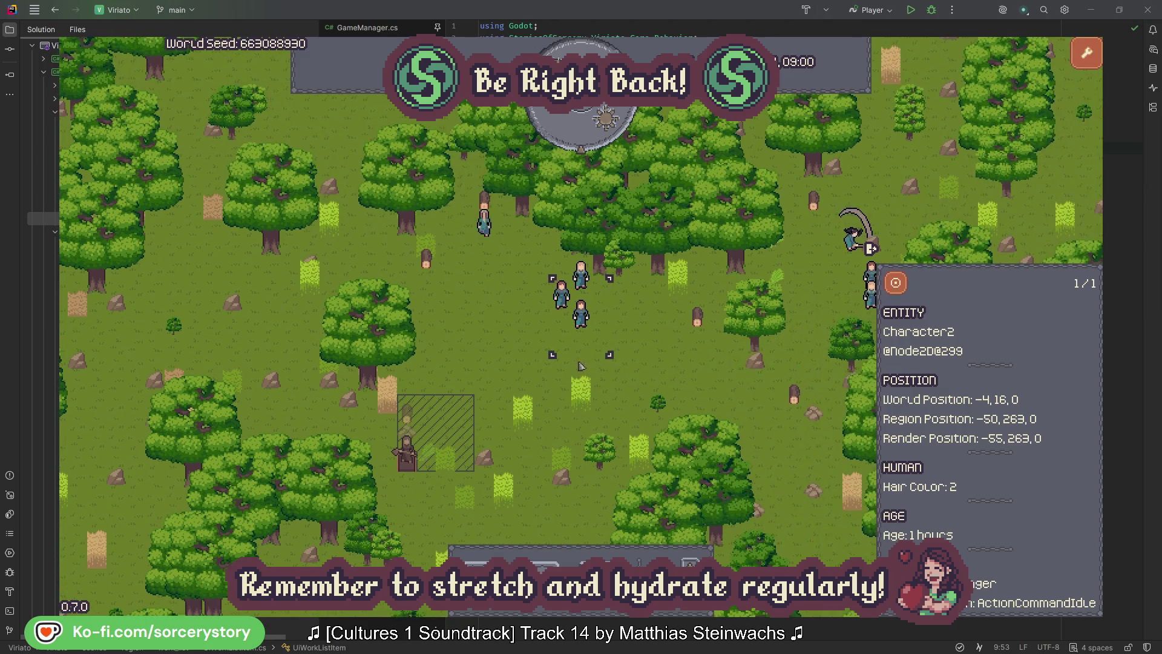
{"action": "left_click", "coordinate": [665, 350]}
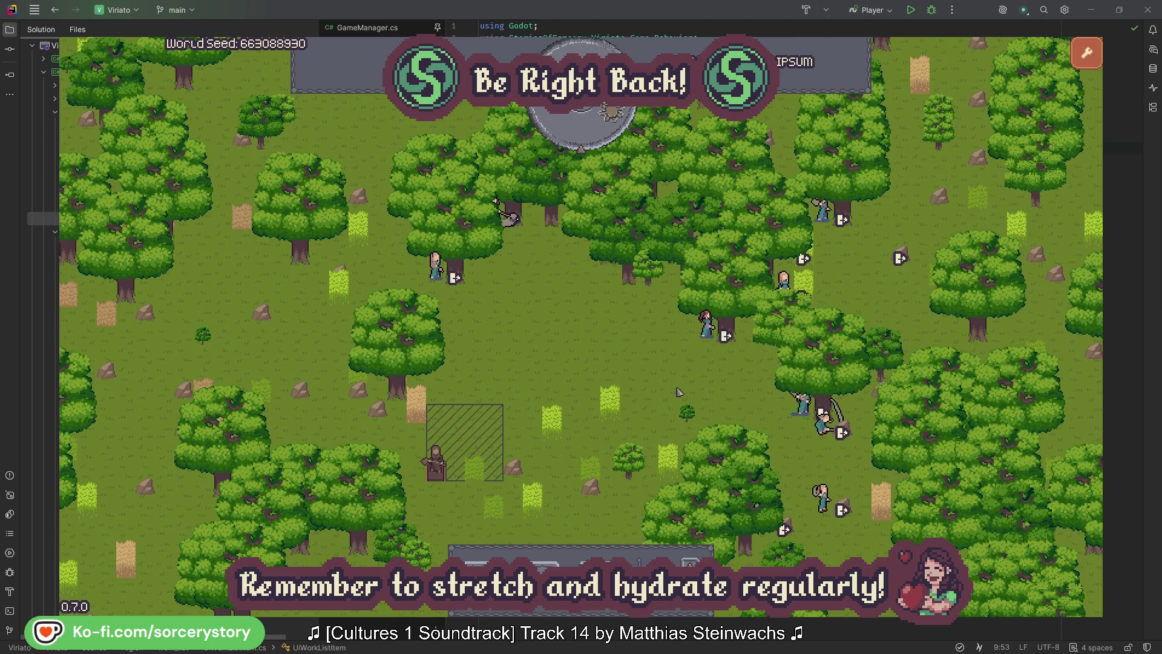
Check Character2 and the oak it targets, then close the inspector.
{"action": "left_click", "coordinate": [707, 327]}
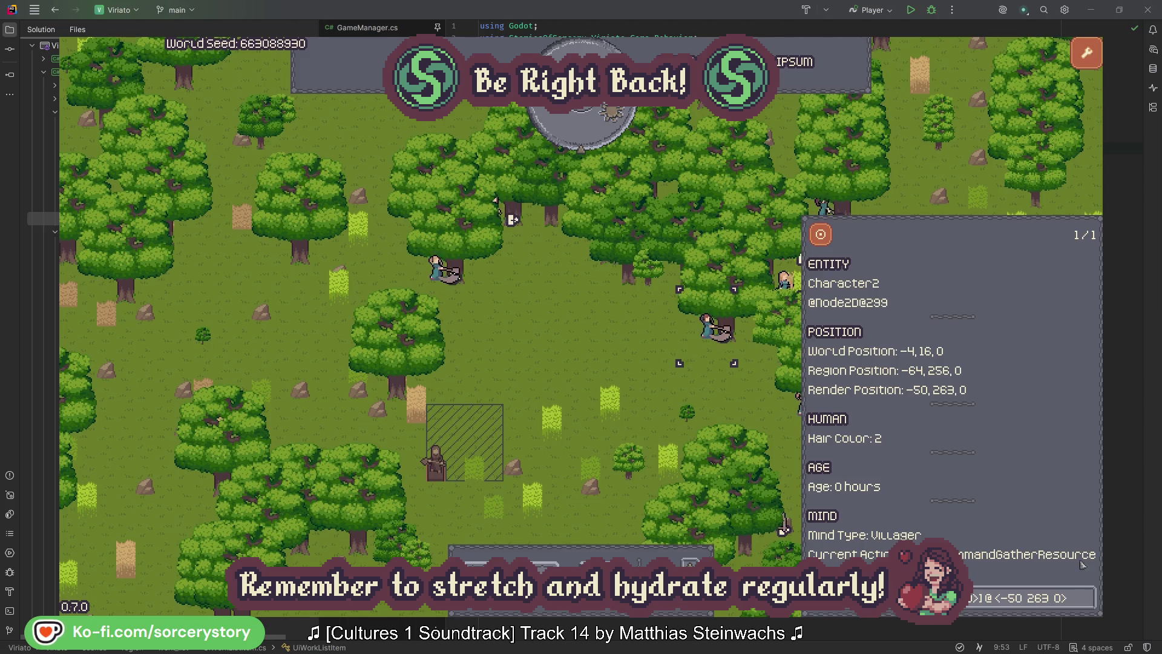
{"action": "left_click", "coordinate": [1088, 605]}
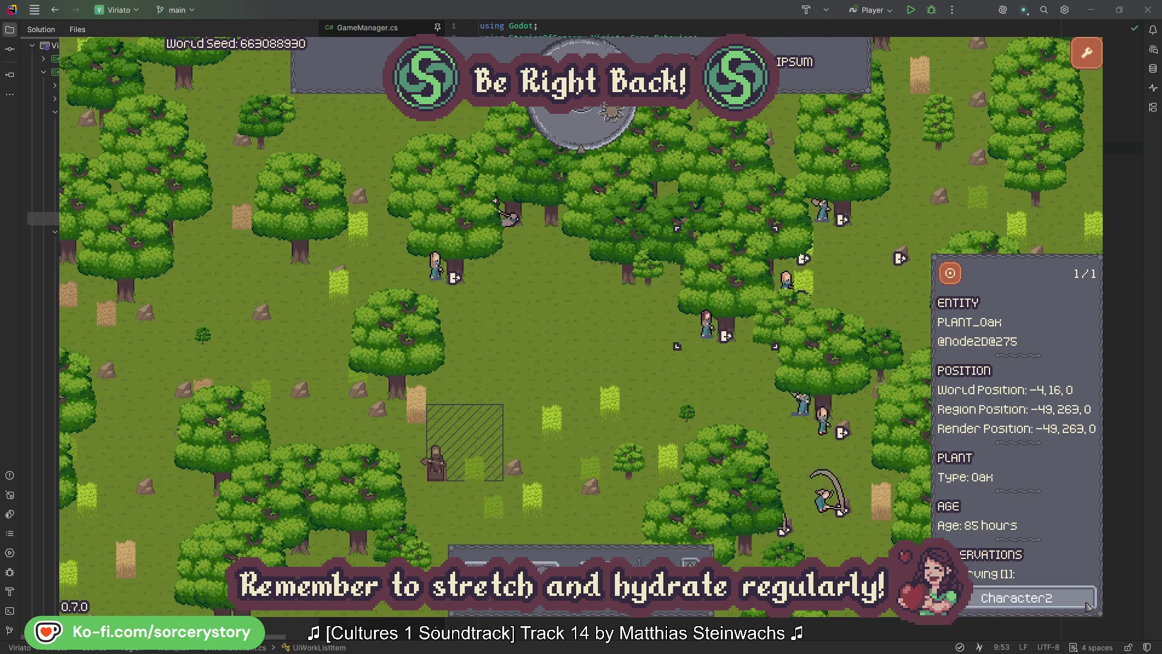
{"action": "left_click", "coordinate": [1087, 604]}
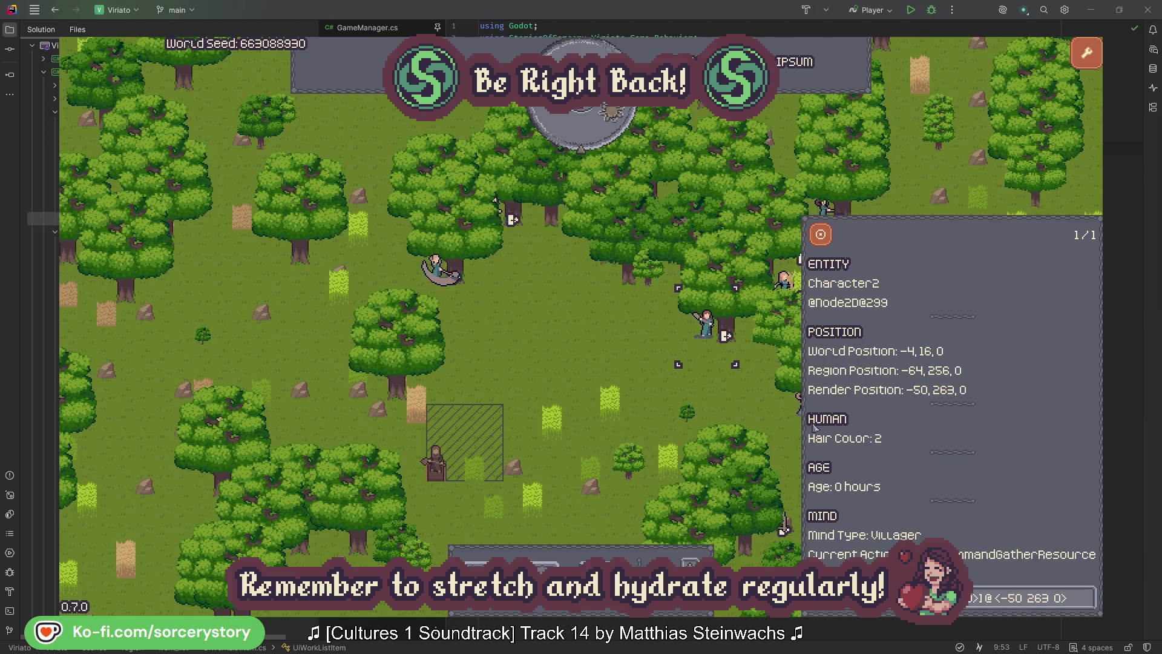
{"action": "left_click", "coordinate": [727, 403]}
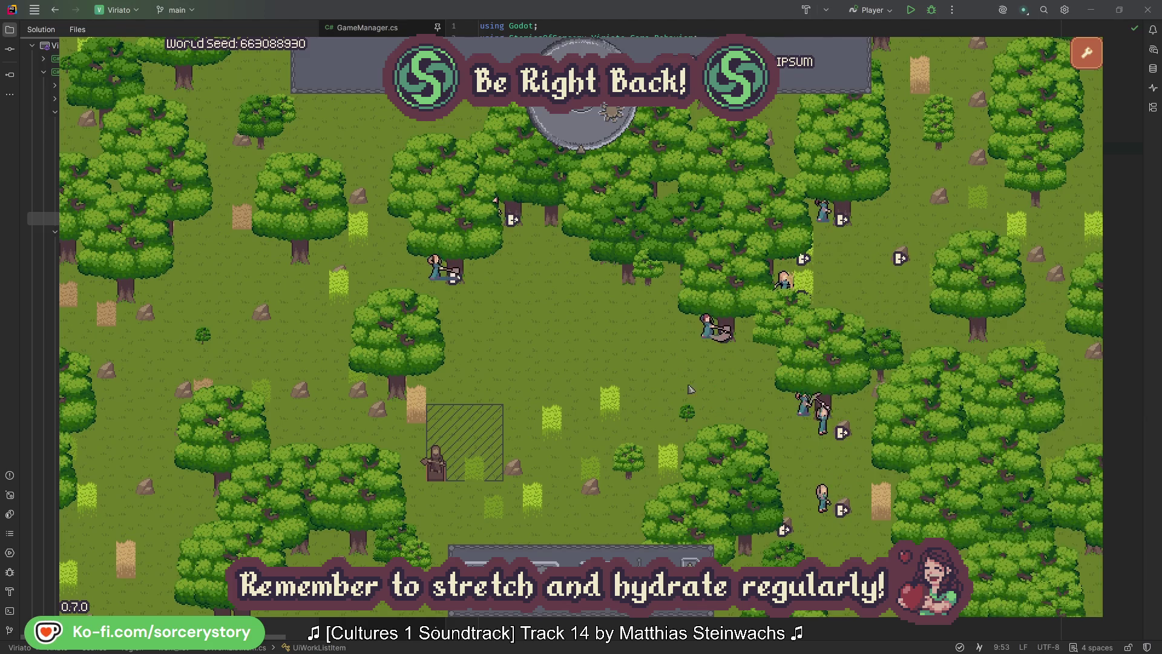
Check Character0 and its reserved oak, close it, and advance the clock to 09:00.
{"action": "left_click", "coordinate": [443, 285]}
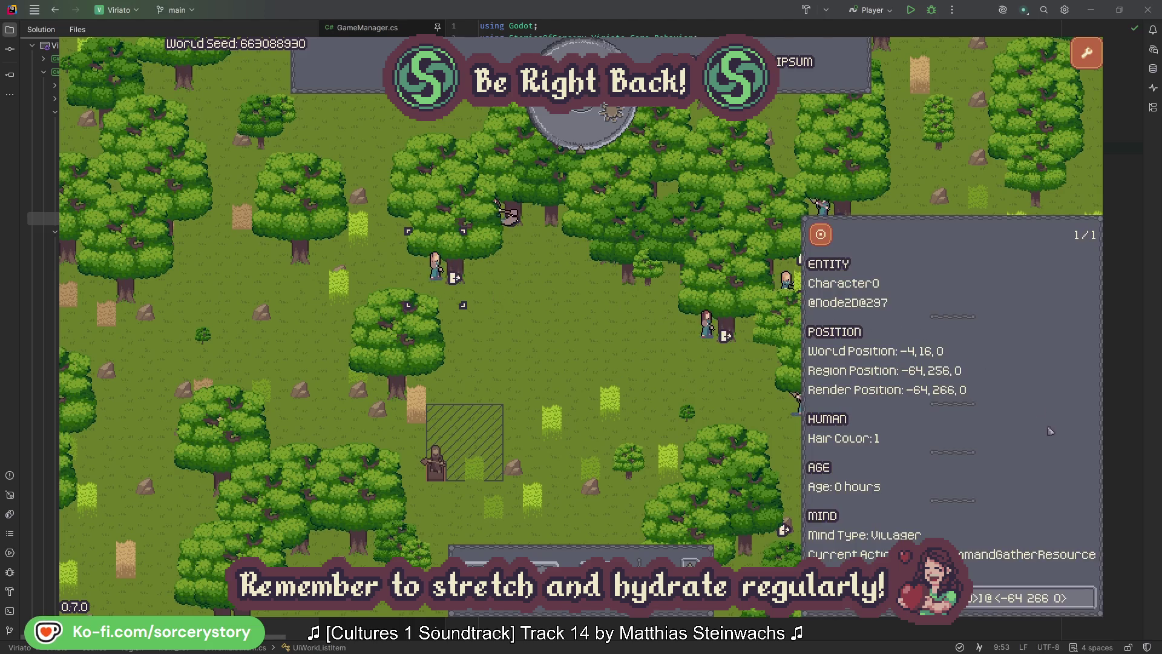
{"action": "left_click", "coordinate": [1088, 596]}
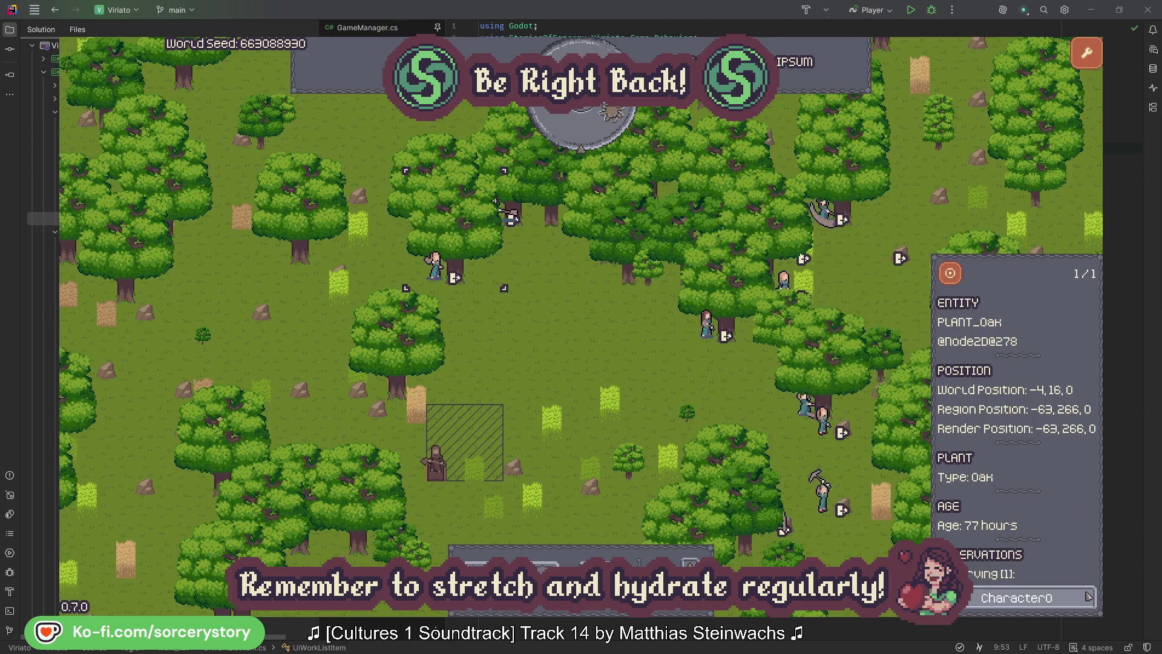
{"action": "left_click", "coordinate": [1088, 598]}
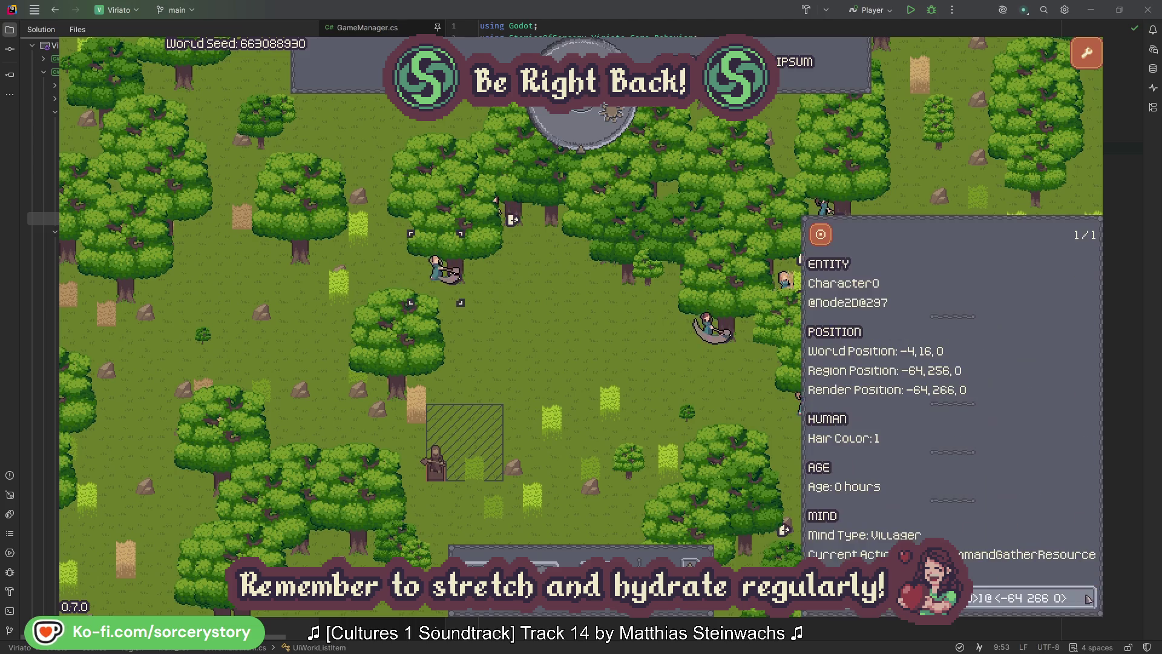
{"action": "left_click", "coordinate": [609, 365]}
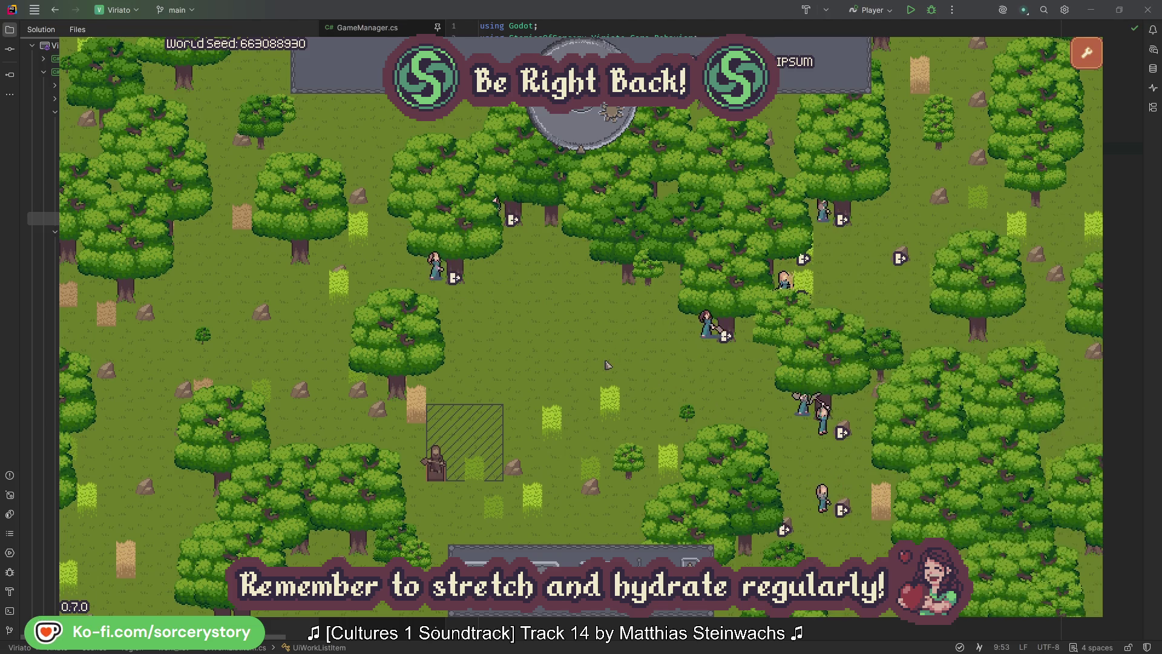
{"action": "left_click", "coordinate": [592, 136]}
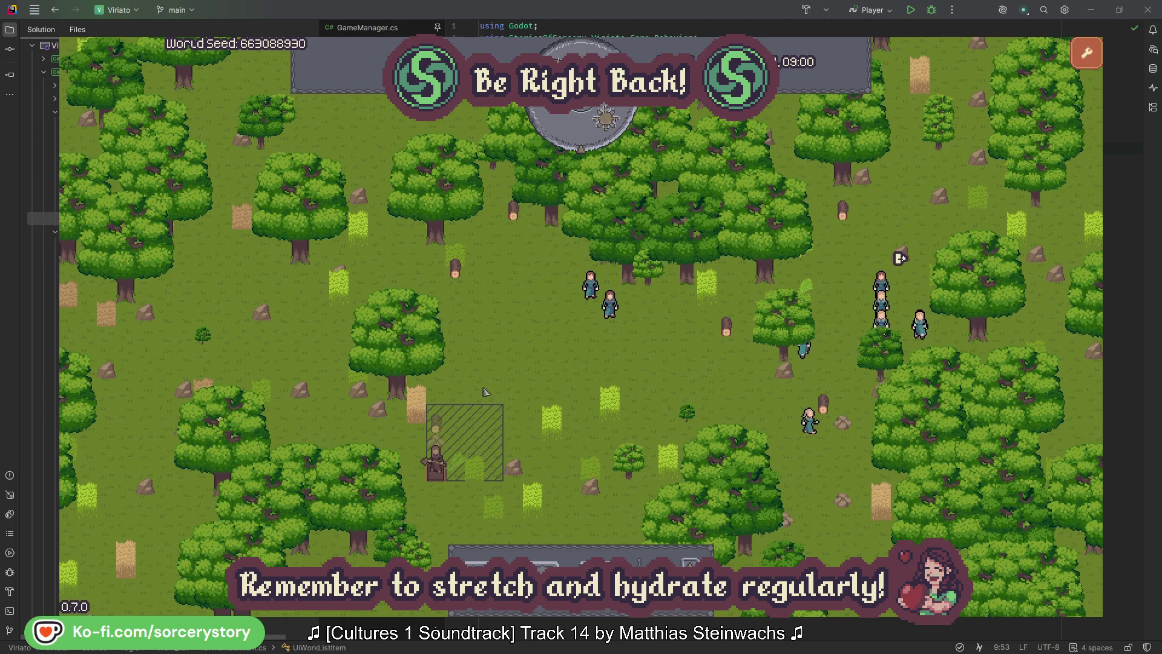
Follow the wood pile to Character9 and its Herb pile origin, centring on the pile.
{"action": "left_click", "coordinate": [439, 428]}
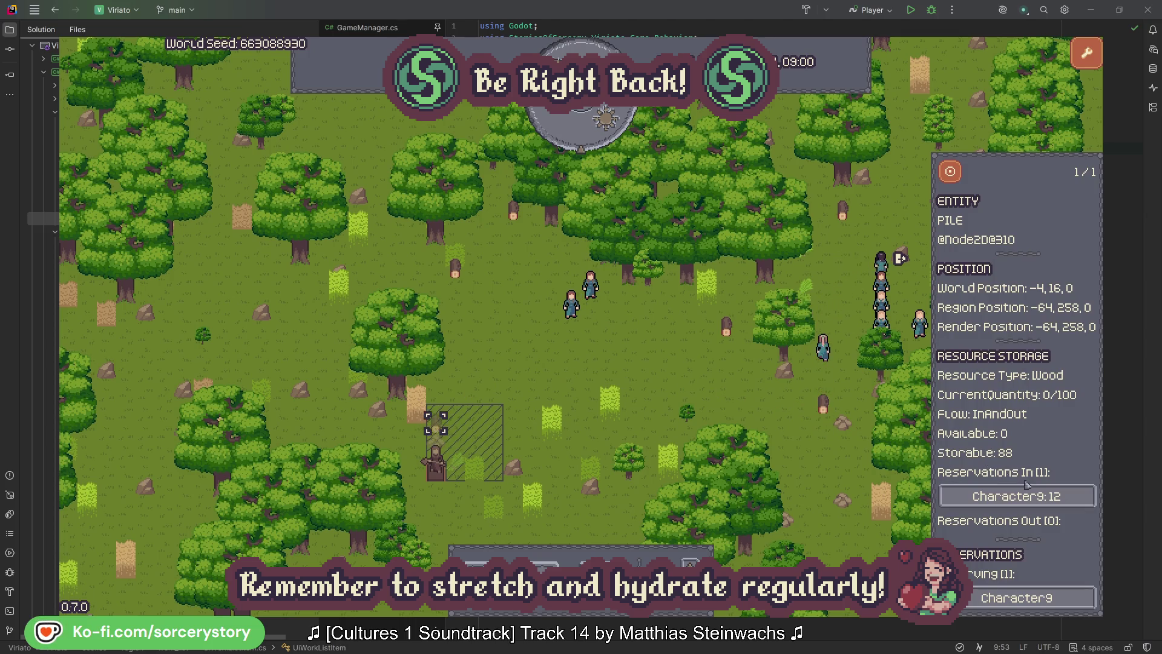
{"action": "left_click", "coordinate": [1069, 497]}
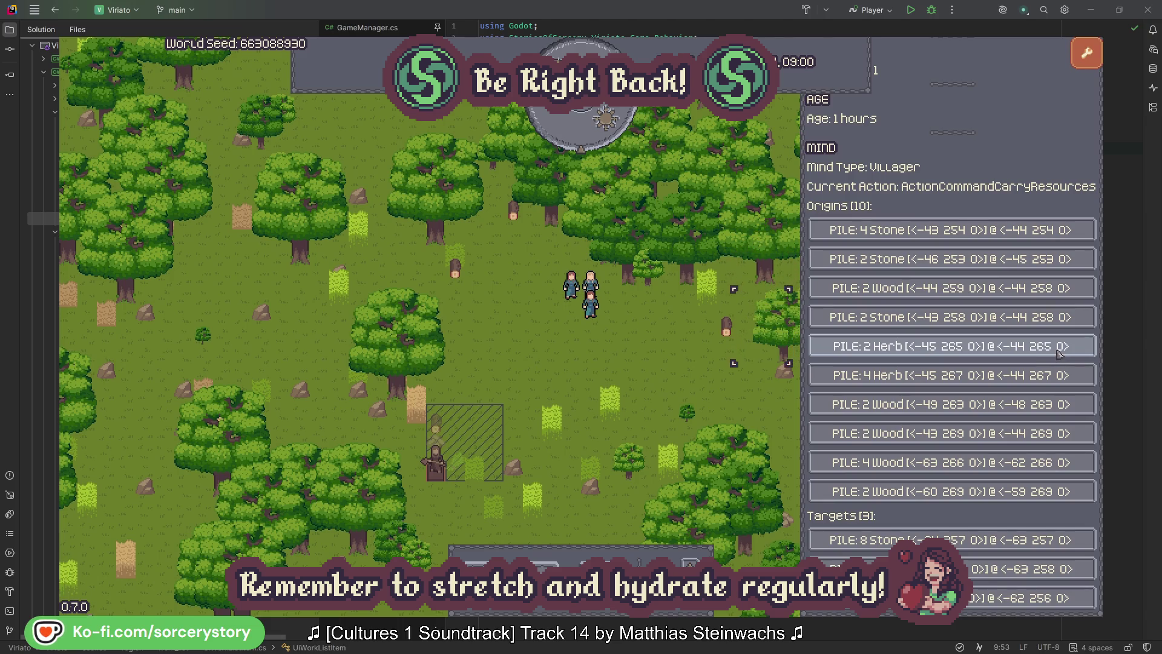
{"action": "left_click", "coordinate": [1060, 351]}
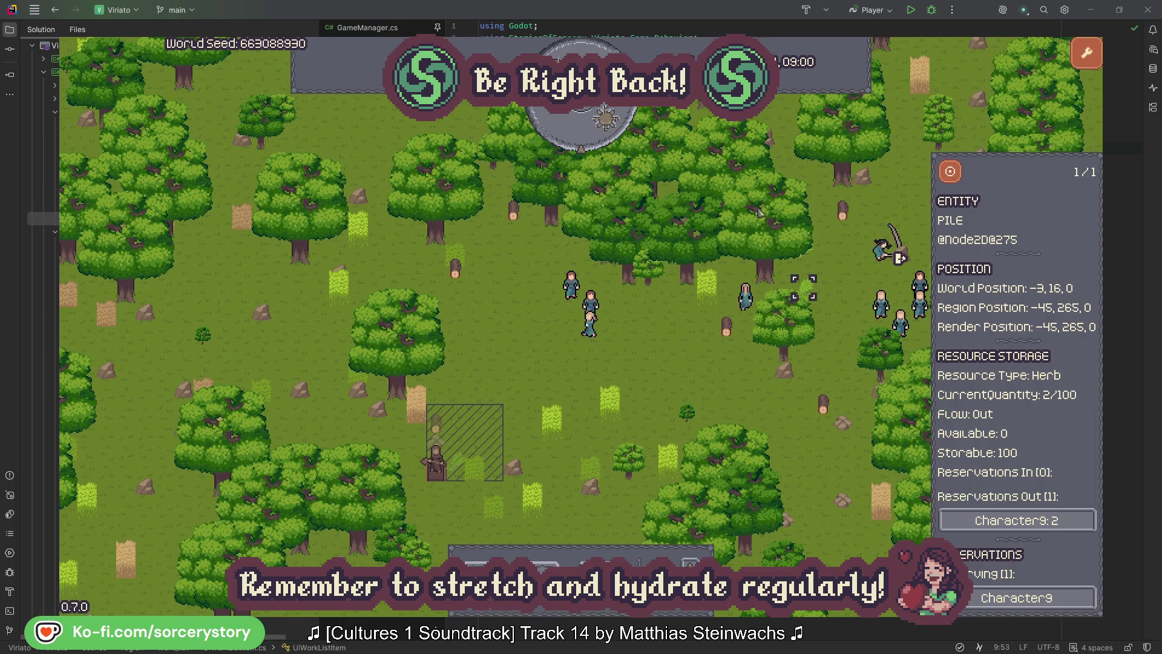
{"action": "left_click", "coordinate": [959, 178]}
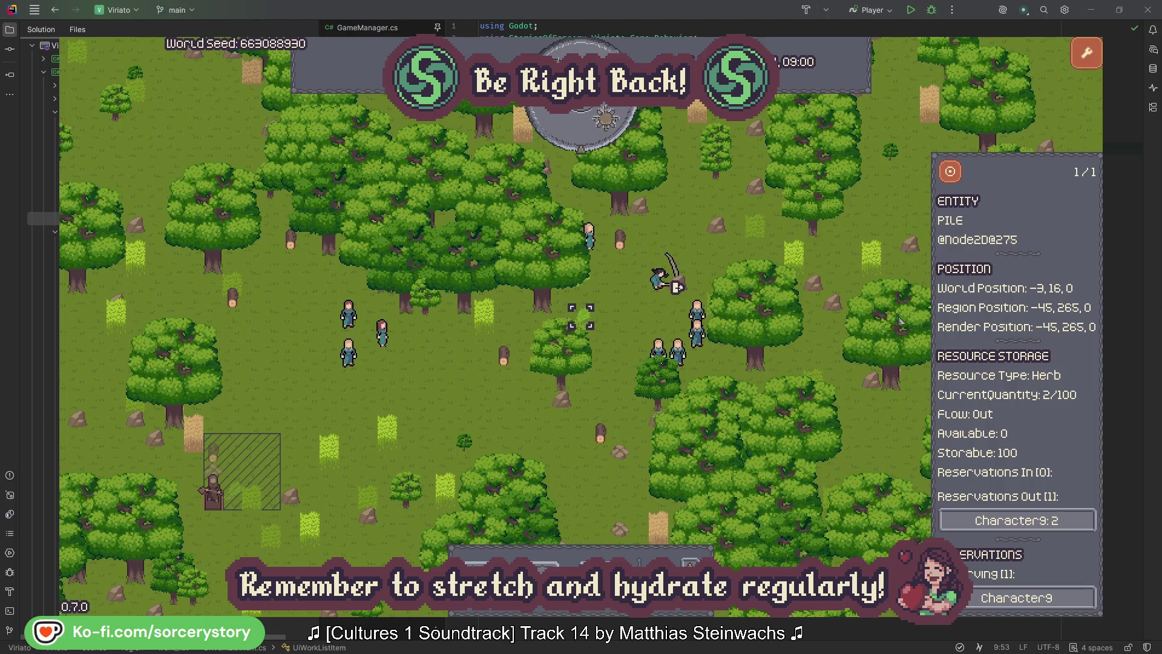
{"action": "left_click", "coordinate": [1046, 520]}
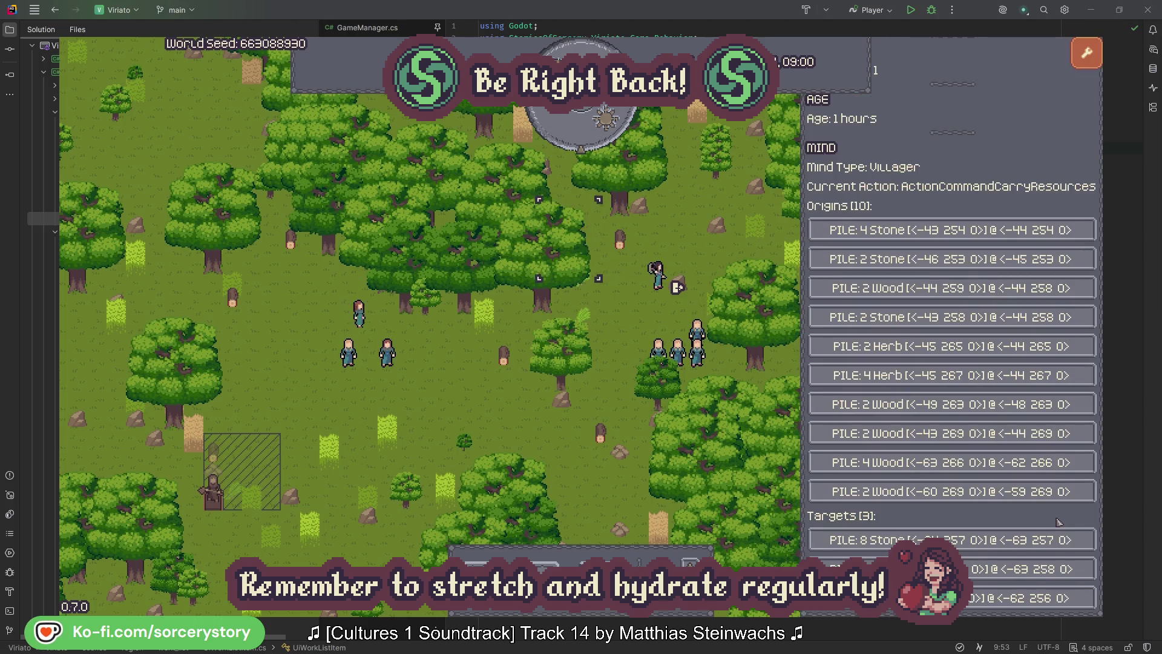
Open Character9's Wood pile target, centre the map on it, then close it.
{"action": "left_click", "coordinate": [1005, 569]}
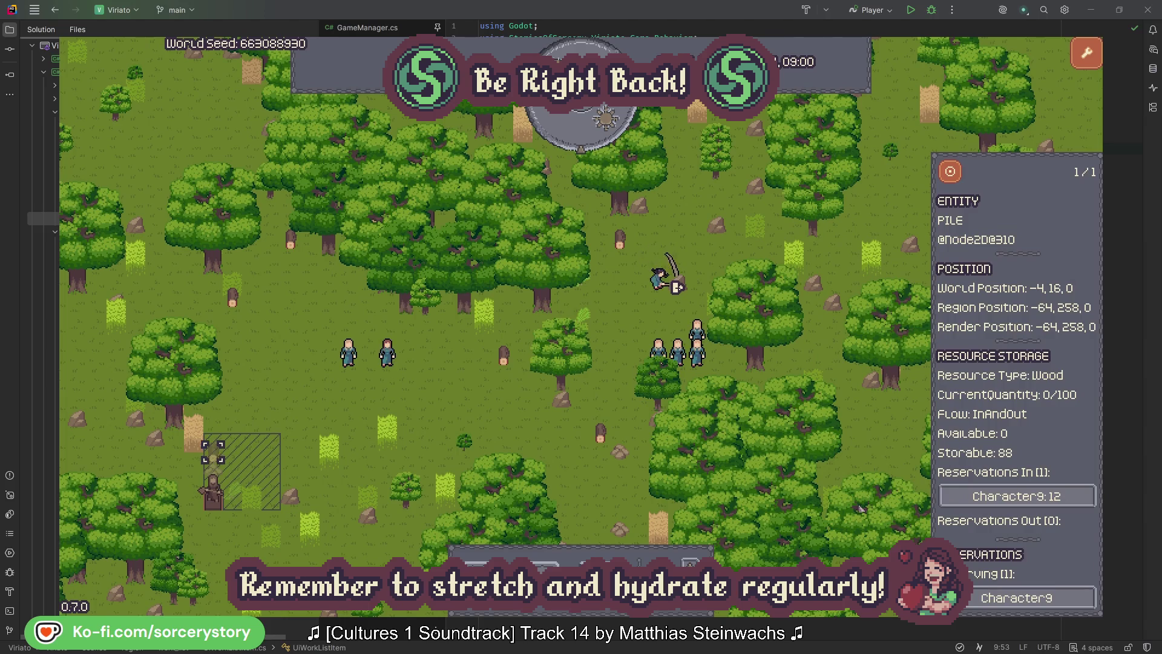
{"action": "left_click", "coordinate": [950, 179]}
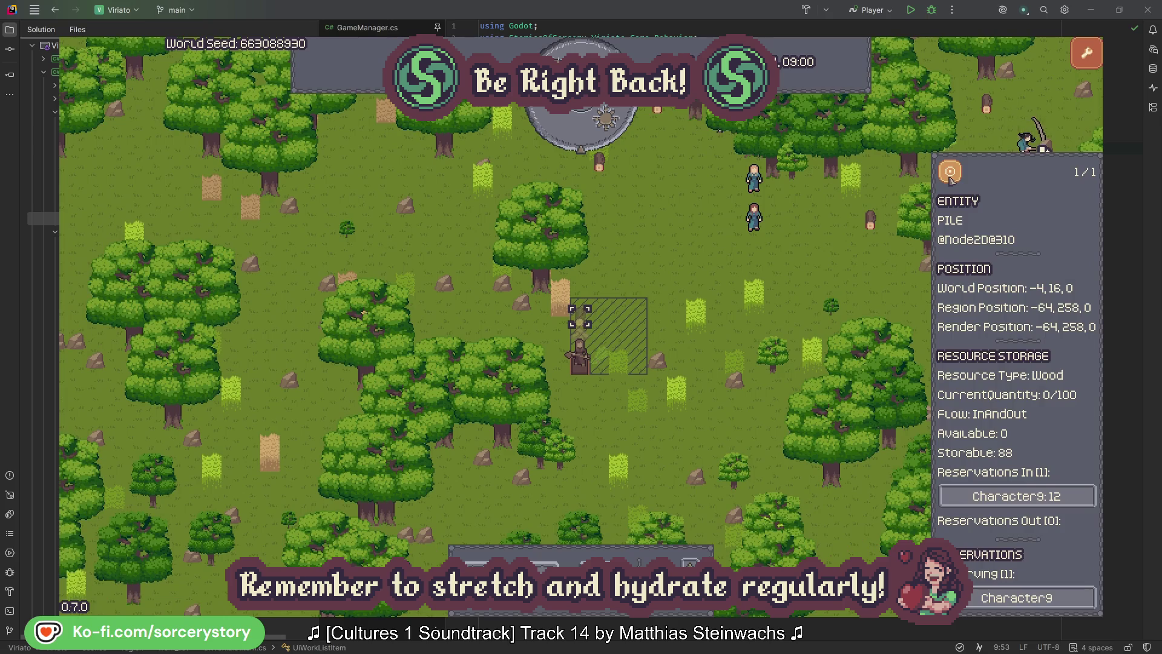
{"action": "left_click", "coordinate": [857, 266]}
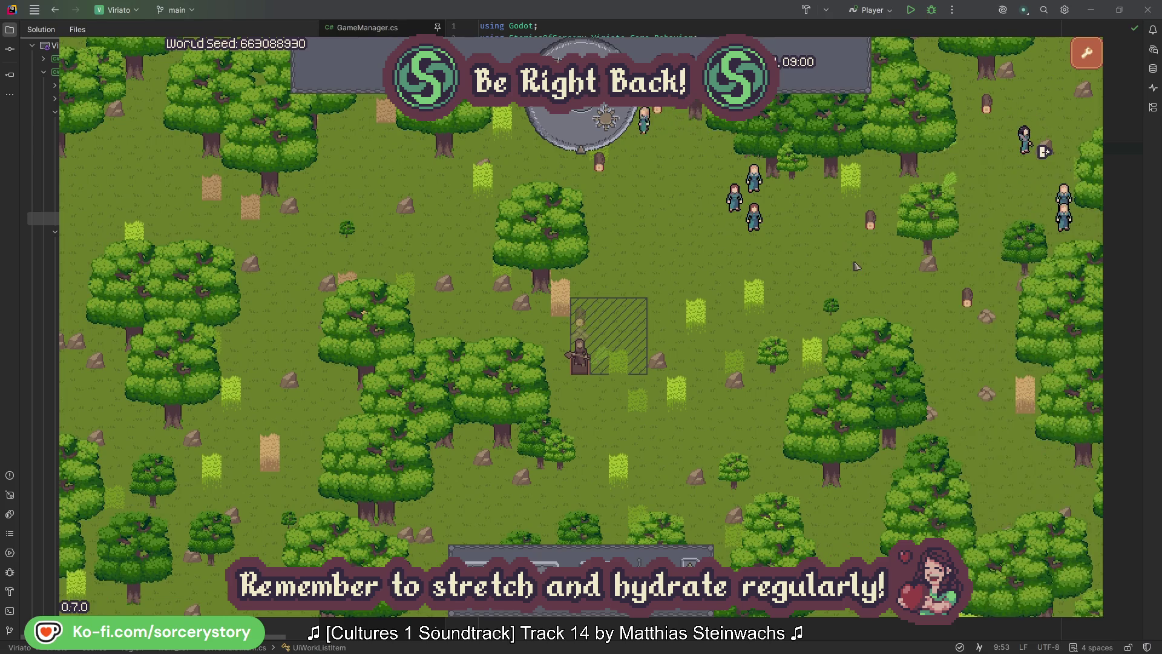
Inspect Character2, centre the map on it, and close the inspector.
{"action": "left_click", "coordinate": [753, 216]}
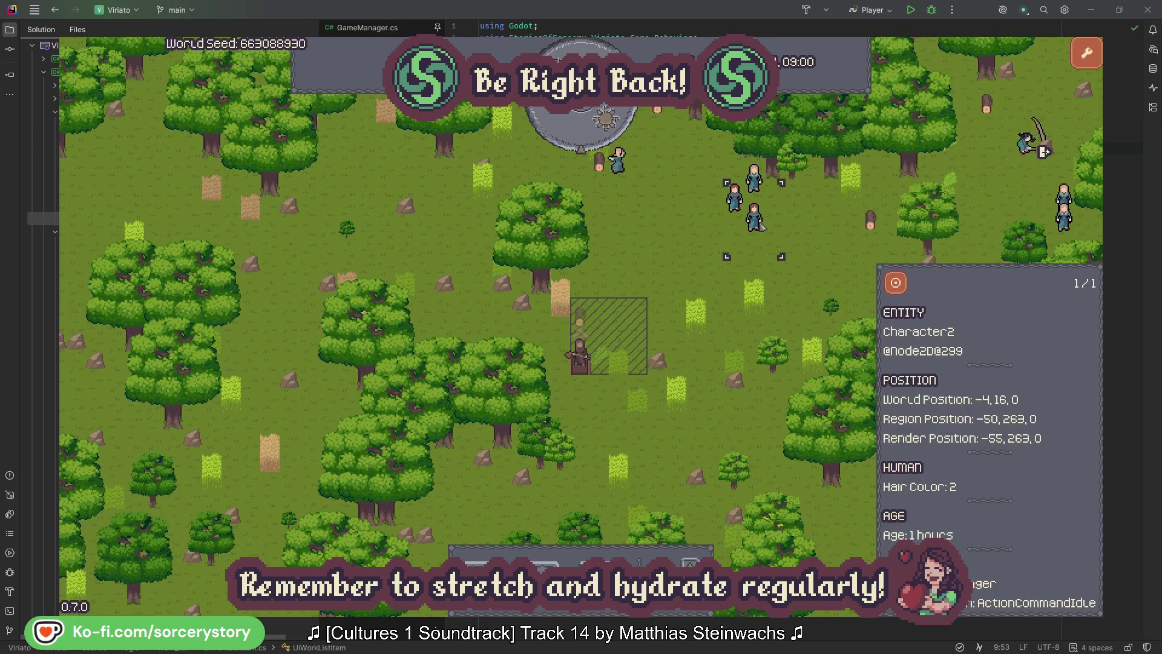
{"action": "left_click", "coordinate": [896, 282]}
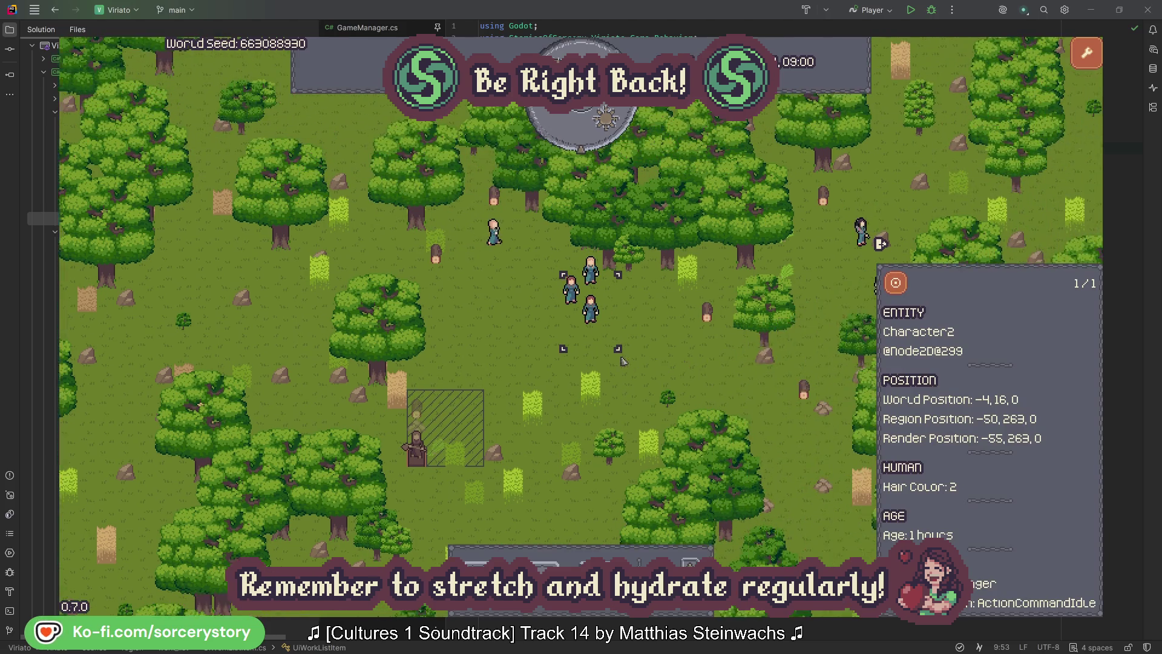
{"action": "left_click", "coordinate": [664, 350]}
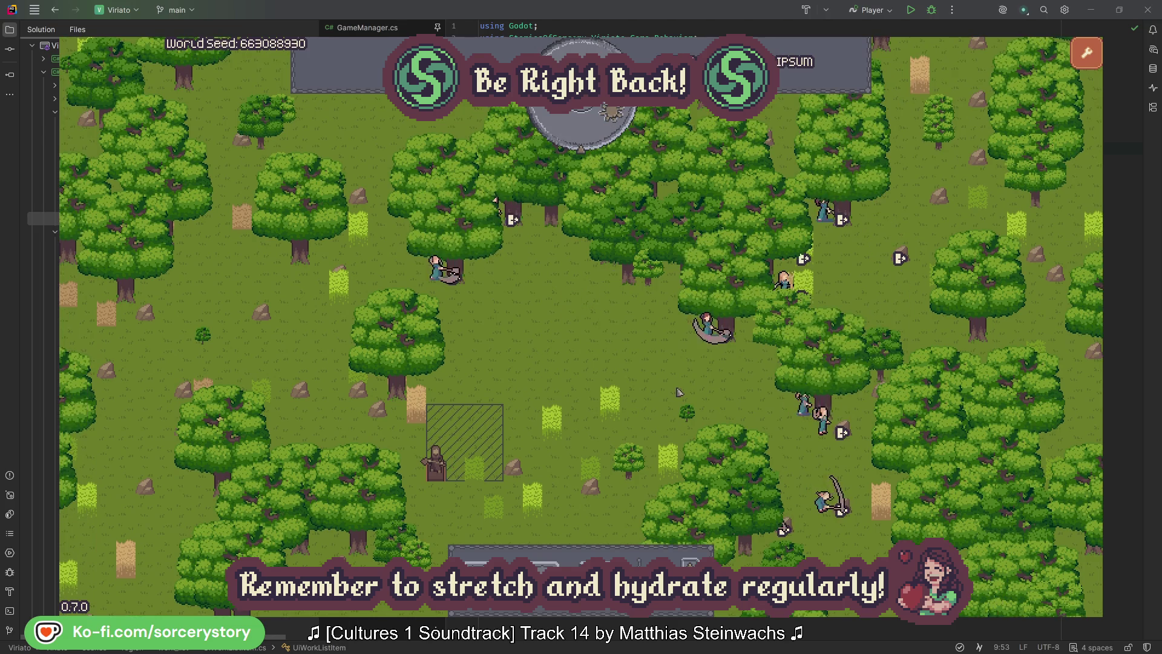
{"action": "left_click", "coordinate": [706, 325]}
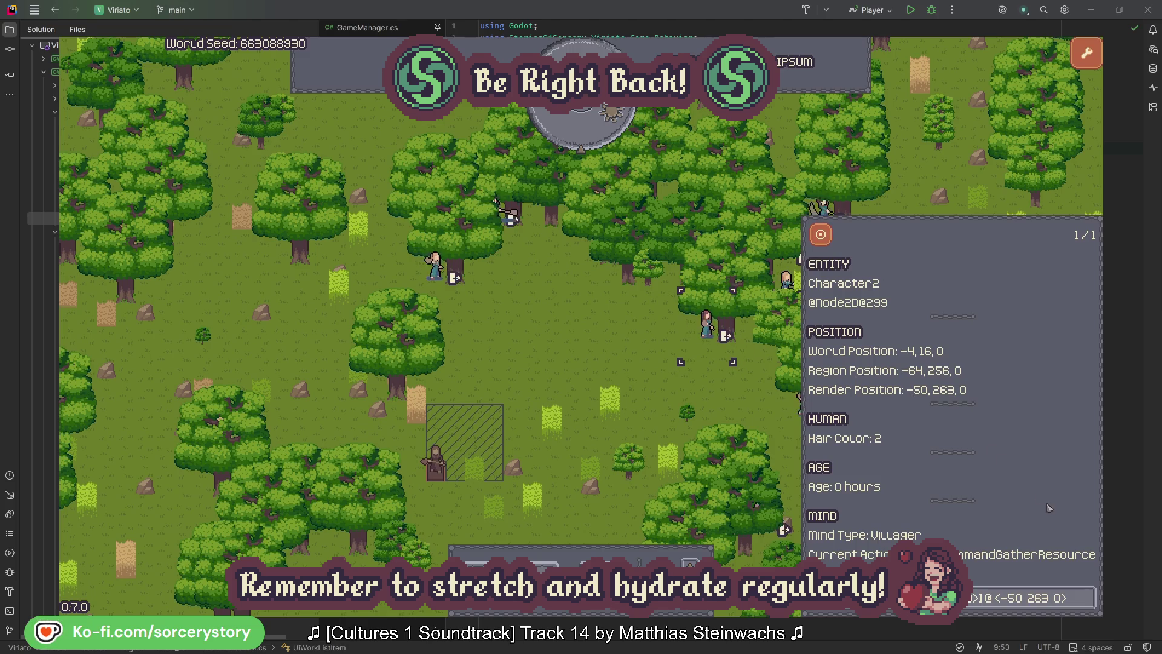
{"action": "left_click", "coordinate": [1089, 606]}
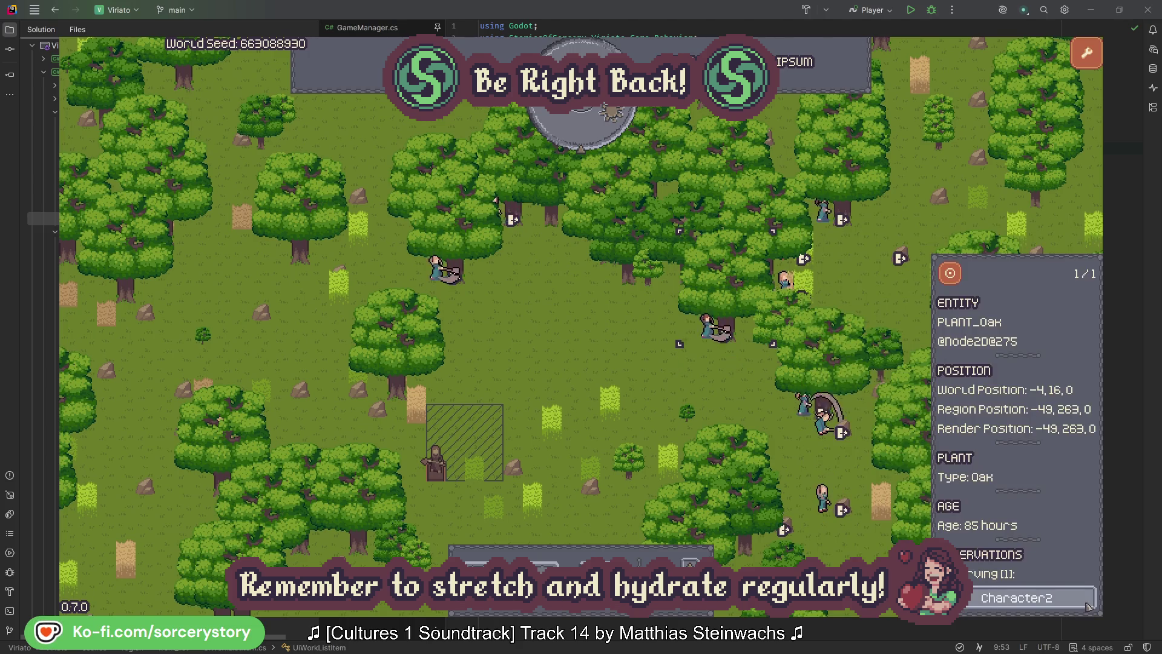
{"action": "left_click", "coordinate": [1089, 607]}
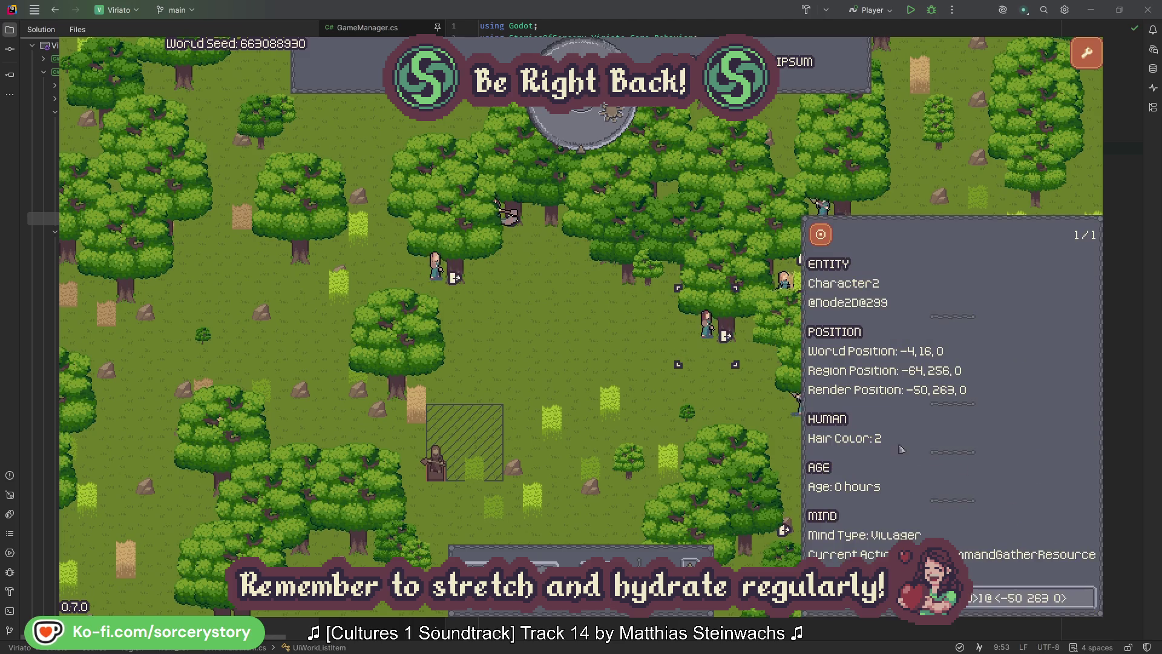
{"action": "left_click", "coordinate": [727, 403]}
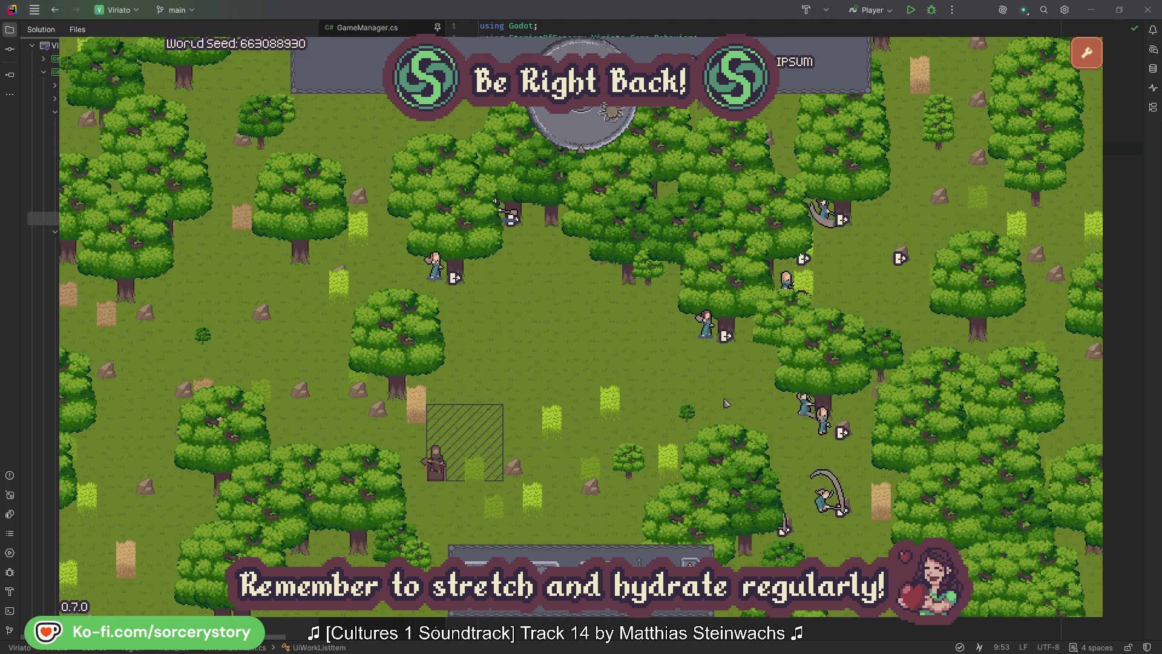
{"action": "left_click", "coordinate": [435, 266]}
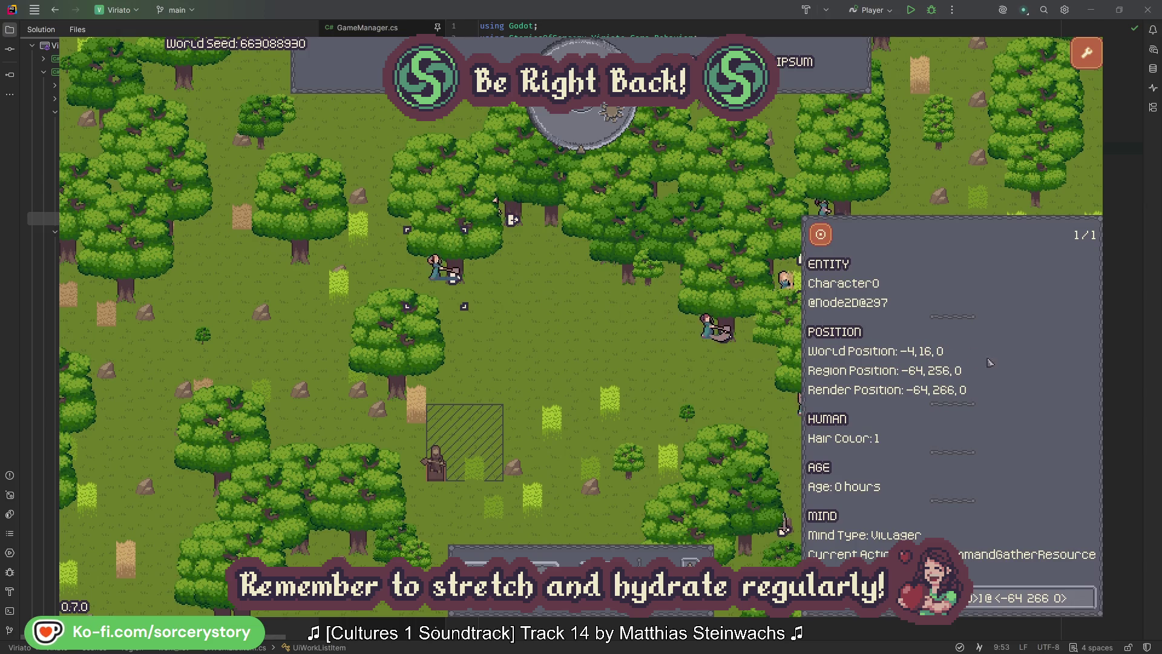
{"action": "left_click", "coordinate": [1087, 597]}
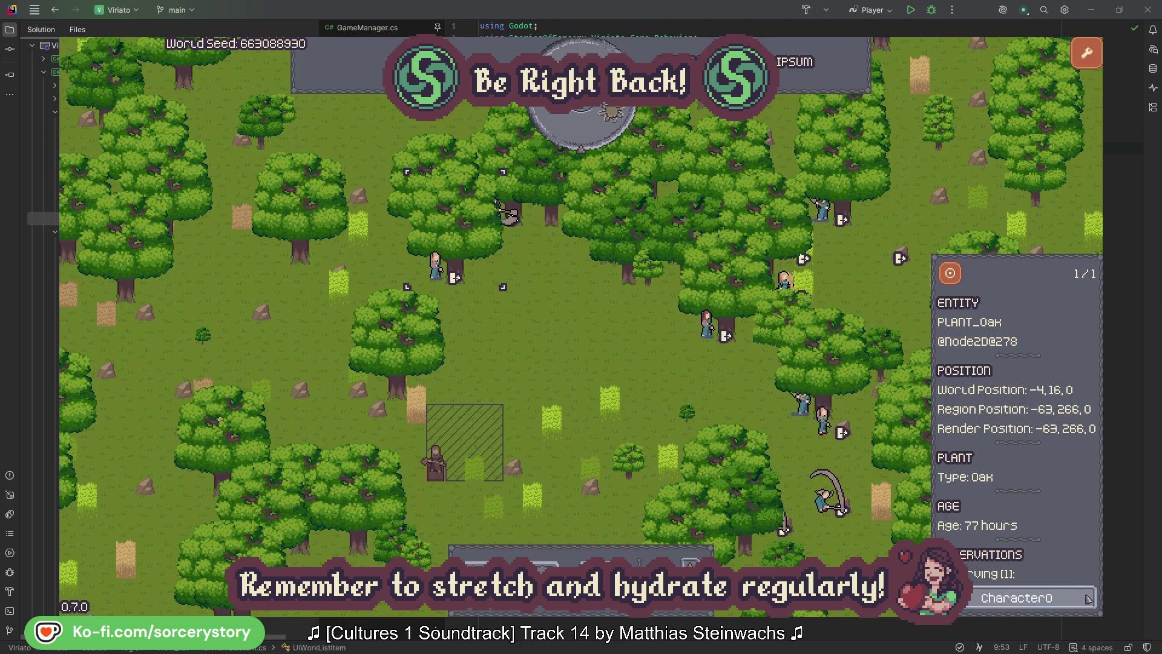
{"action": "left_click", "coordinate": [1088, 598]}
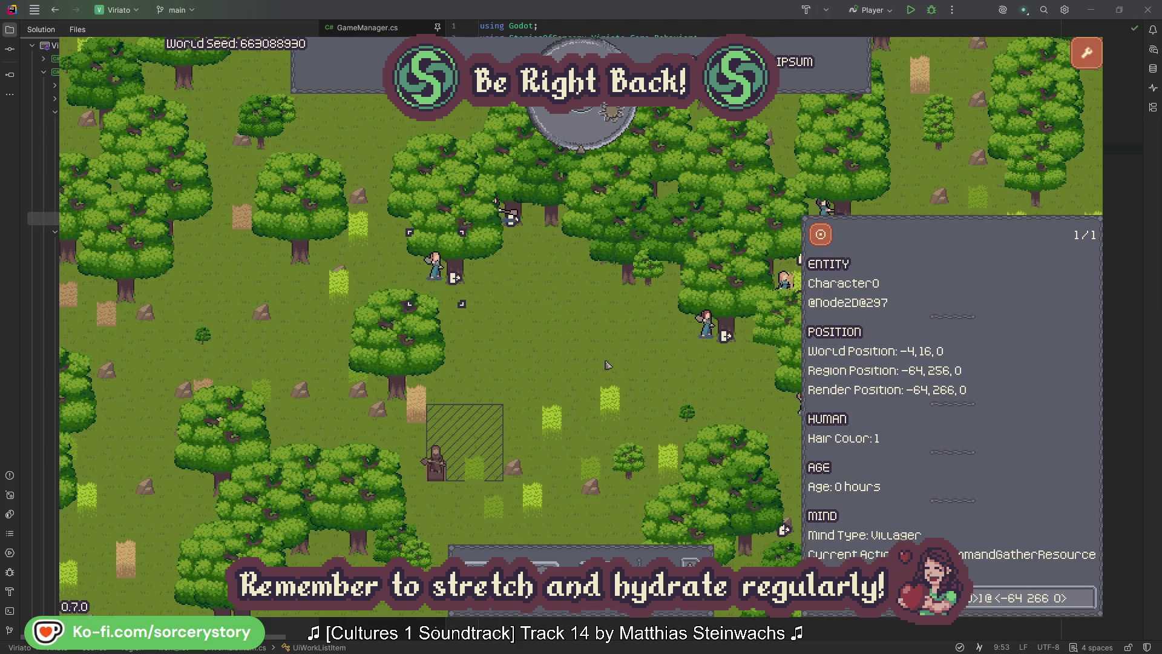
{"action": "left_click", "coordinate": [608, 365]}
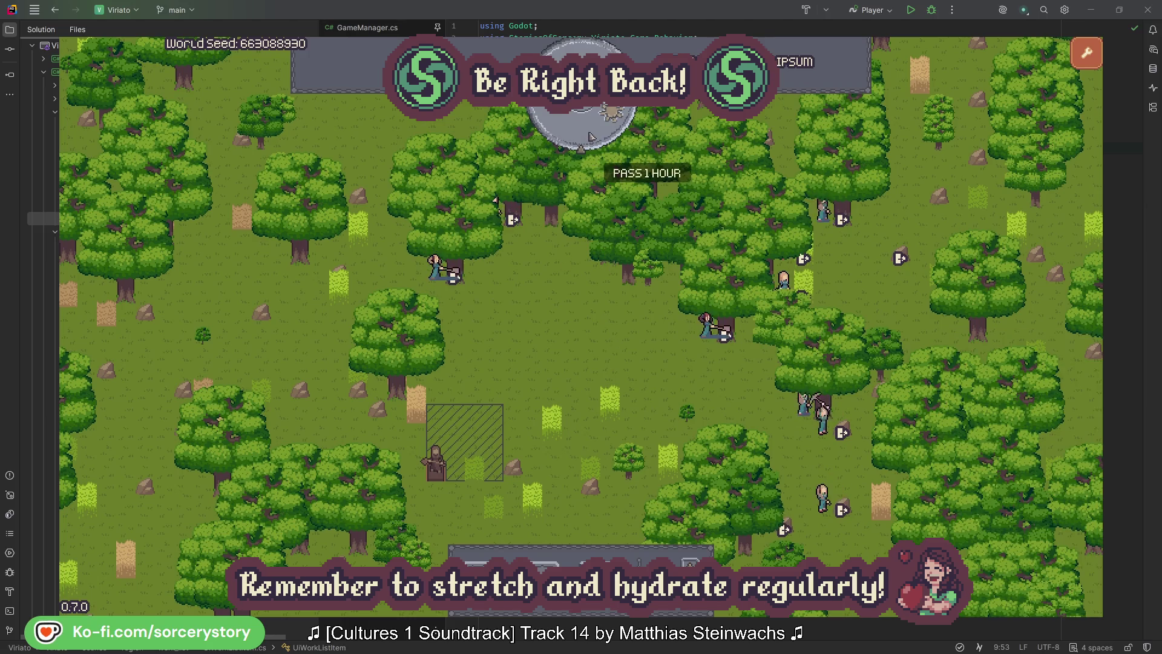
{"action": "left_click", "coordinate": [591, 136]}
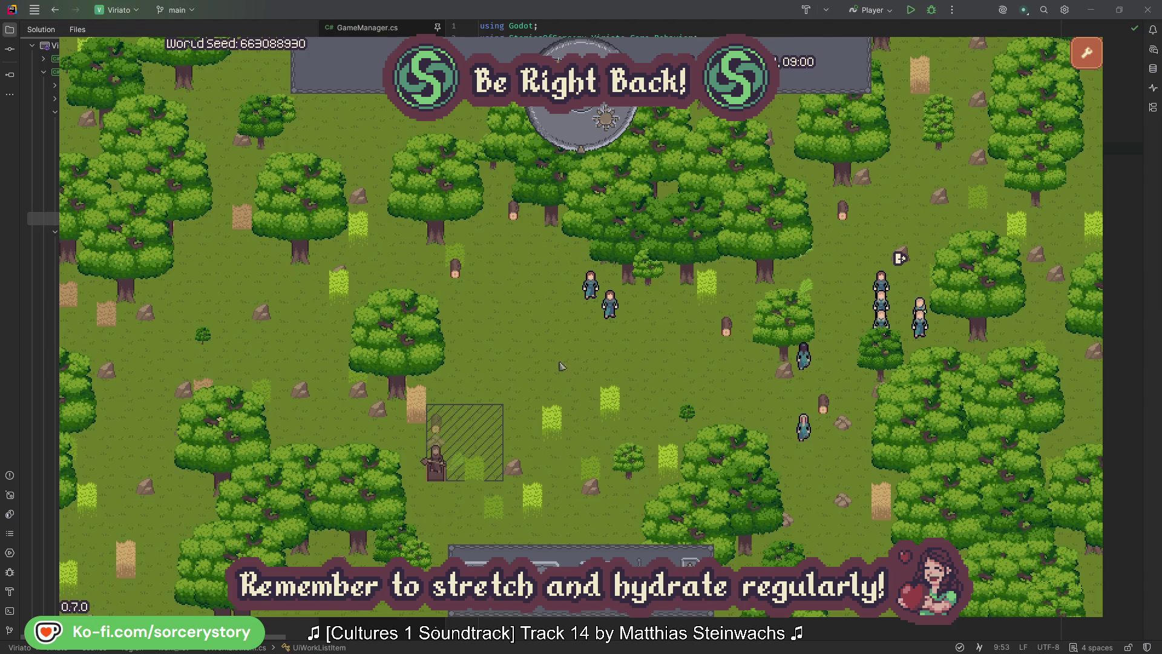
Go from the wood pile to Character9 and its 2 Herb pile, centring the herbs.
{"action": "left_click", "coordinate": [438, 426]}
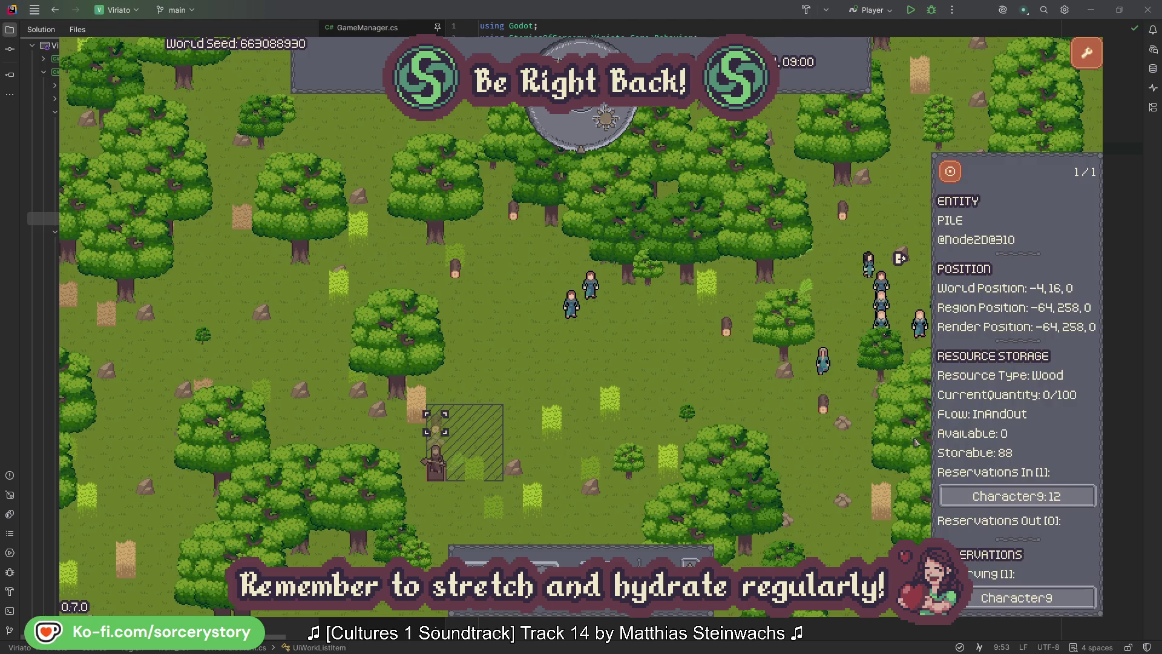
{"action": "left_click", "coordinate": [1070, 500]}
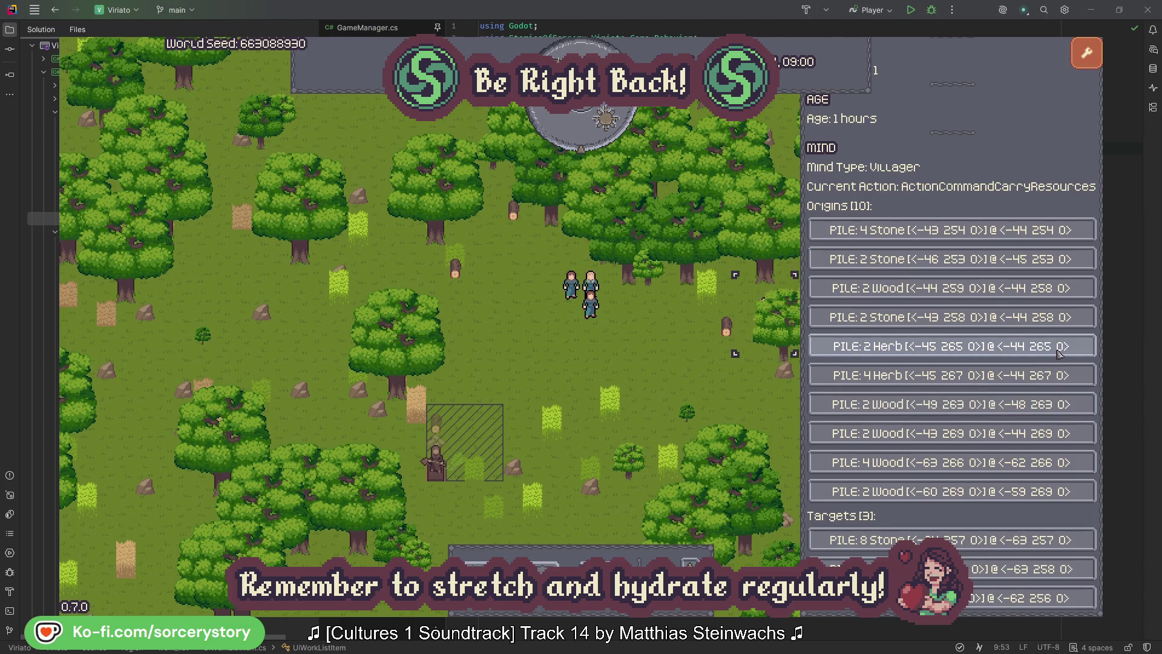
{"action": "left_click", "coordinate": [1059, 352]}
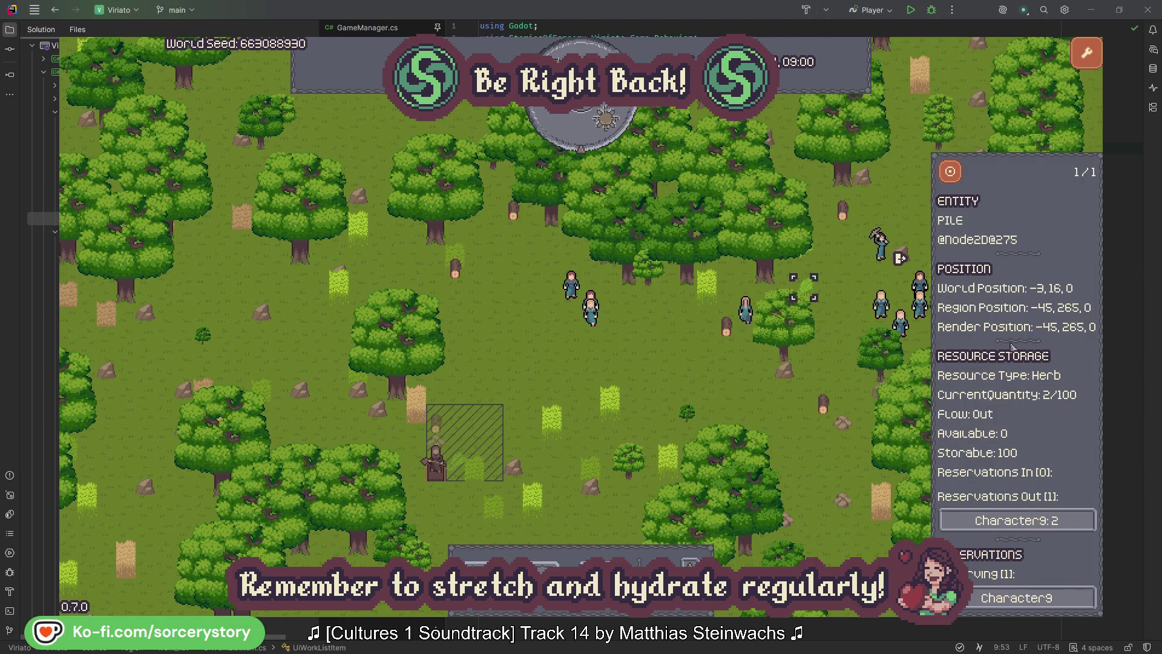
{"action": "left_click", "coordinate": [959, 177]}
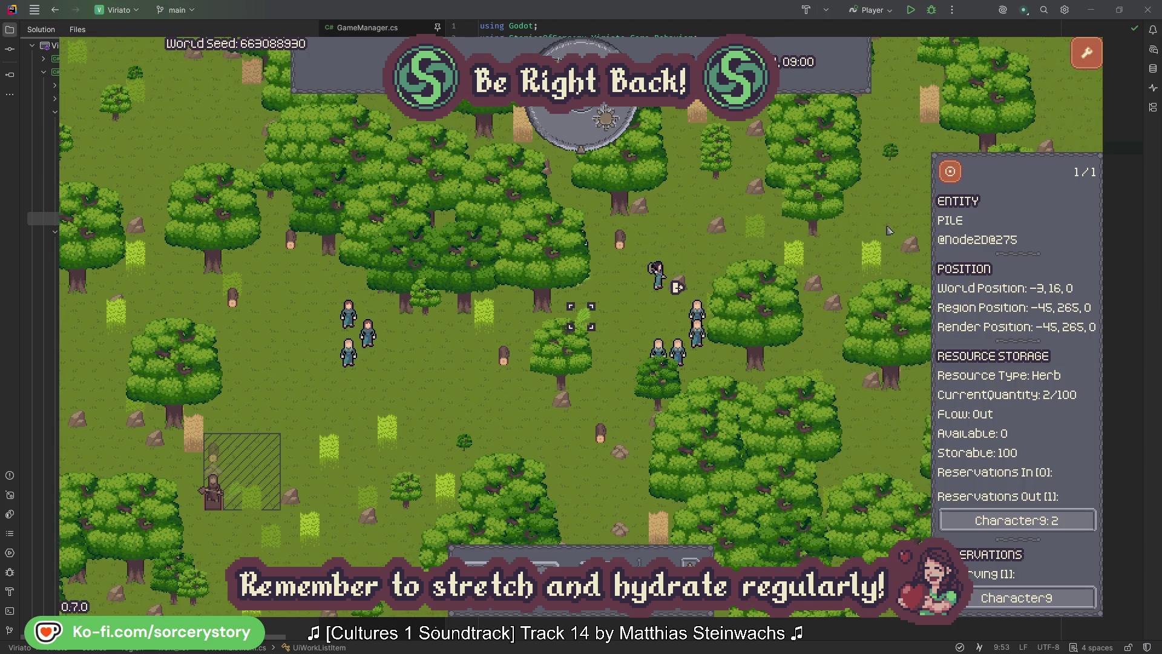
{"action": "left_click", "coordinate": [1055, 521]}
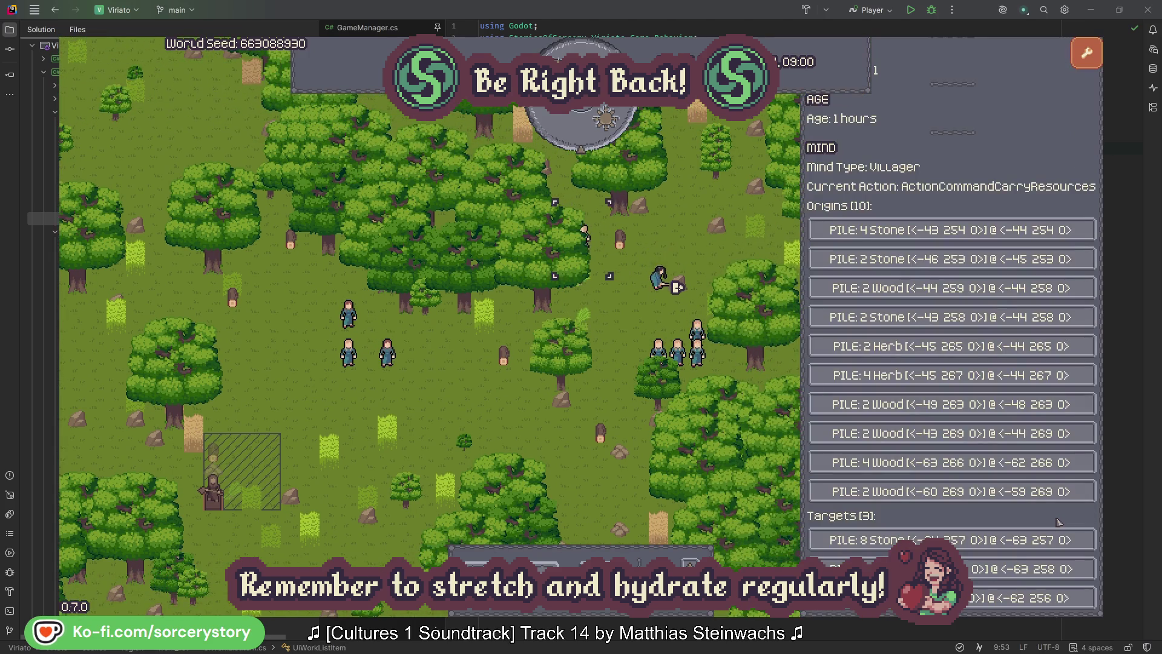
Open the Wood pile from Character9's list, centre it, then close its details.
{"action": "left_click", "coordinate": [1042, 569]}
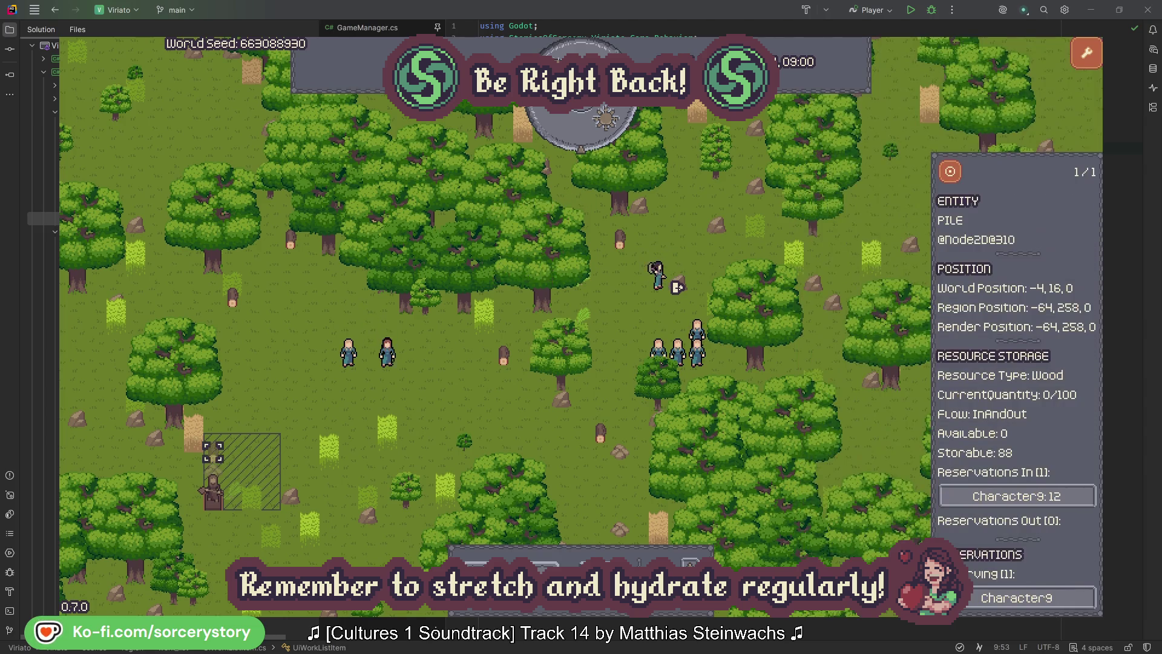
{"action": "left_click", "coordinate": [950, 177]}
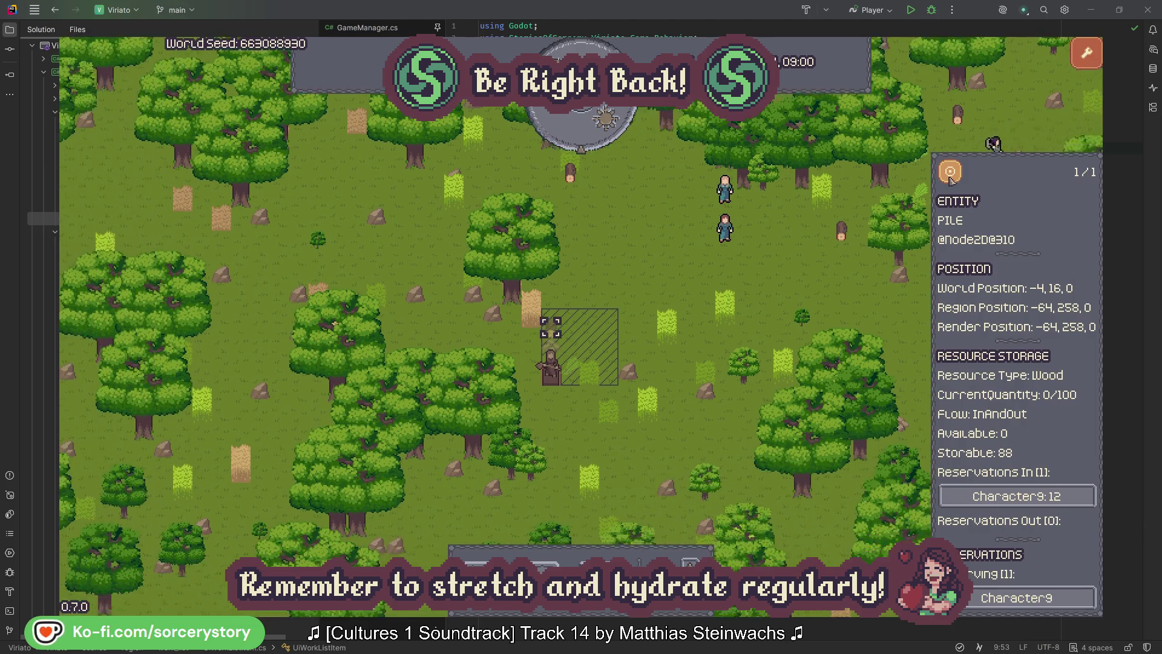
{"action": "left_click", "coordinate": [856, 267]}
Inspect Character2, centre its group, and close its details.
{"action": "left_click", "coordinate": [761, 226]}
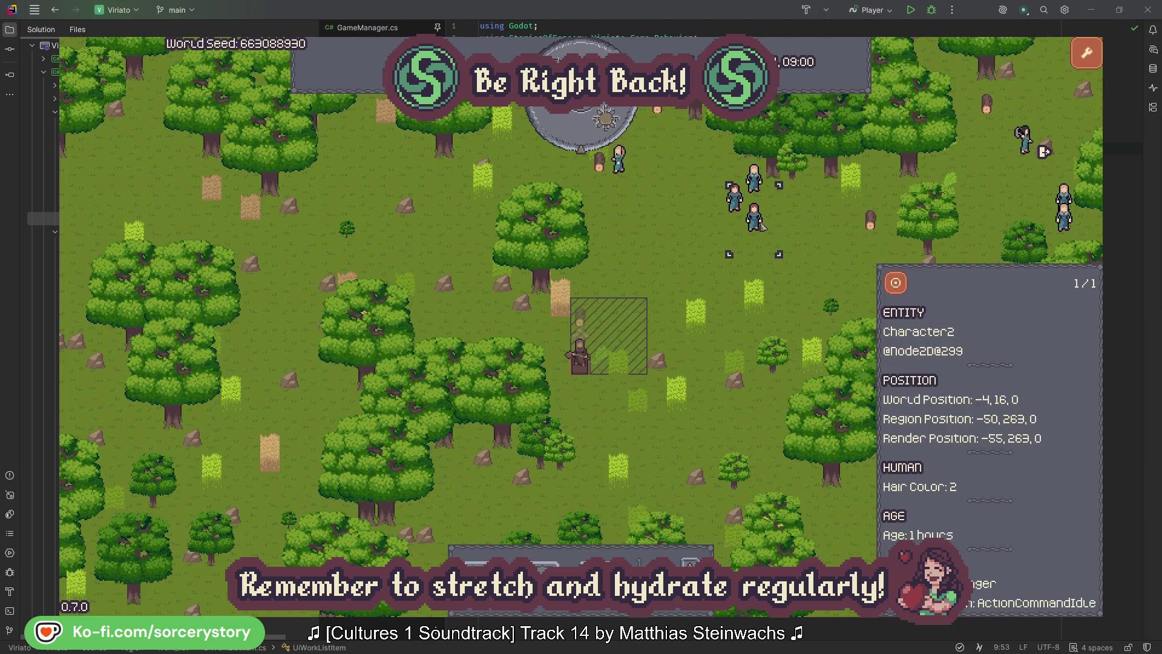
{"action": "left_click", "coordinate": [896, 283]}
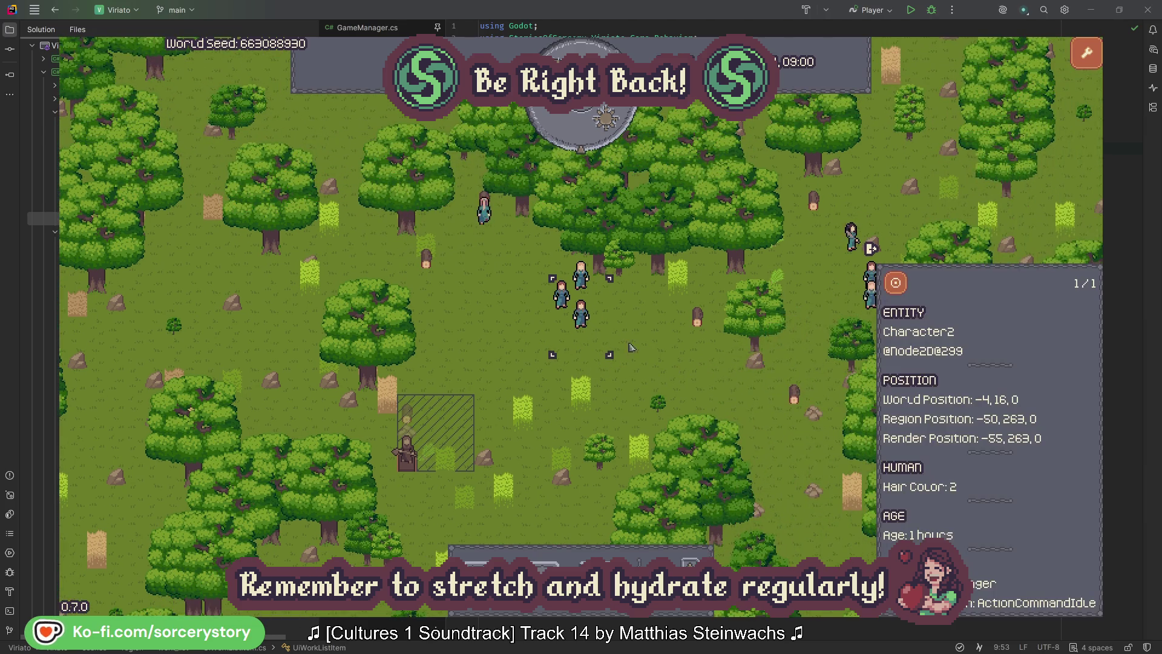
{"action": "left_click", "coordinate": [645, 348]}
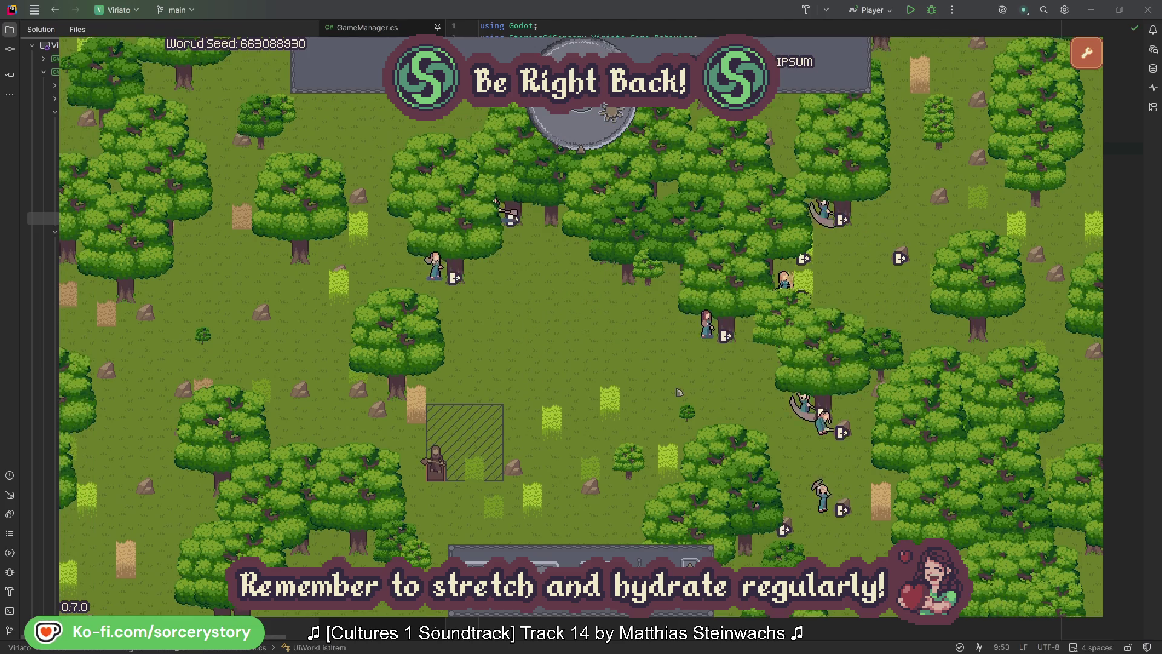
Inspect Character2 and the oak it gathers from, then close the details.
{"action": "left_click", "coordinate": [690, 349]}
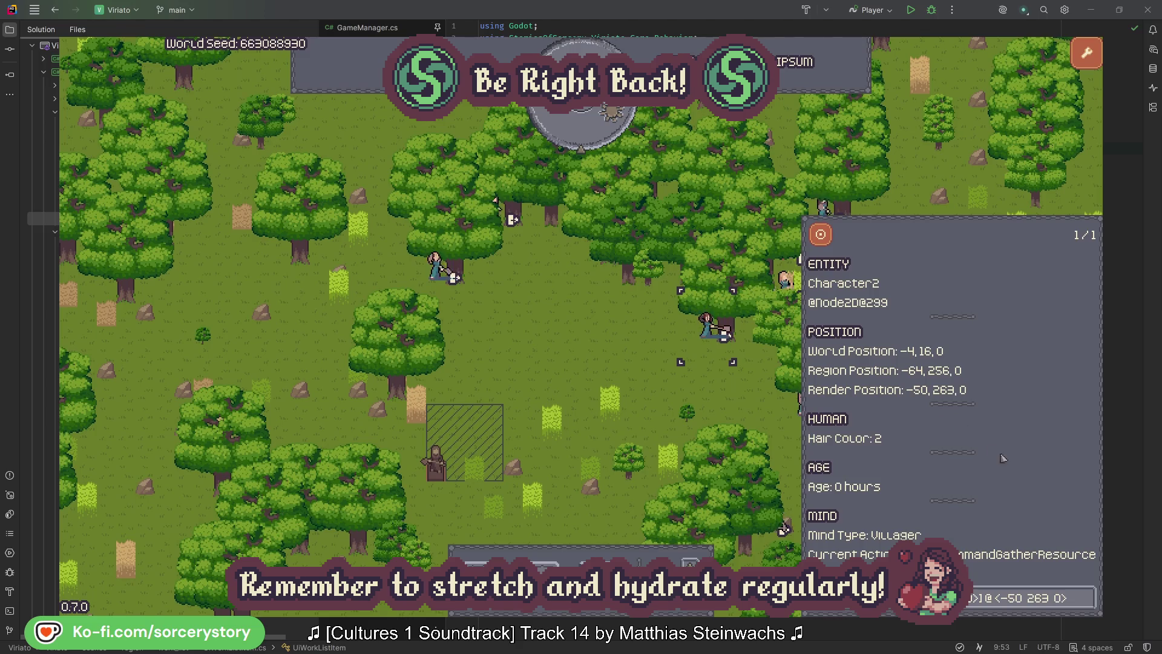
{"action": "left_click", "coordinate": [1088, 605]}
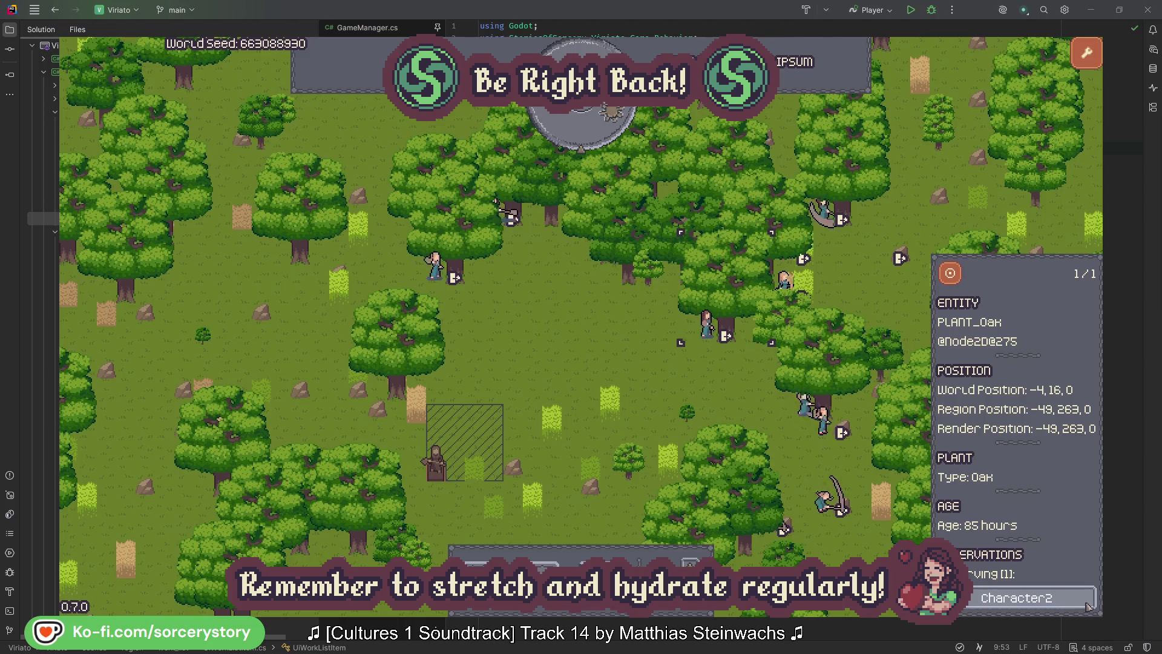
{"action": "left_click", "coordinate": [1088, 606]}
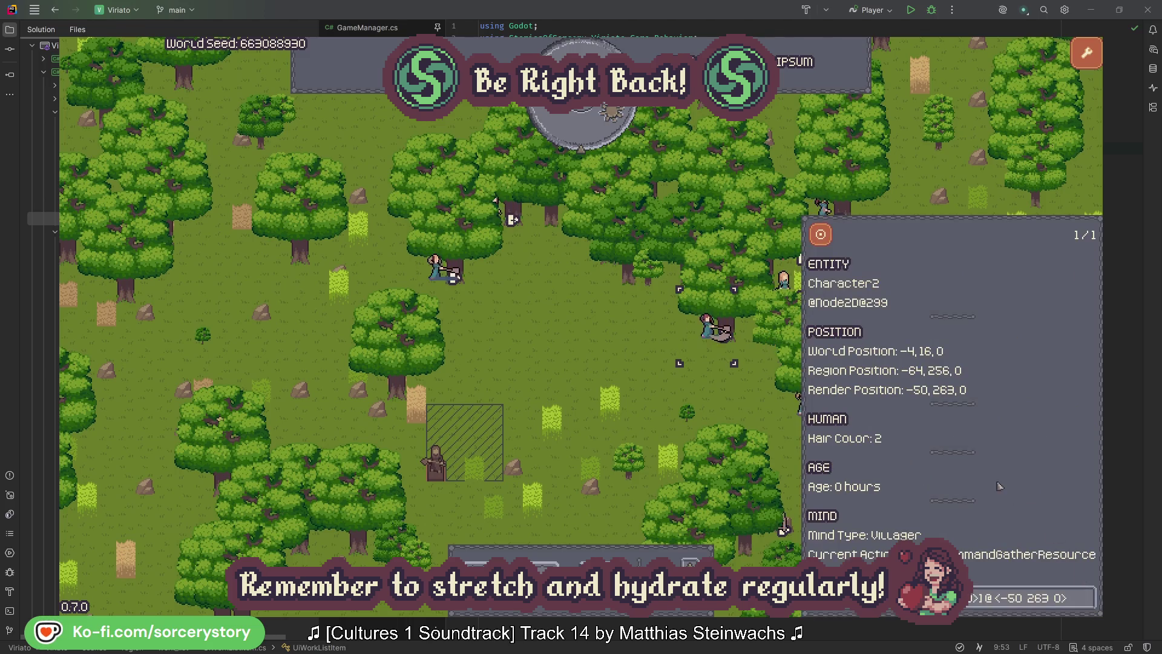
{"action": "left_click", "coordinate": [726, 401]}
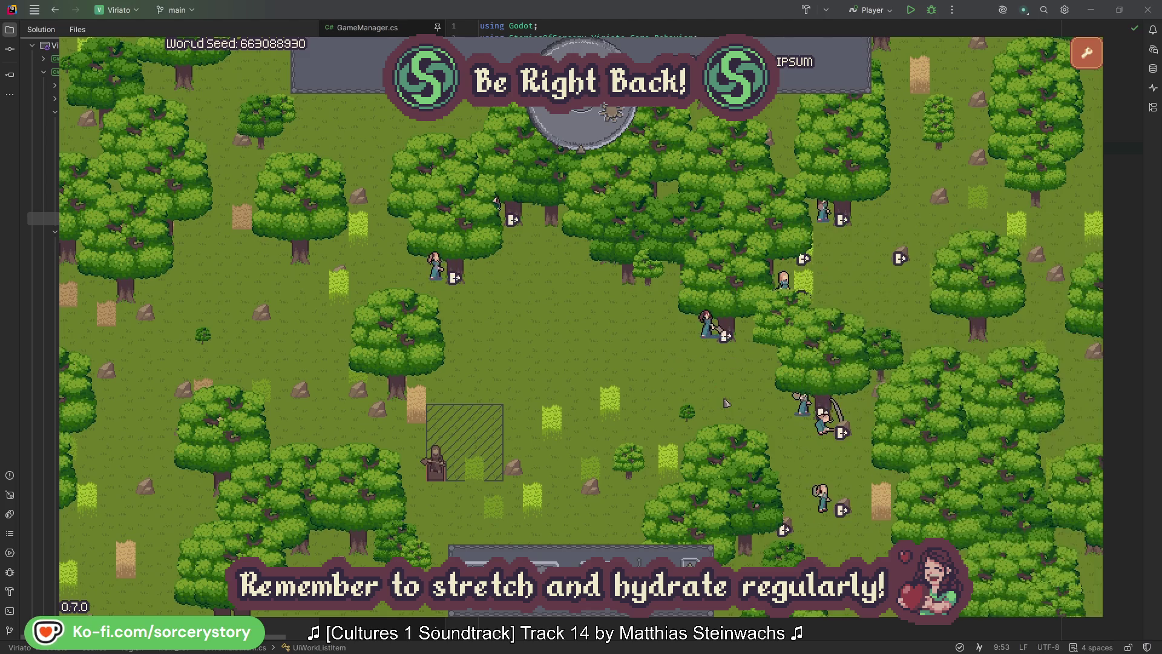
Inspect Character0 and its oak, close it, then advance the clock one hour.
{"action": "left_click", "coordinate": [435, 267]}
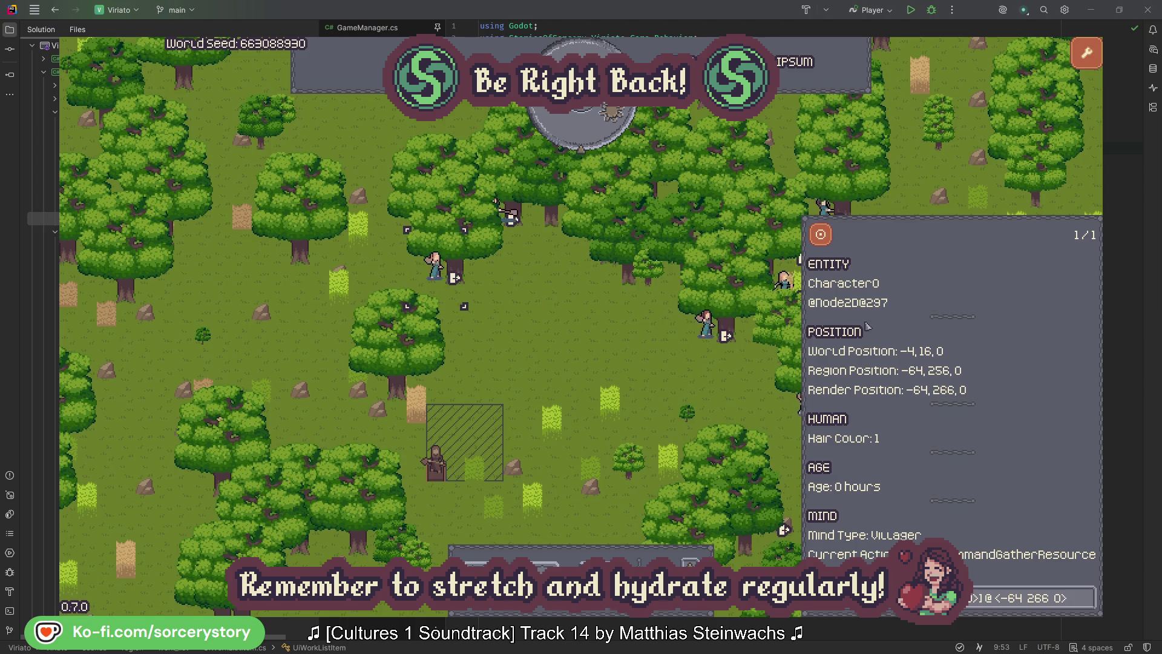
{"action": "left_click", "coordinate": [1088, 597]}
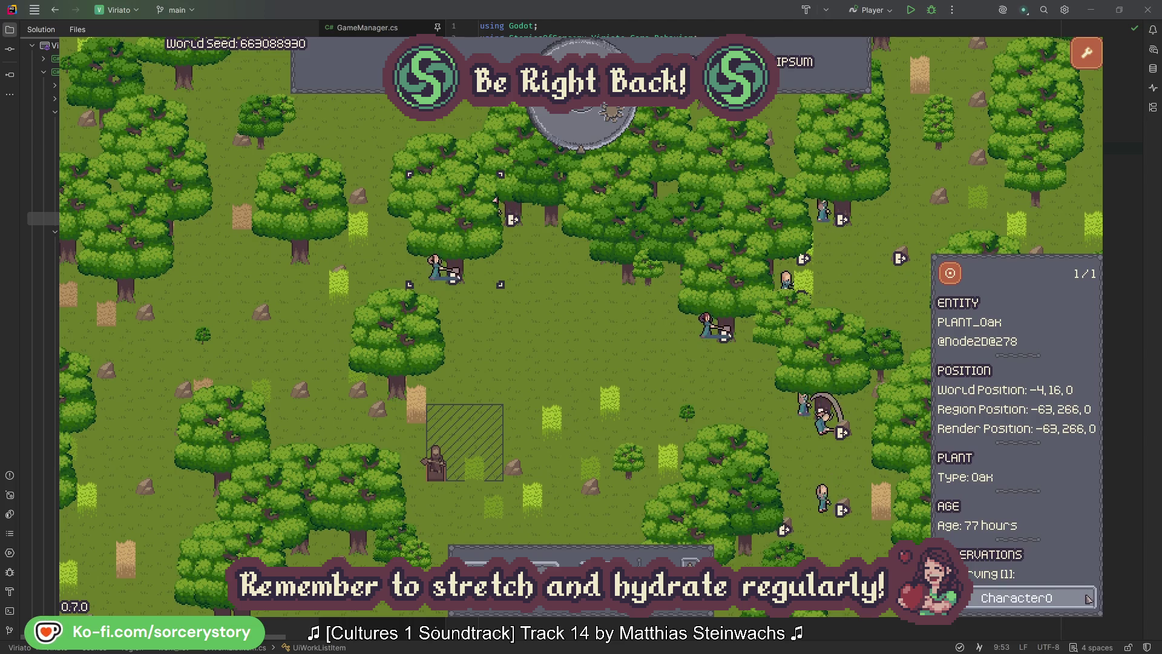
{"action": "left_click", "coordinate": [1088, 597]}
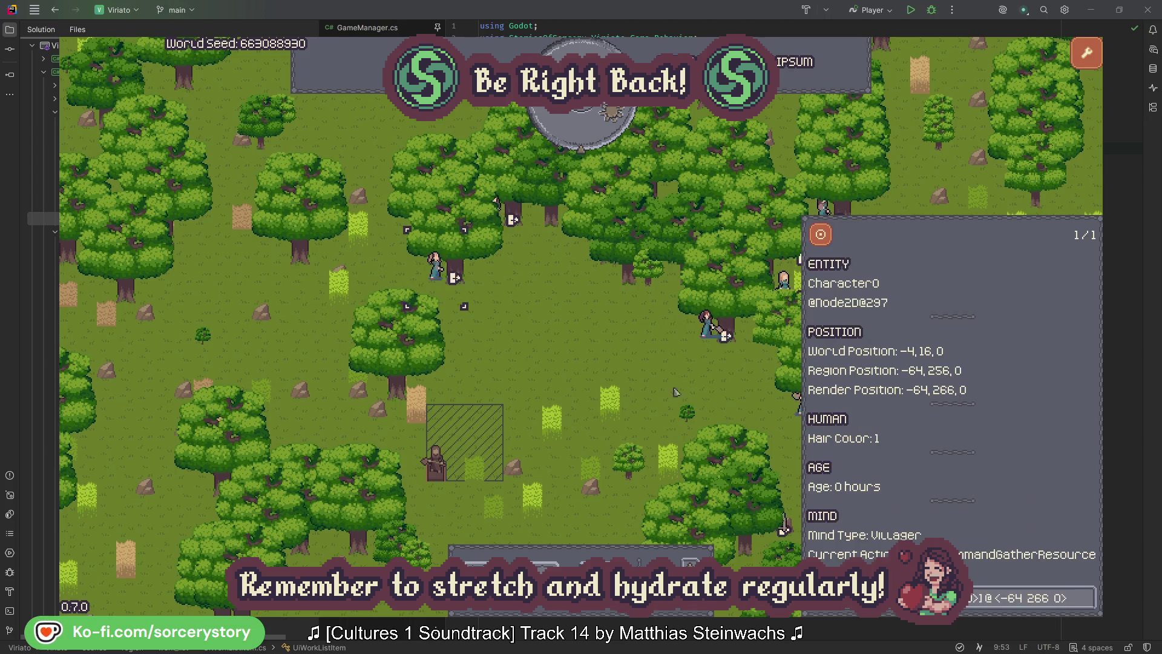
{"action": "left_click", "coordinate": [608, 365]}
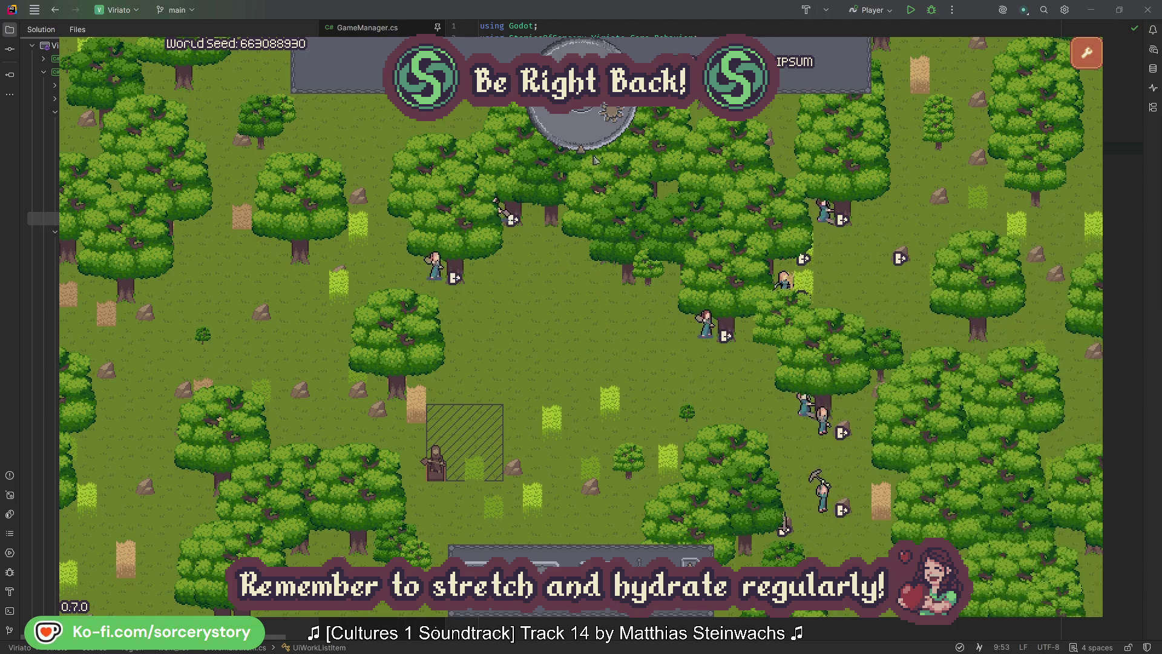
{"action": "left_click", "coordinate": [591, 136]}
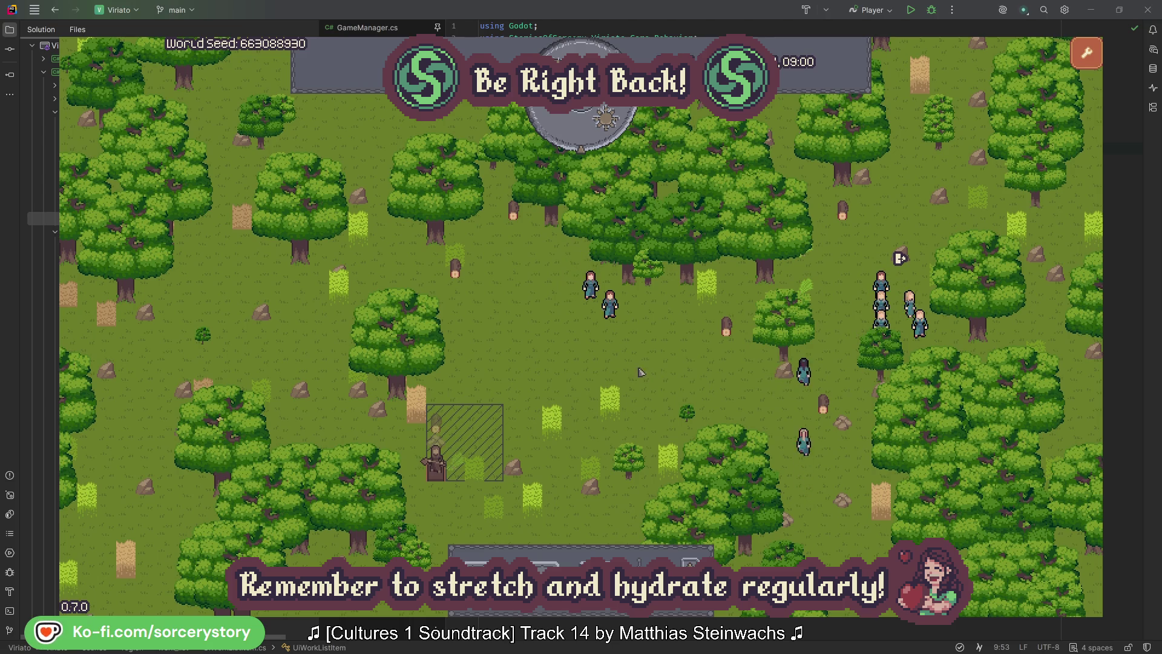
Trace the wood pile to Character9 and its 2 Herb origin pile, centring on the herbs.
{"action": "left_click", "coordinate": [441, 429]}
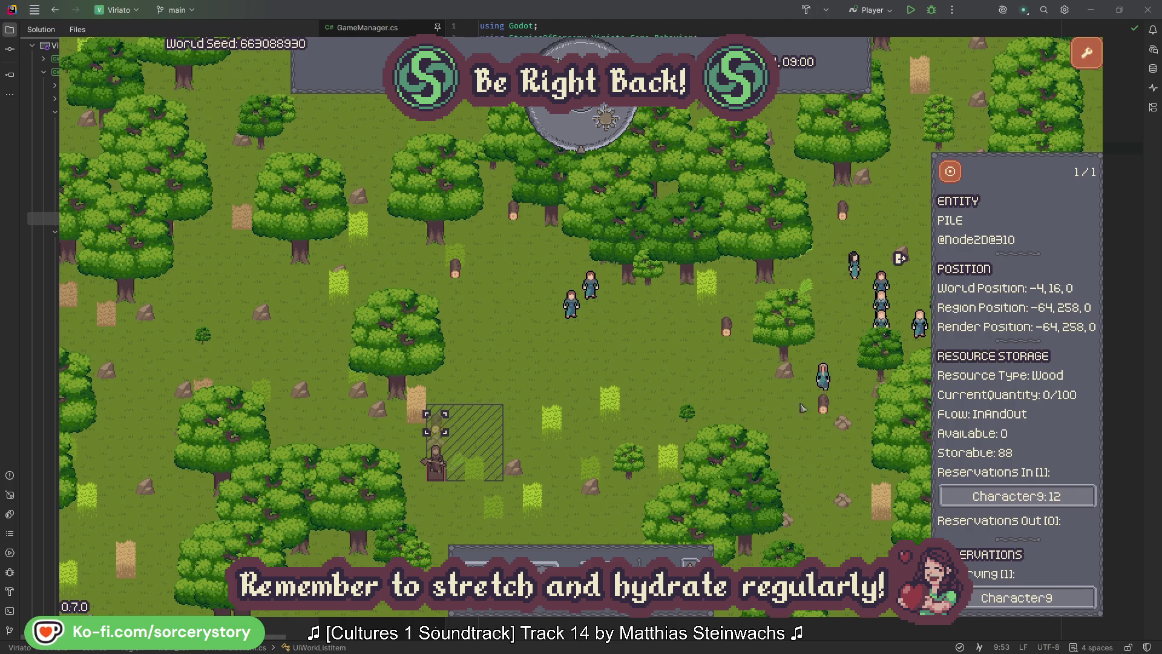
{"action": "left_click", "coordinate": [1070, 498]}
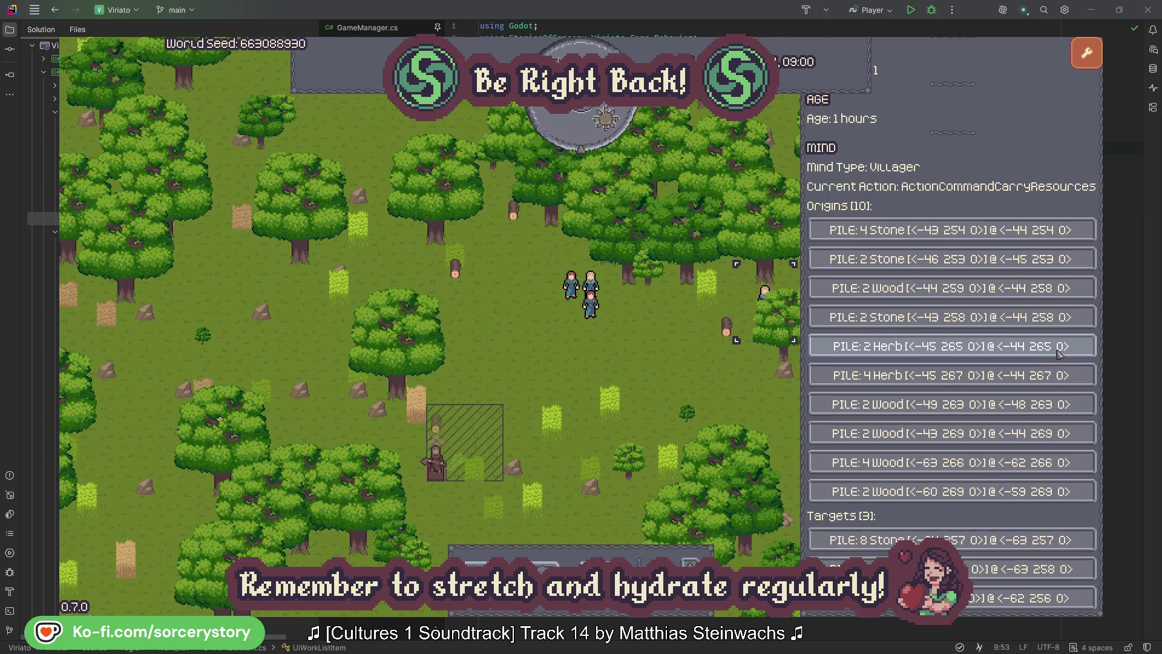
{"action": "left_click", "coordinate": [1060, 351]}
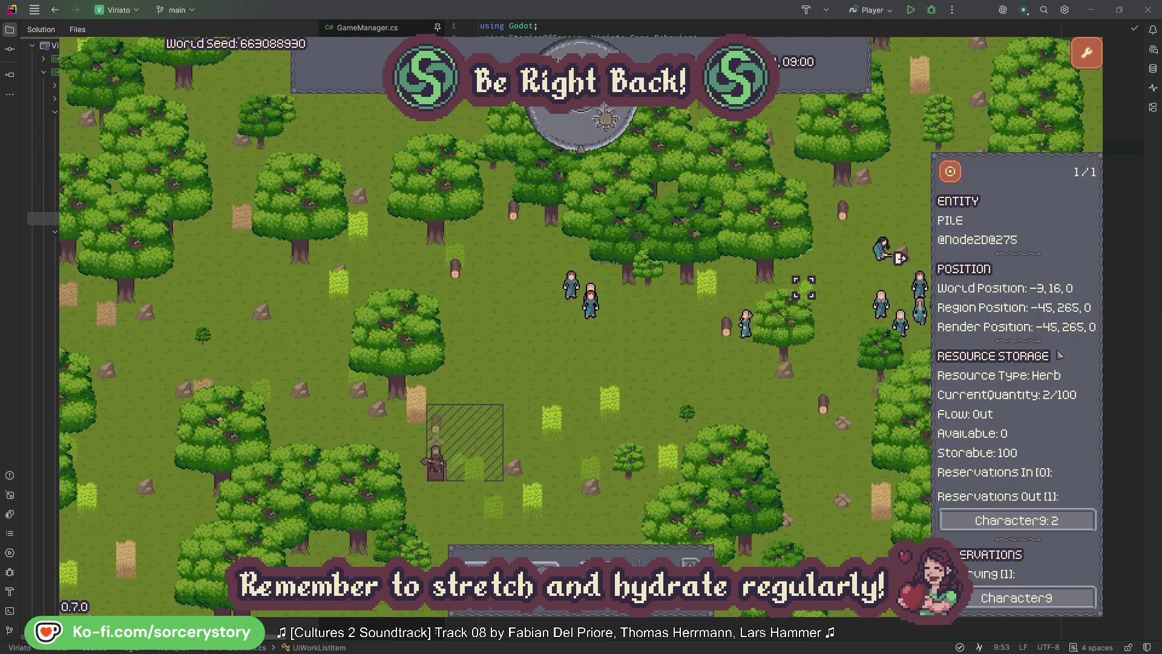
{"action": "left_click", "coordinate": [952, 172]}
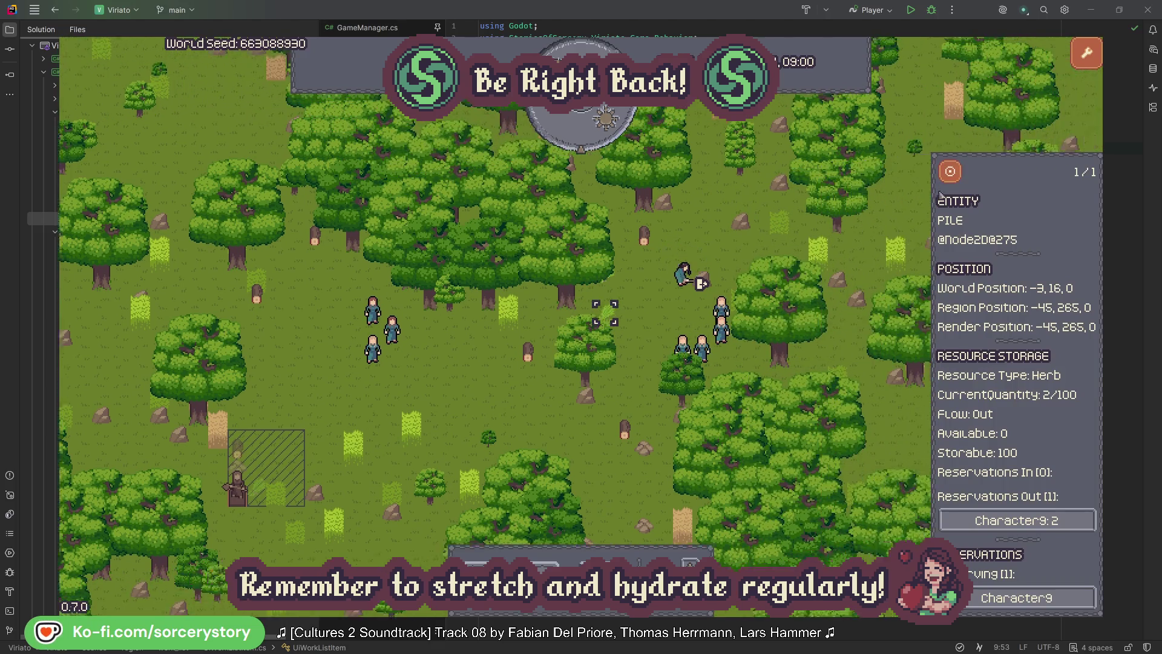
{"action": "left_click", "coordinate": [1060, 520]}
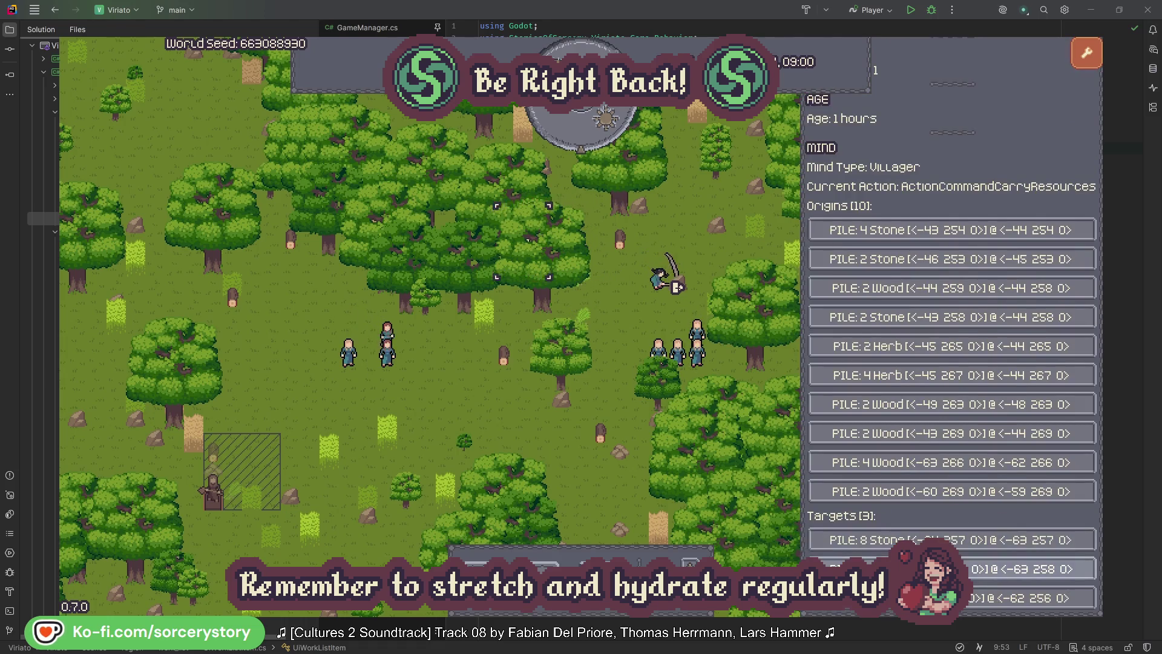
Open the Wood pile from Character9's list, centre it, and close it.
{"action": "left_click", "coordinate": [1060, 569]}
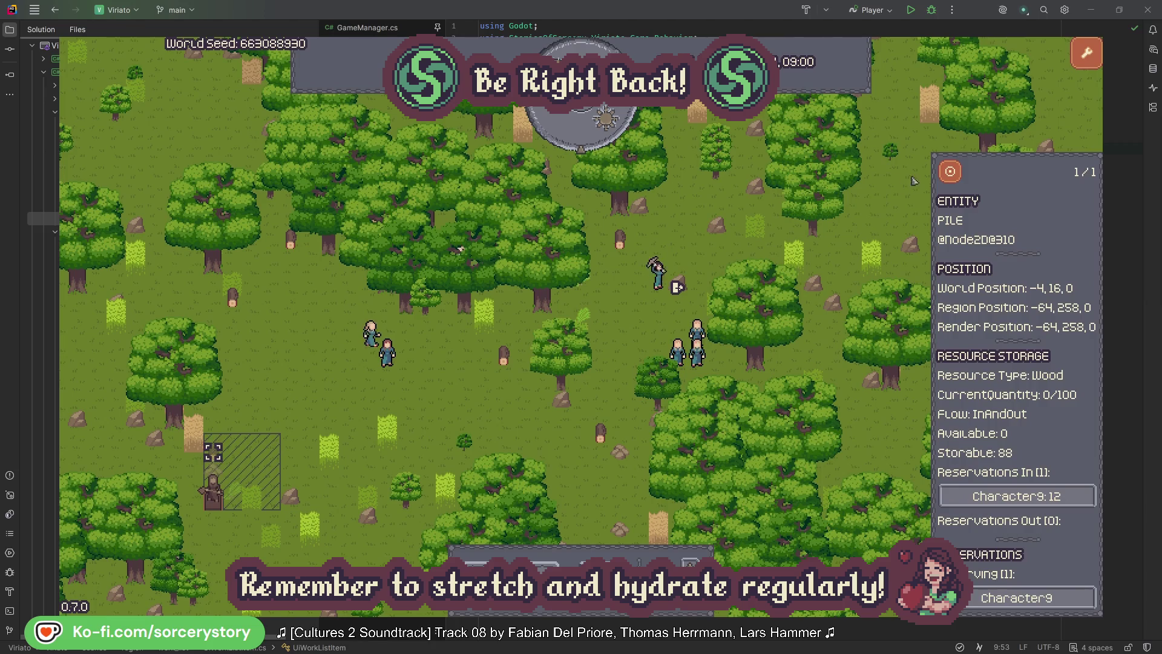
{"action": "left_click", "coordinate": [950, 174]}
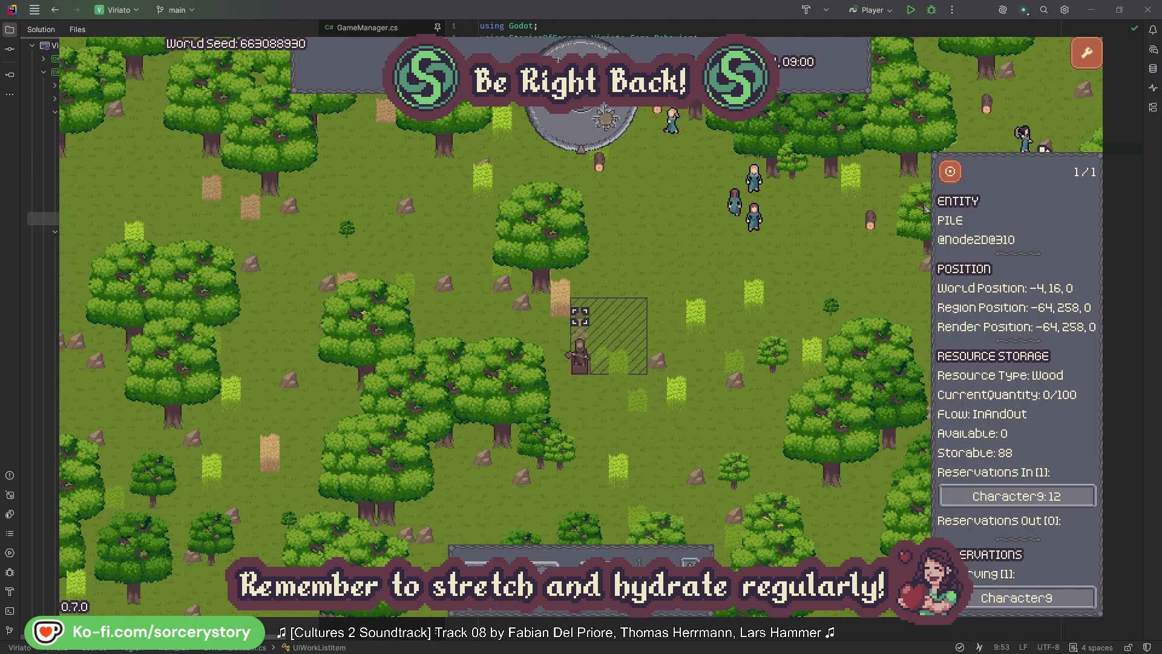
{"action": "left_click", "coordinate": [840, 267]}
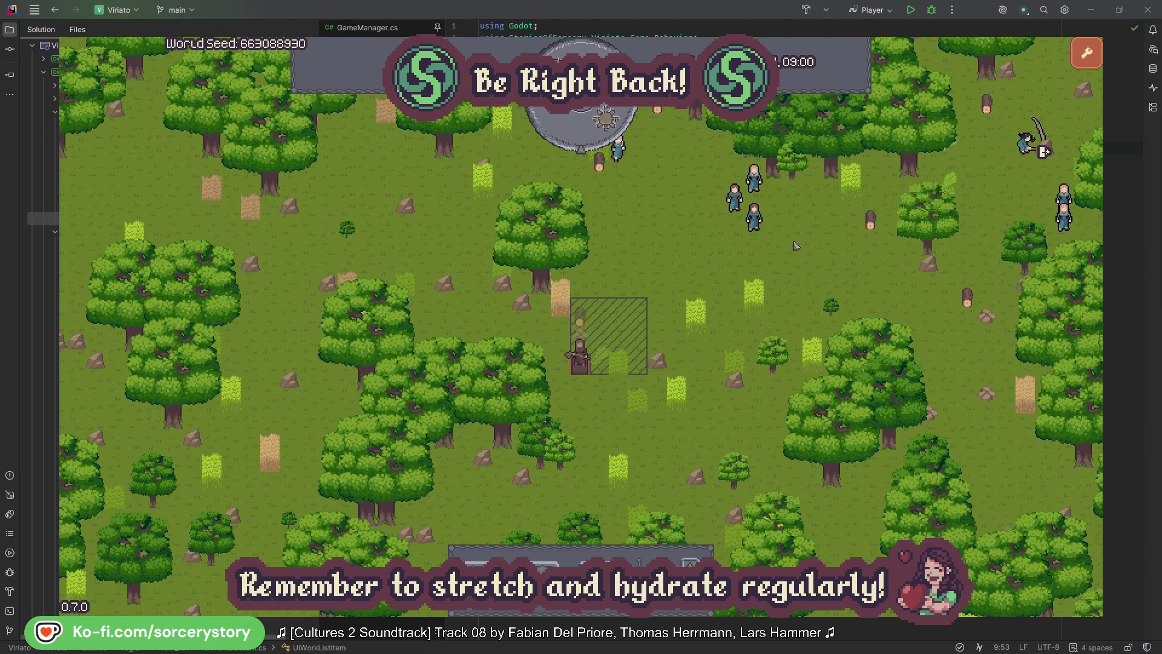
Inspect Character2, centre its group, then close its details.
{"action": "left_click", "coordinate": [760, 224]}
{"action": "left_click", "coordinate": [760, 224]}
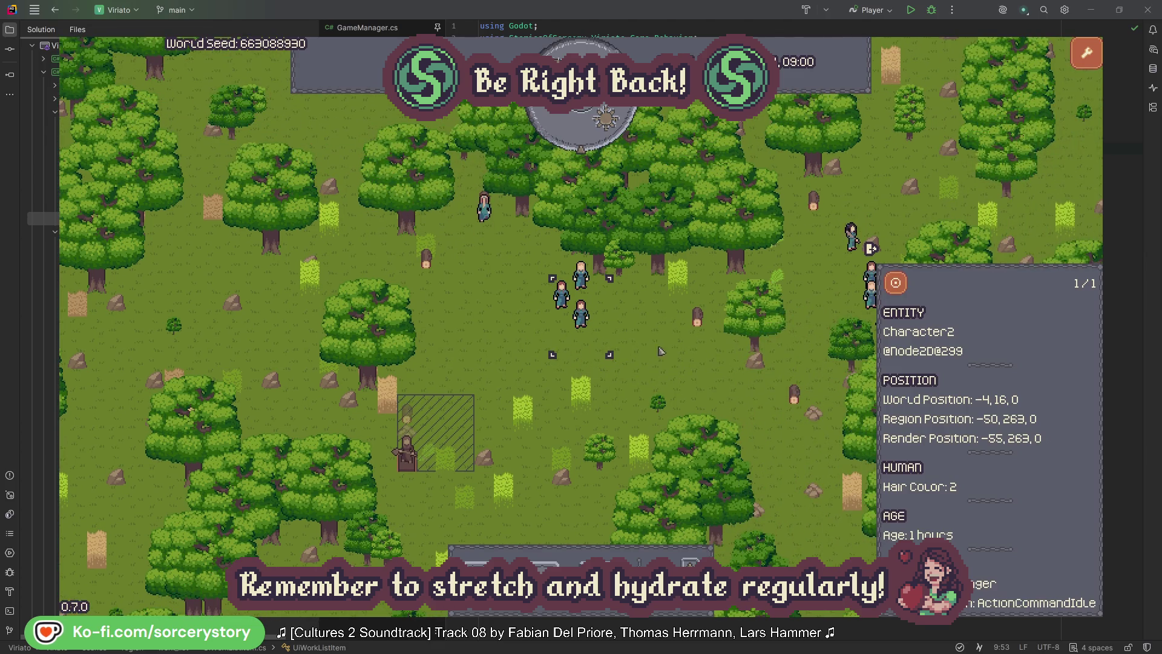
{"action": "left_click", "coordinate": [666, 350]}
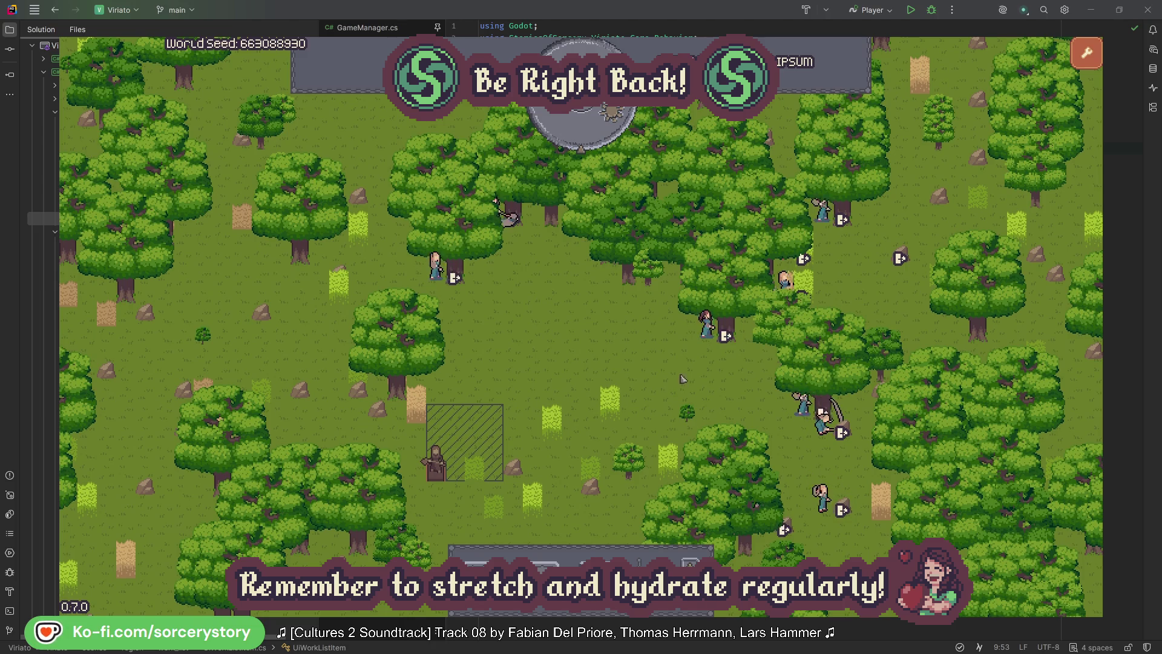
{"action": "left_click", "coordinate": [707, 325]}
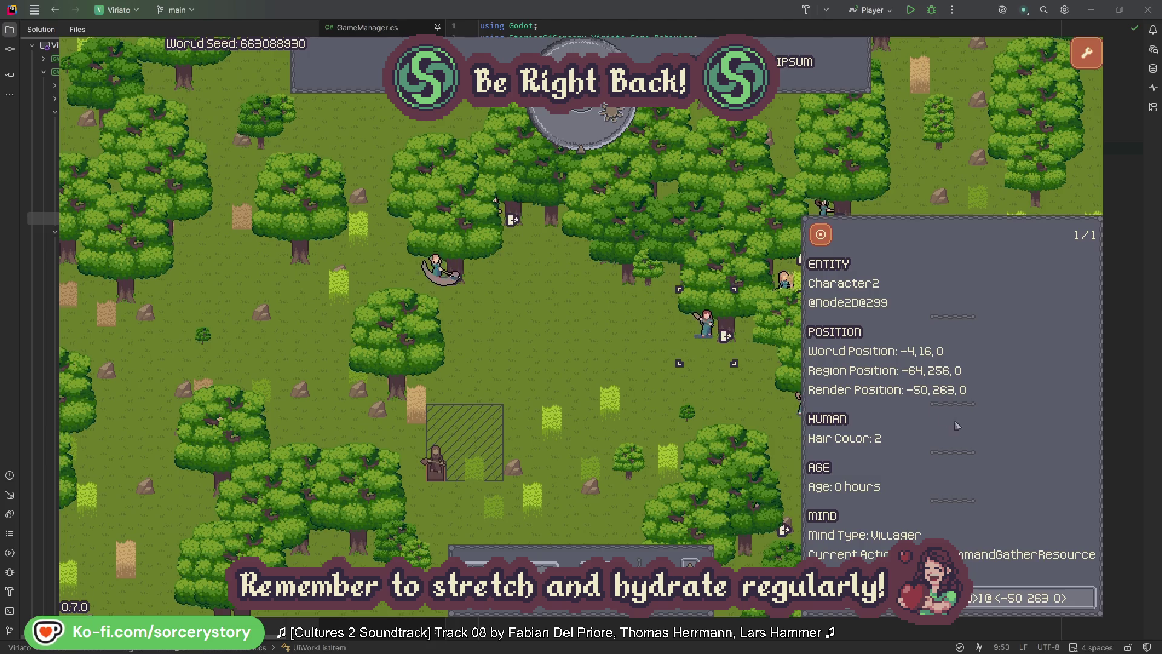
{"action": "left_click", "coordinate": [1089, 607]}
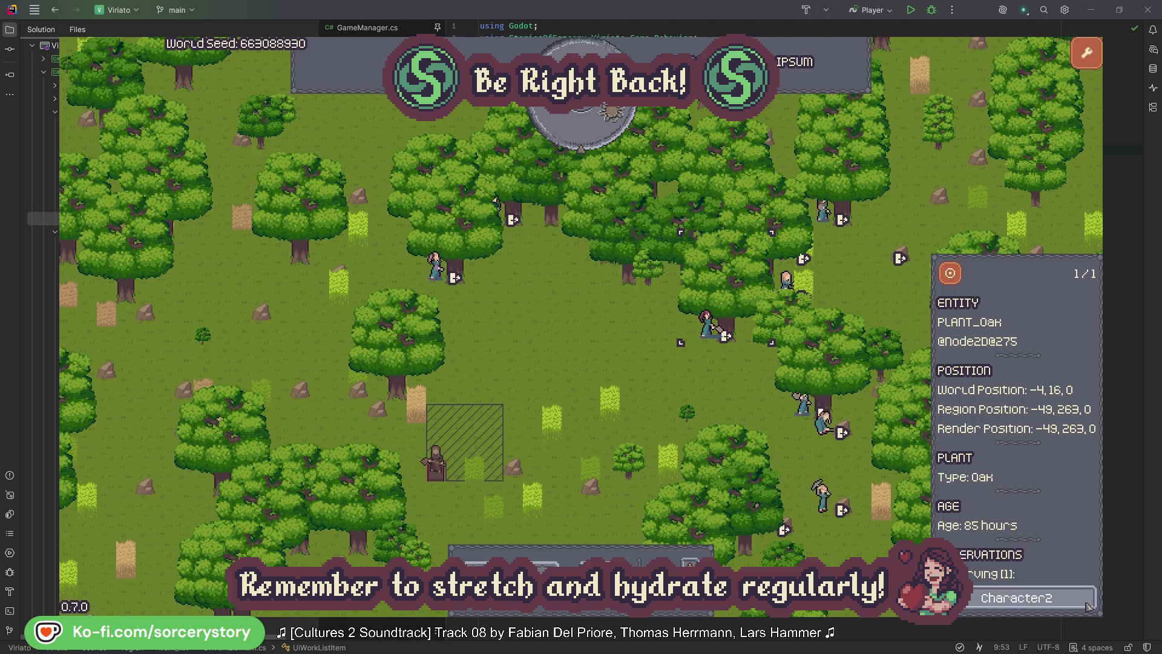
{"action": "left_click", "coordinate": [1090, 607]}
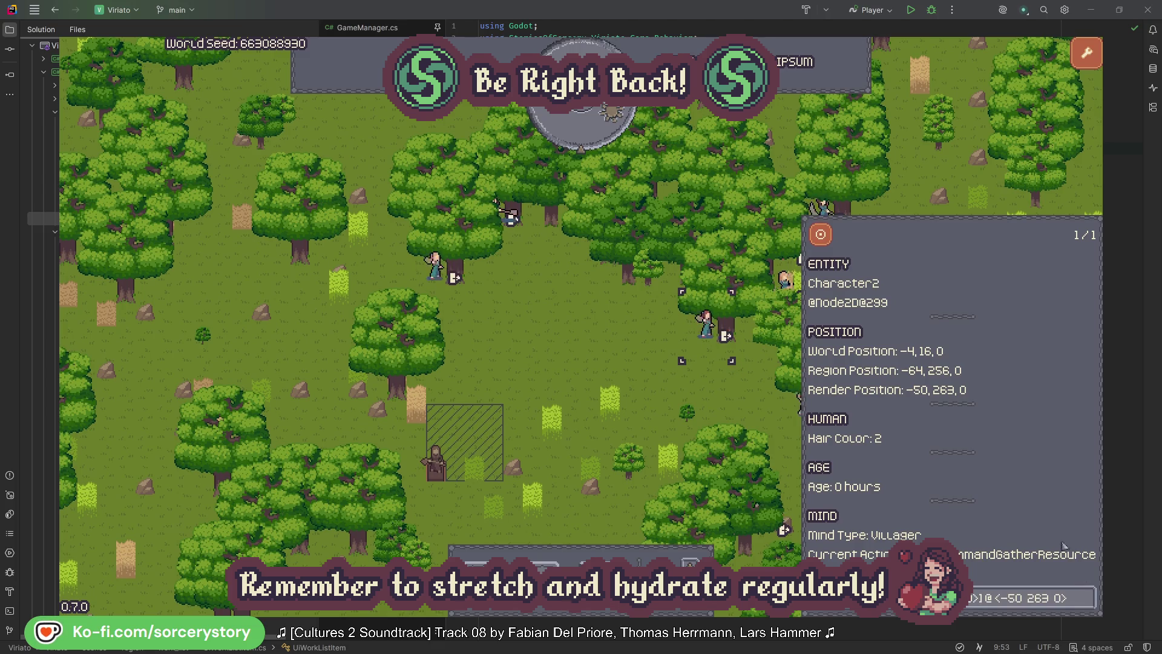
{"action": "left_click", "coordinate": [727, 403]}
{"action": "left_click", "coordinate": [439, 270]}
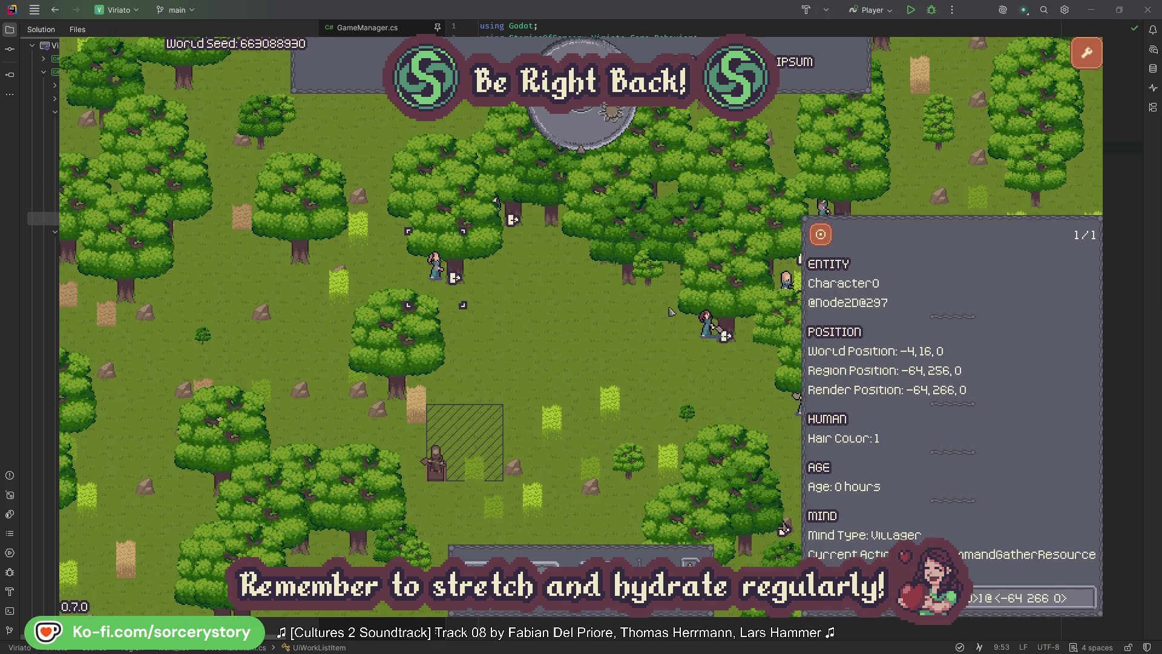
{"action": "left_click", "coordinate": [1087, 597]}
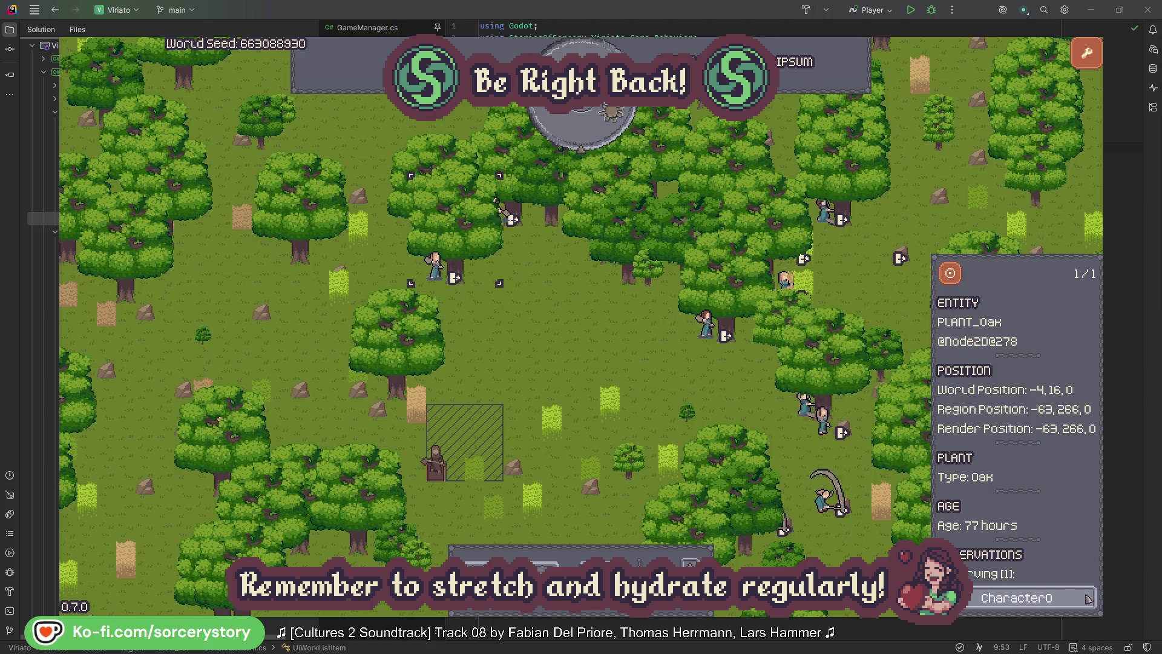
{"action": "left_click", "coordinate": [1088, 597]}
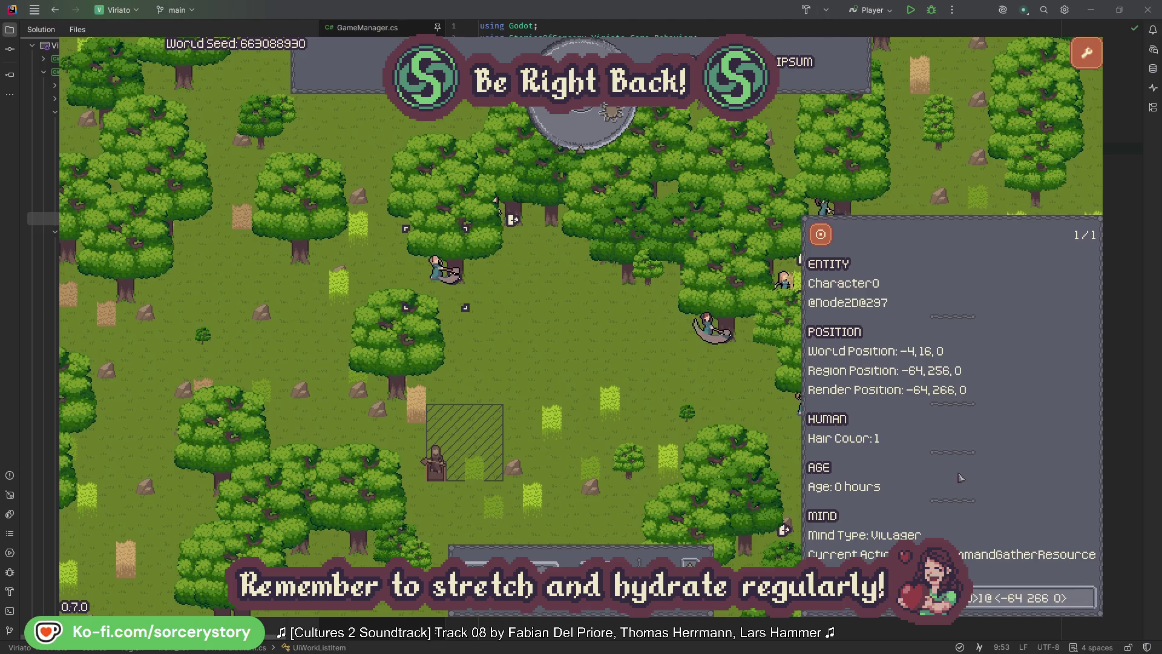
{"action": "left_click", "coordinate": [607, 363]}
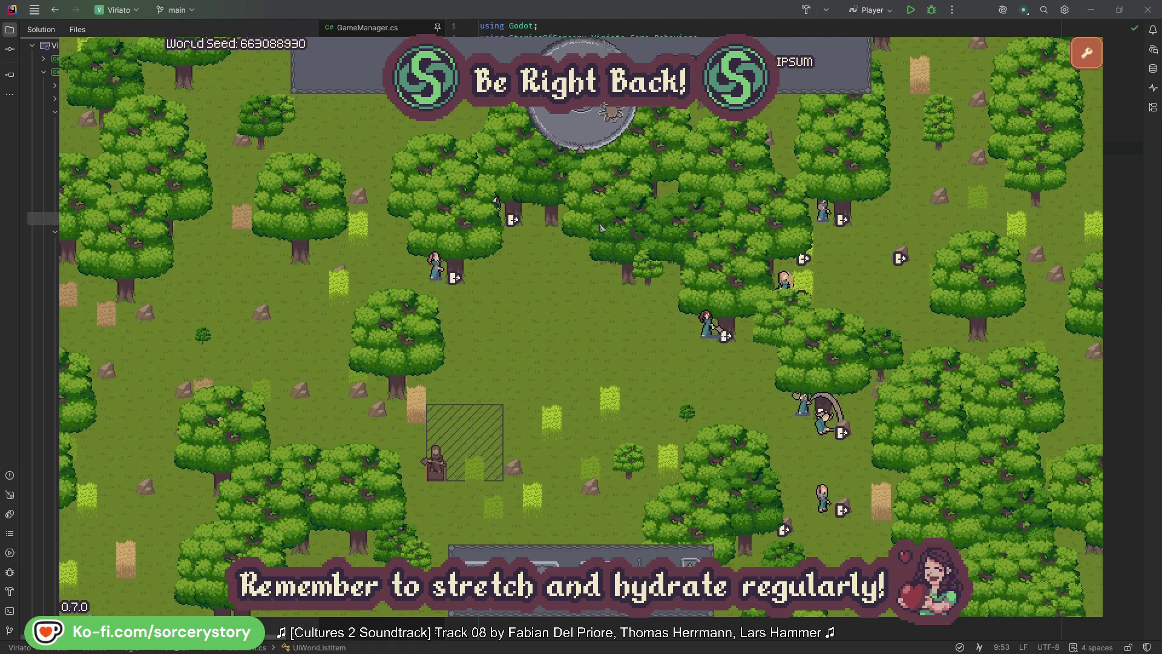
{"action": "left_click", "coordinate": [590, 136]}
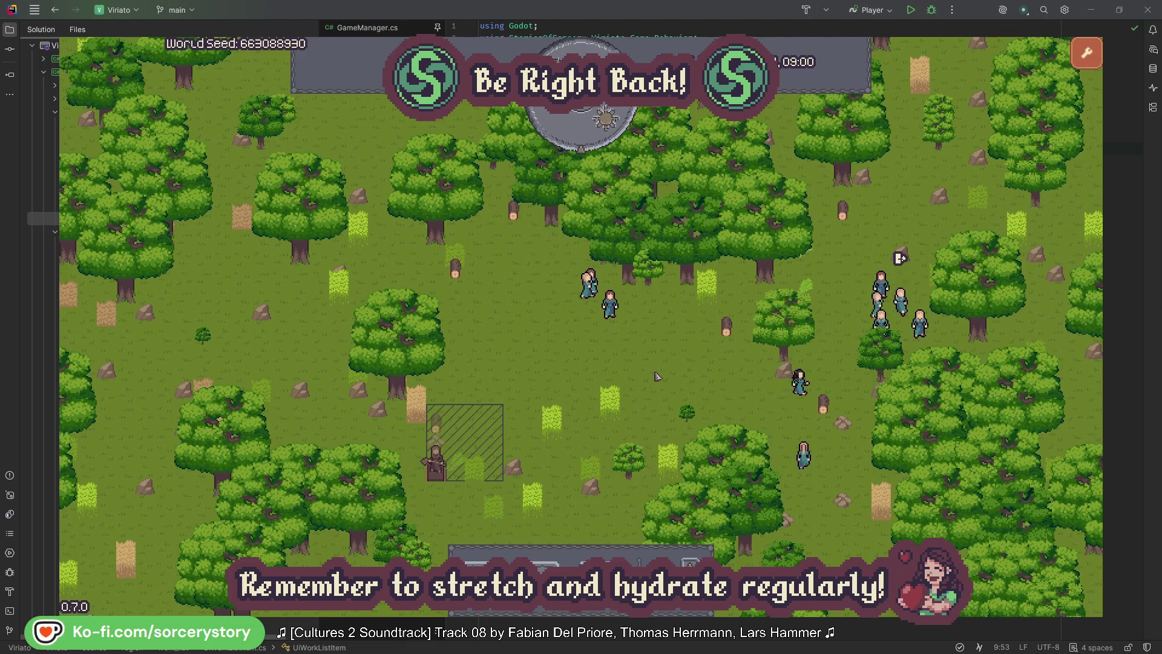
Follow the wood pile to Character9 and its 2 Herb origin pile, centred on the map.
{"action": "left_click", "coordinate": [440, 430]}
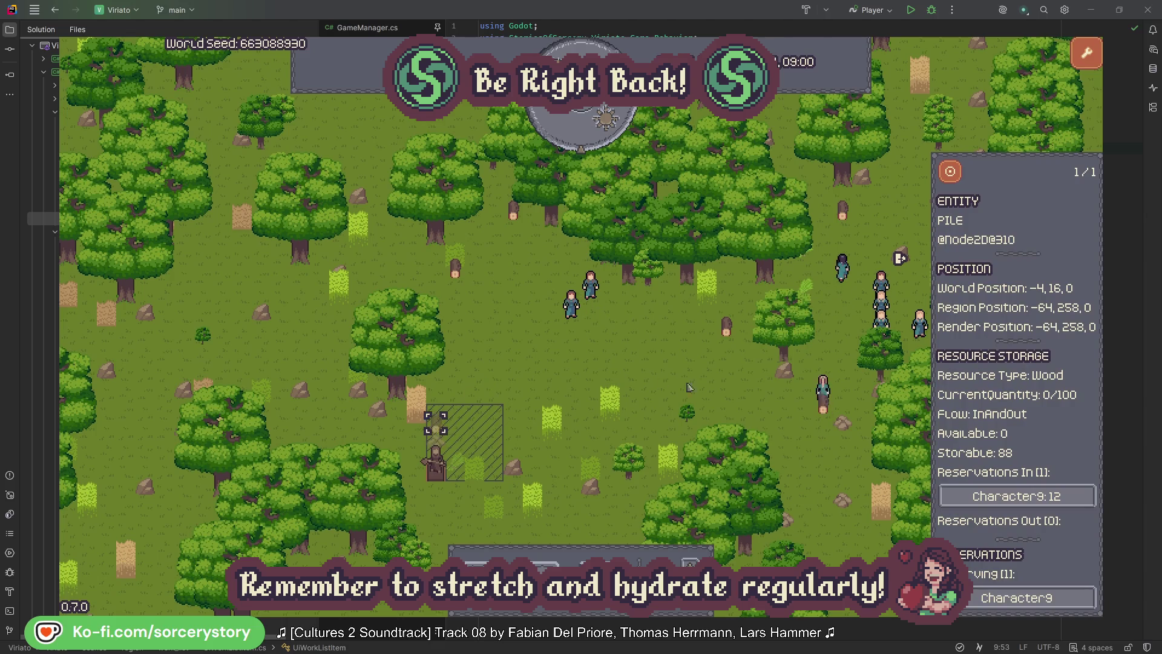
{"action": "left_click", "coordinate": [1069, 500]}
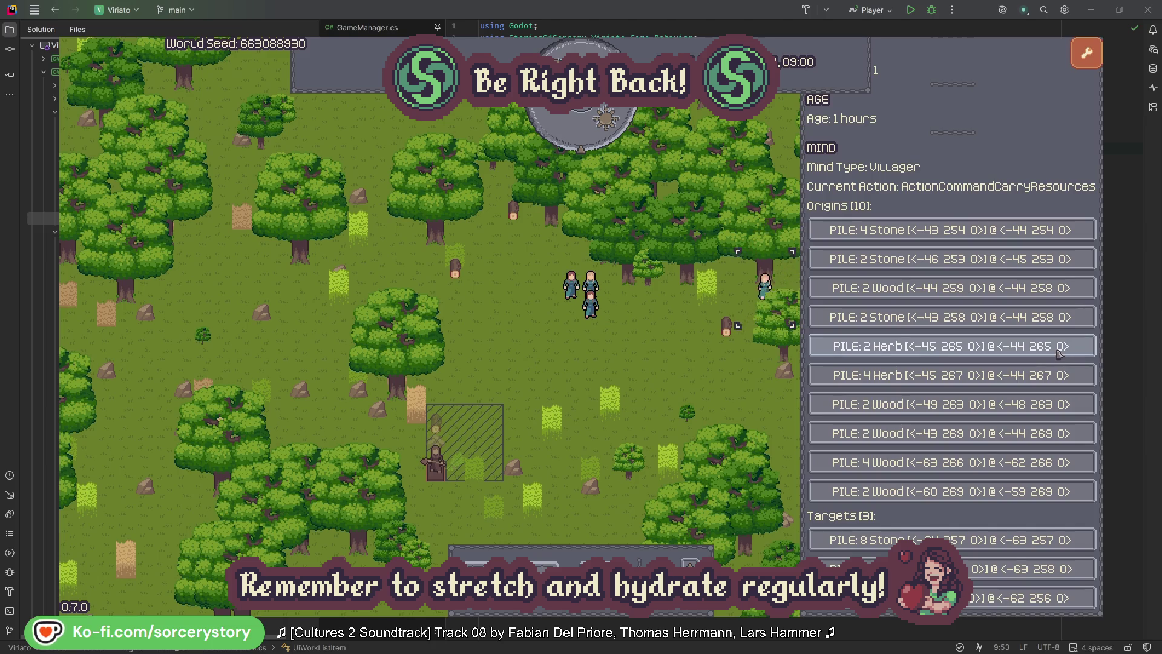
{"action": "left_click", "coordinate": [1059, 352]}
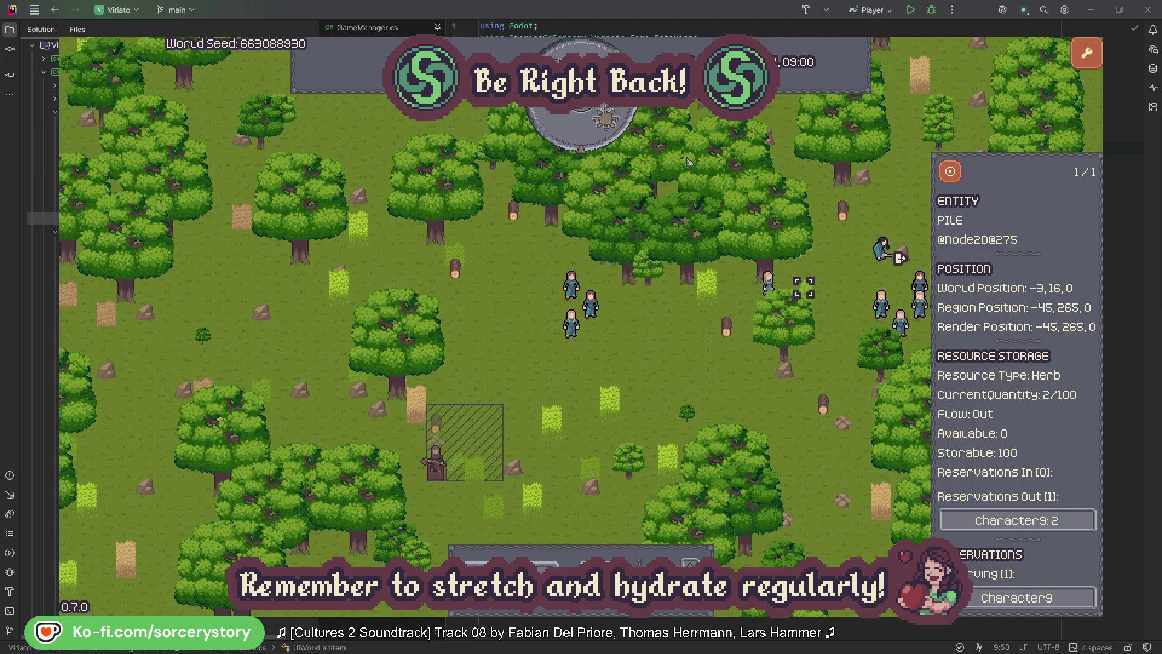
{"action": "left_click", "coordinate": [954, 174]}
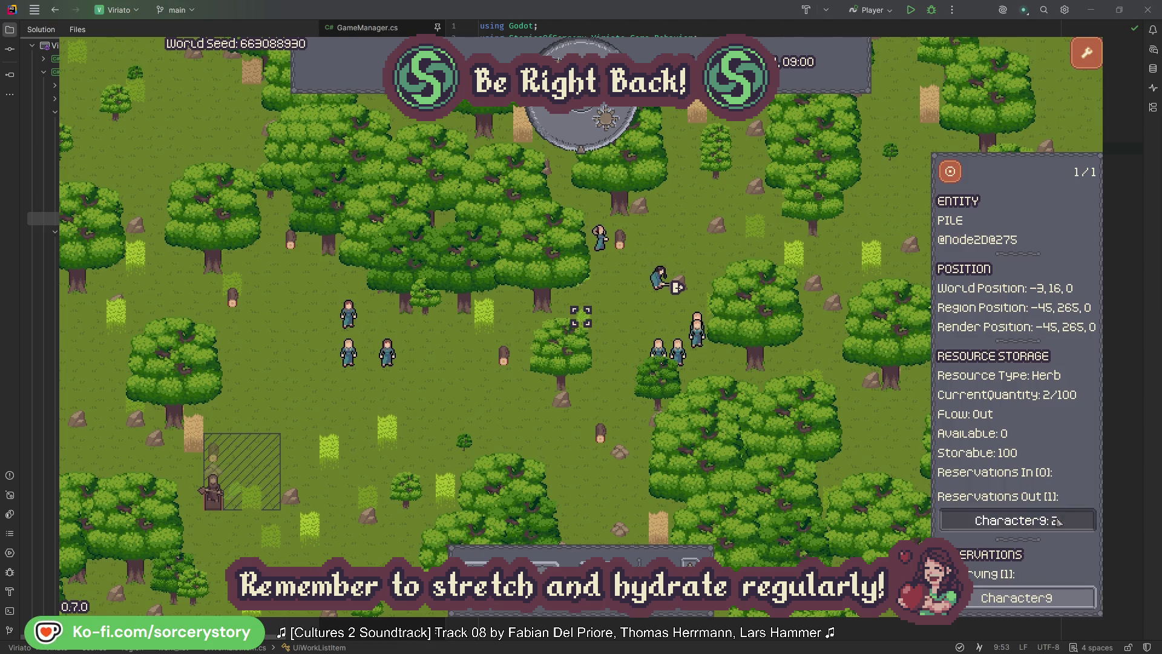
{"action": "left_click", "coordinate": [1059, 521]}
Open the Wood pile among Character9's targets, centre it, then deselect it.
{"action": "left_click", "coordinate": [893, 565]}
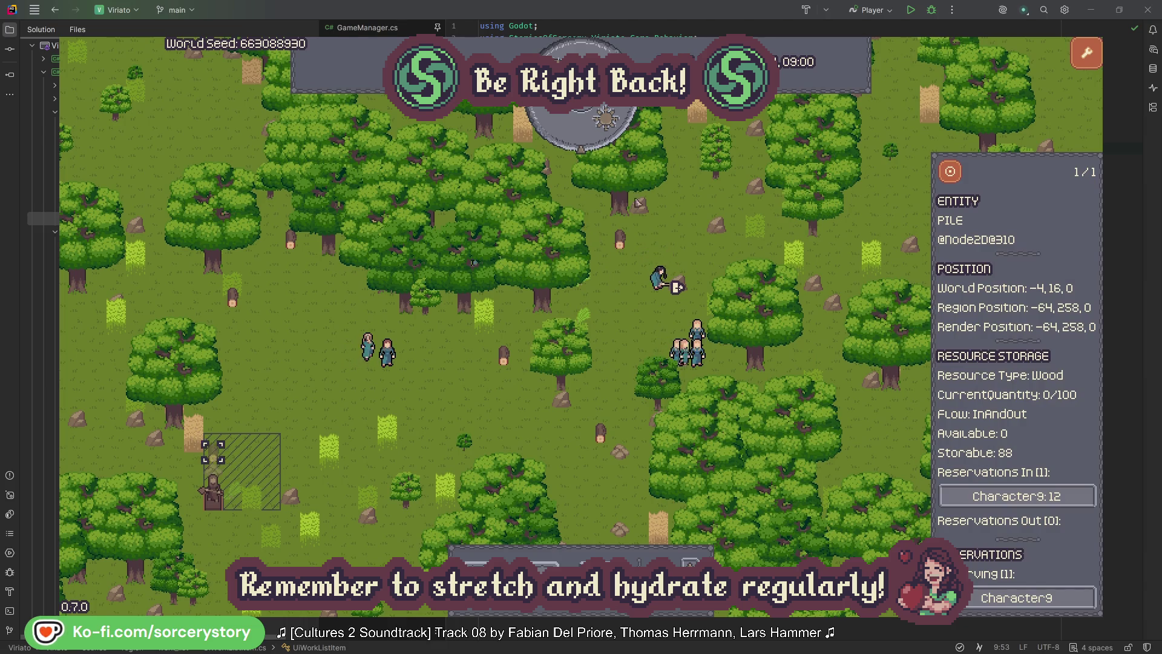
{"action": "left_click", "coordinate": [950, 173]}
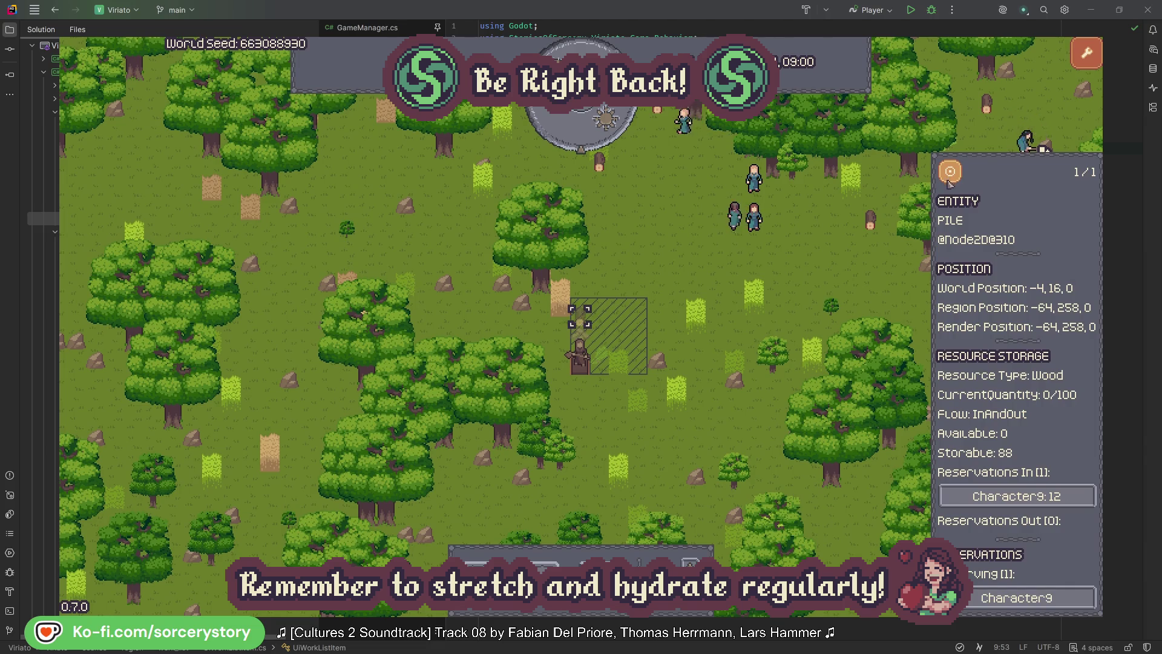
{"action": "left_click", "coordinate": [842, 269]}
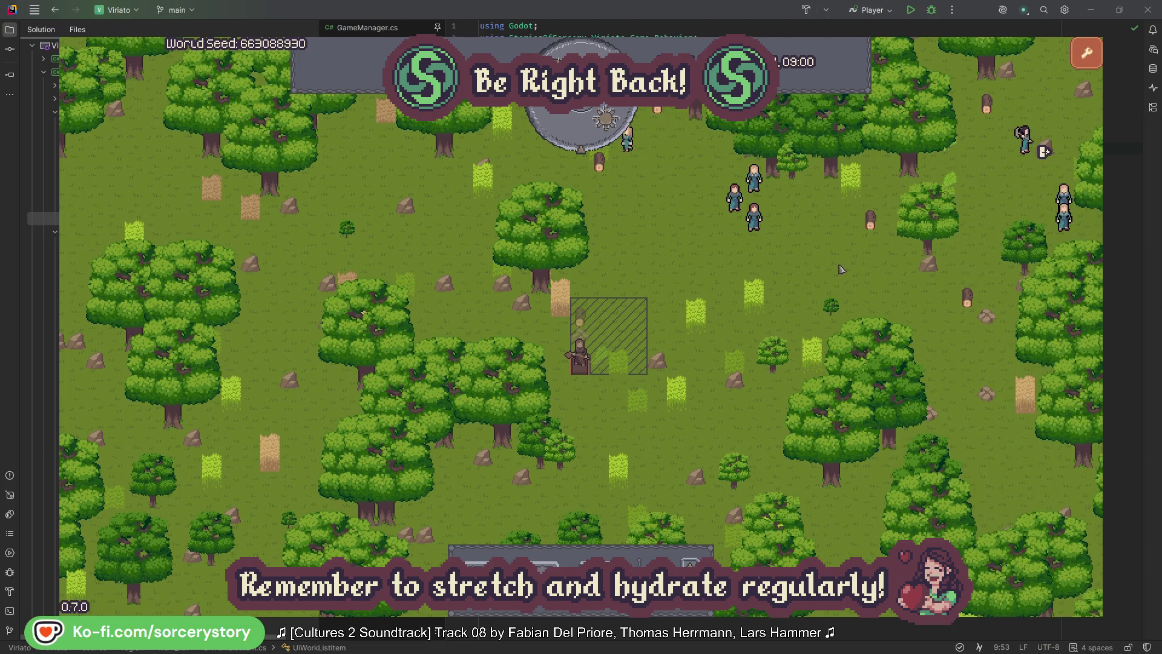
Inspect Character2, centre the map on it, and deselect it.
{"action": "left_click", "coordinate": [772, 233]}
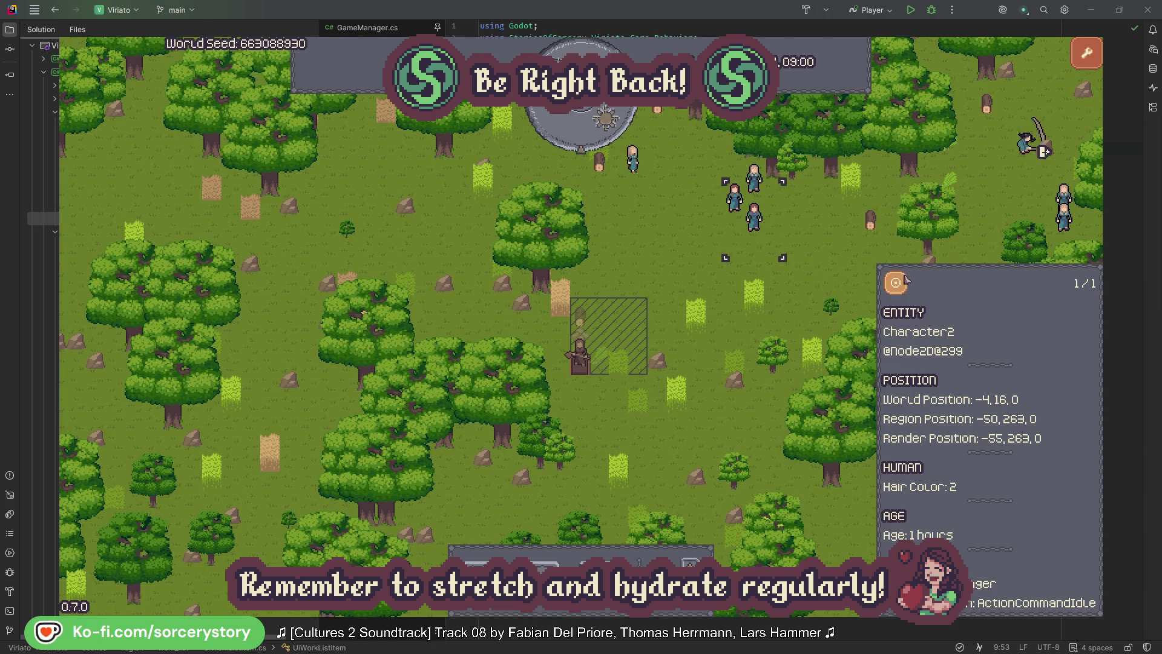
{"action": "left_click", "coordinate": [898, 283]}
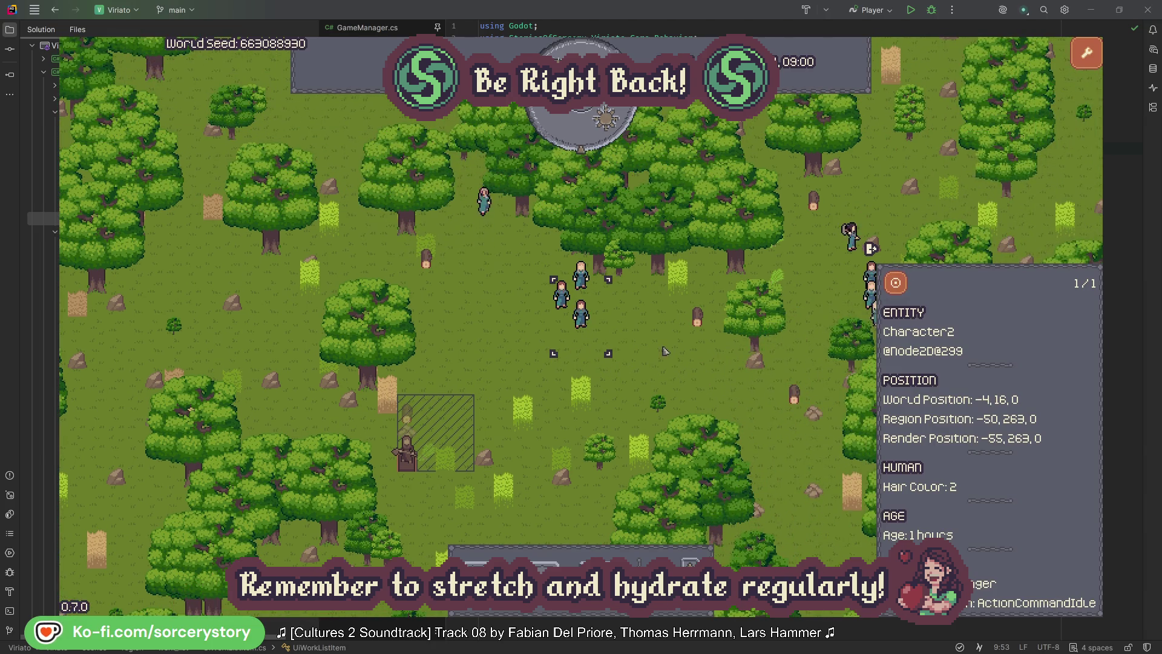
{"action": "left_click", "coordinate": [665, 350]}
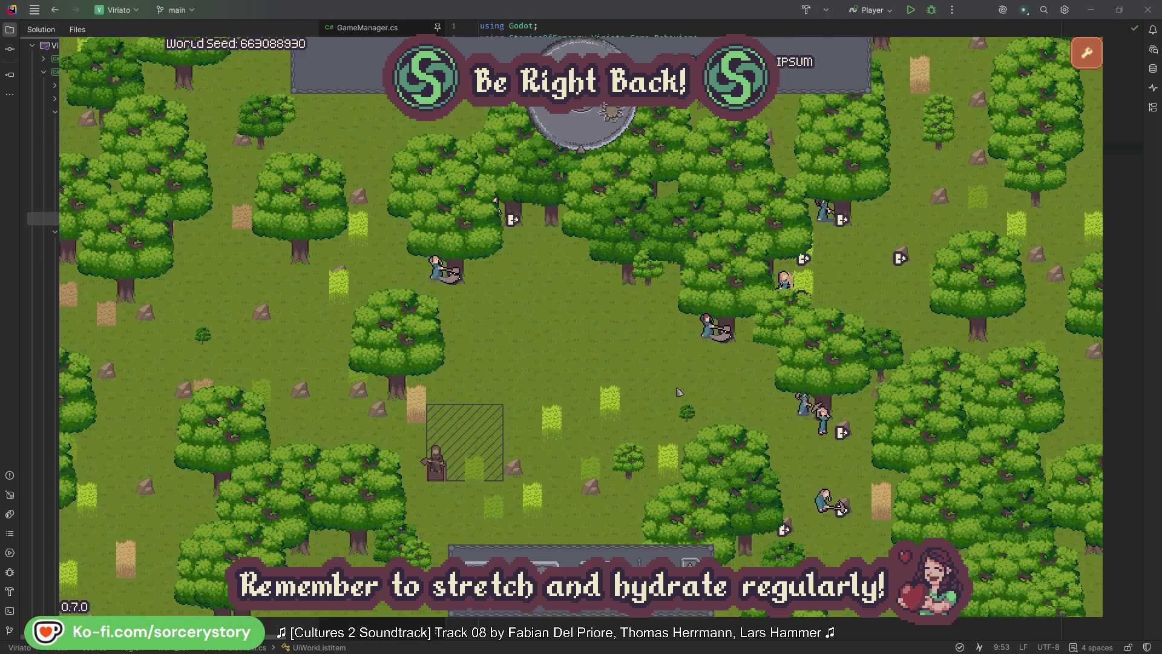
{"action": "left_click", "coordinate": [707, 327]}
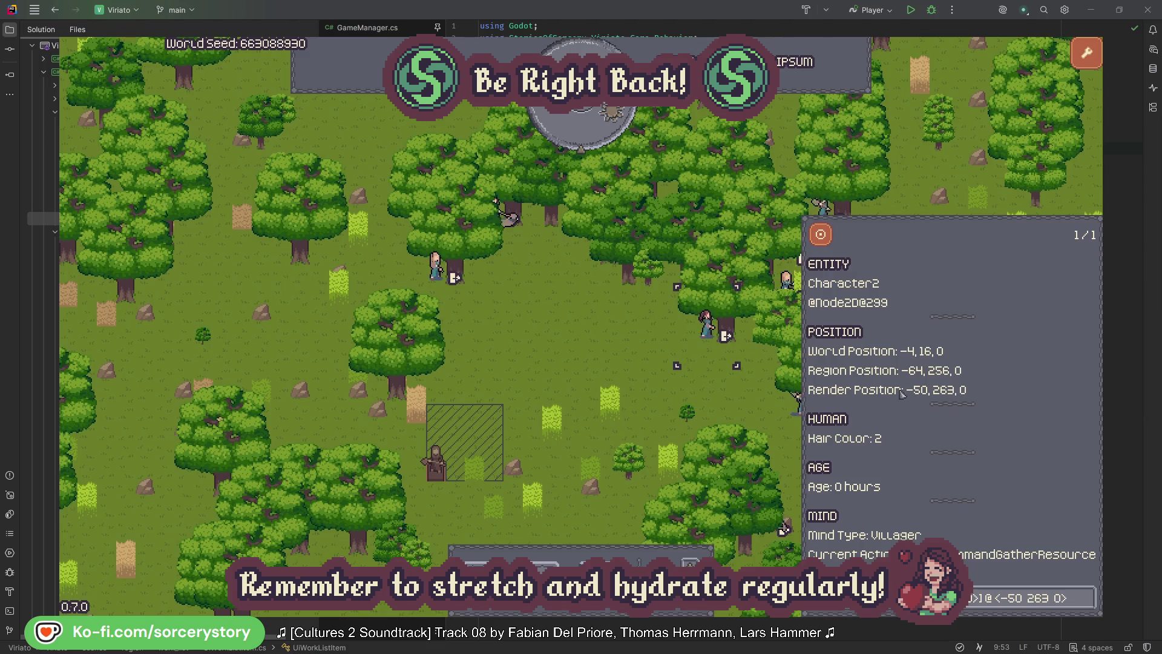
{"action": "left_click", "coordinate": [1088, 601]}
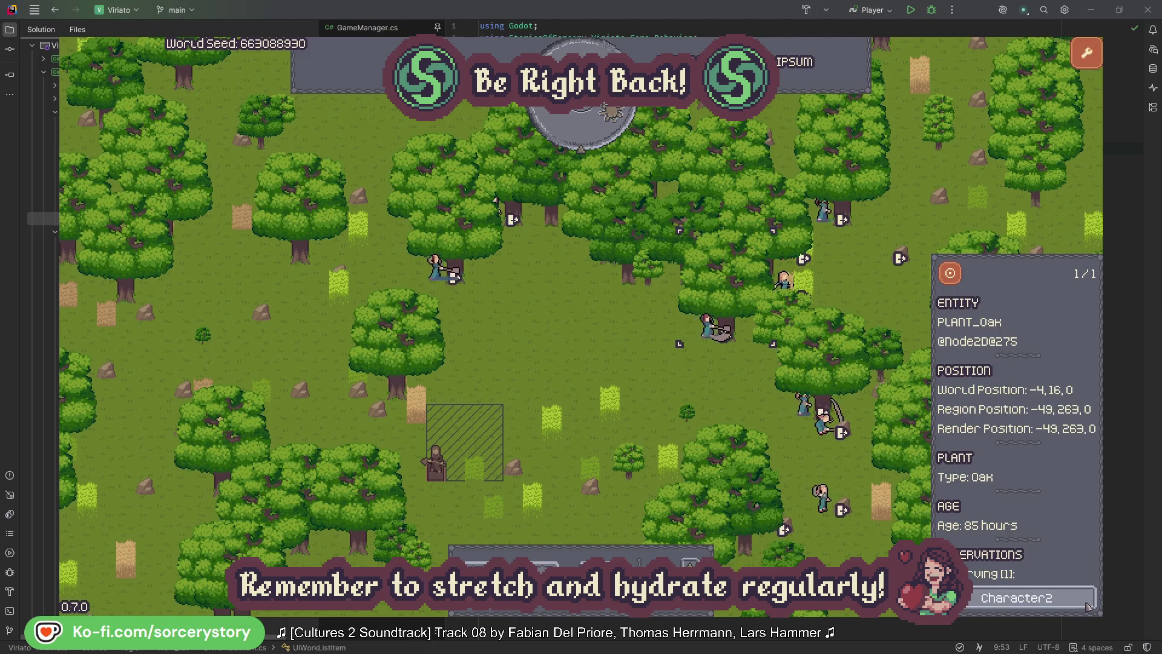
{"action": "left_click", "coordinate": [1087, 605]}
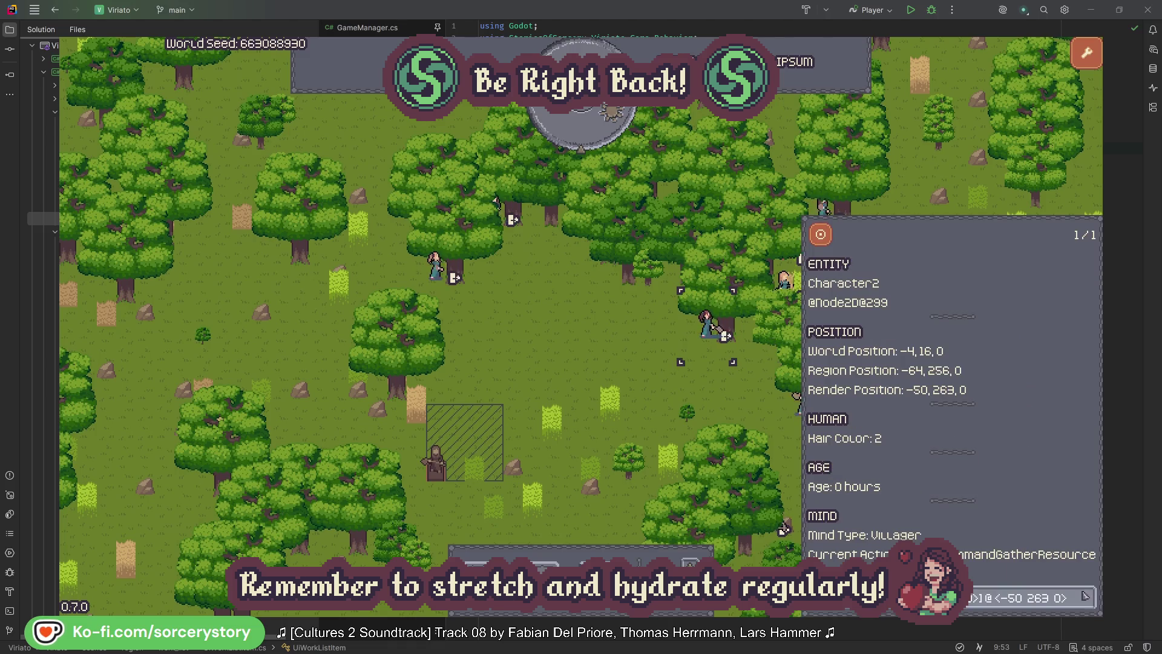
{"action": "left_click", "coordinate": [724, 399]}
{"action": "left_click", "coordinate": [437, 273]}
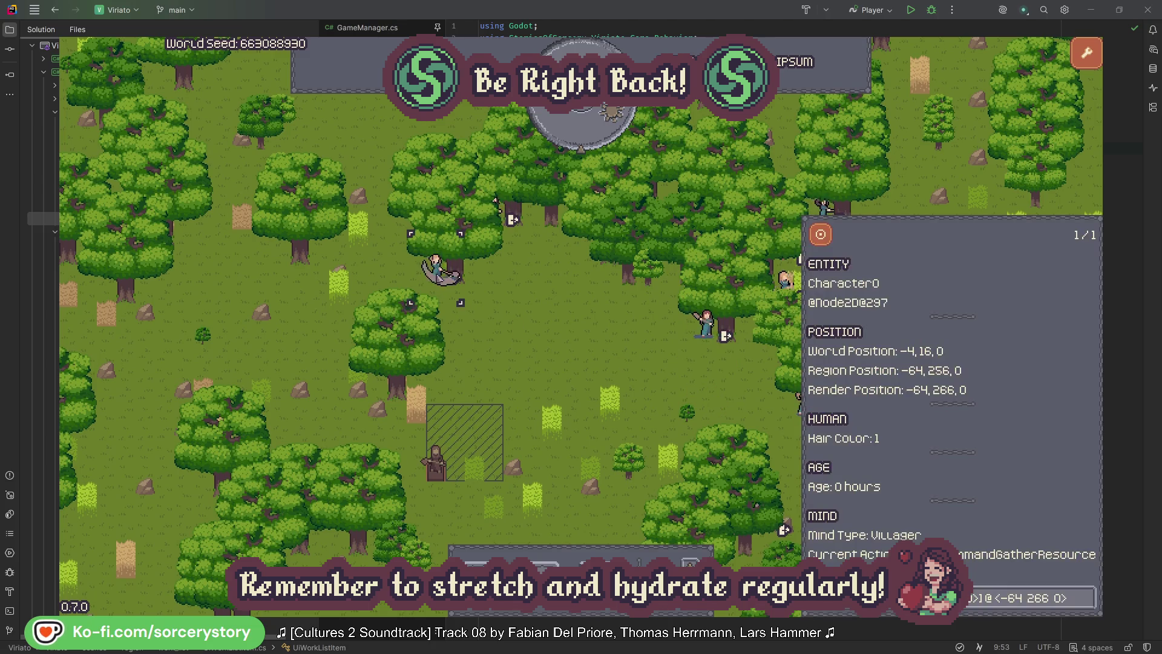
{"action": "left_click", "coordinate": [1088, 594]}
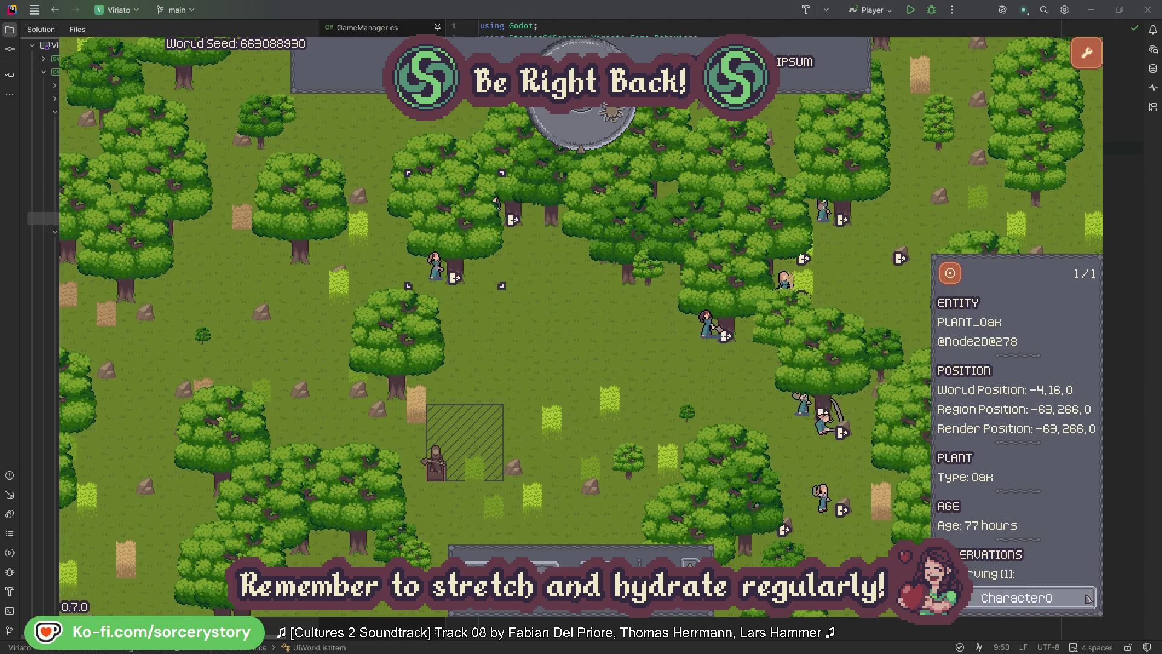
{"action": "left_click", "coordinate": [1087, 598]}
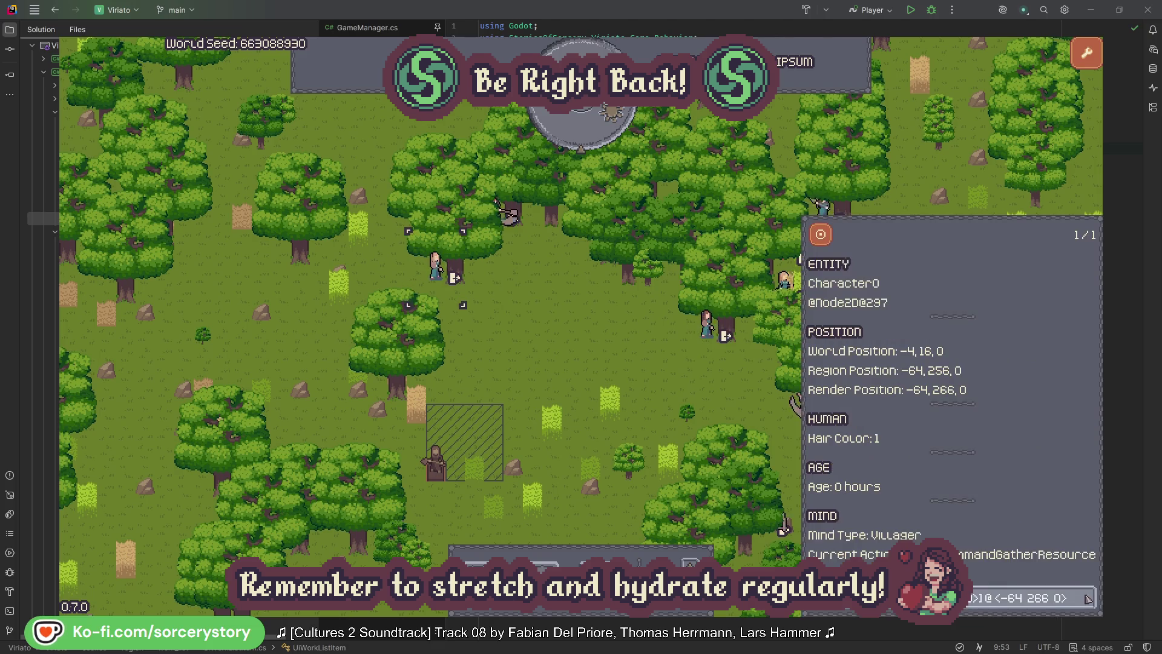
{"action": "left_click", "coordinate": [608, 365]}
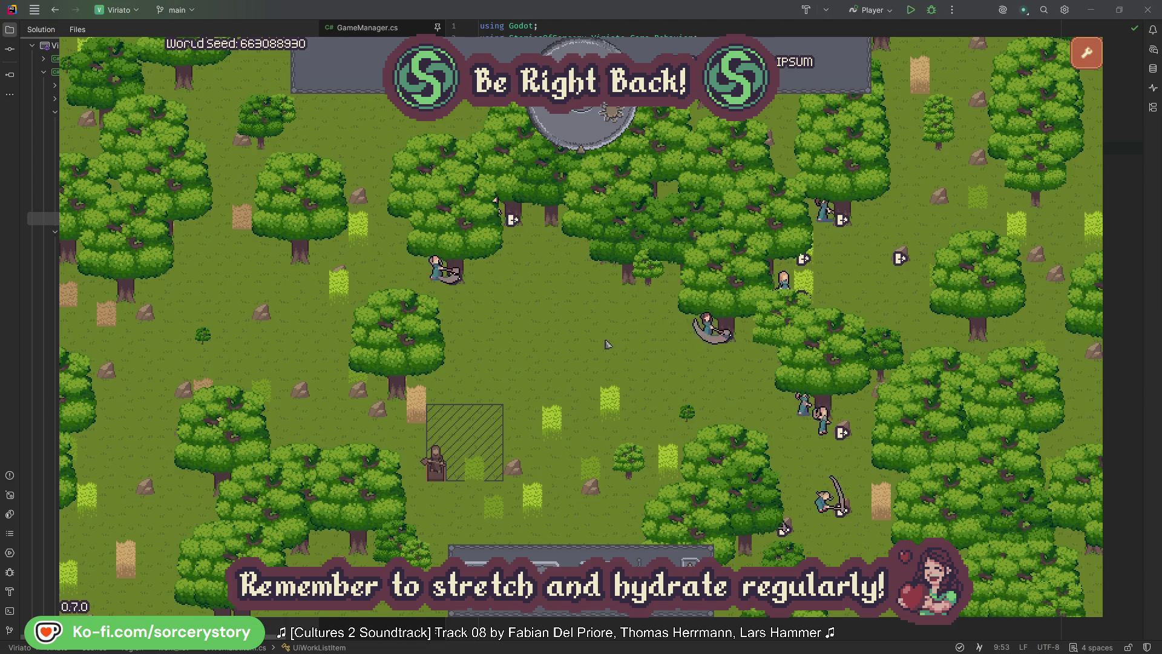
{"action": "left_click", "coordinate": [590, 138]}
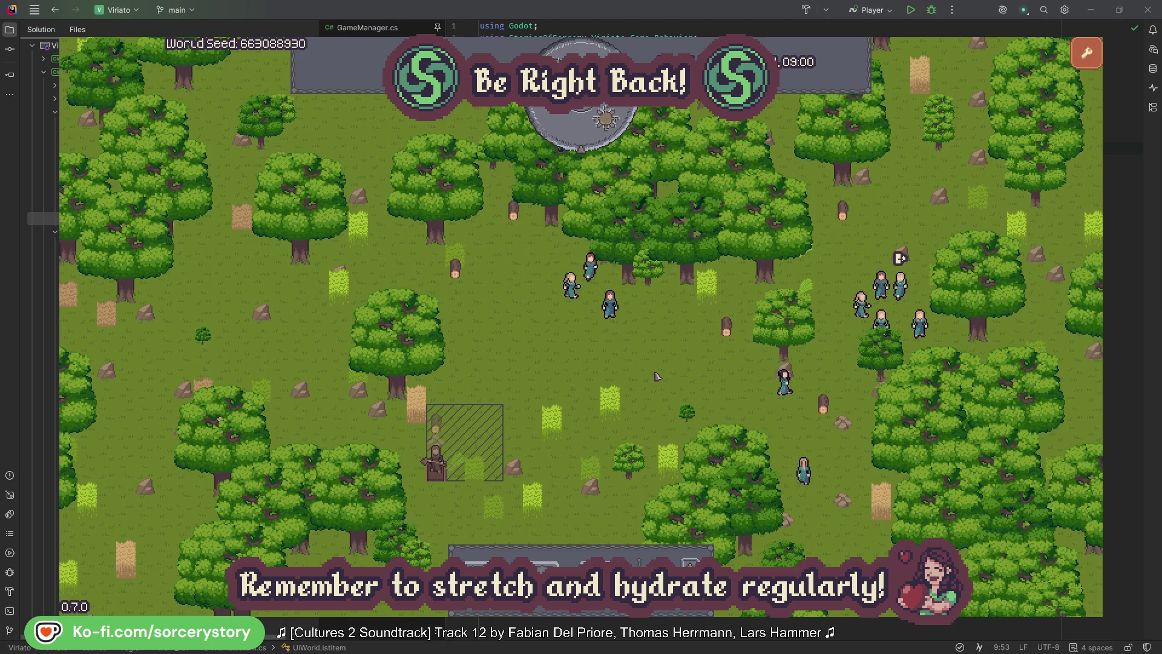
Trace the wood pile's reservation to Character9 and its 2 Herb pile, centring the herbs.
{"action": "left_click", "coordinate": [439, 427]}
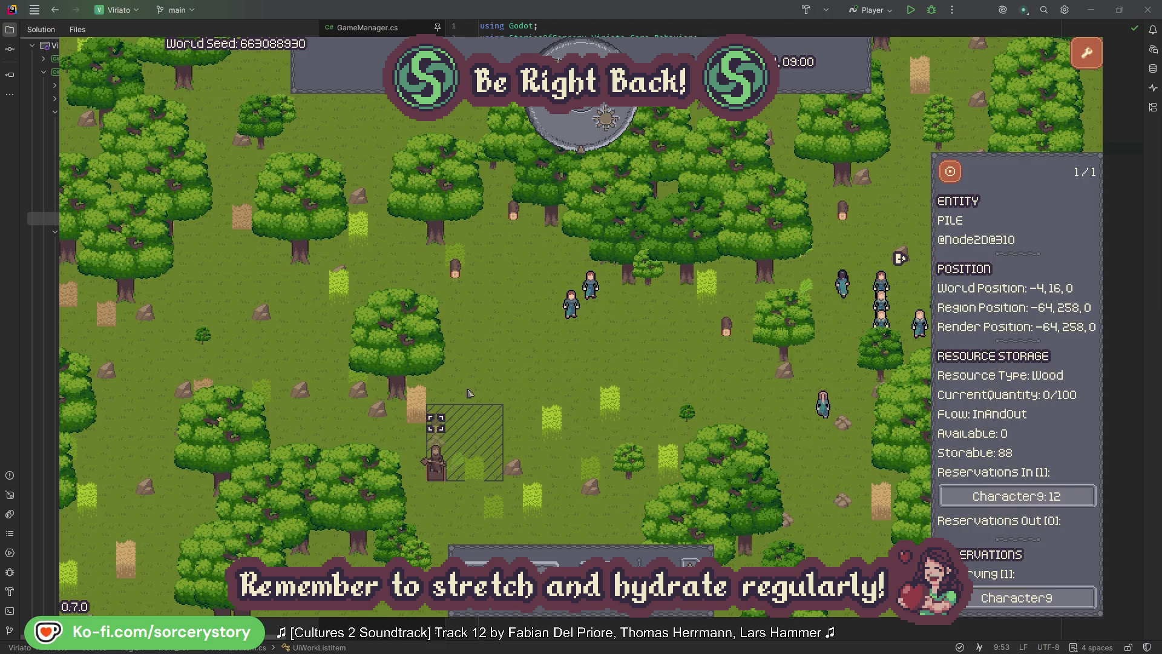
{"action": "left_click", "coordinate": [1069, 498]}
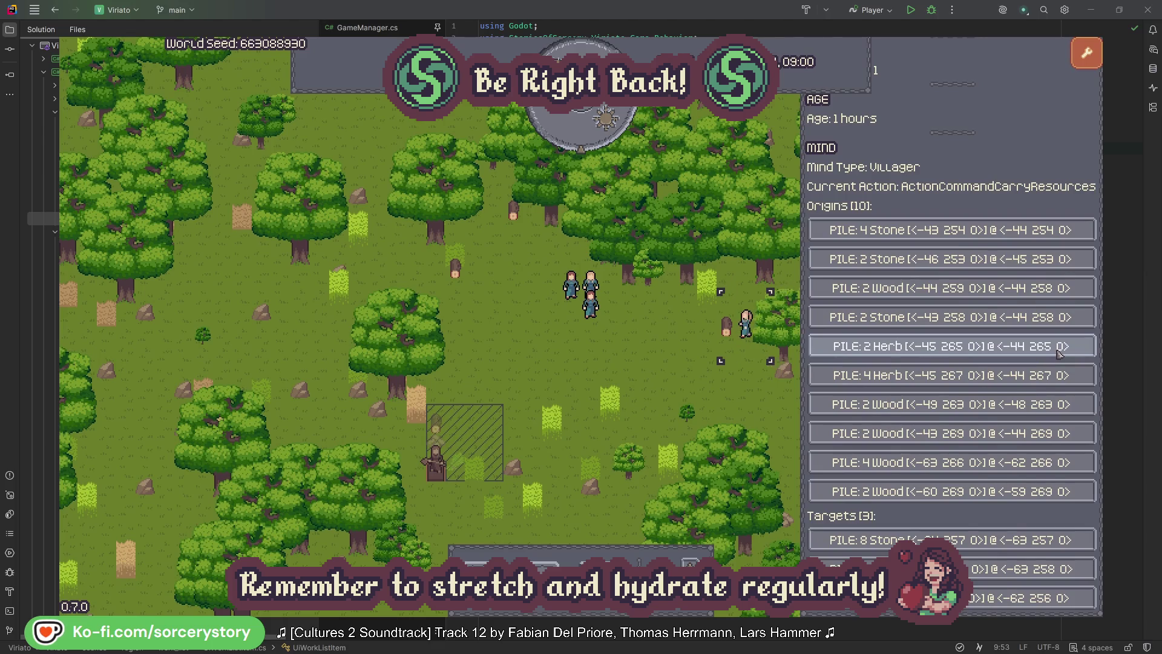
{"action": "left_click", "coordinate": [1059, 351]}
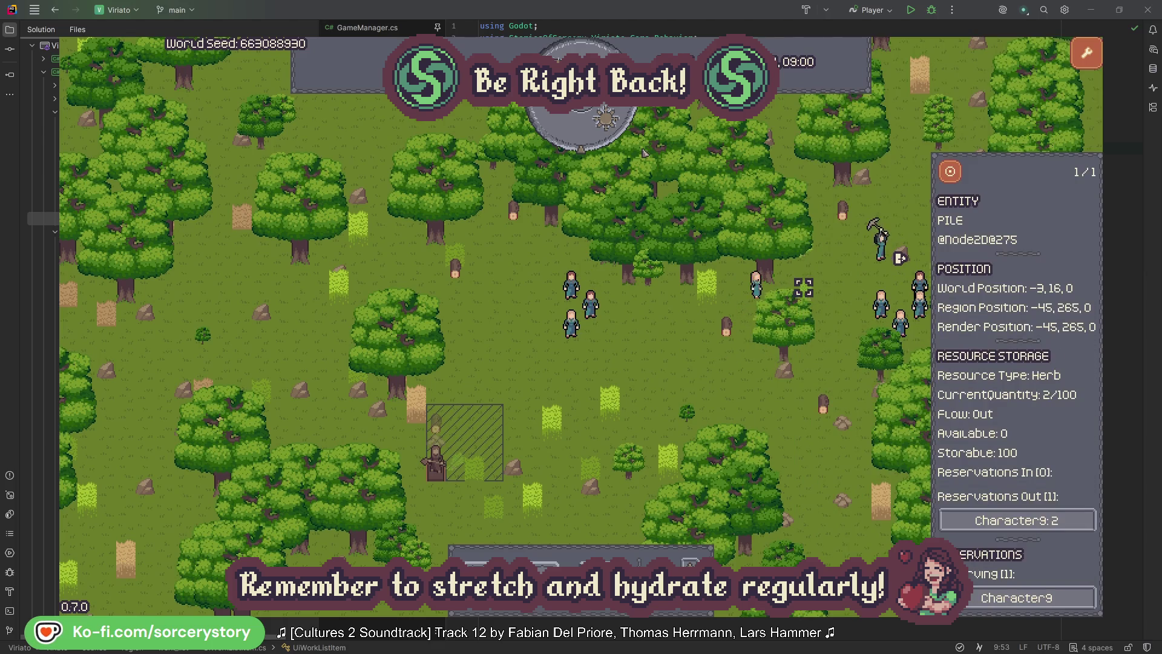
{"action": "left_click", "coordinate": [950, 173]}
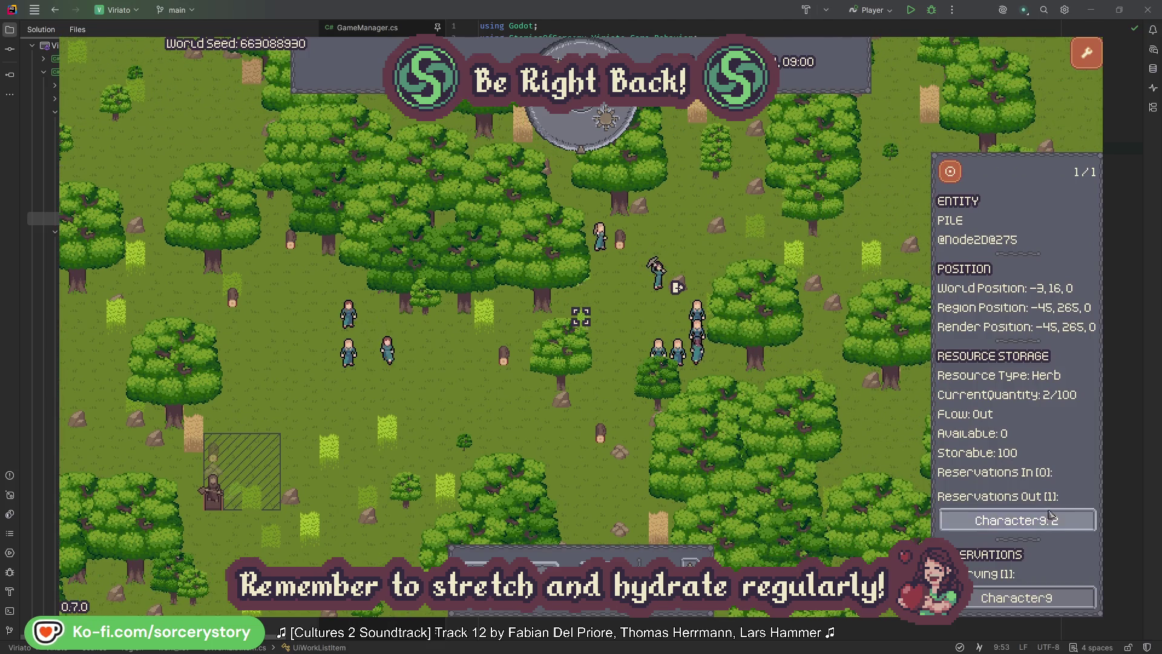
{"action": "left_click", "coordinate": [1059, 521]}
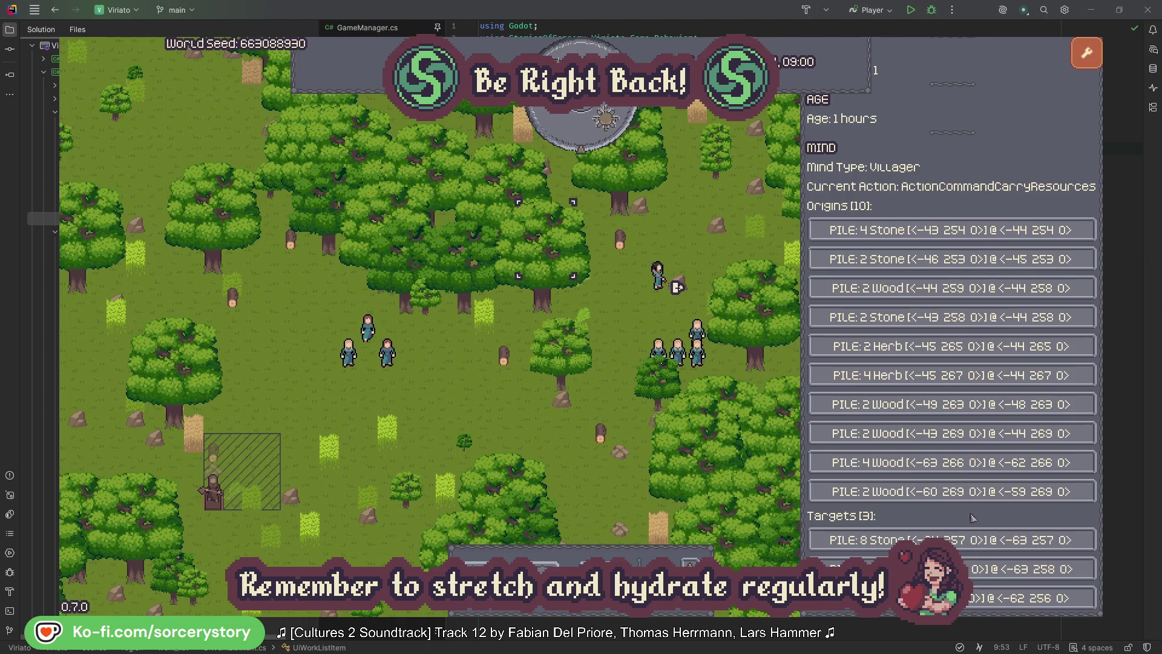
Open and centre the Wood pile, then inspect Character2 and dismiss its details.
{"action": "left_click", "coordinate": [1059, 569]}
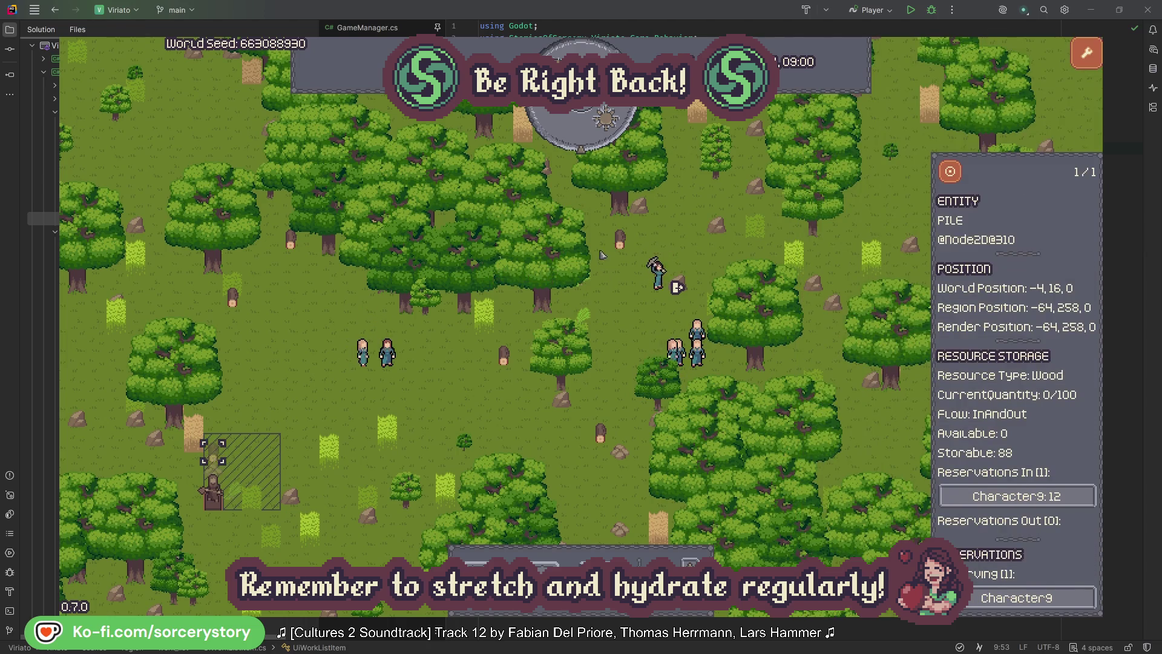
{"action": "left_click", "coordinate": [950, 174]}
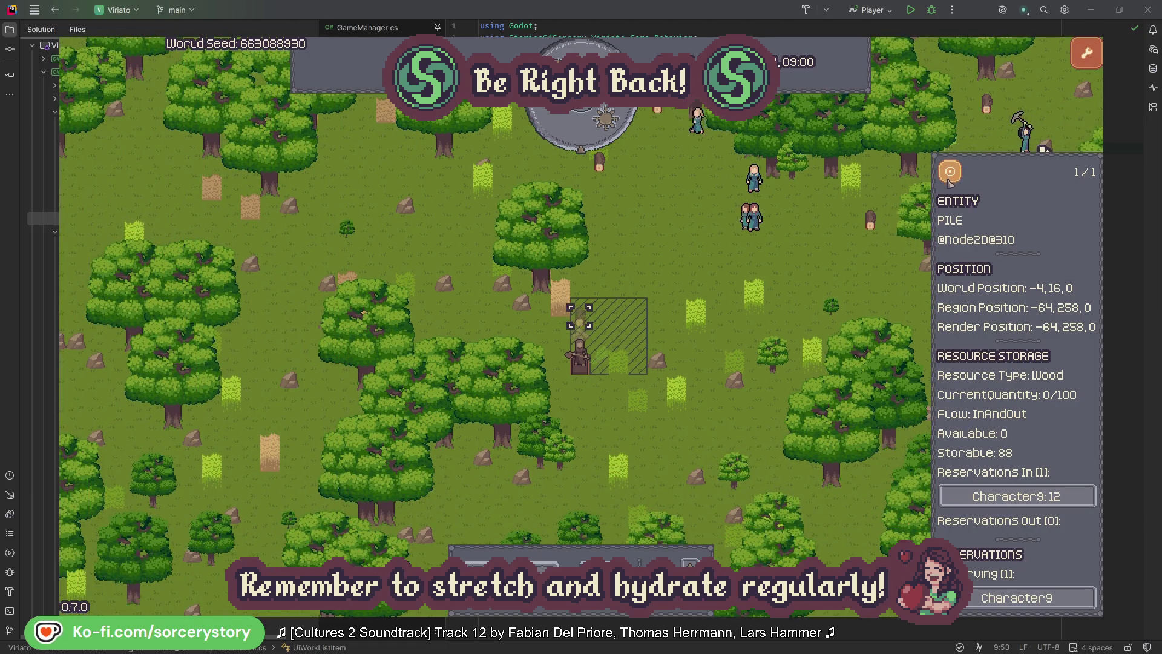
{"action": "left_click", "coordinate": [856, 266]}
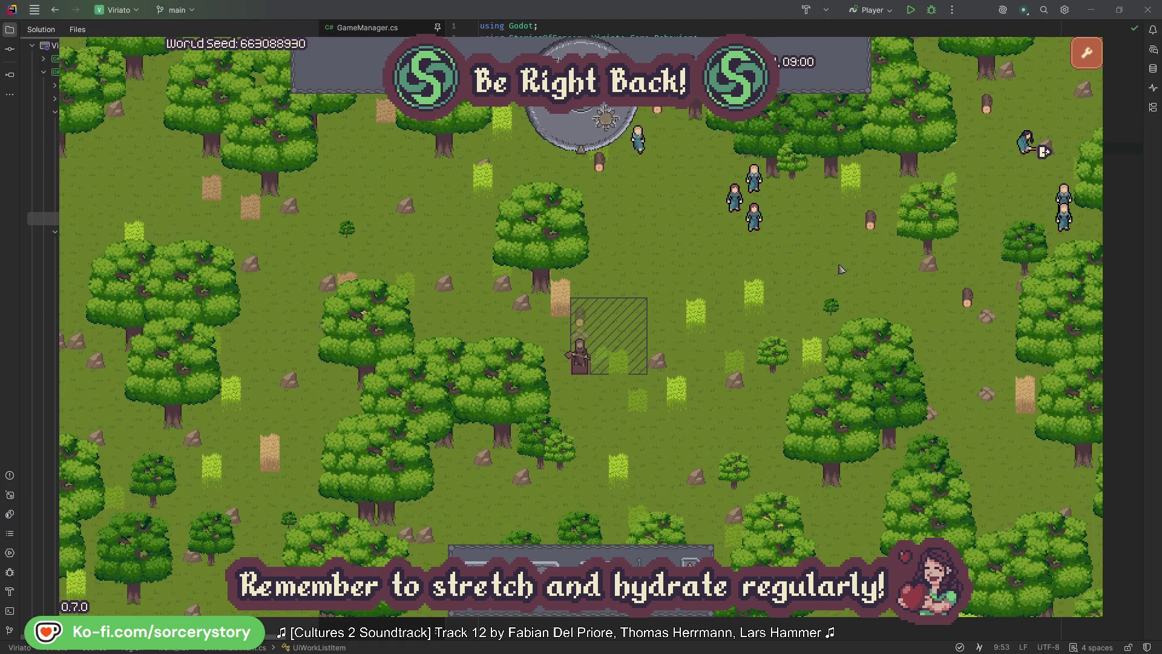
{"action": "left_click", "coordinate": [758, 221]}
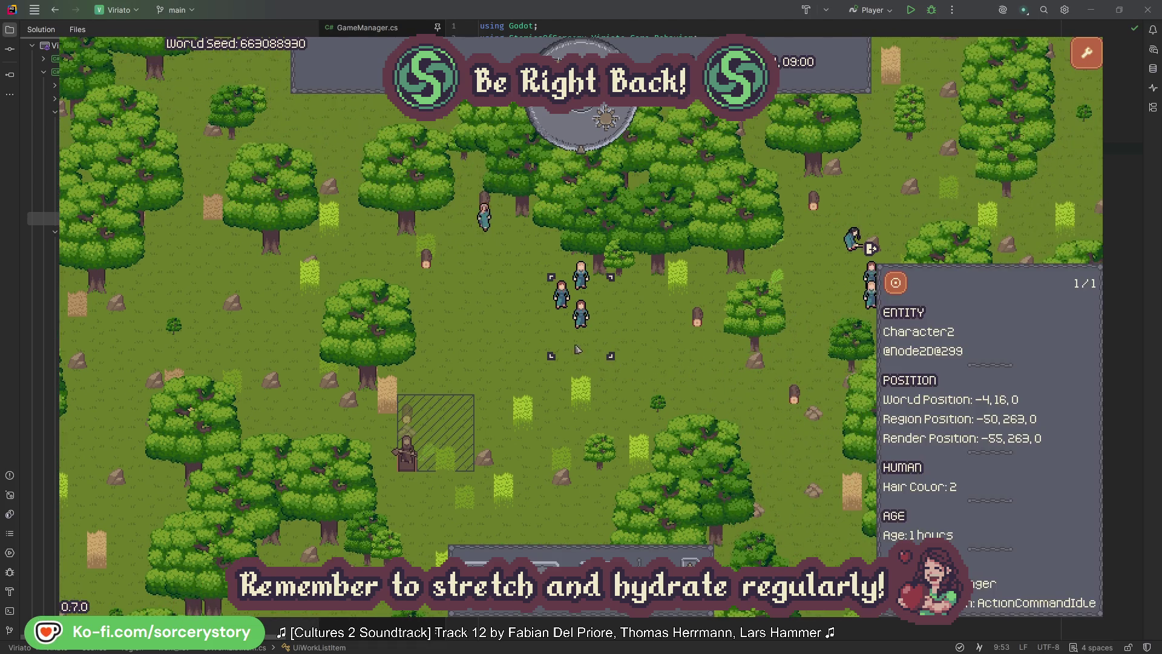
{"action": "left_click", "coordinate": [665, 351]}
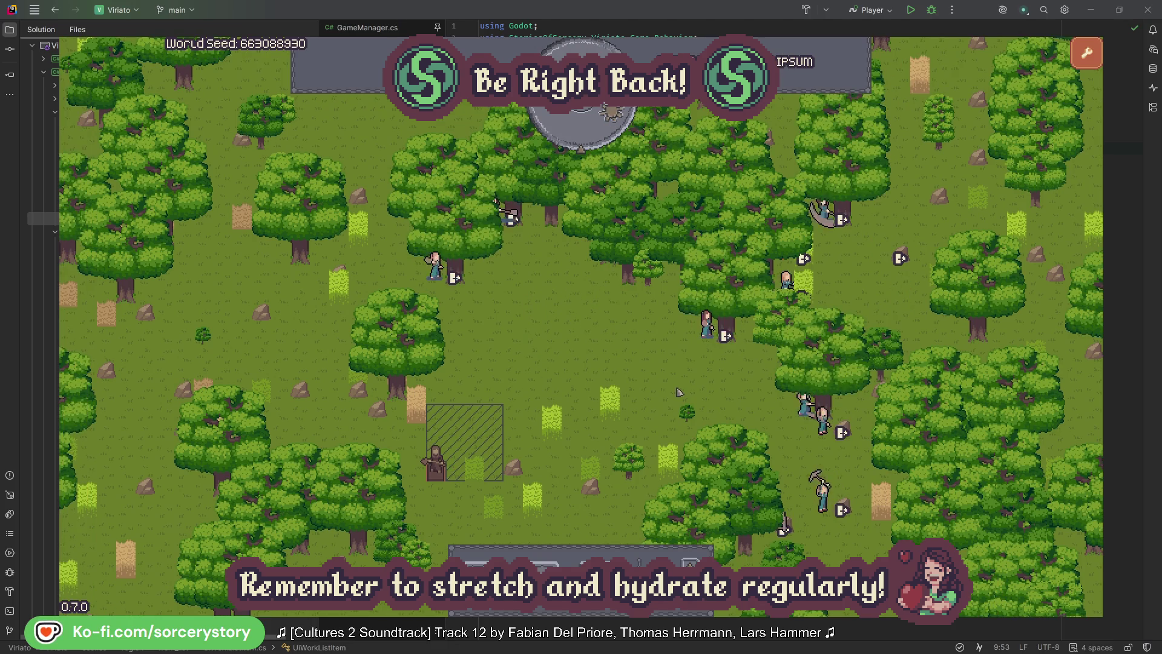
{"action": "left_click", "coordinate": [689, 354]}
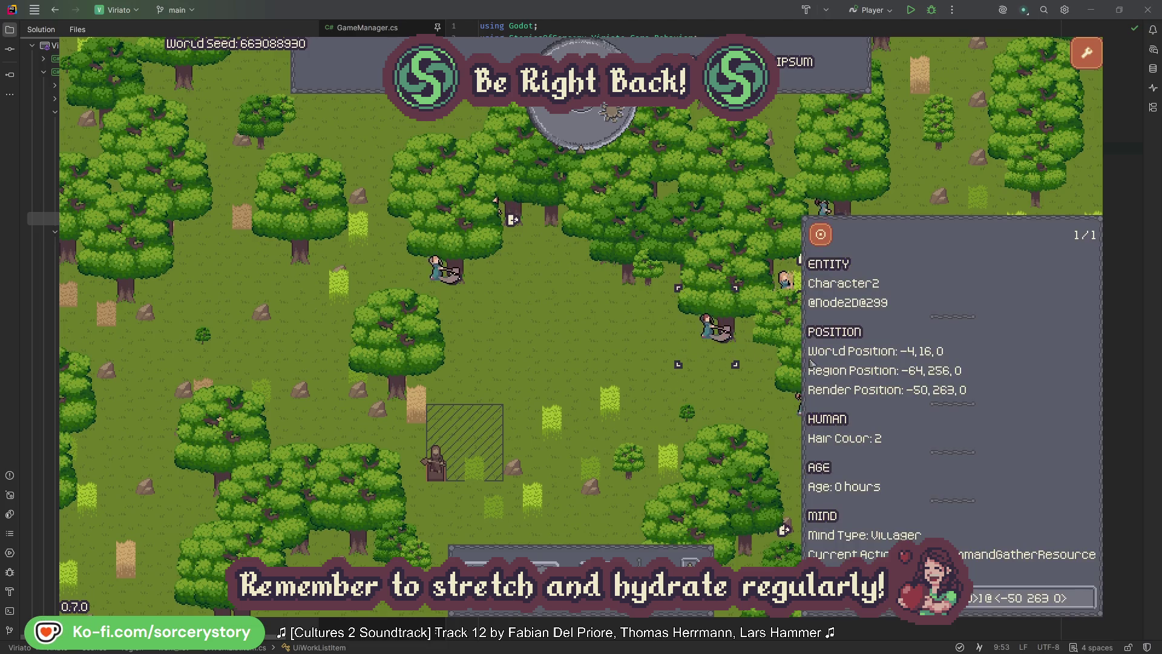
{"action": "left_click", "coordinate": [1087, 605]}
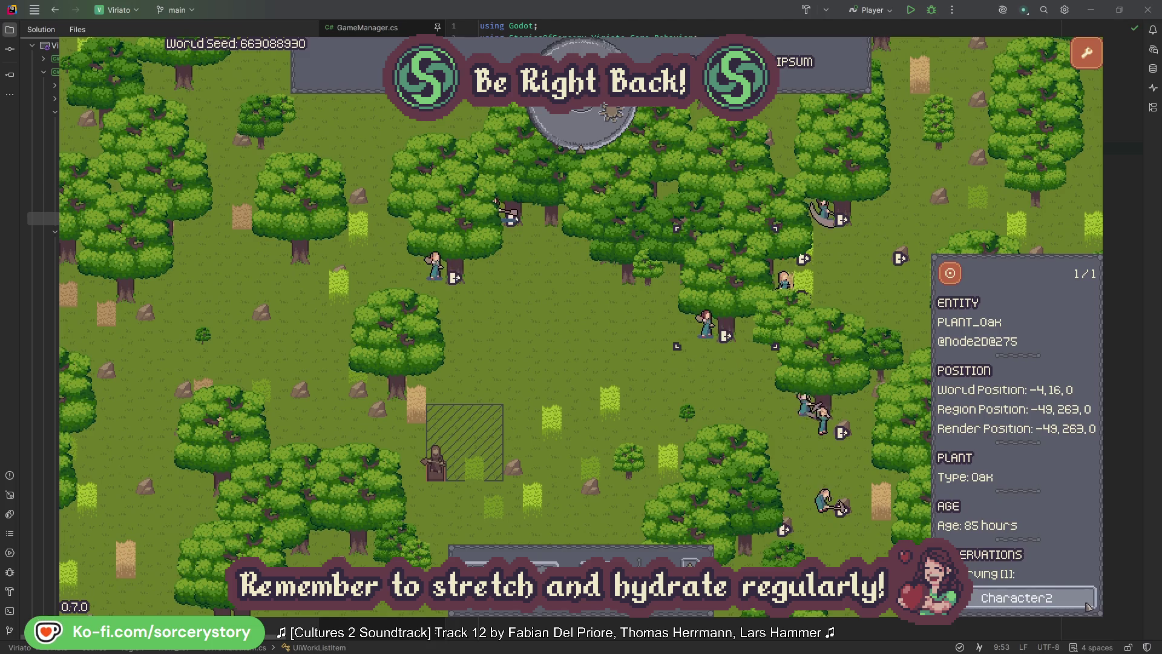
{"action": "left_click", "coordinate": [1087, 605]}
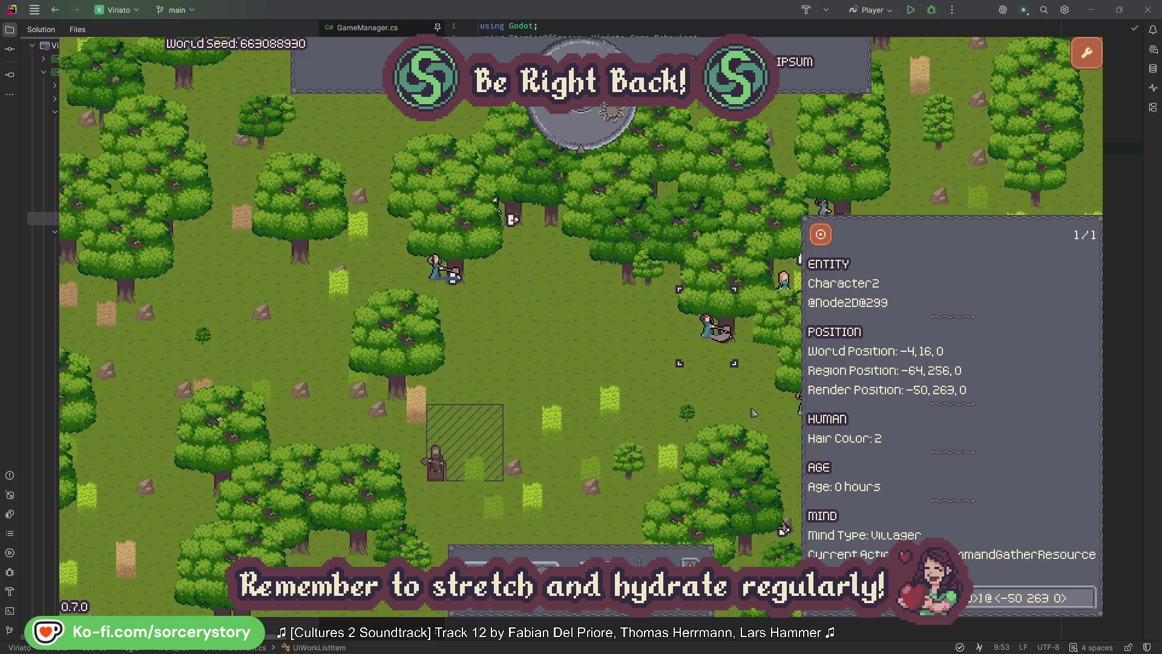
{"action": "left_click", "coordinate": [727, 403]}
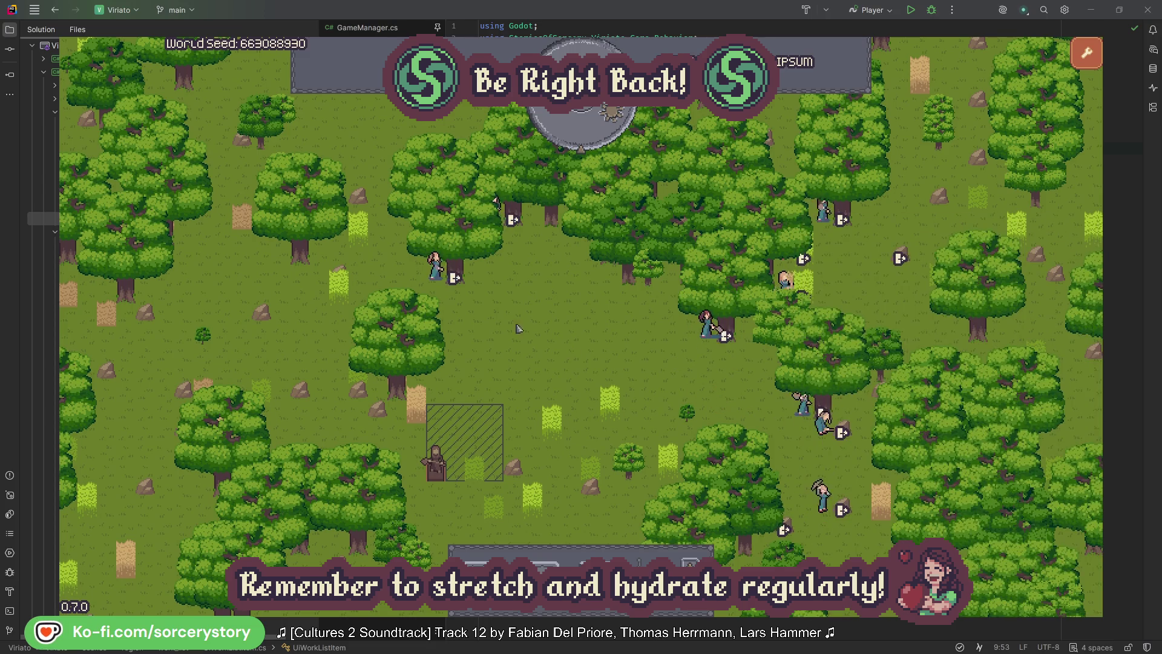
{"action": "left_click", "coordinate": [451, 295]}
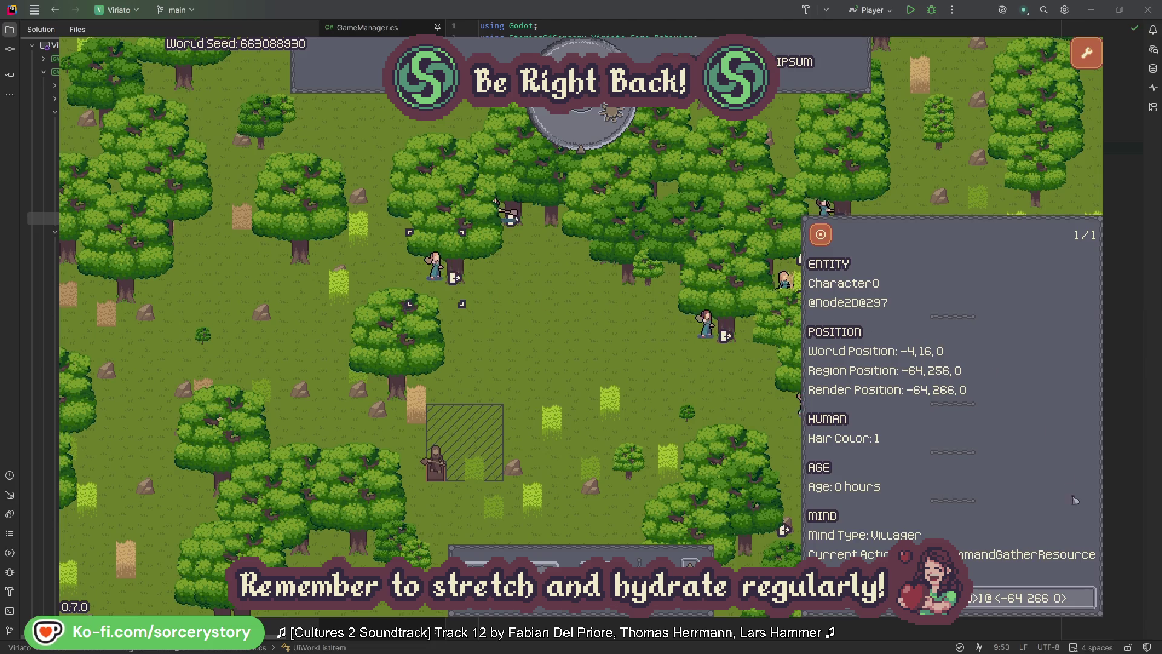
{"action": "left_click", "coordinate": [1088, 598]}
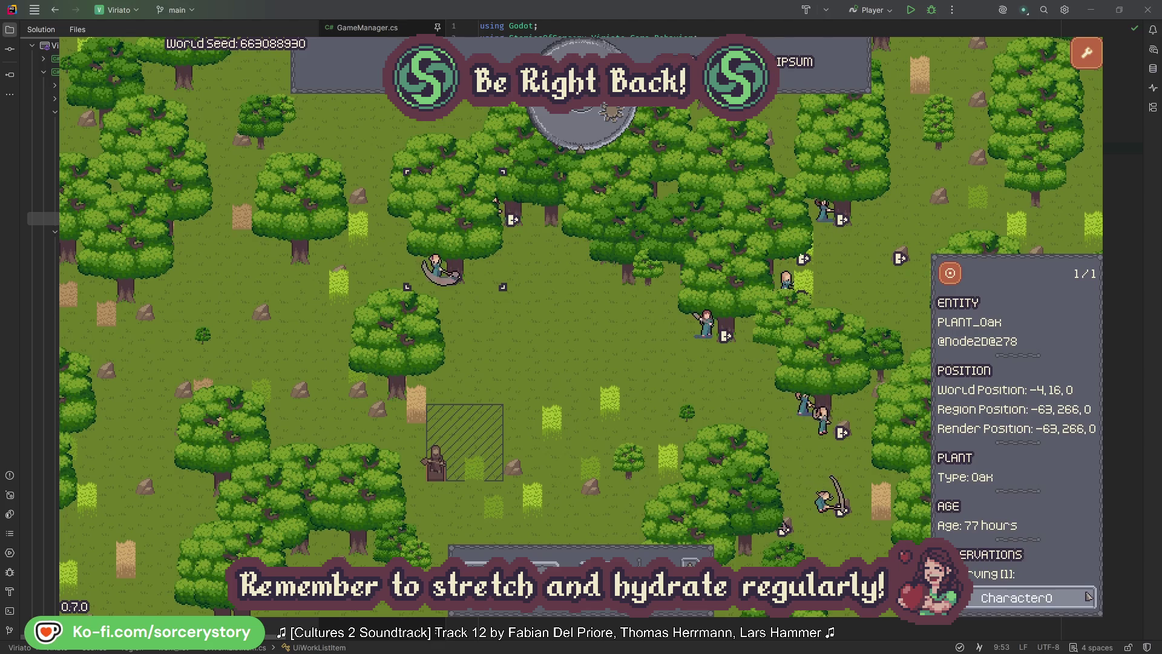
{"action": "left_click", "coordinate": [1088, 598]}
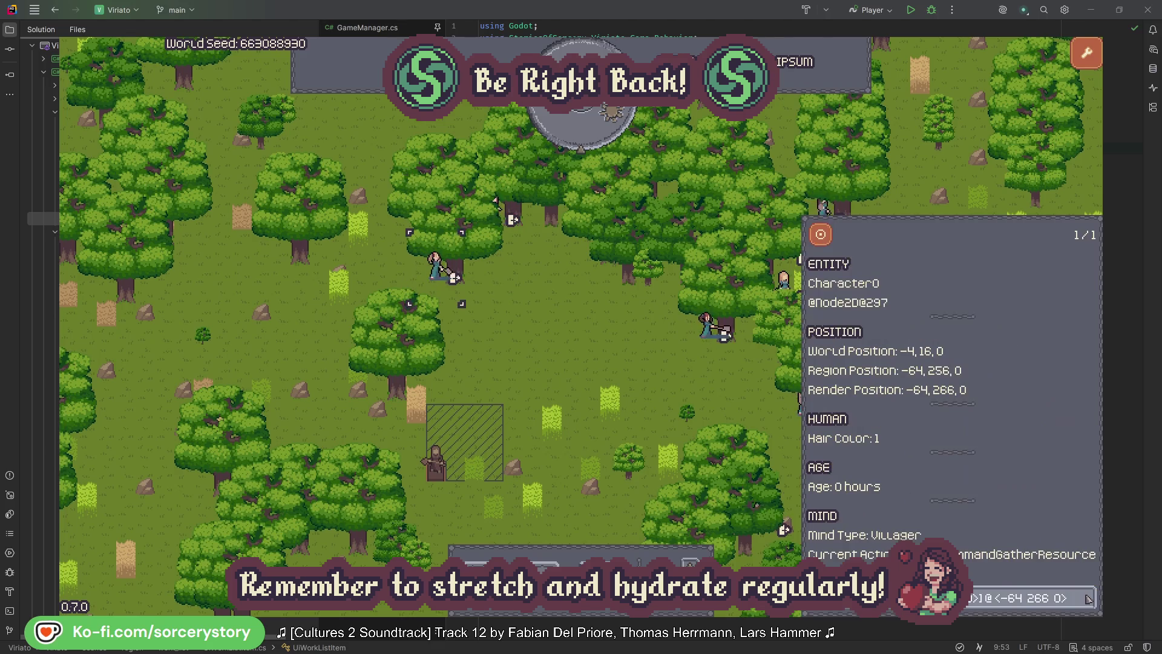
{"action": "left_click", "coordinate": [607, 363]}
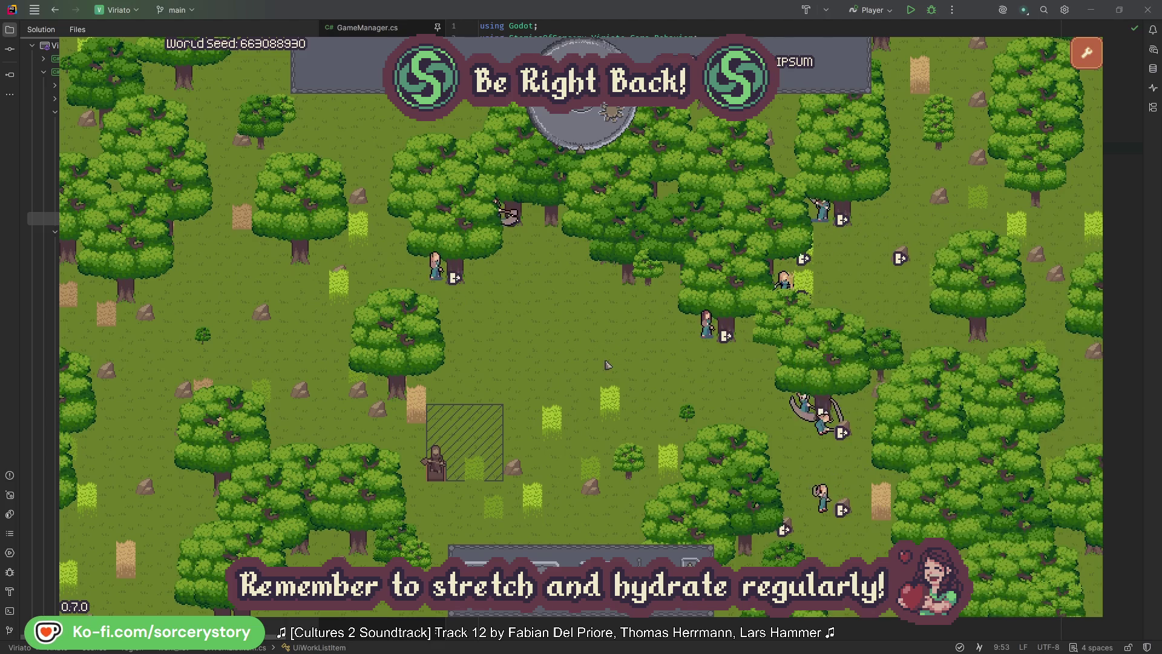
Pass one hour to 09:00, then inspect the wood pile (0/100 wood) and Character9 (reserving 12).
{"action": "left_click", "coordinate": [592, 136]}
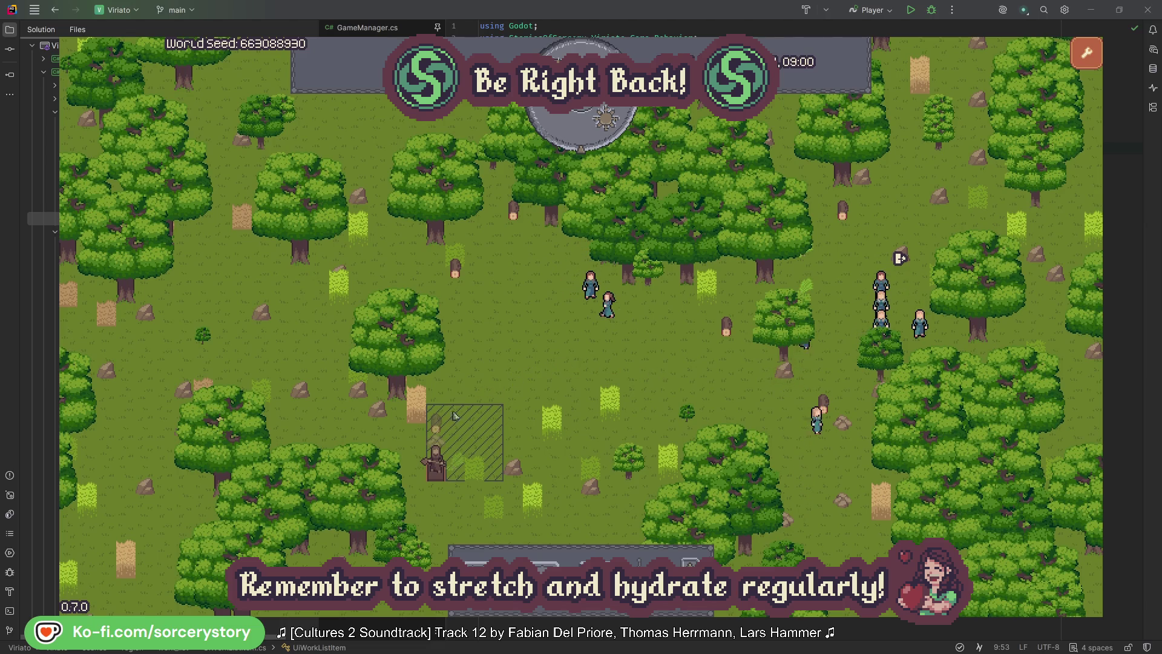
{"action": "left_click", "coordinate": [439, 426]}
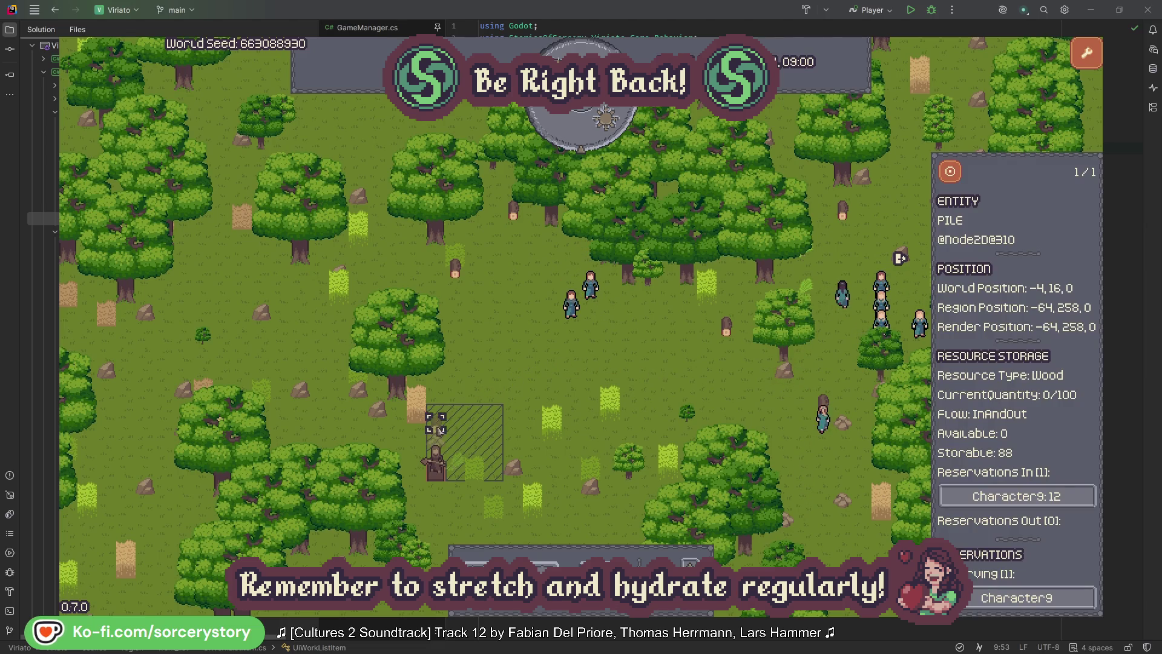
{"action": "left_click", "coordinate": [1071, 499]}
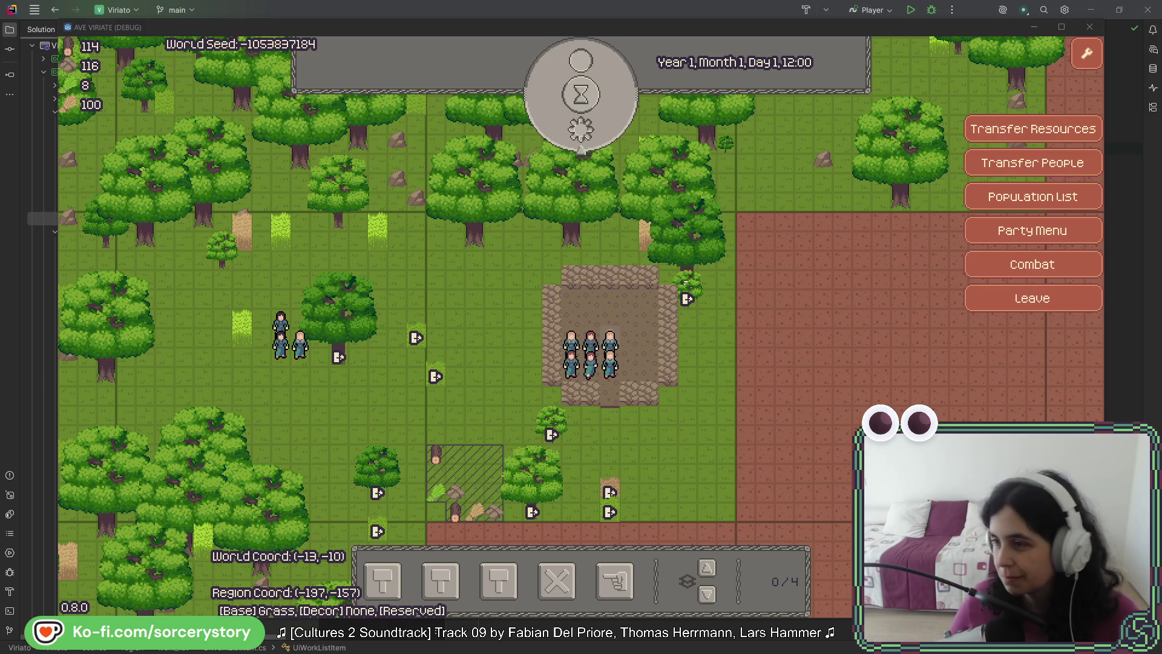
Switch from the Viriato game window back to Rider's code editor.
{"action": "left_click", "coordinate": [676, 14]}
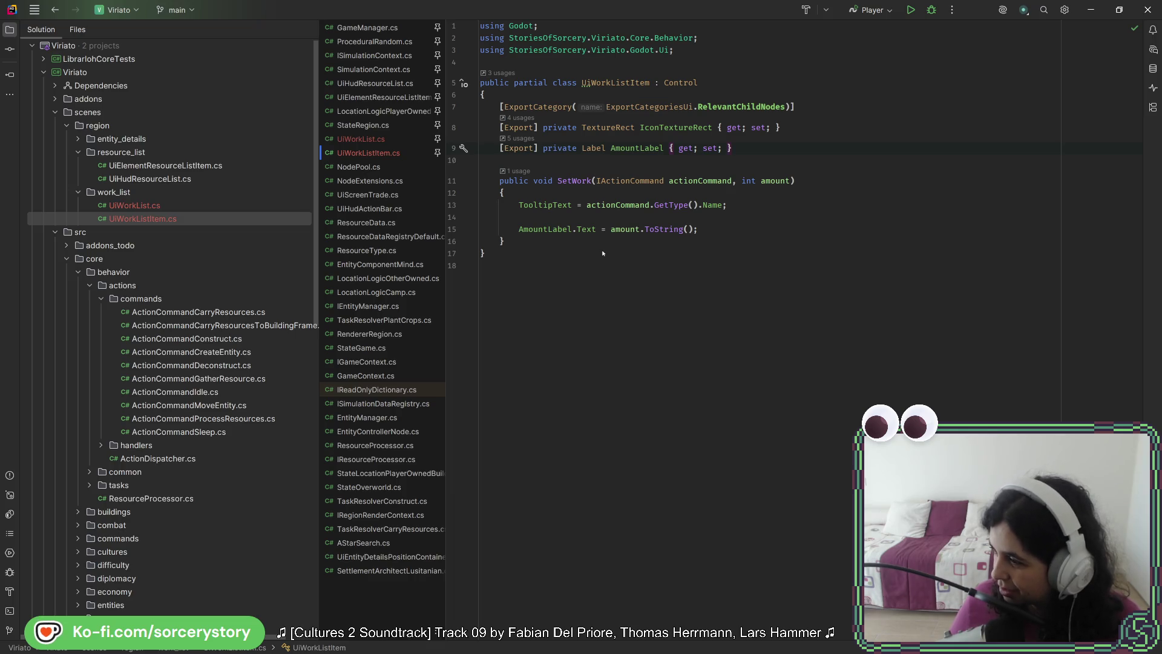
{"action": "left_click", "coordinate": [559, 248]}
{"action": "left_click", "coordinate": [559, 242]}
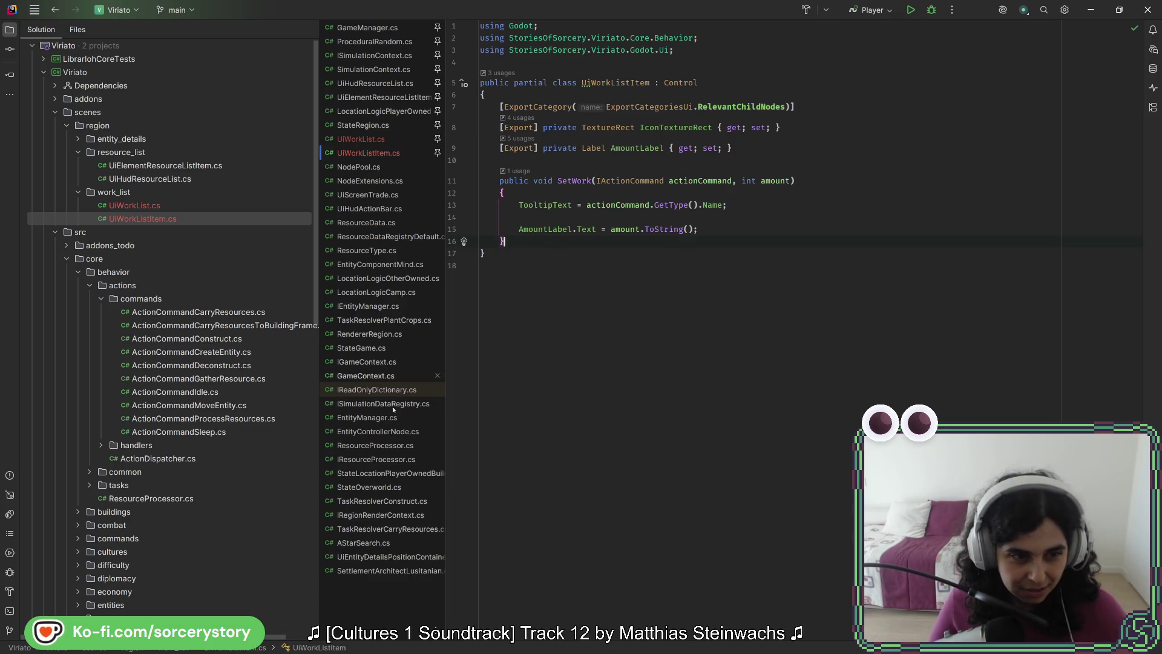
Open UiWorkList.cs, review its _Ready and Populate methods, and move the Bat.png window over the code.
{"action": "double_click", "coordinate": [183, 206]}
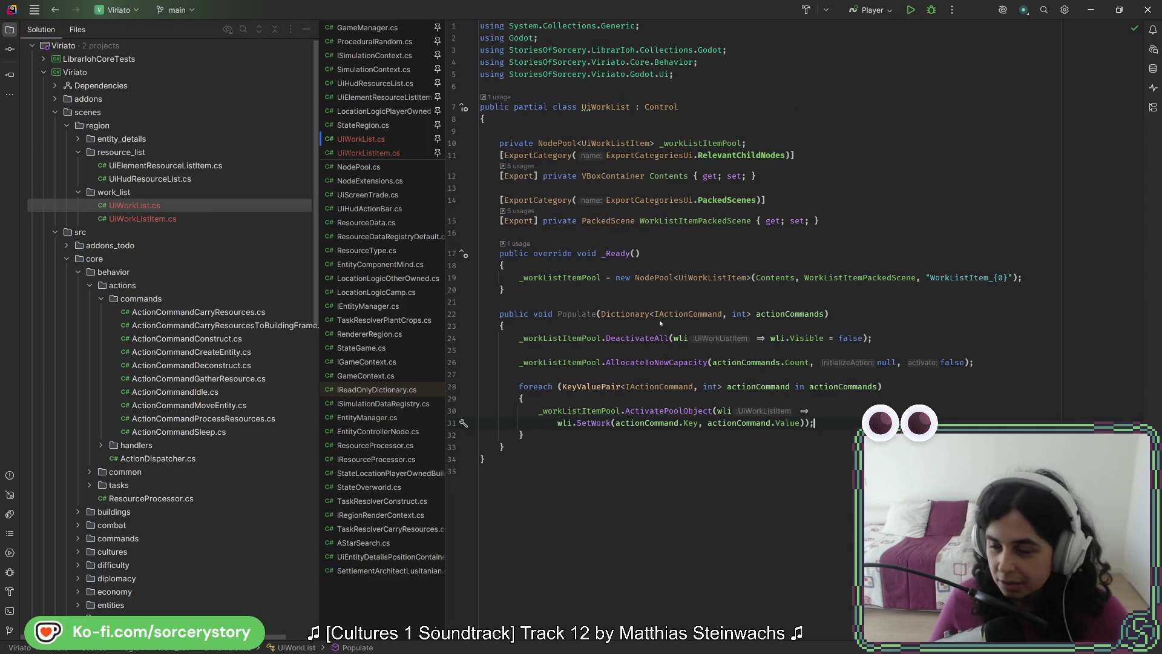
{"action": "left_click", "coordinate": [670, 290]}
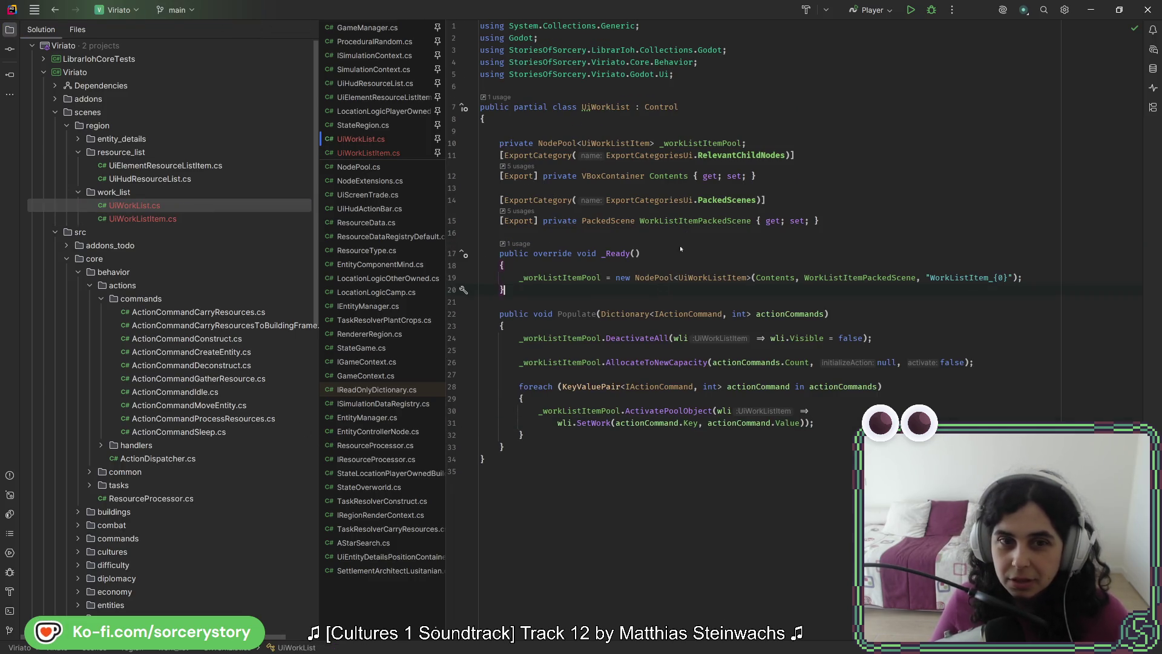
{"action": "left_click", "coordinate": [848, 156]}
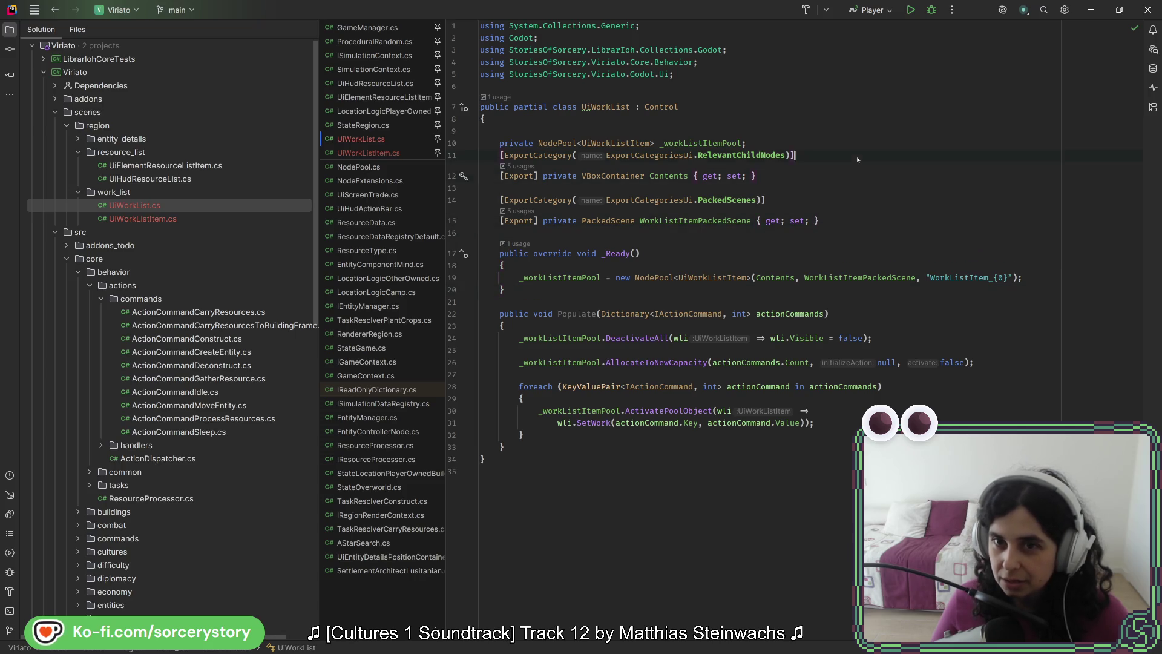
{"action": "left_click", "coordinate": [622, 434]}
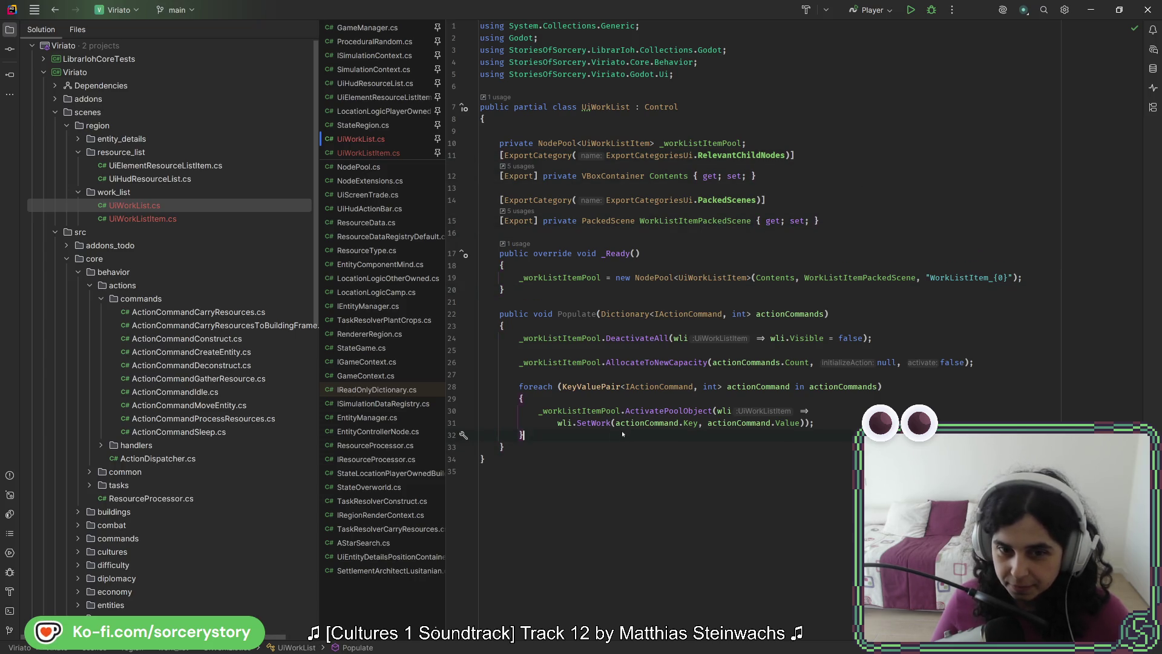
{"action": "left_click", "coordinate": [586, 303]}
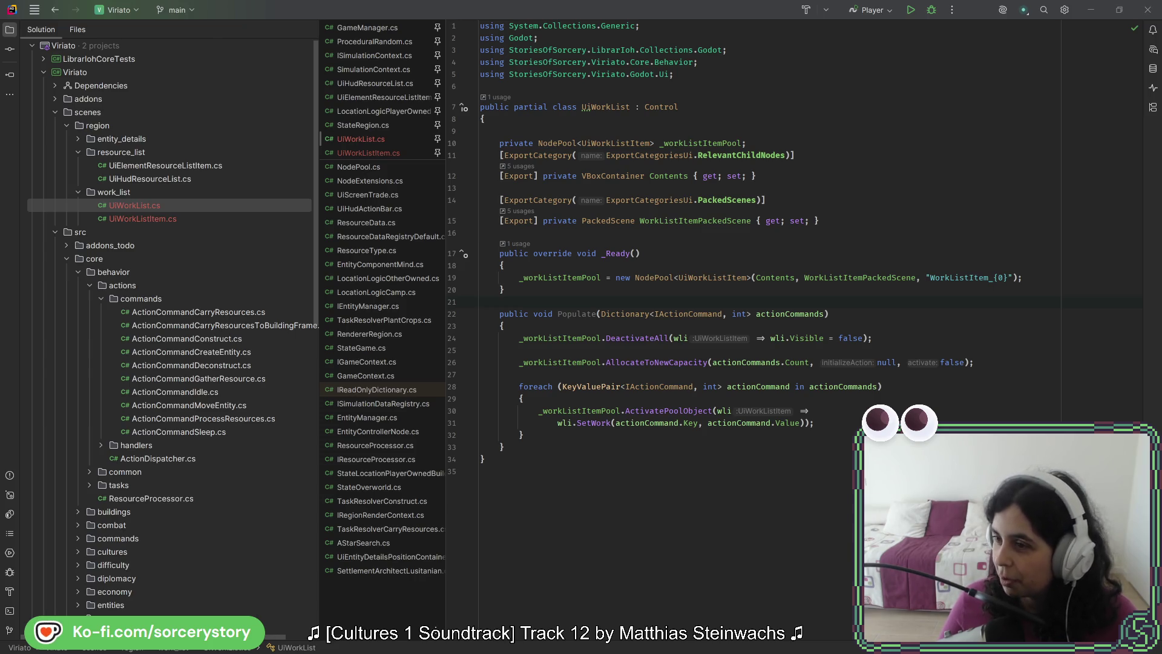
{"action": "left_click_drag", "start_coordinate": [700, 103], "coordinate": [449, 90]}
Enlarge the Bat.png browser window and raise it over Rider's code.
{"action": "mouse_move", "coordinate": [709, 511]}
{"action": "left_mouse_down"}
{"action": "mouse_move", "coordinate": [847, 621]}
{"action": "mouse_move", "coordinate": [830, 618]}
{"action": "left_mouse_up"}
{"action": "left_click_drag", "start_coordinate": [620, 106], "coordinate": [615, 90]}
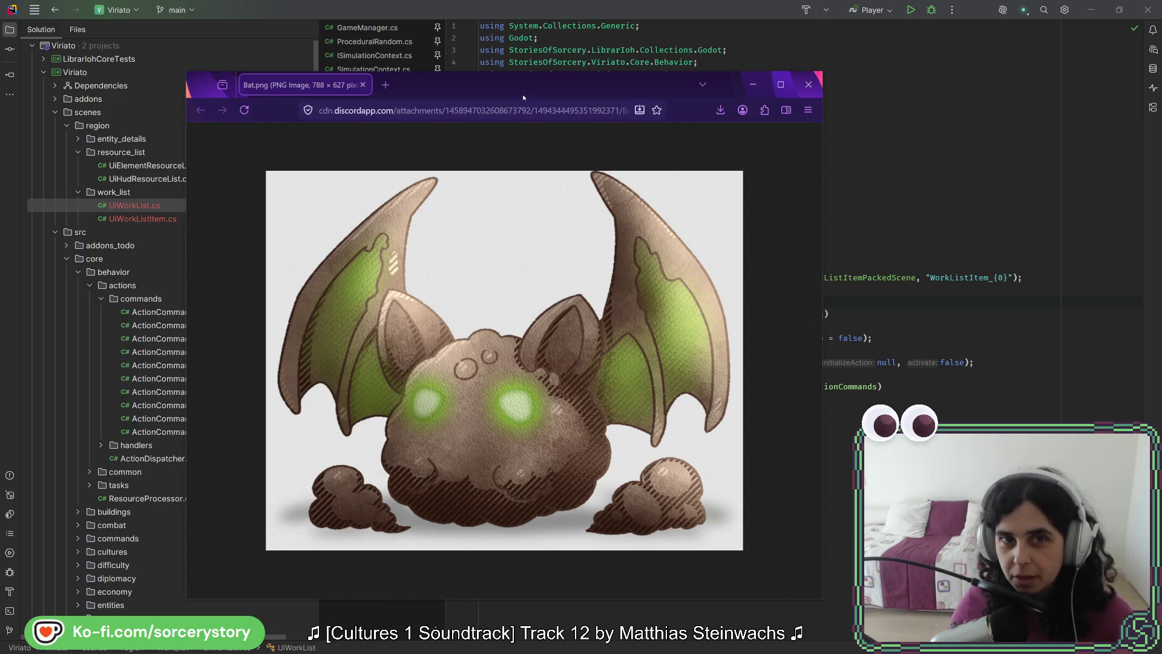
Drag the Bat.png Firefox window off the right screen edge to reveal UiWorkList.cs.
{"action": "left_click_drag", "start_coordinate": [507, 87], "coordinate": [1161, 84]}
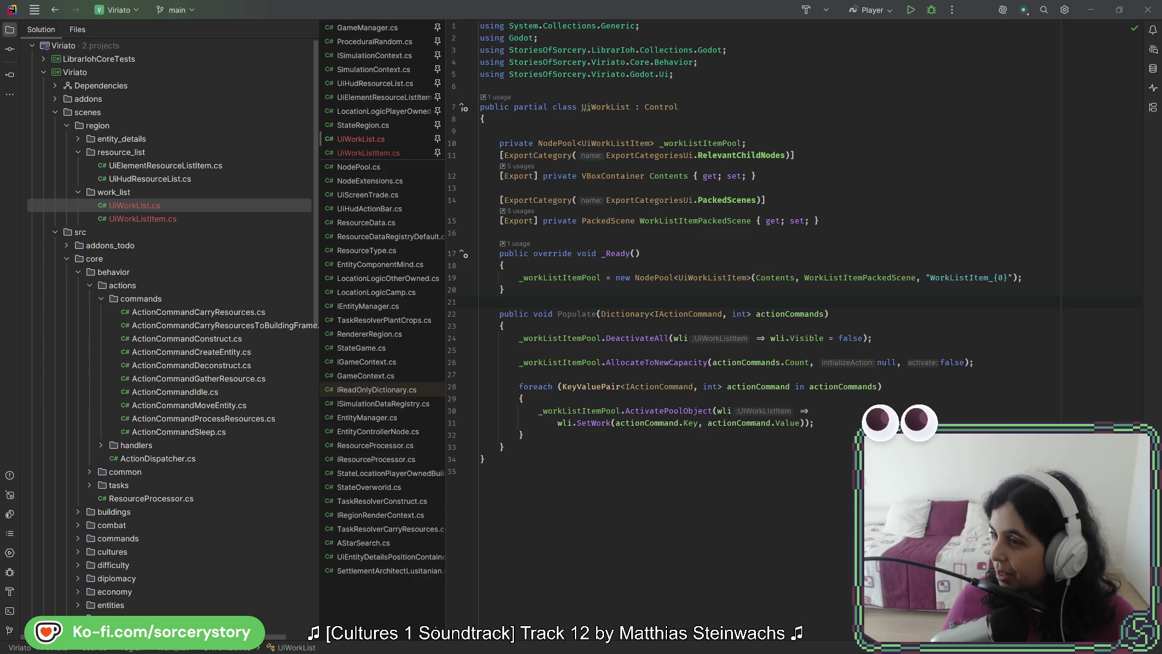
Glance at the work list scene in Godot, then reformat UiWorkList.cs with Ctrl+Alt+L.
{"action": "key", "text": "alt+Tab"}
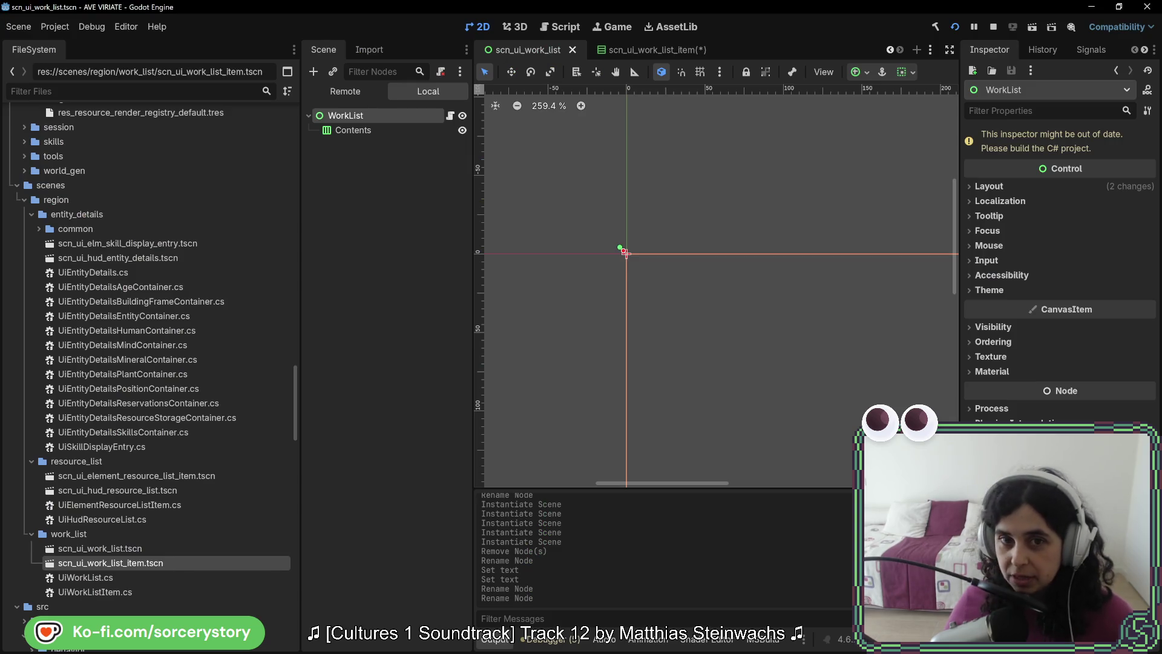
{"action": "key", "text": "alt+Tab"}
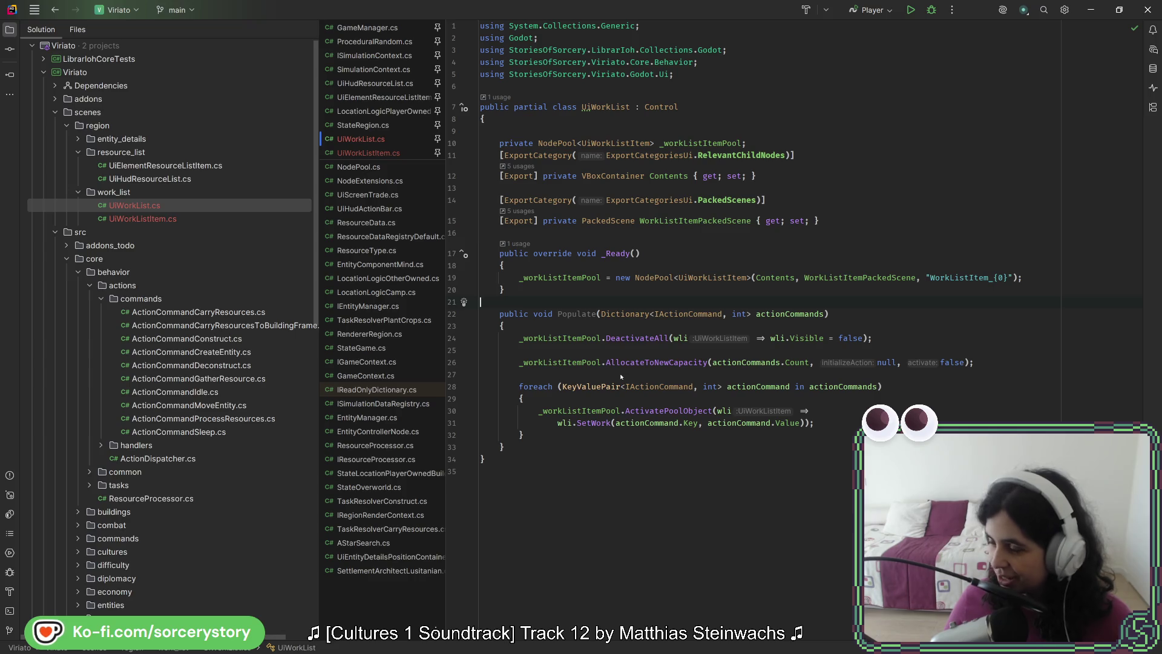
{"action": "left_click", "coordinate": [588, 436]}
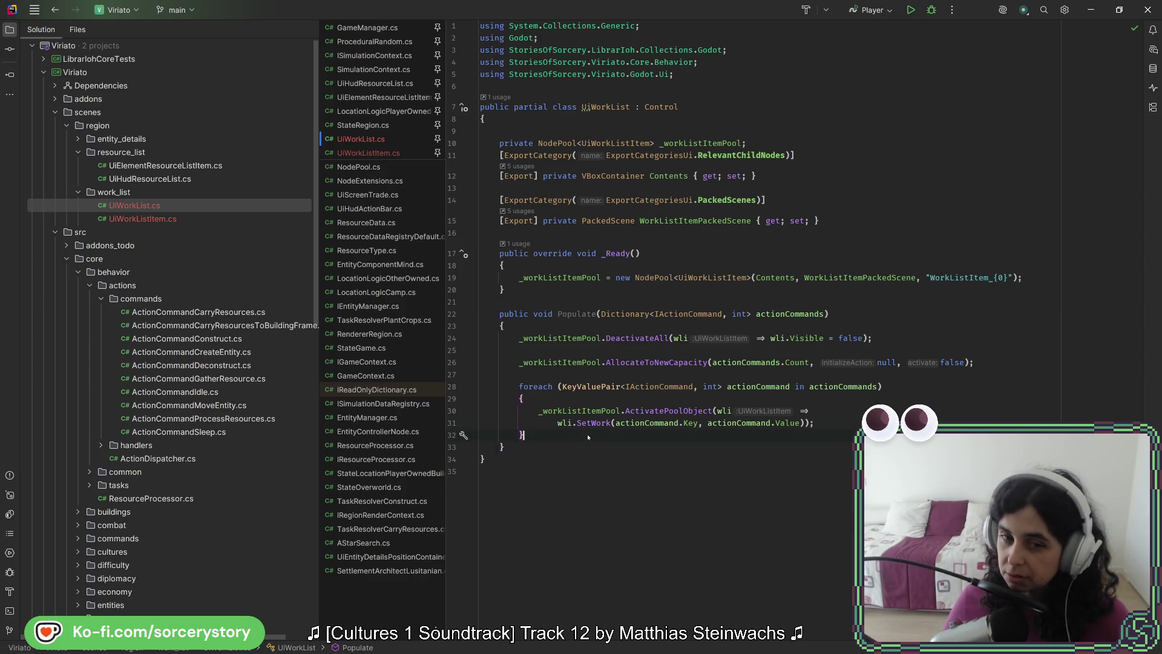
{"action": "left_click", "coordinate": [517, 291]}
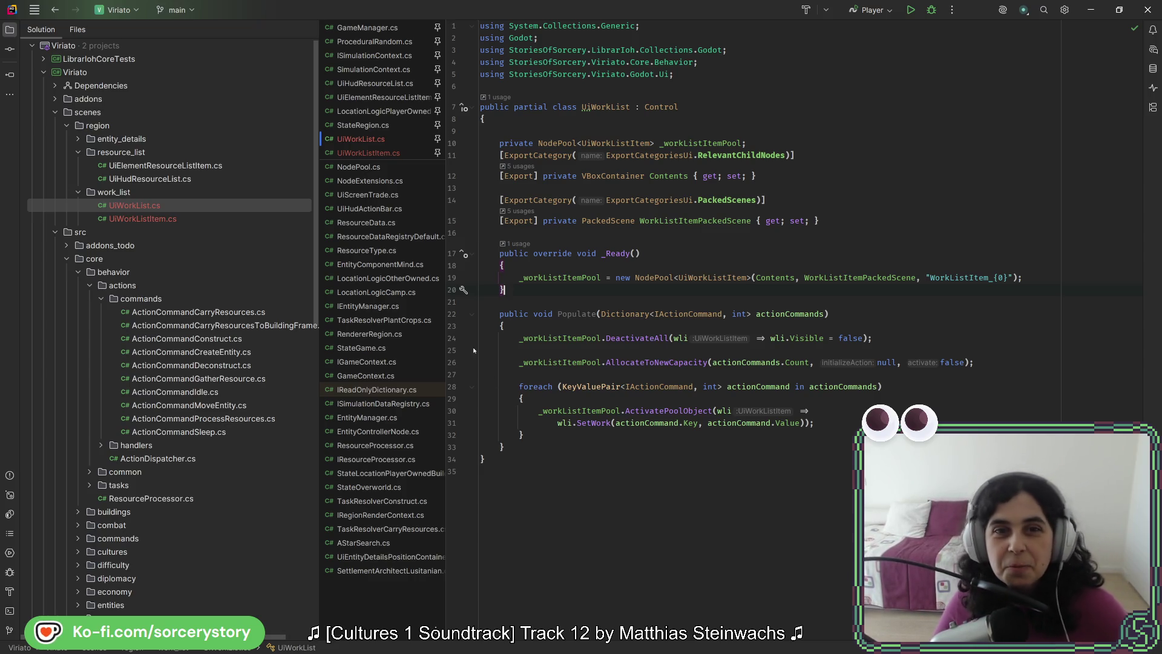
{"action": "left_click", "coordinate": [693, 117]}
{"action": "key", "text": "ctrl+alt+l"}
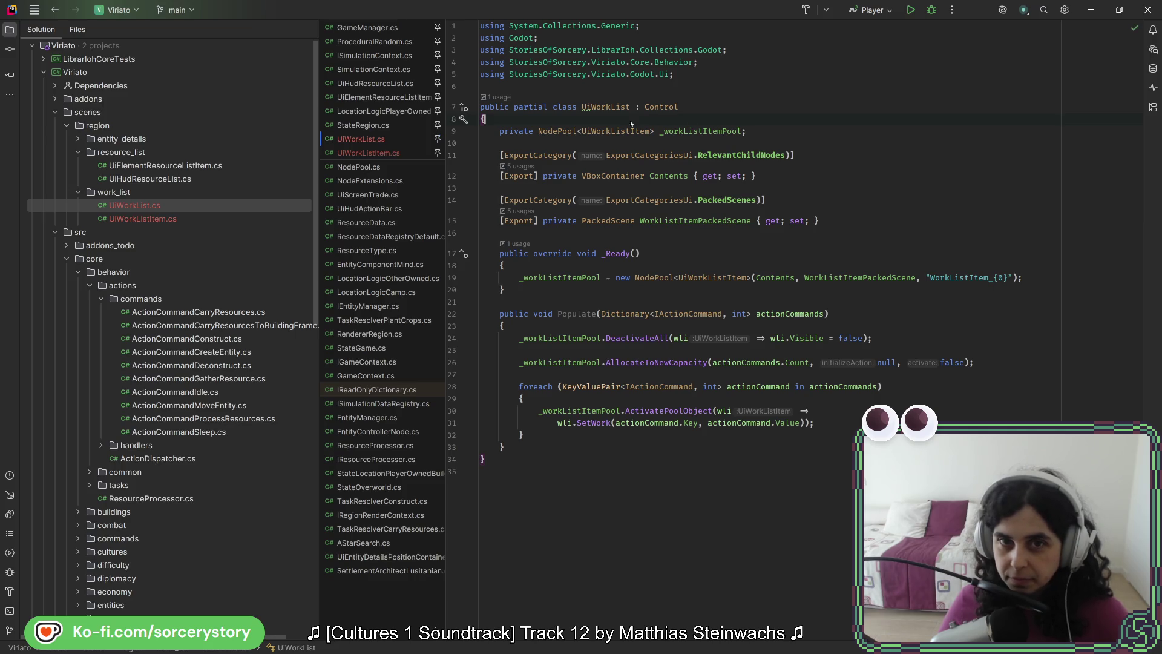
{"action": "mouse_move", "coordinate": [587, 112]}
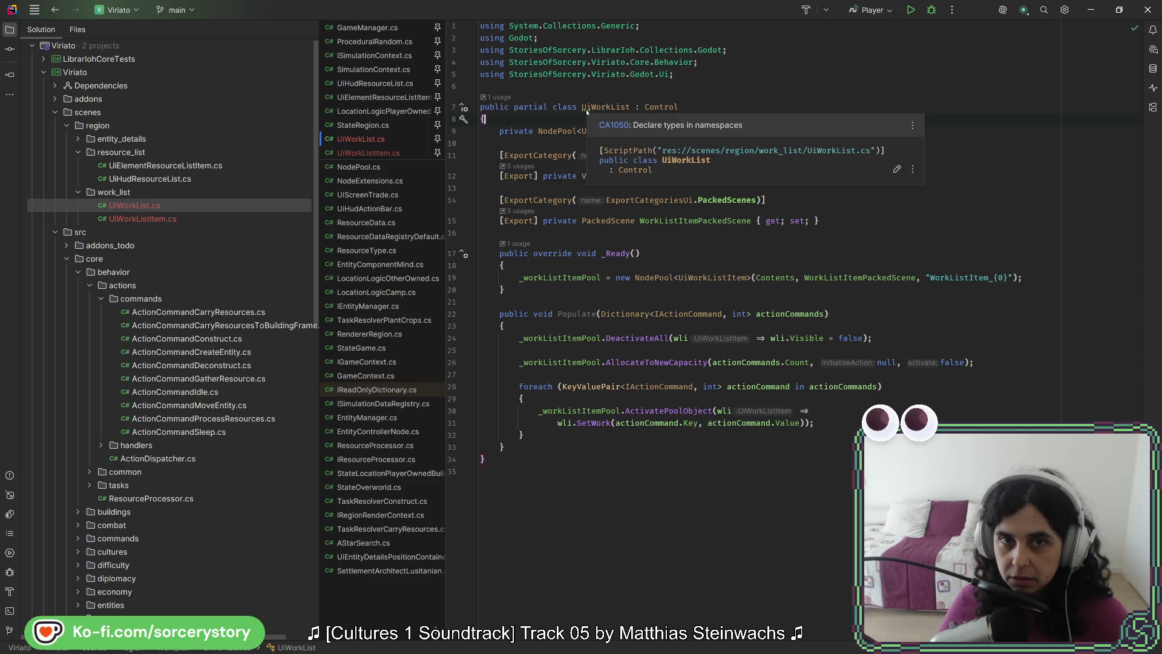
Add the namespace StoriesOfSorcery.Viriato.Scenes.Region.WorkList above the UiWorkList class.
{"action": "left_click", "coordinate": [594, 85]}
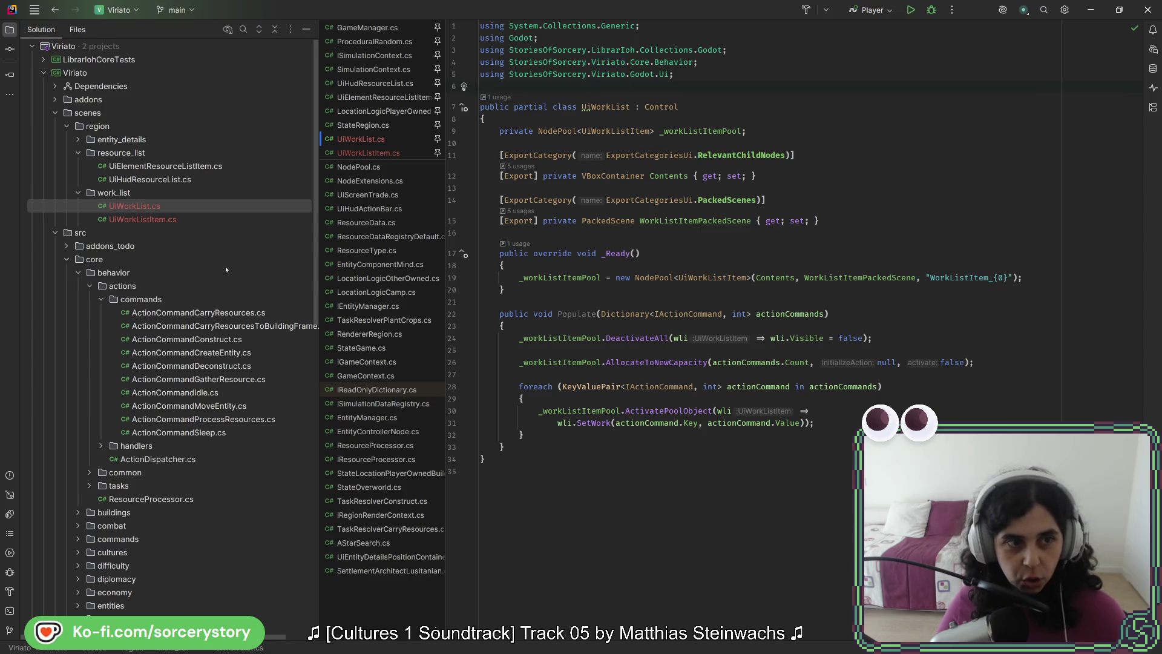
{"action": "scroll", "coordinate": [226, 270], "scroll_direction": "up", "scroll_amount": 1}
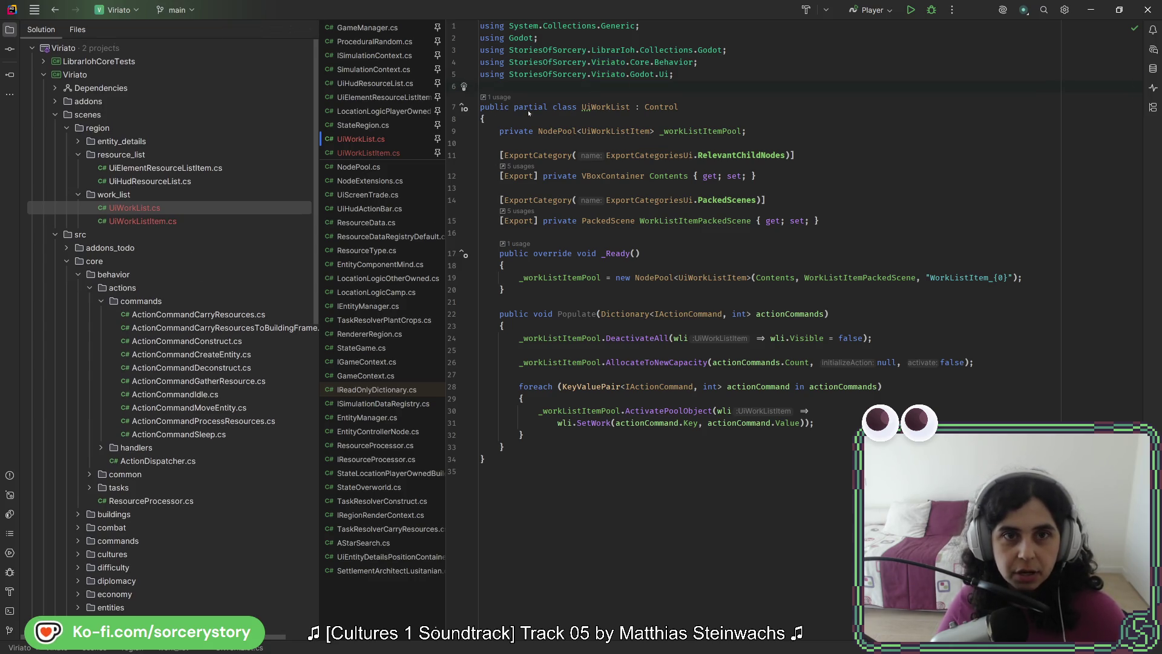
{"action": "key", "text": "Return"}
{"action": "type", "text": "namespace "}
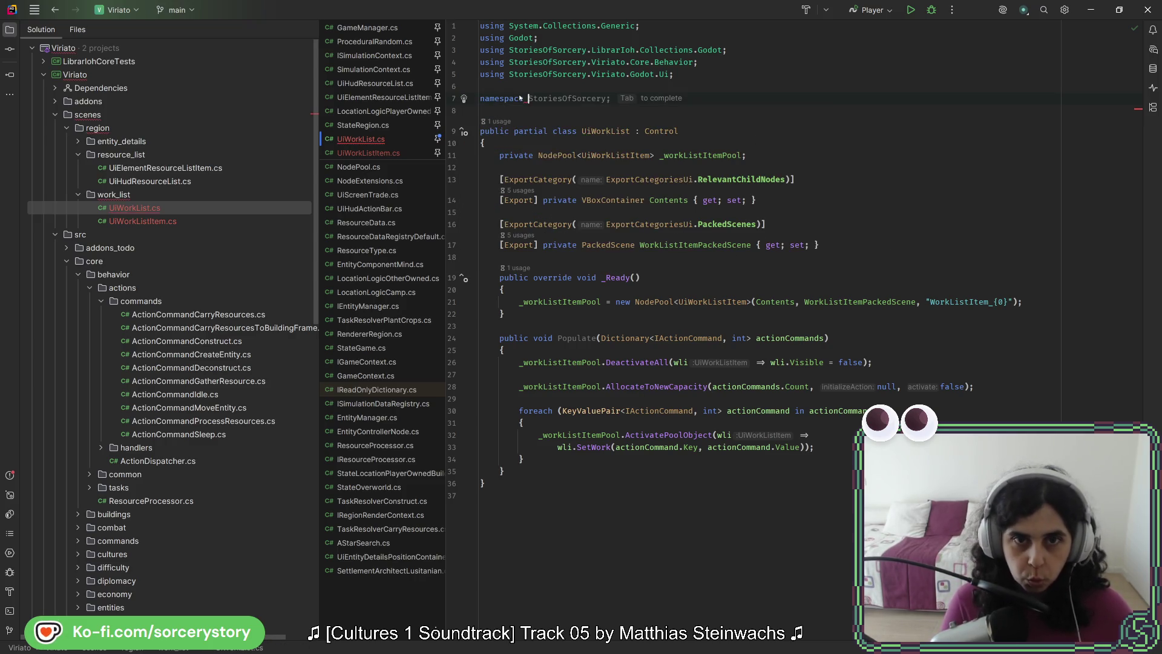
{"action": "type", "text": "StoriesOfSorcery."}
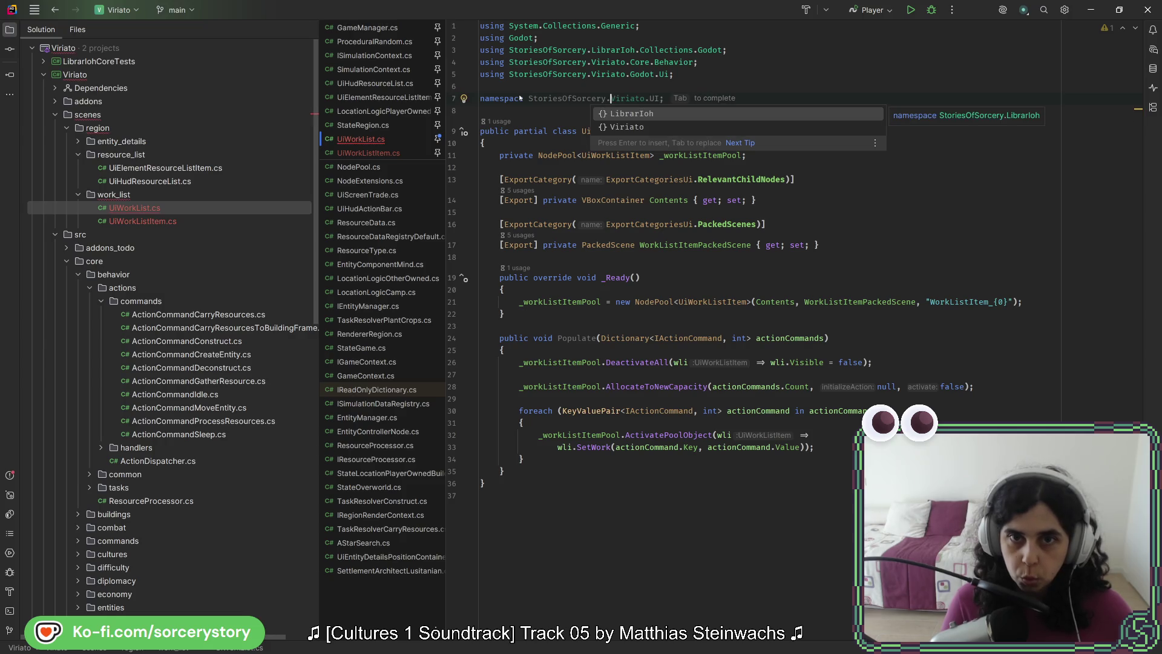
{"action": "key", "text": "Down"}
{"action": "key", "text": "Return"}
{"action": "type", "text": "."}
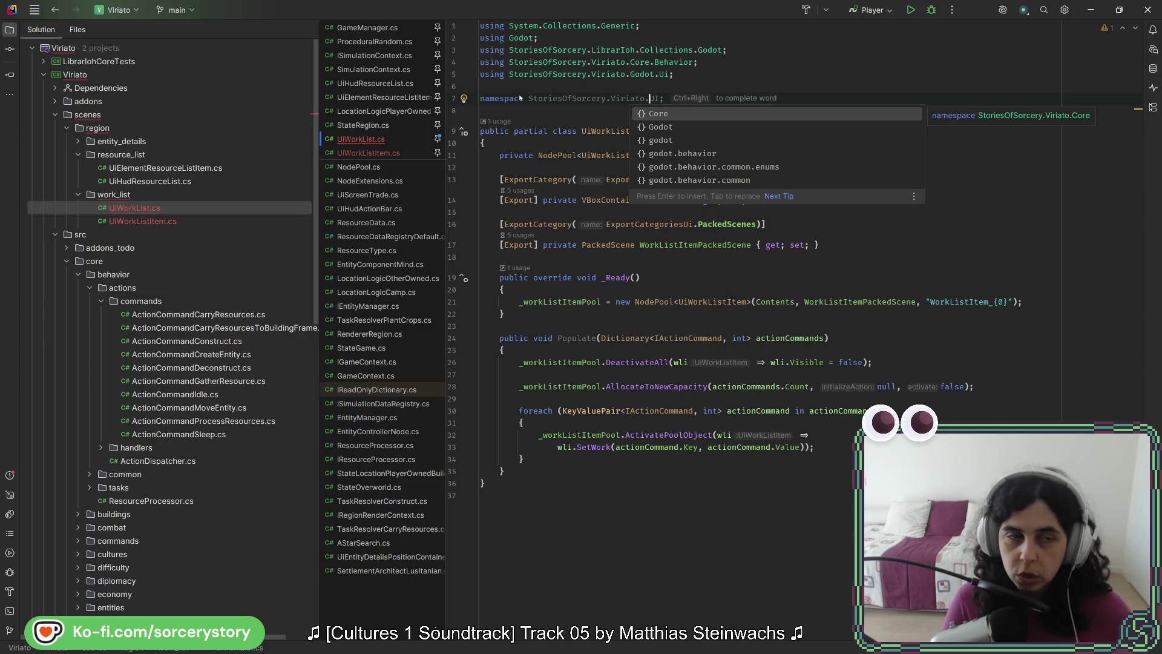
{"action": "type", "text": "Sc"}
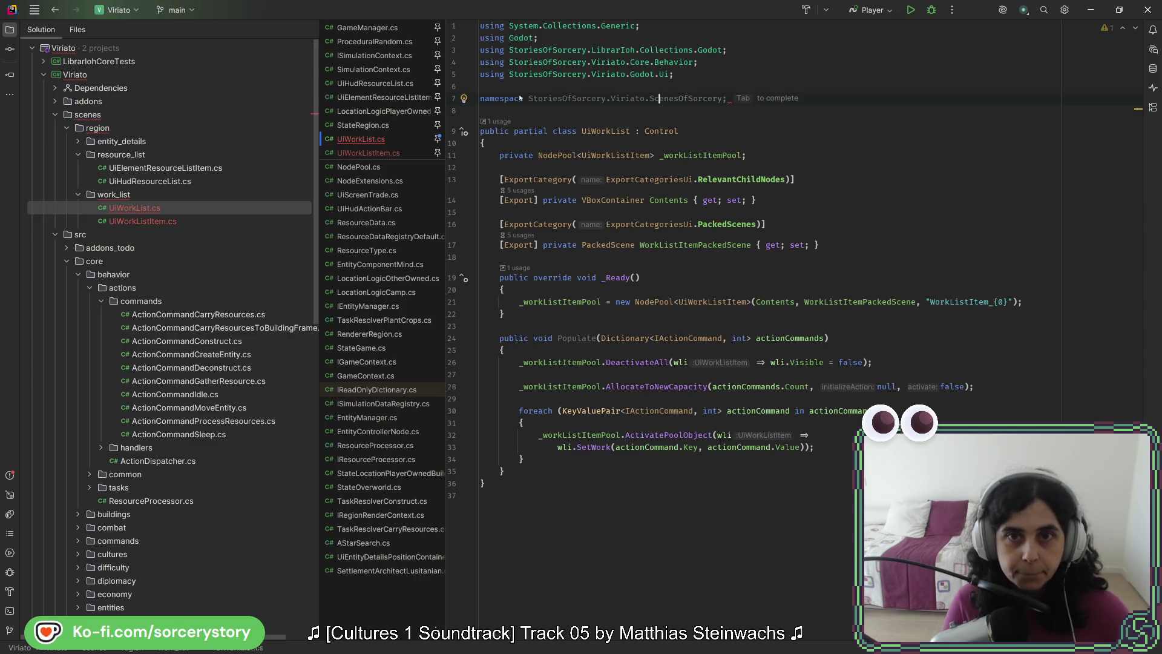
{"action": "type", "text": "enes."}
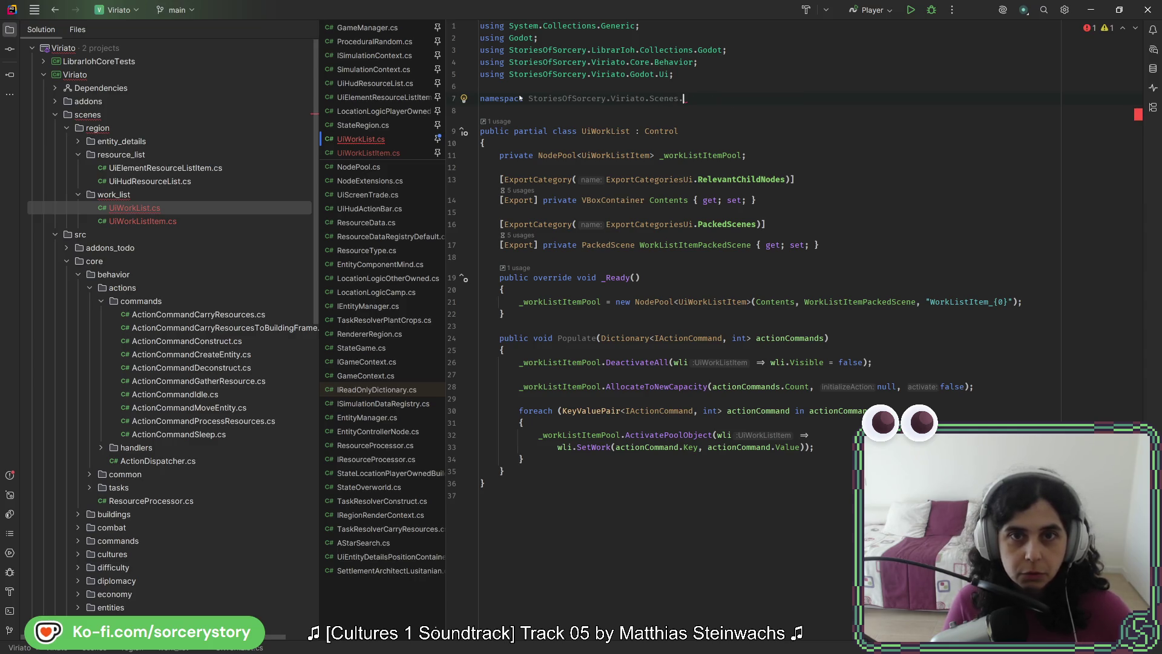
{"action": "type", "text": "s"}
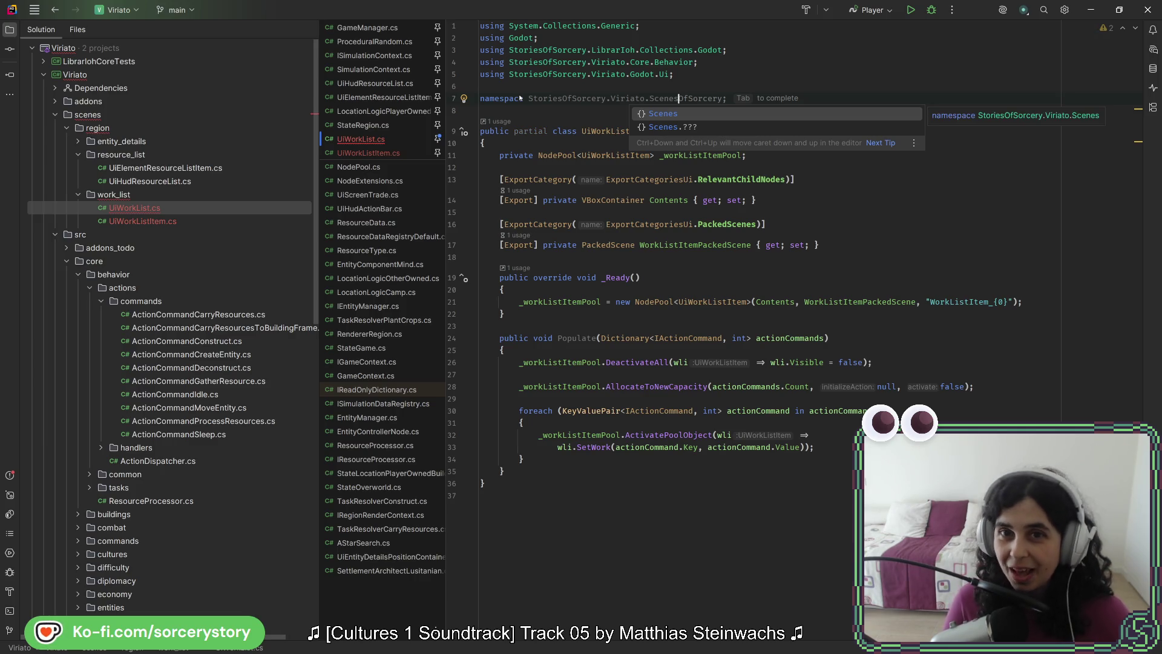
{"action": "type", "text": "."}
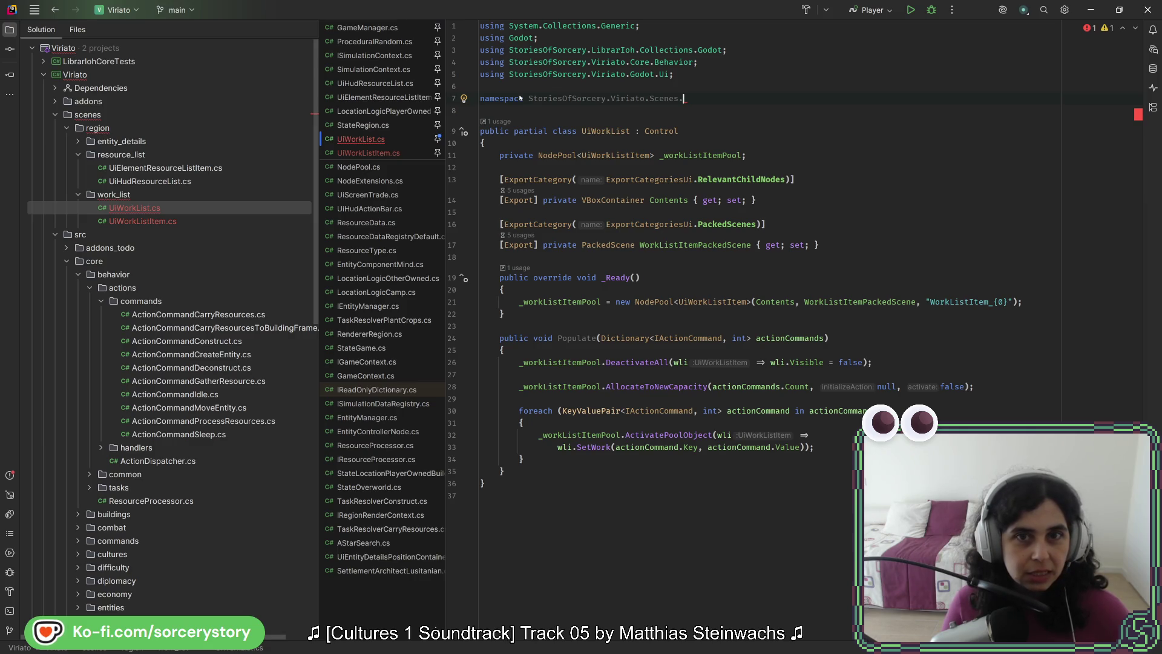
{"action": "type", "text": "Region."}
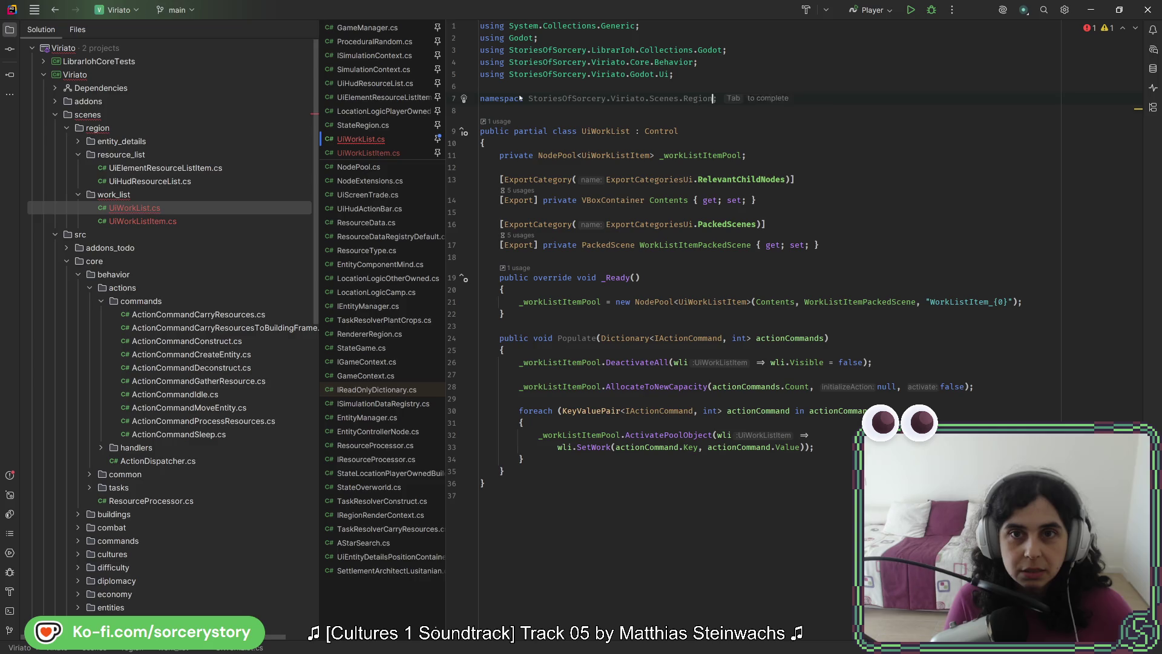
{"action": "key", "text": "Tab"}
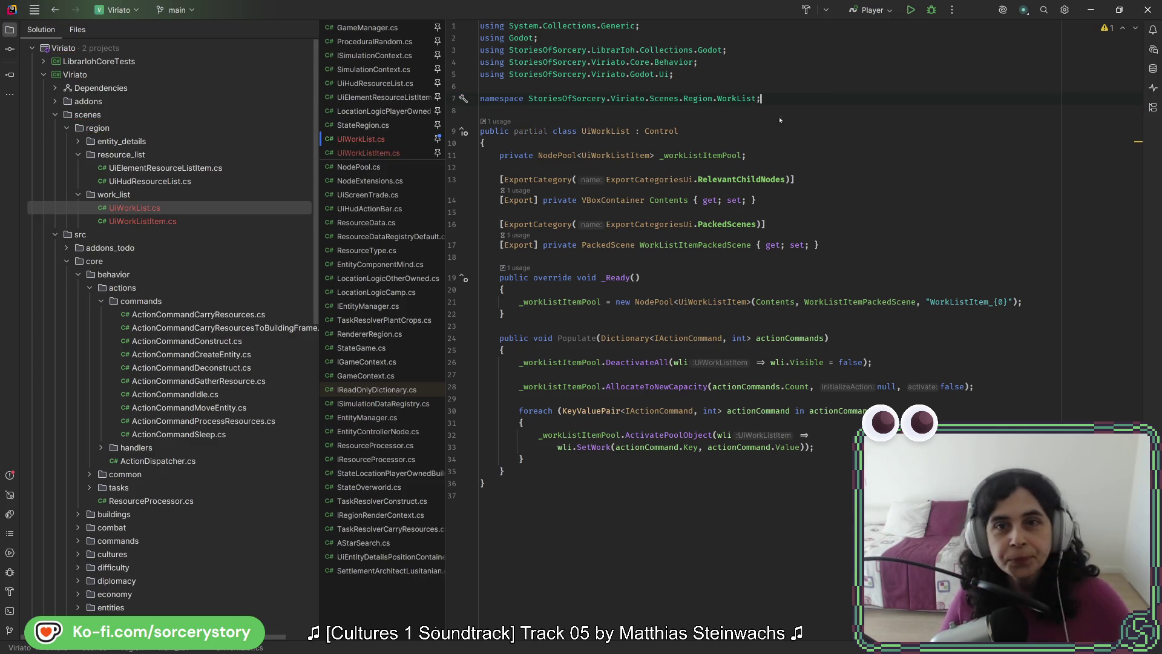
Copy the namespace declaration and switch to UiWorkListItem.cs.
{"action": "key", "text": "shift+Up"}
{"action": "key", "text": "ctrl+c"}
{"action": "key", "text": "alt+Right"}
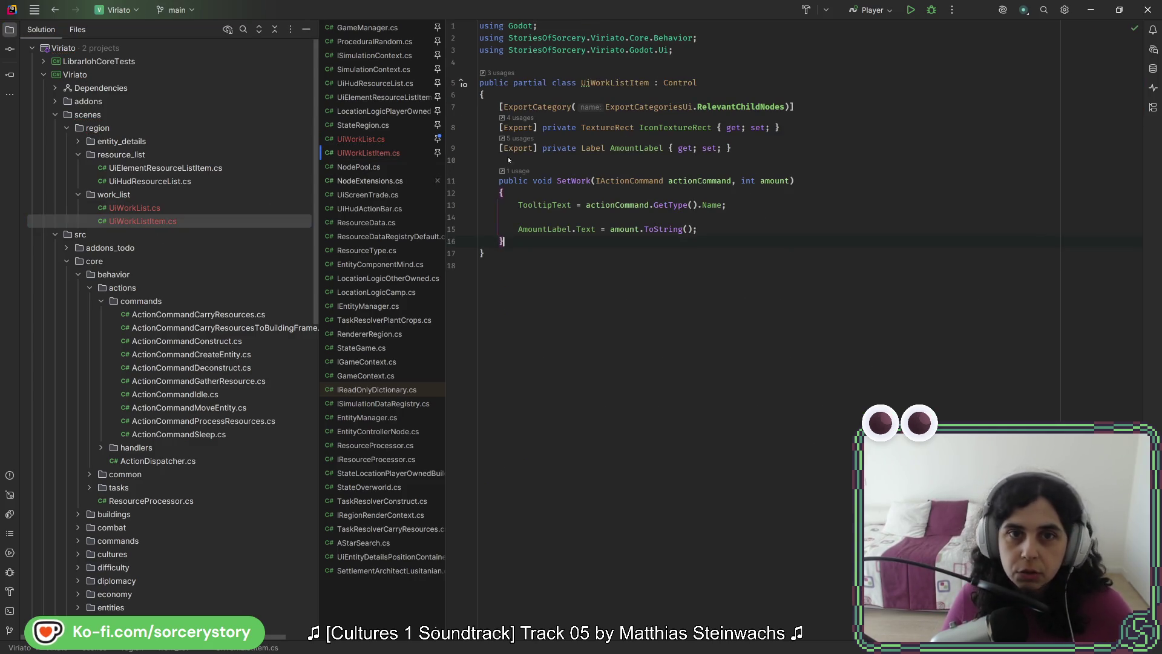
Paste the WorkList namespace into UiWorkListItem.cs and make the class partial.
{"action": "key", "text": "ctrl+v"}
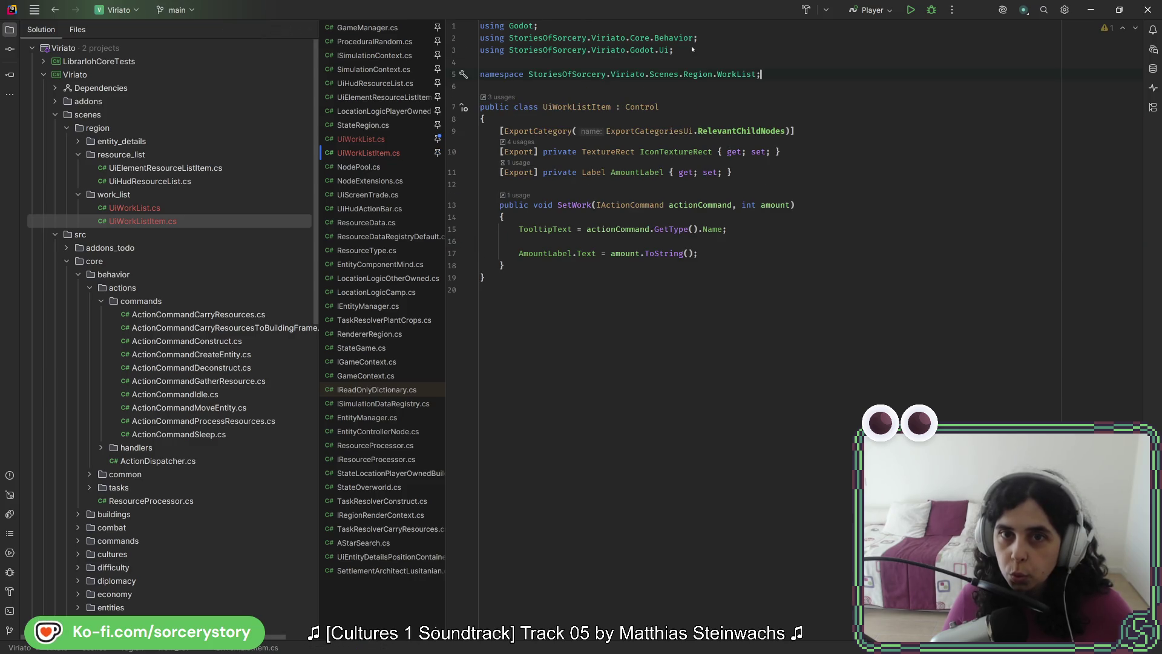
{"action": "mouse_move", "coordinate": [596, 107]}
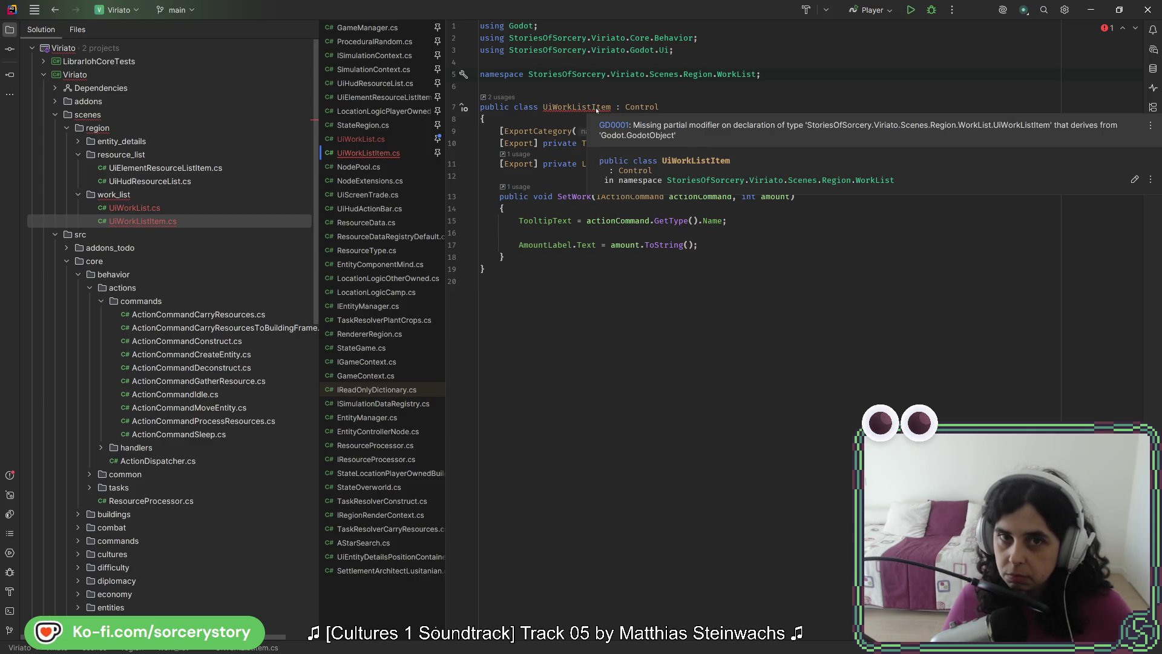
{"action": "left_click", "coordinate": [513, 107]}
{"action": "type", "text": "partia"}
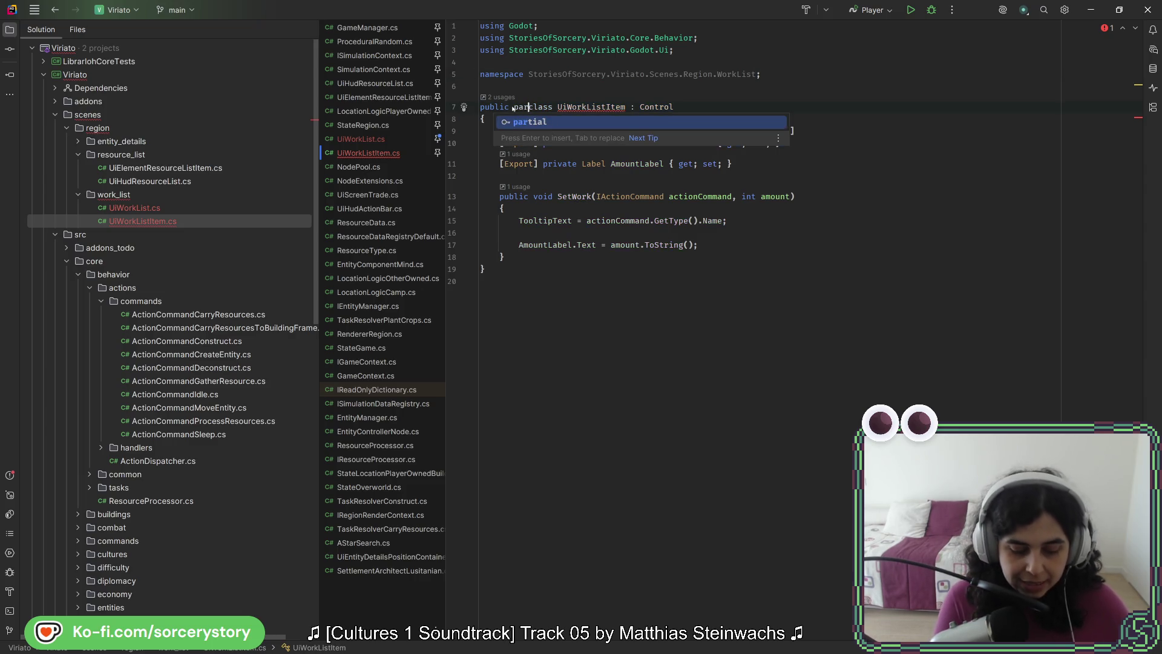
{"action": "type", "text": "l"}
{"action": "left_click", "coordinate": [592, 74]}
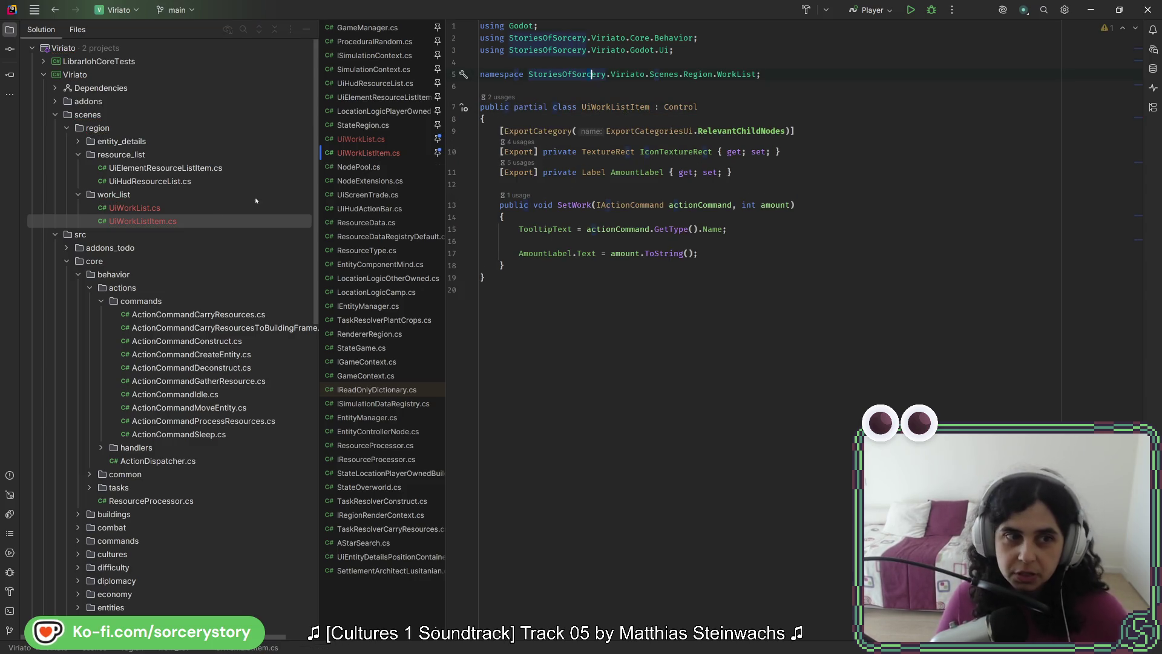
Reopen UiWorkList.cs, then open UiElementResourceListItem.cs.
{"action": "left_click", "coordinate": [157, 209]}
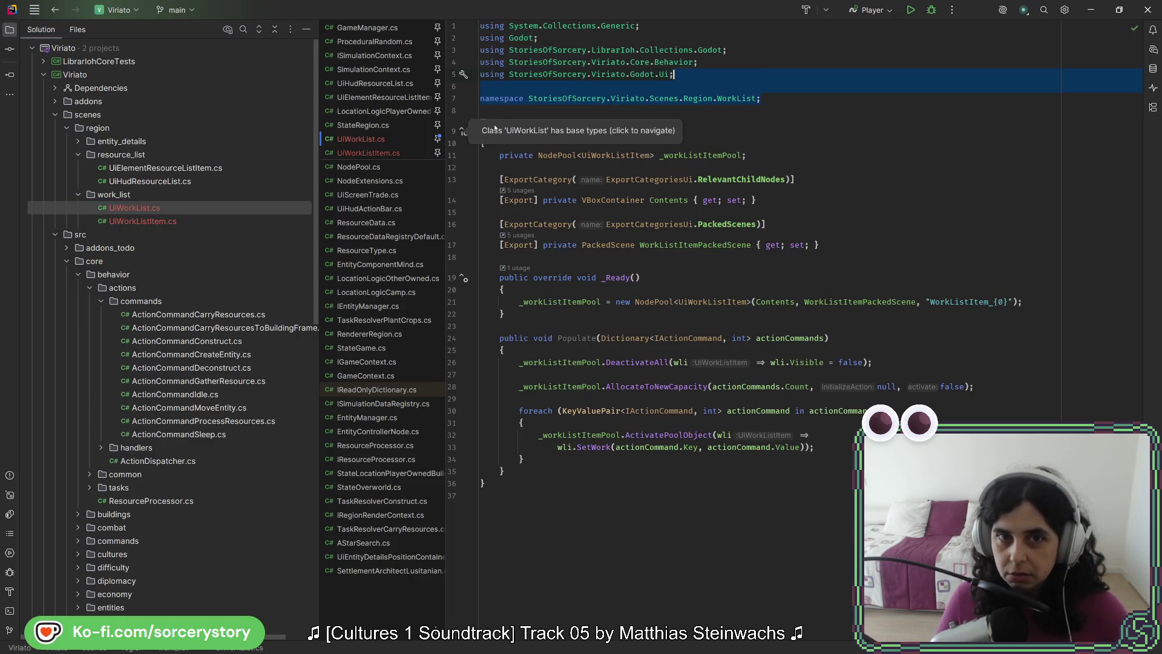
{"action": "left_click", "coordinate": [730, 137]}
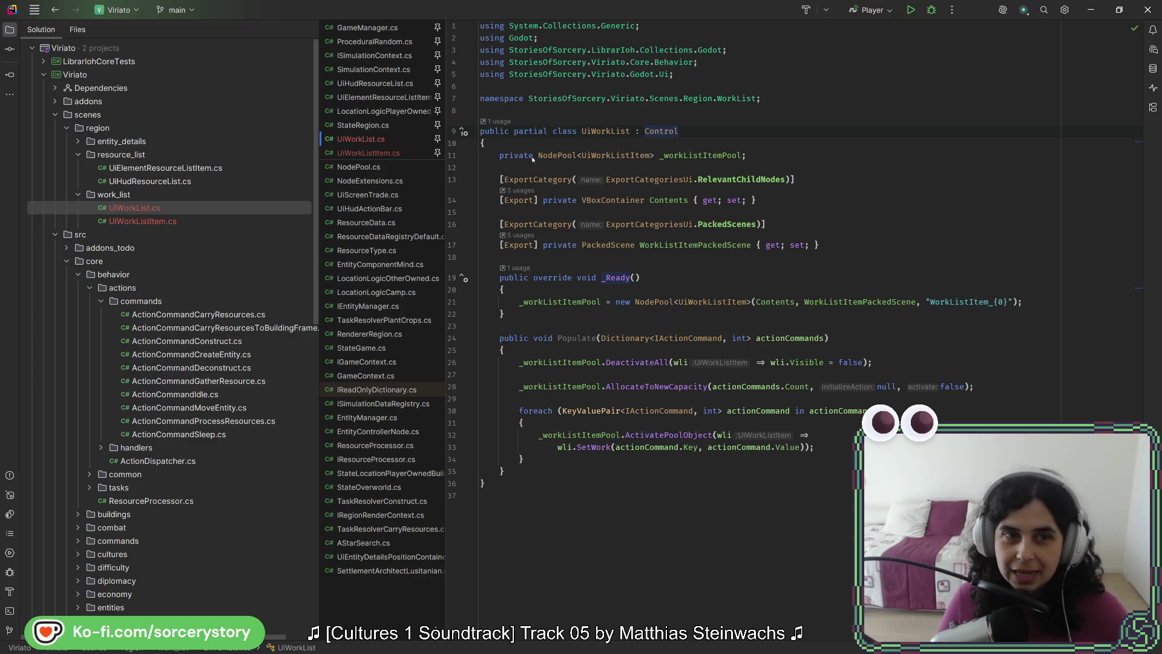
{"action": "double_click", "coordinate": [190, 168]}
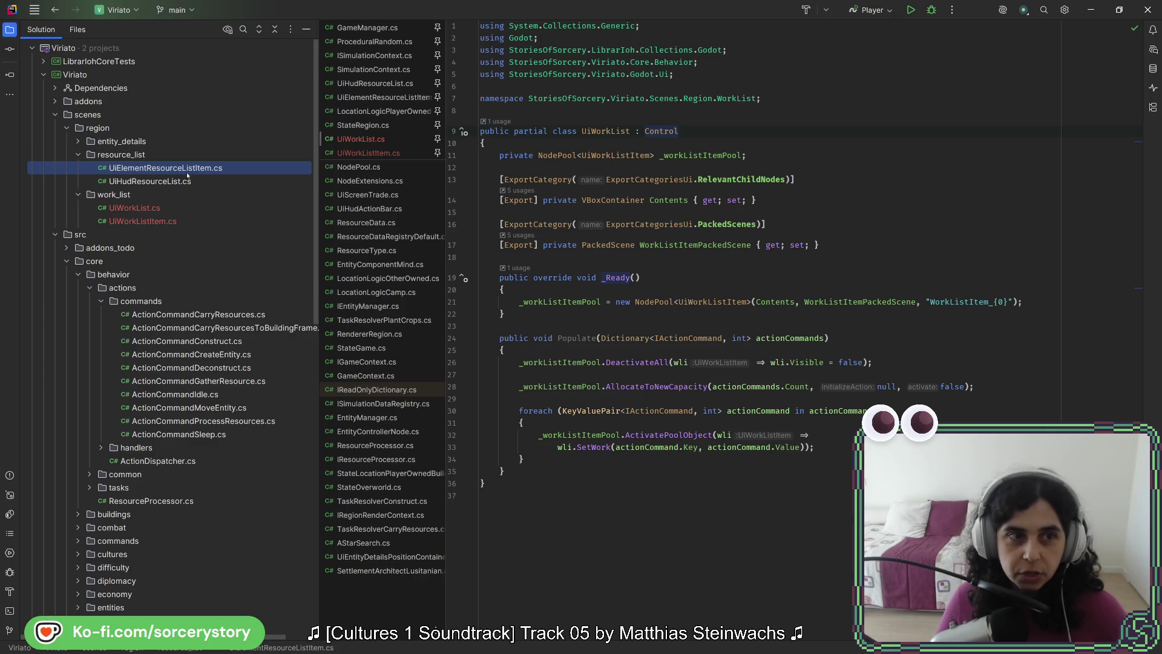
Insert .Godot after Viriato in UiWorkListItem.cs's namespace.
{"action": "scroll", "coordinate": [759, 210], "scroll_direction": "up", "scroll_amount": 20}
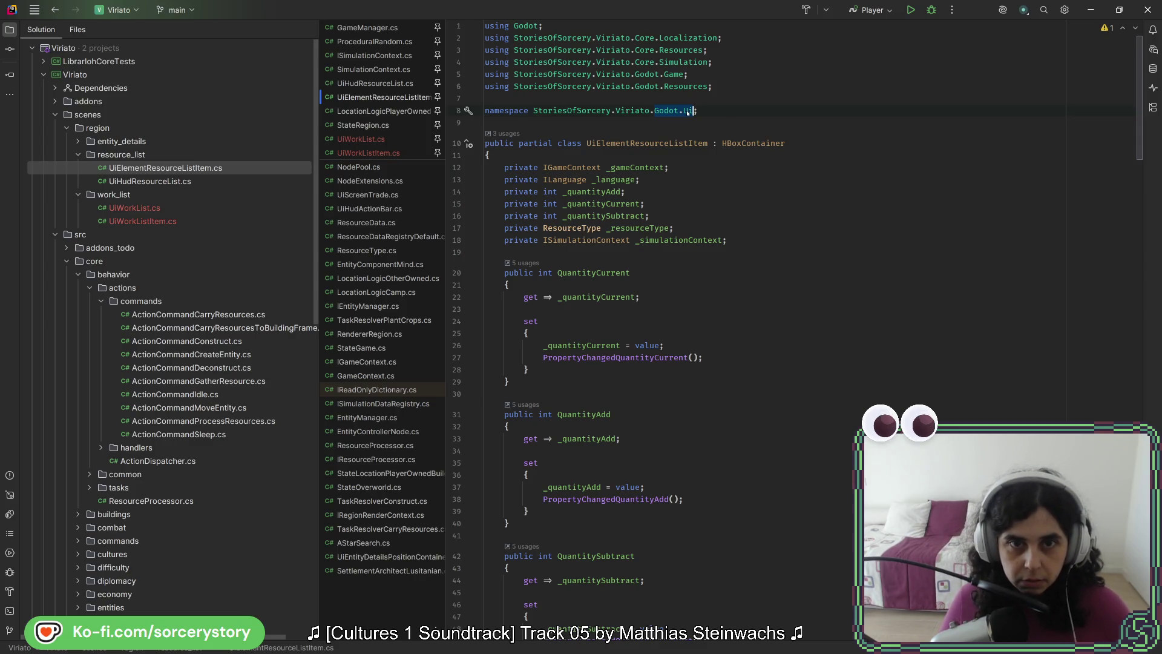
{"action": "left_click", "coordinate": [676, 113]}
{"action": "key", "text": "alt+1"}
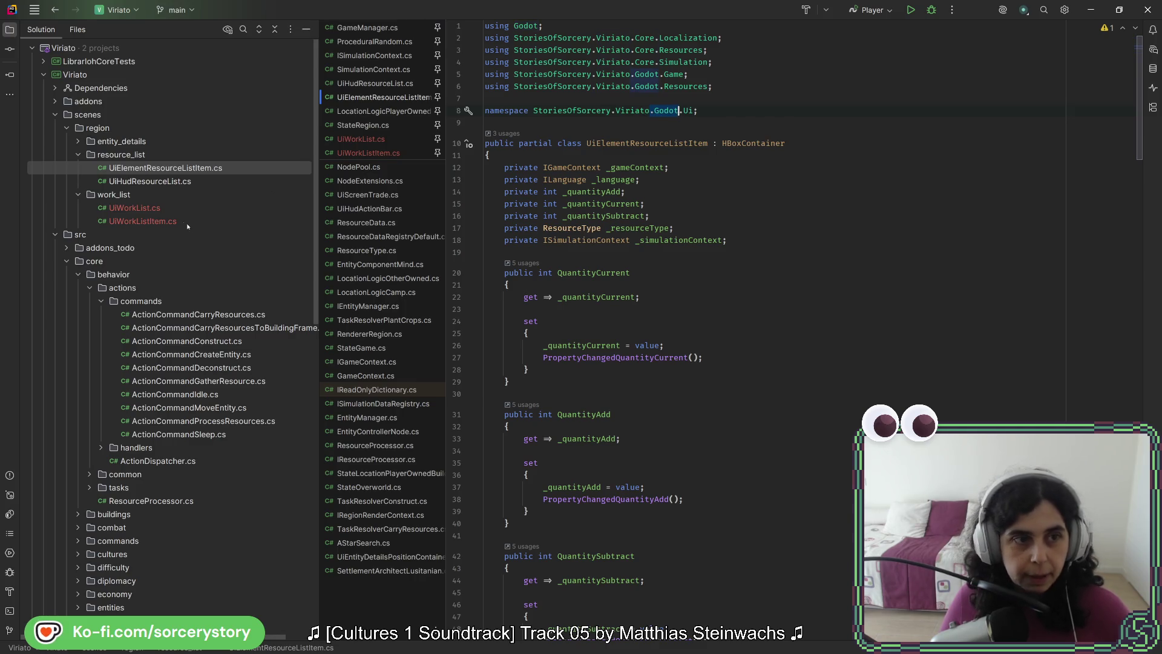
{"action": "key", "text": "Down"}
{"action": "key", "text": "Down"}
{"action": "key", "text": "Down"}
{"action": "key", "text": "Return"}
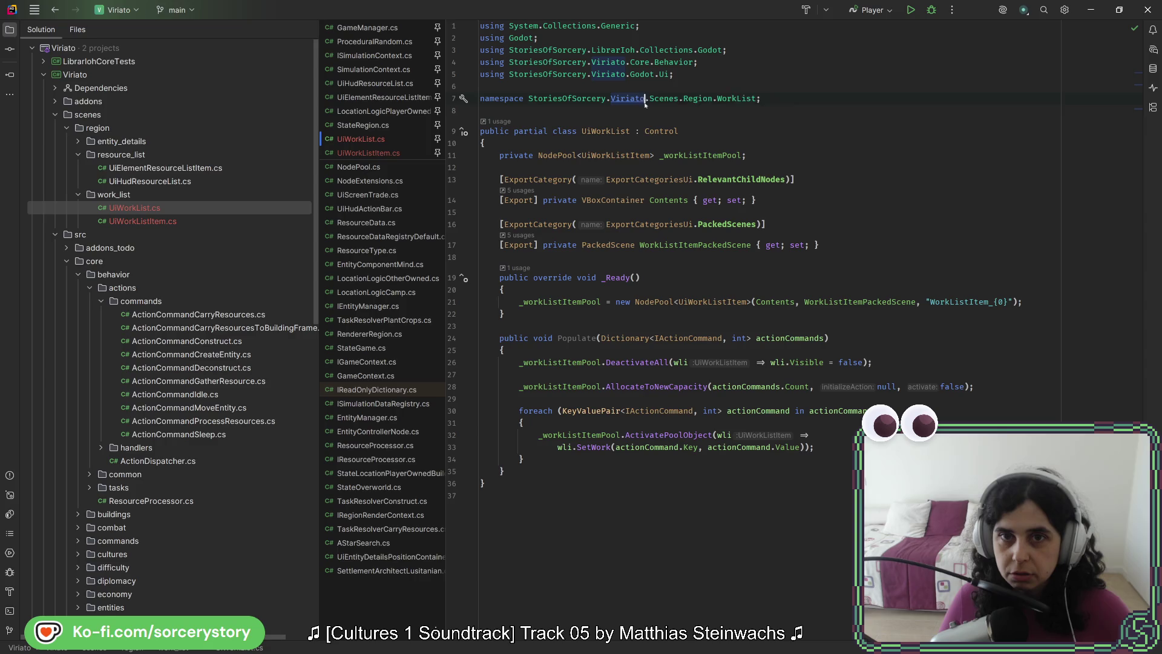
{"action": "left_click", "coordinate": [176, 218]}
{"action": "key", "text": "ctrl+Right"}
{"action": "key", "text": "ctrl+Right"}
{"action": "type", "text": ".Godot"}
Append .WorkList to UiWorkListItem.cs's namespace, matching UiWorkList.cs.
{"action": "left_click", "coordinate": [162, 208]}
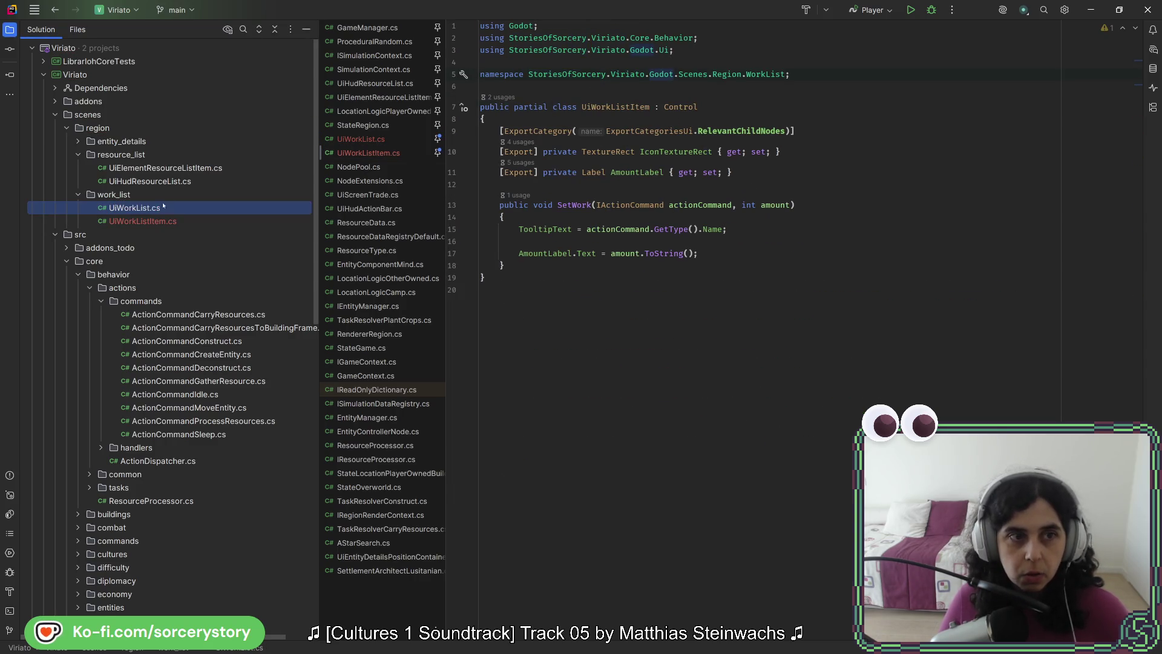
{"action": "left_click_drag", "start_coordinate": [786, 74], "coordinate": [709, 74]}
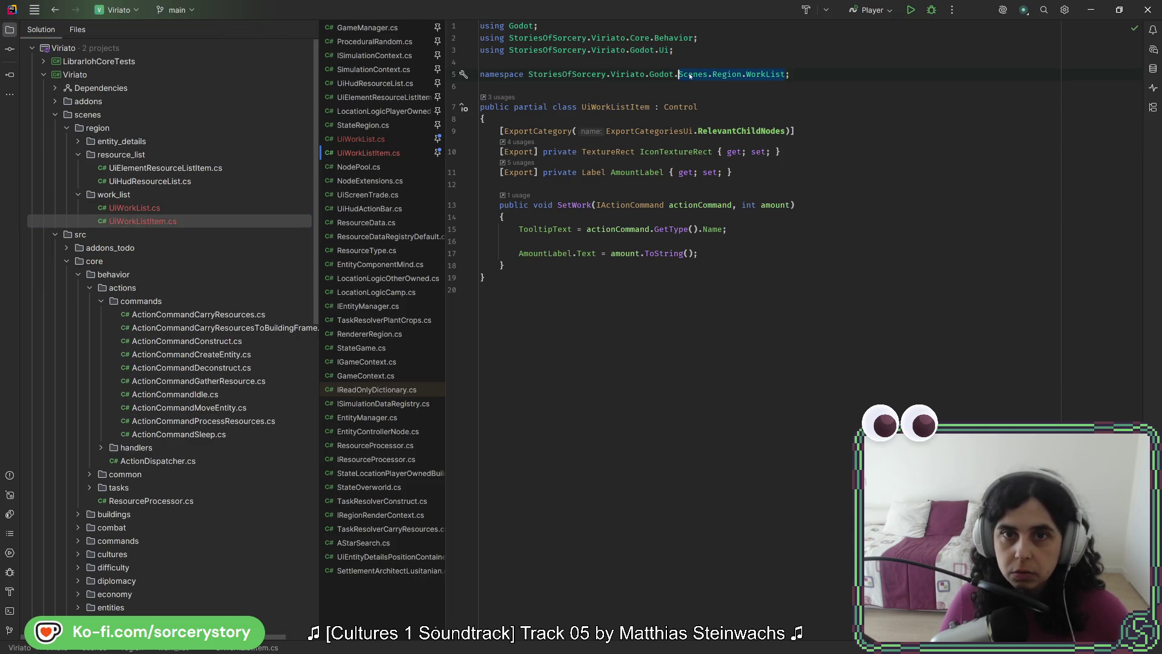
{"action": "left_click", "coordinate": [713, 74], "text": "shift"}
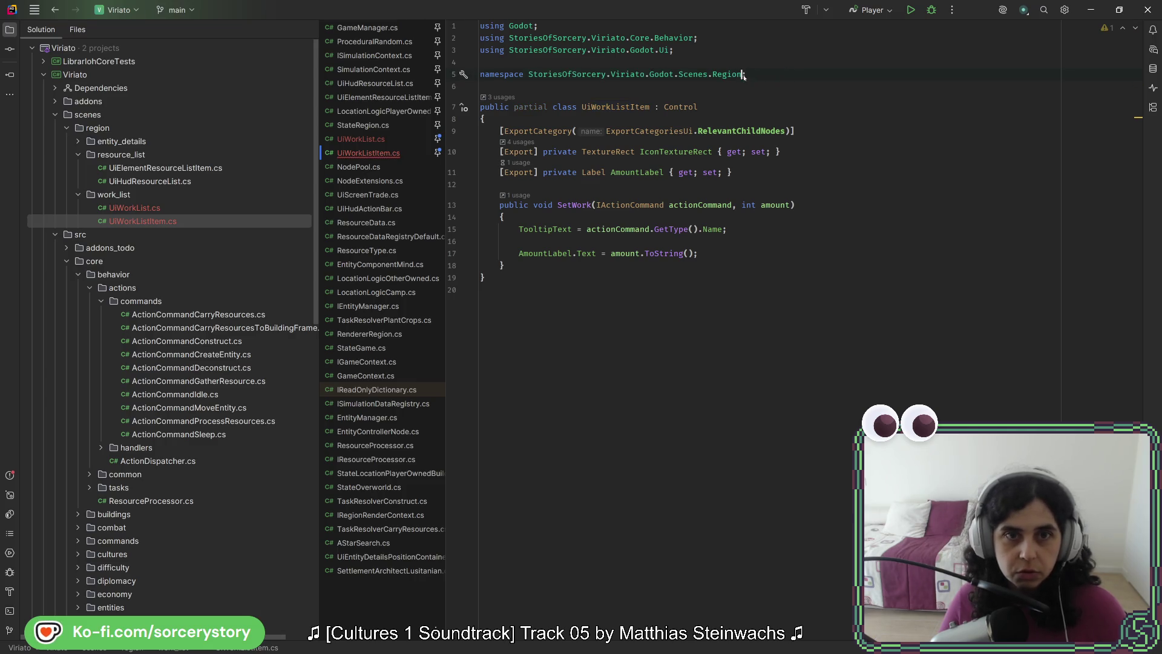
{"action": "double_click", "coordinate": [134, 208]}
{"action": "double_click", "coordinate": [765, 98]}
{"action": "key", "text": "BackSpace"}
{"action": "key", "text": "BackSpace"}
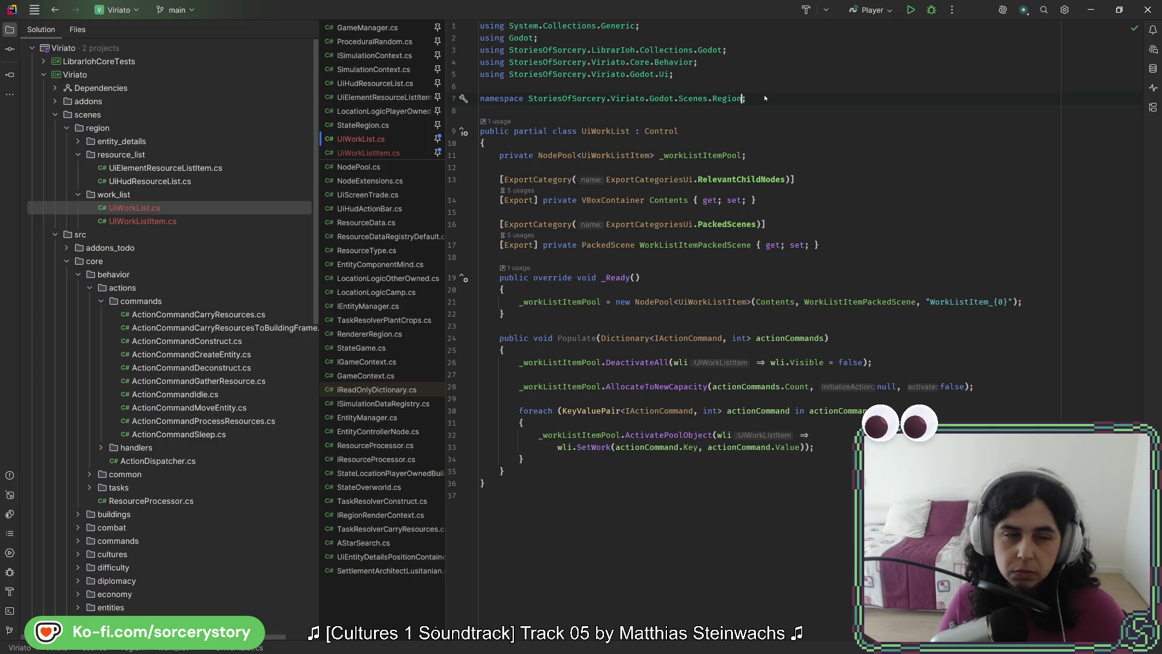
{"action": "key", "text": "ctrl+z"}
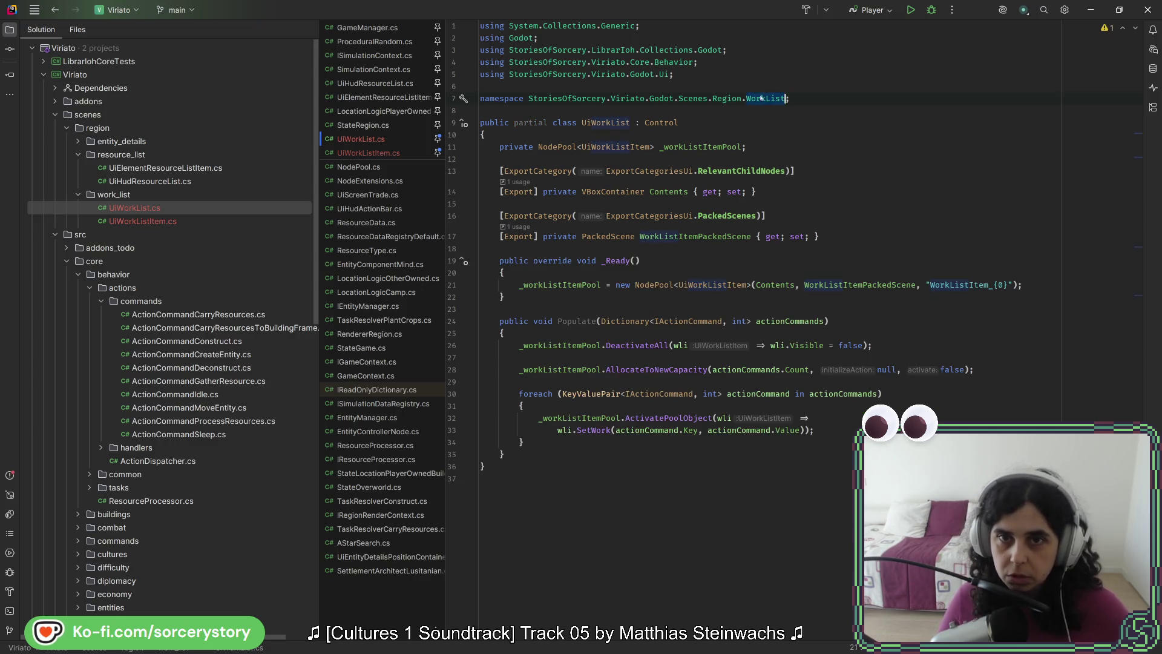
{"action": "left_click", "coordinate": [143, 221]}
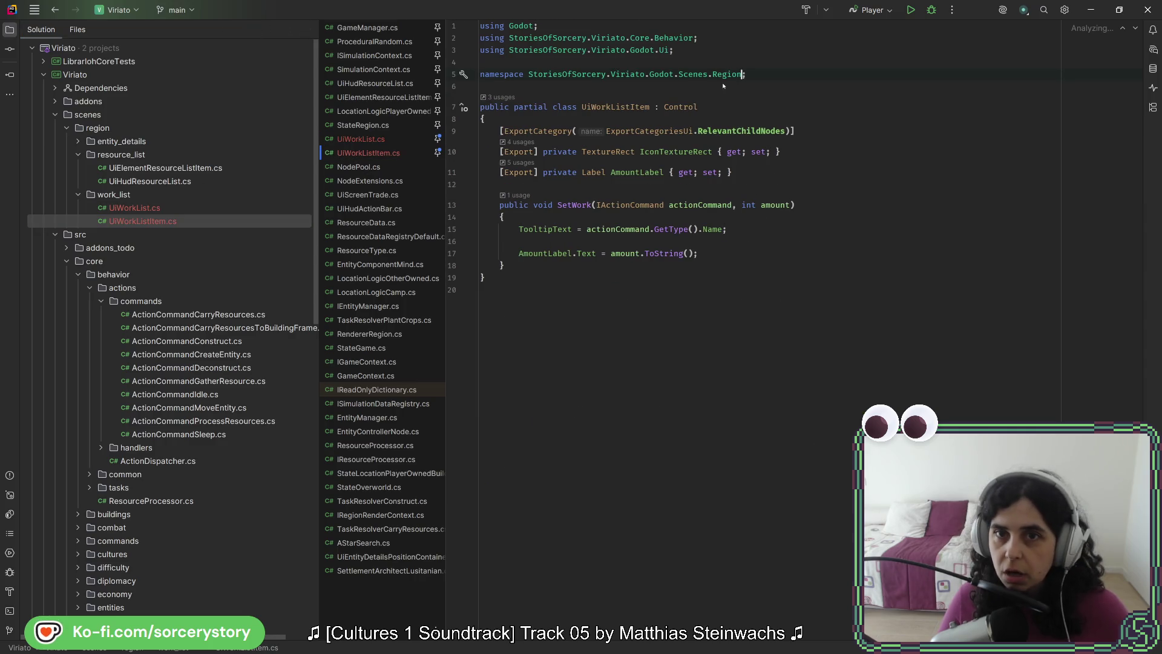
{"action": "type", "text": ".WorkList"}
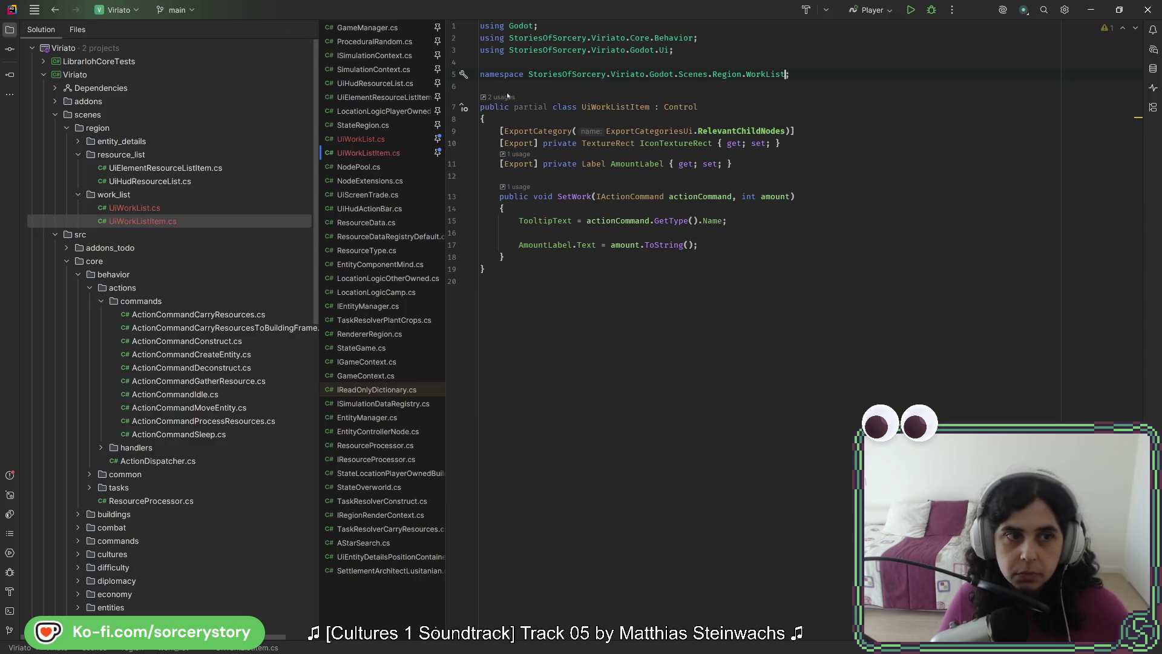
Change UiElementResourceListItem.cs and UiHudResourceList.cs namespaces to end in Region.ResourceList.
{"action": "left_click", "coordinate": [156, 169]}
{"action": "double_click", "coordinate": [156, 169]}
{"action": "type", "text": ".WorkList"}
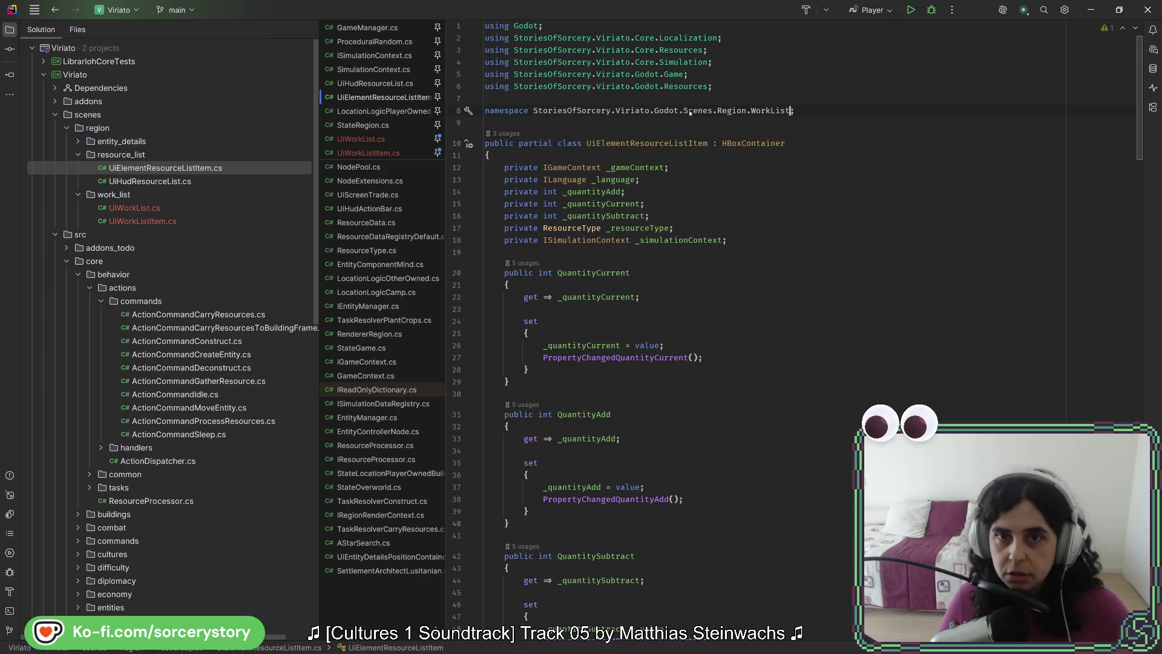
{"action": "double_click", "coordinate": [775, 113]}
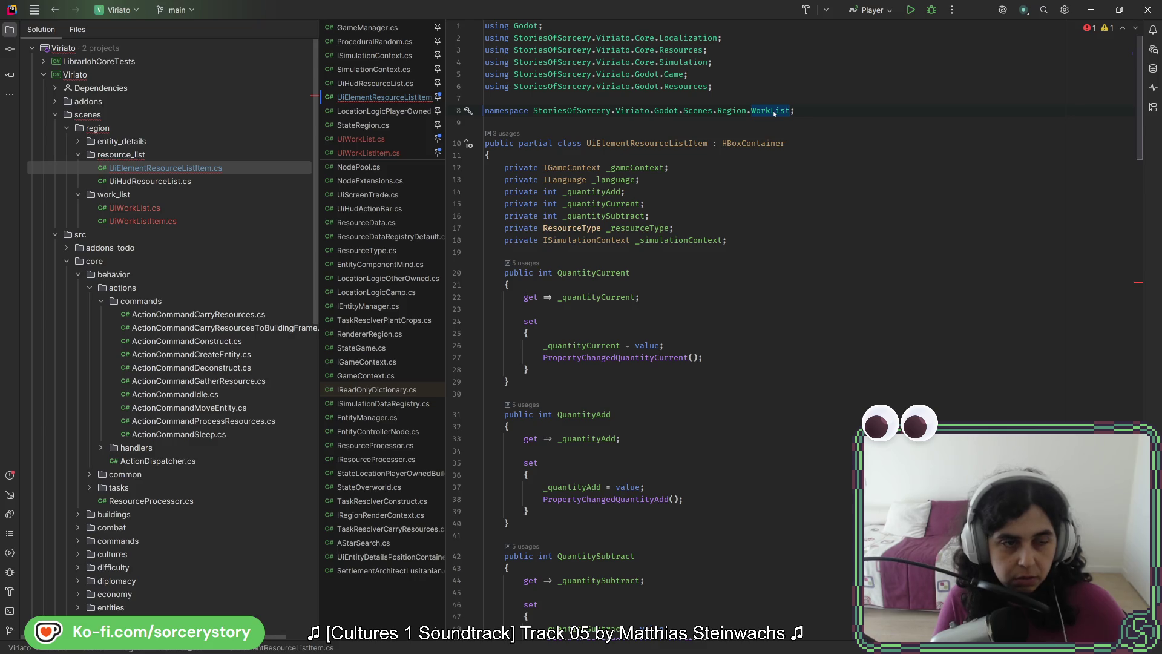
{"action": "type", "text": "ResourceList"}
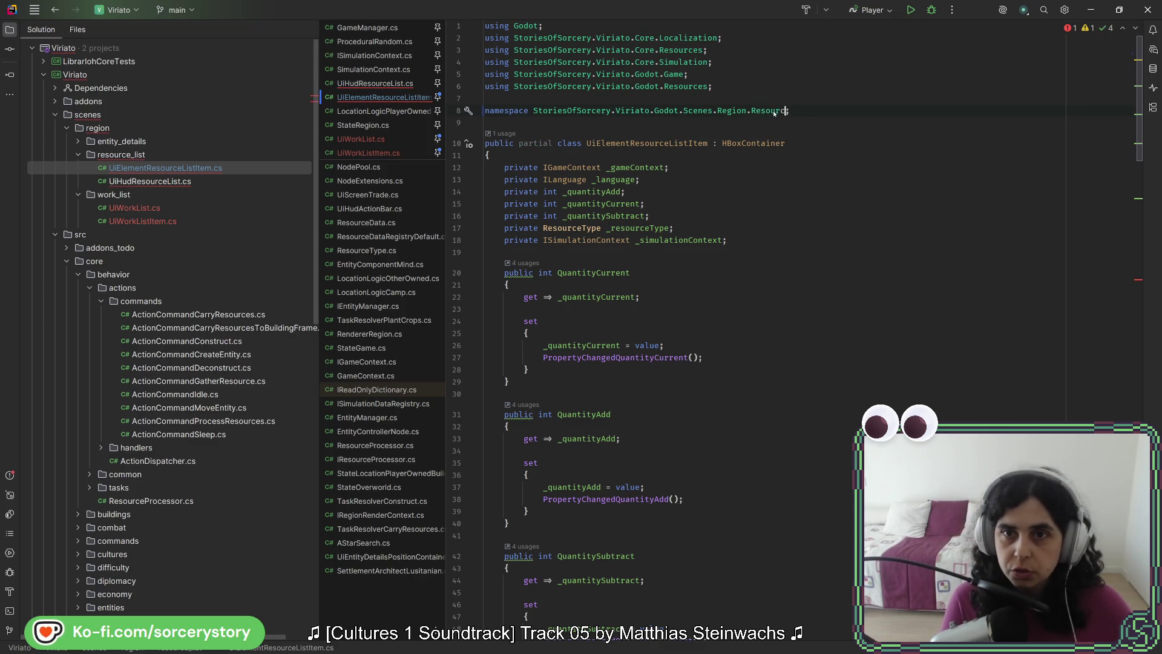
{"action": "key", "text": "ctrl+Tab"}
{"action": "left_click", "coordinate": [568, 115]}
{"action": "key", "text": "alt+Return"}
{"action": "key", "text": "Return"}
Import the missing namespace for ExportCategoriesUi in both resource-list scripts.
{"action": "left_click", "coordinate": [655, 260]}
{"action": "key", "text": "alt+Return"}
{"action": "key", "text": "Return"}
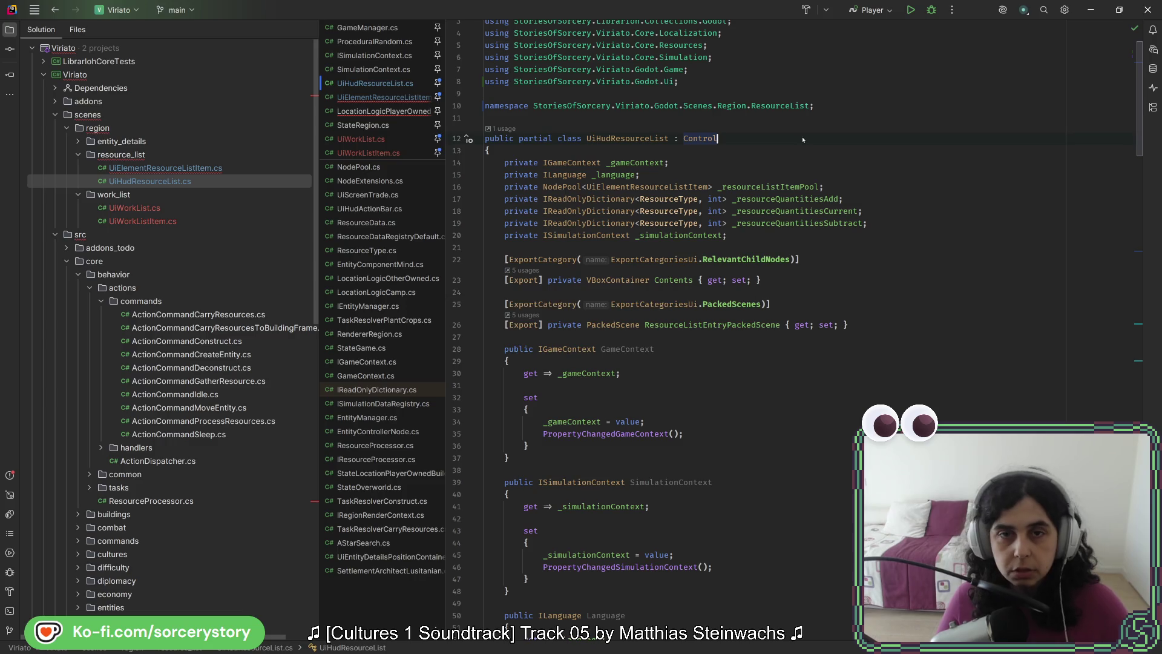
{"action": "left_click", "coordinate": [165, 168]}
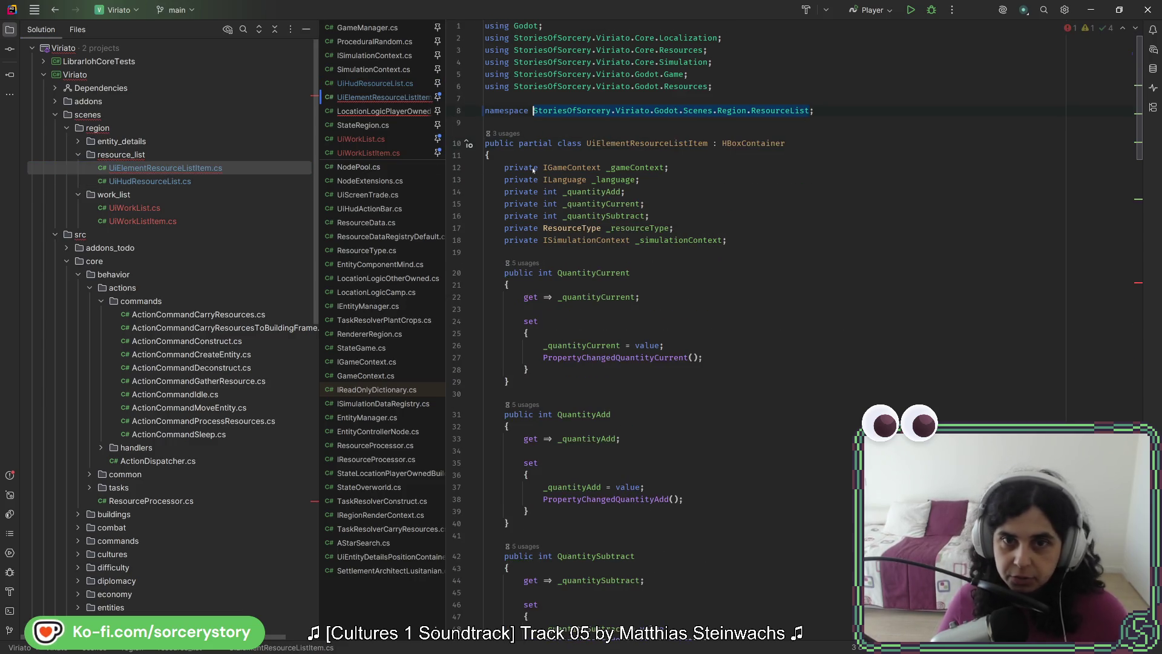
{"action": "scroll", "coordinate": [683, 224], "scroll_direction": "down", "scroll_amount": 15}
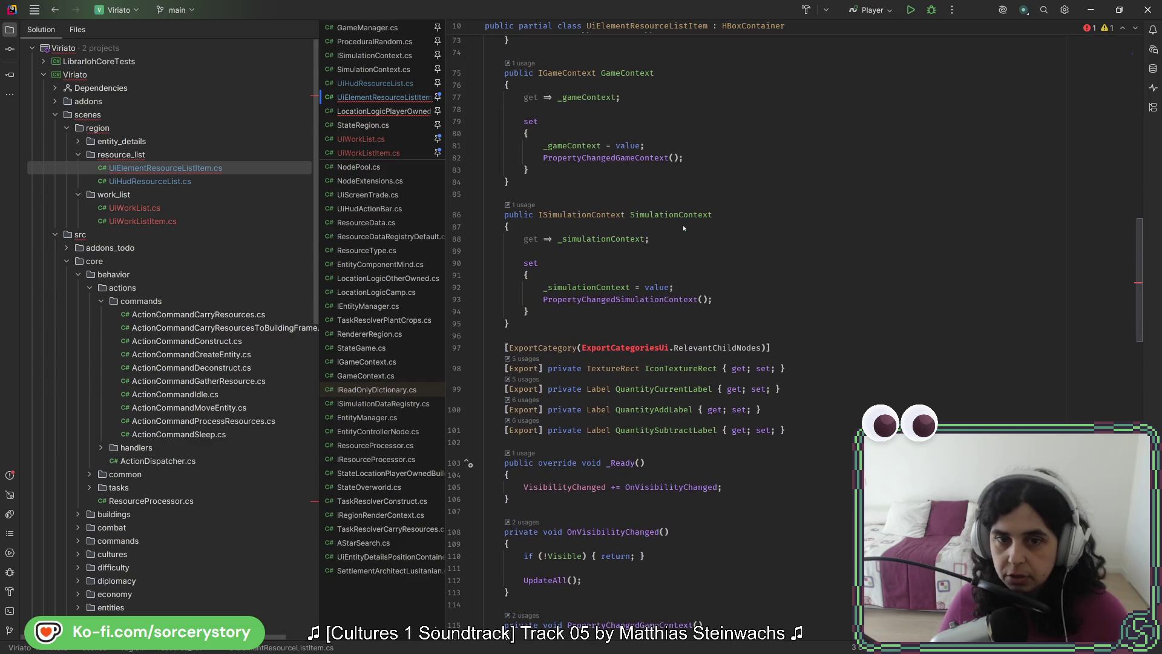
{"action": "left_click", "coordinate": [607, 348]}
{"action": "key", "text": "alt+Return"}
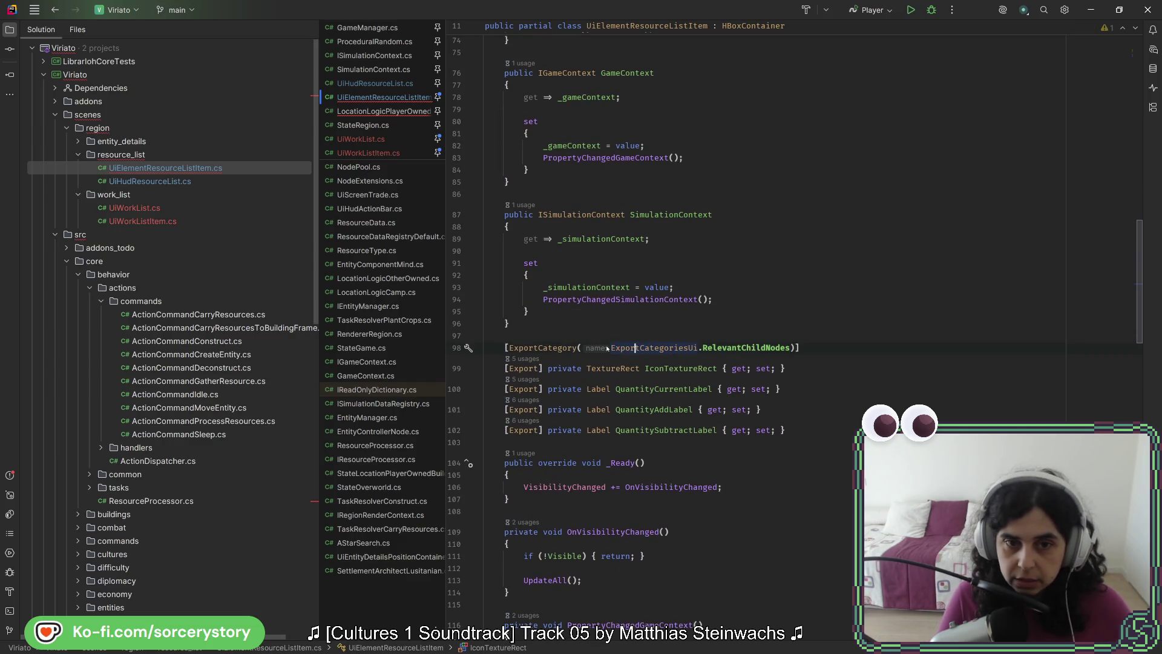
{"action": "left_click", "coordinate": [384, 110]}
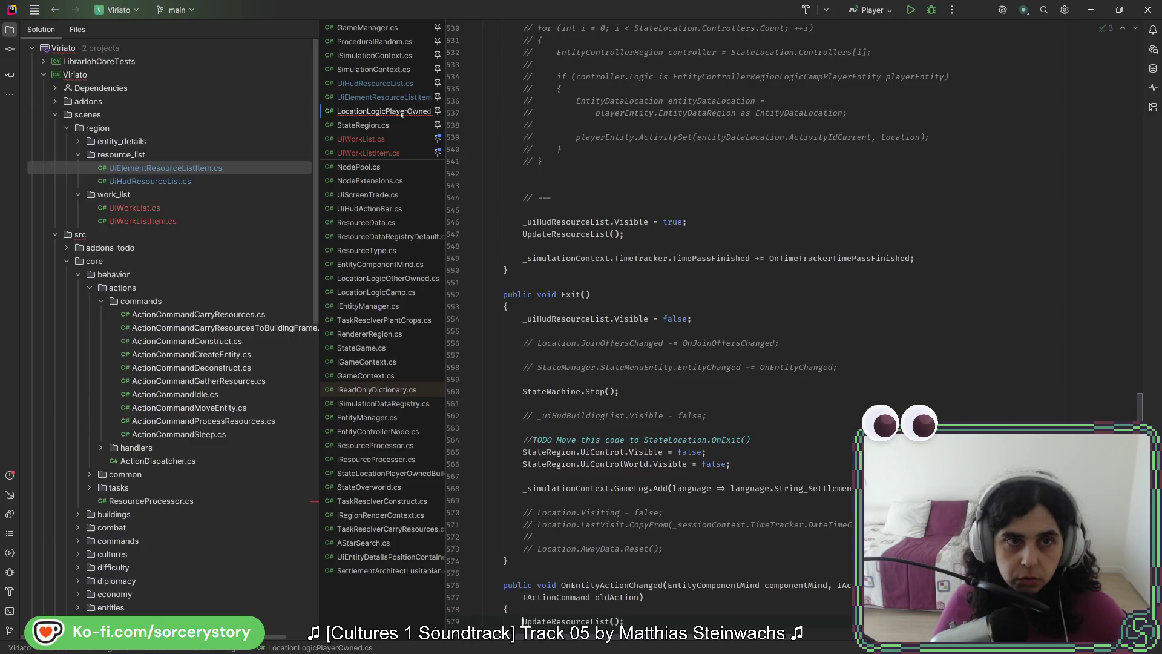
Add the ResourceList using to LocationLogicPlayerOwned.cs so UiHudResourceList resolves, then return to UiWorkList.cs.
{"action": "scroll", "coordinate": [786, 267], "scroll_direction": "up", "scroll_amount": 20}
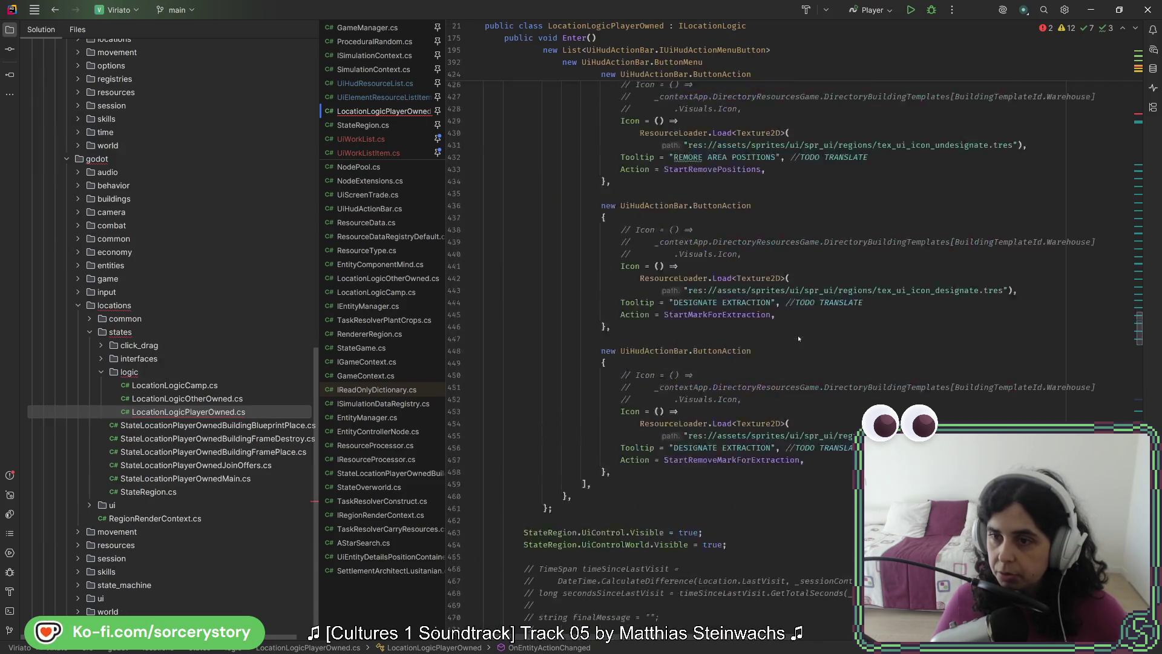
{"action": "left_click", "coordinate": [878, 191]}
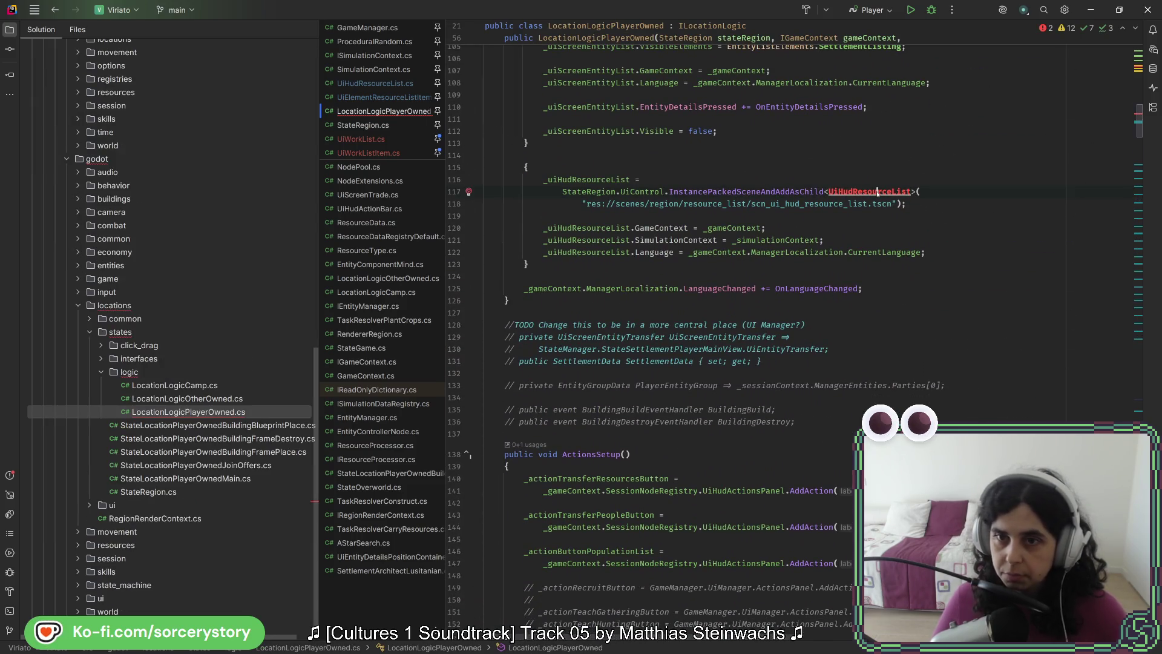
{"action": "key", "text": "alt+Return"}
{"action": "key", "text": "Return"}
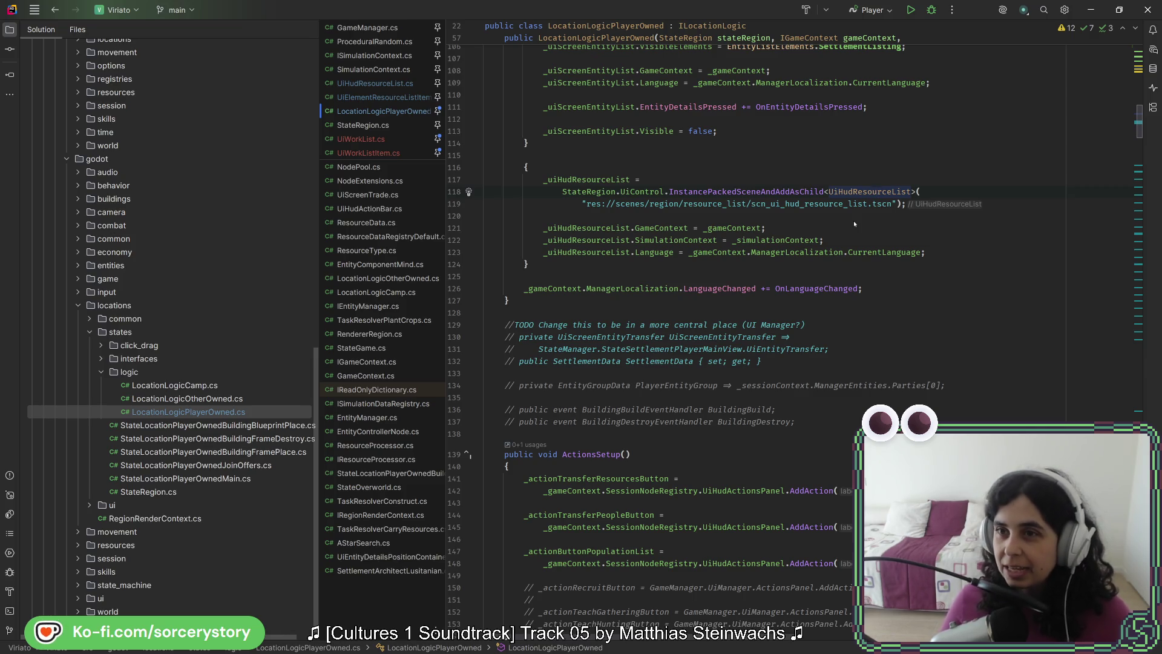
{"action": "scroll", "coordinate": [853, 221], "scroll_direction": "up", "scroll_amount": 7}
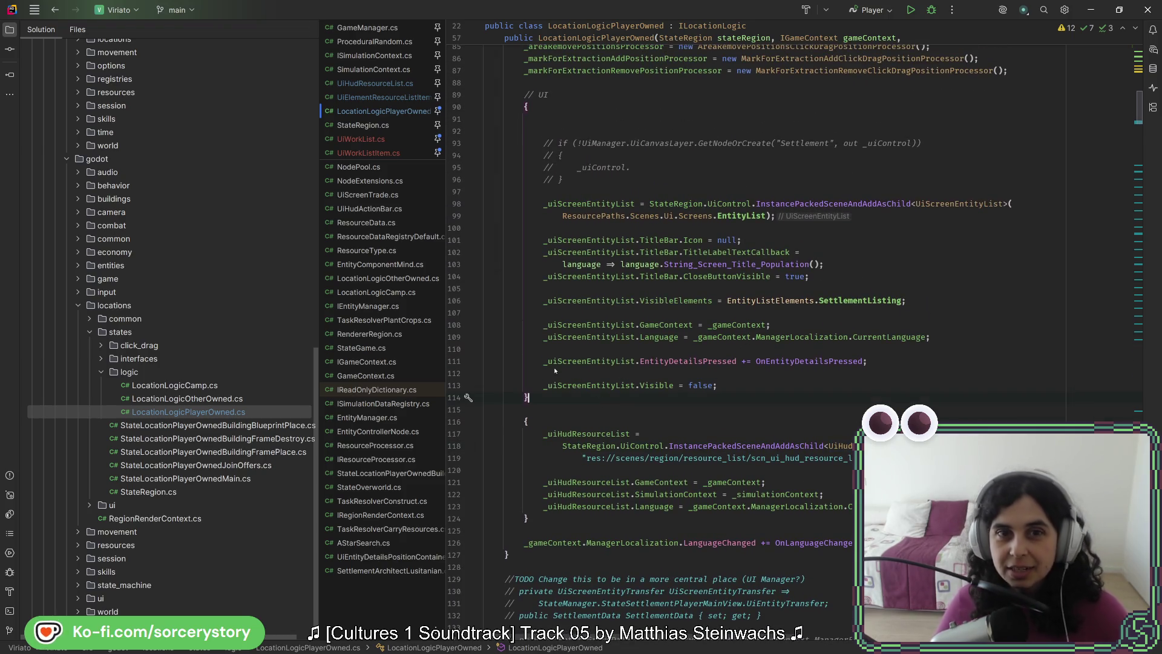
{"action": "scroll", "coordinate": [565, 363], "scroll_direction": "up", "scroll_amount": 3}
{"action": "scroll", "coordinate": [564, 345], "scroll_direction": "up", "scroll_amount": 4}
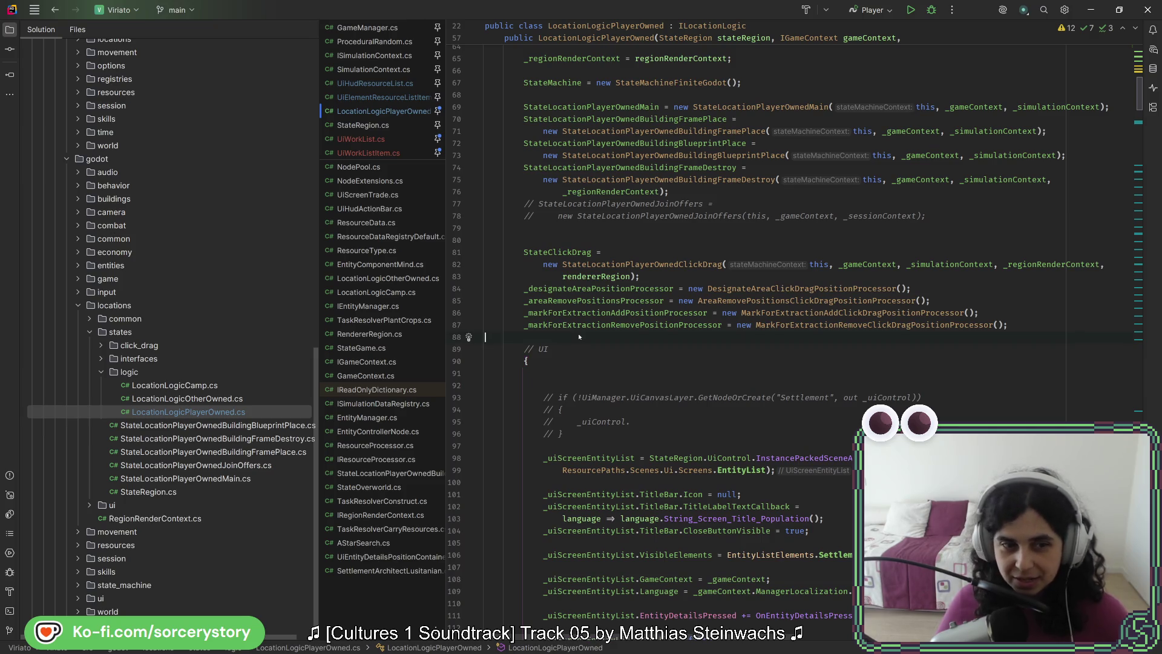
{"action": "key", "text": "ctrl+backslash"}
{"action": "key", "text": "Escape"}
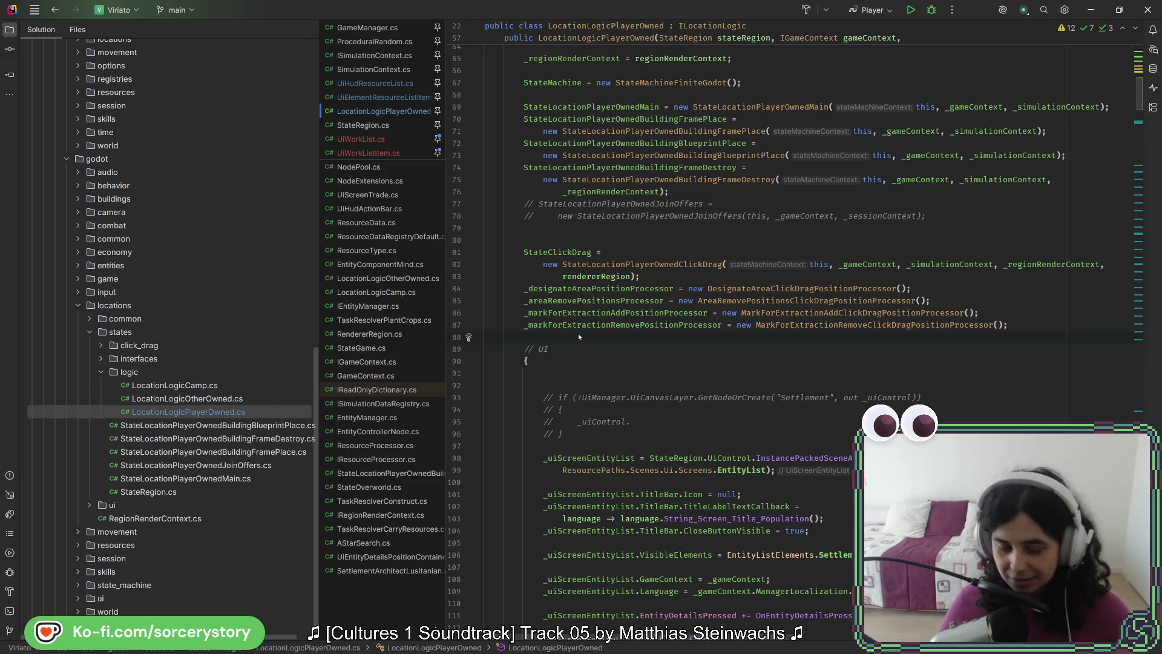
{"action": "left_click", "coordinate": [358, 139]}
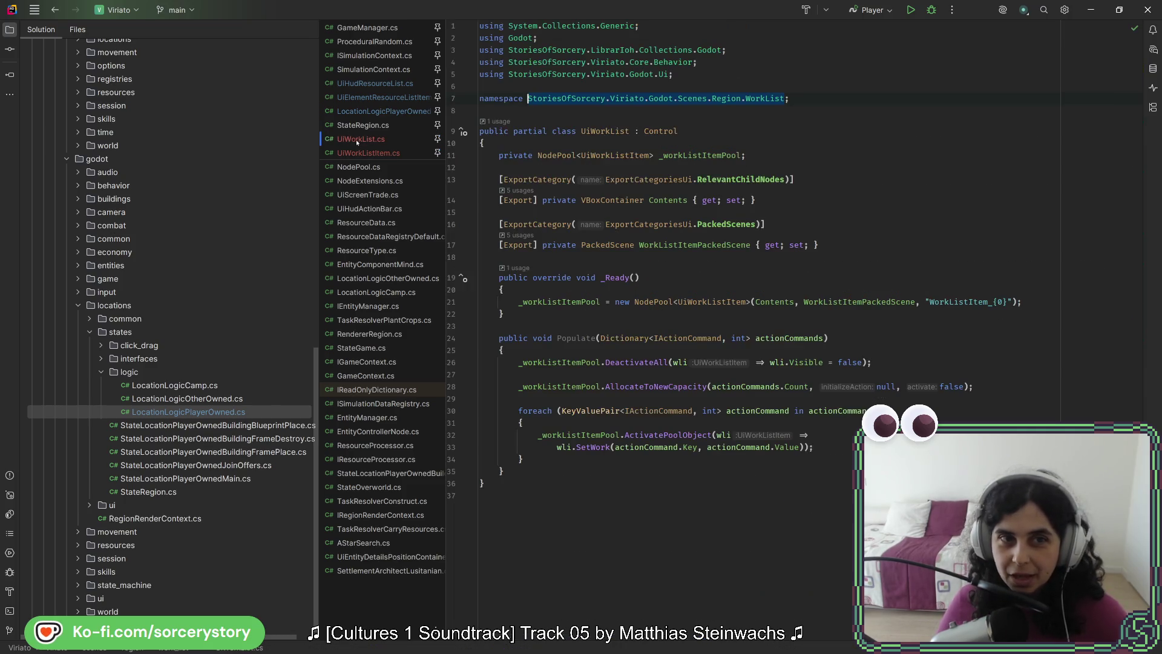
Open StateRegion.cs from godot/locations/states in Rider's Solution tree.
{"action": "left_click", "coordinate": [365, 154]}
{"action": "left_click", "coordinate": [366, 140]}
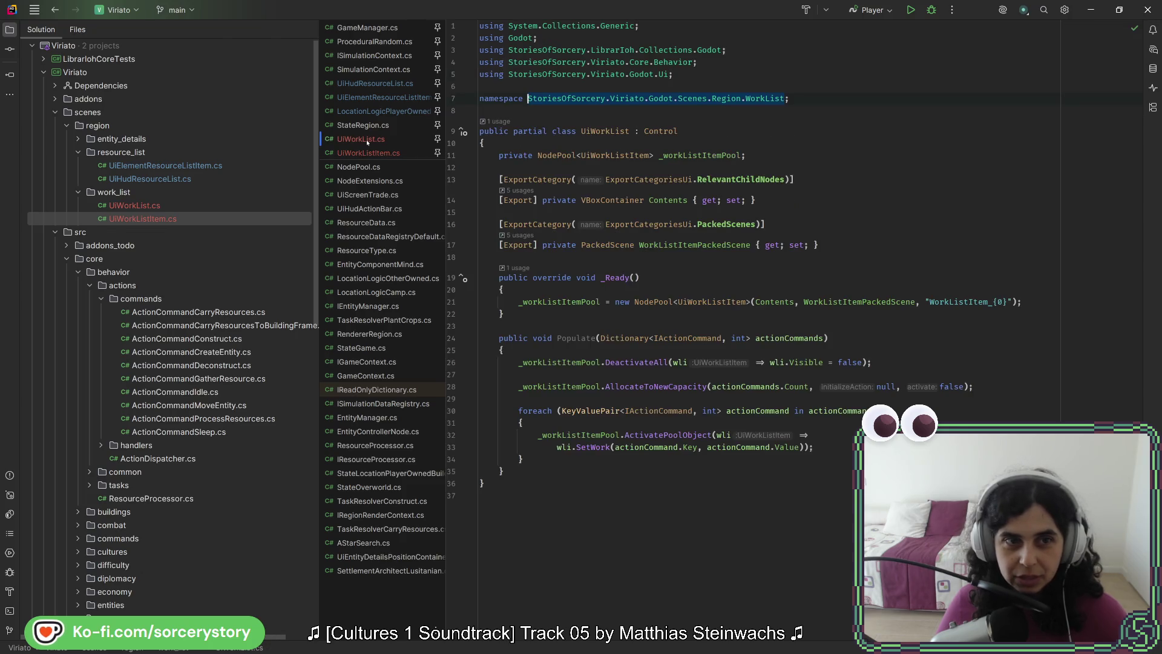
{"action": "scroll", "coordinate": [198, 421], "scroll_direction": "down", "scroll_amount": 15}
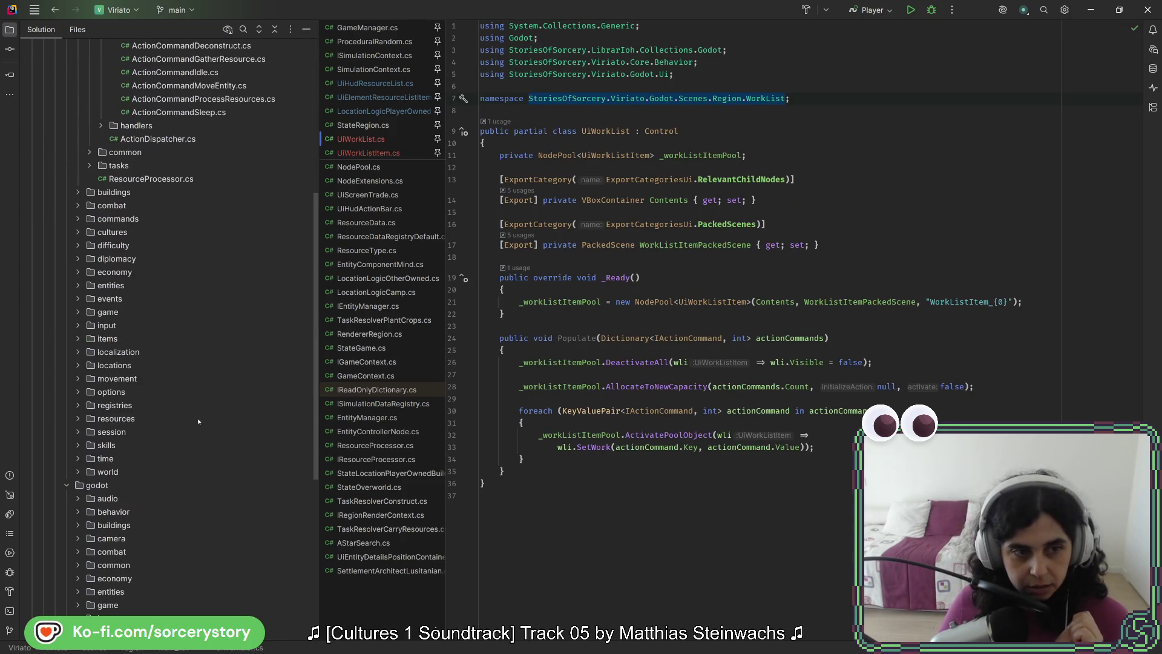
{"action": "scroll", "coordinate": [198, 420], "scroll_direction": "down", "scroll_amount": 1}
{"action": "scroll", "coordinate": [198, 417], "scroll_direction": "down", "scroll_amount": 2}
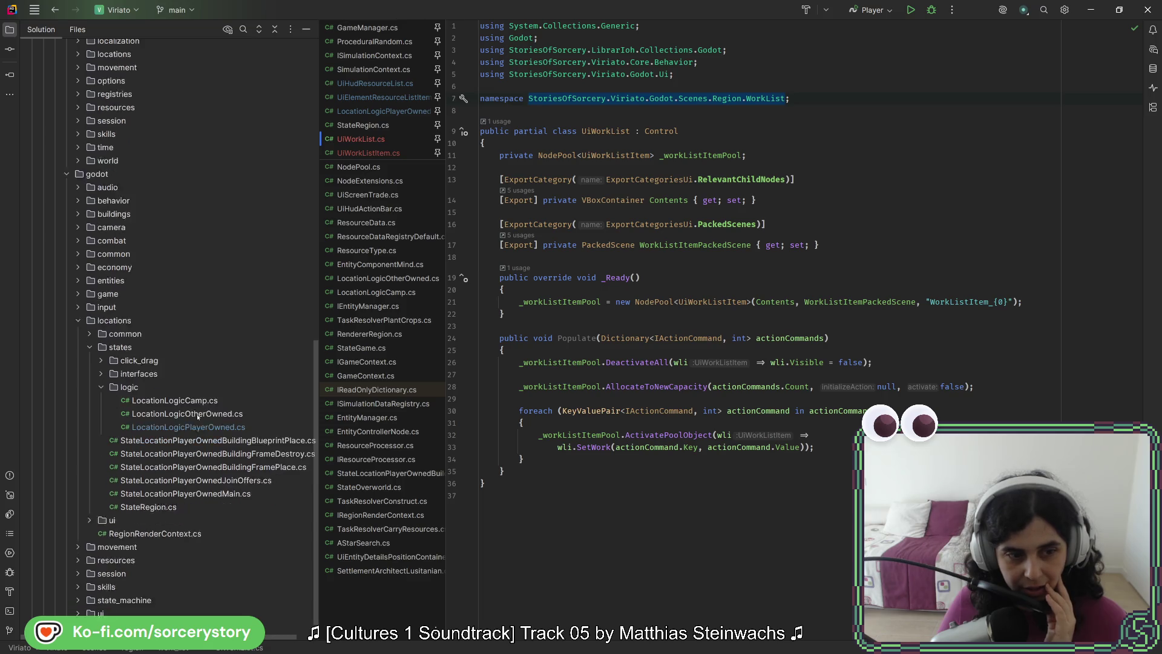
{"action": "double_click", "coordinate": [165, 476]}
{"action": "scroll", "coordinate": [616, 327], "scroll_direction": "up", "scroll_amount": 20}
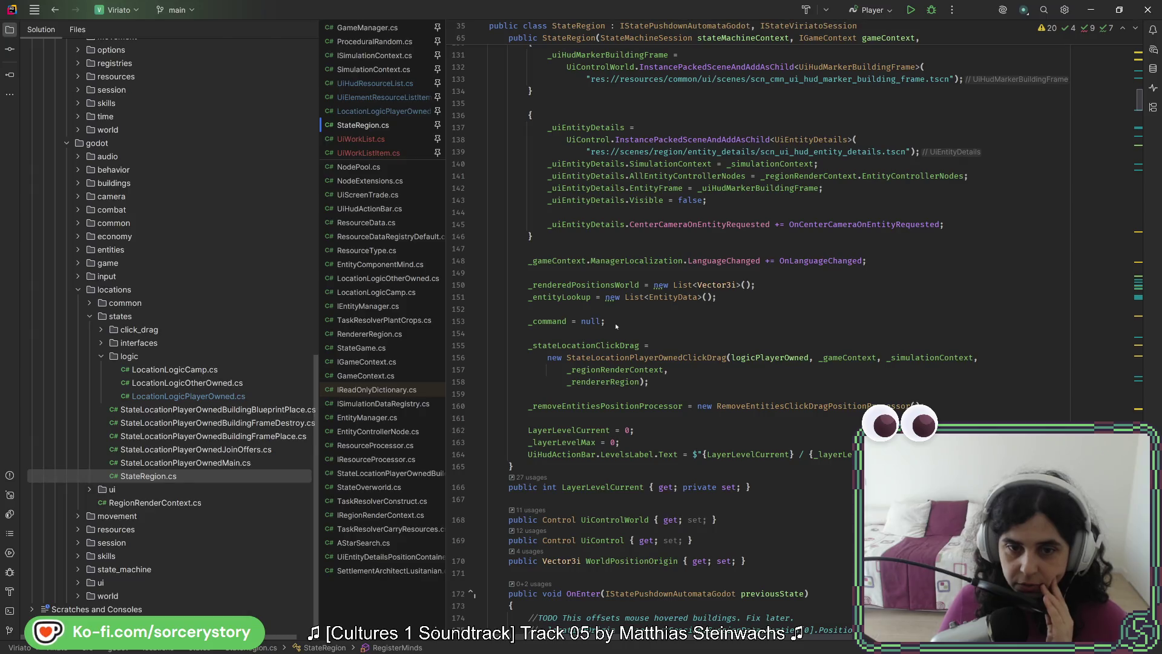
Scroll up through StateRegion.cs to where UiHudActionBar is created.
{"action": "scroll", "coordinate": [616, 321], "scroll_direction": "up", "scroll_amount": 4}
{"action": "scroll", "coordinate": [597, 314], "scroll_direction": "up", "scroll_amount": 4}
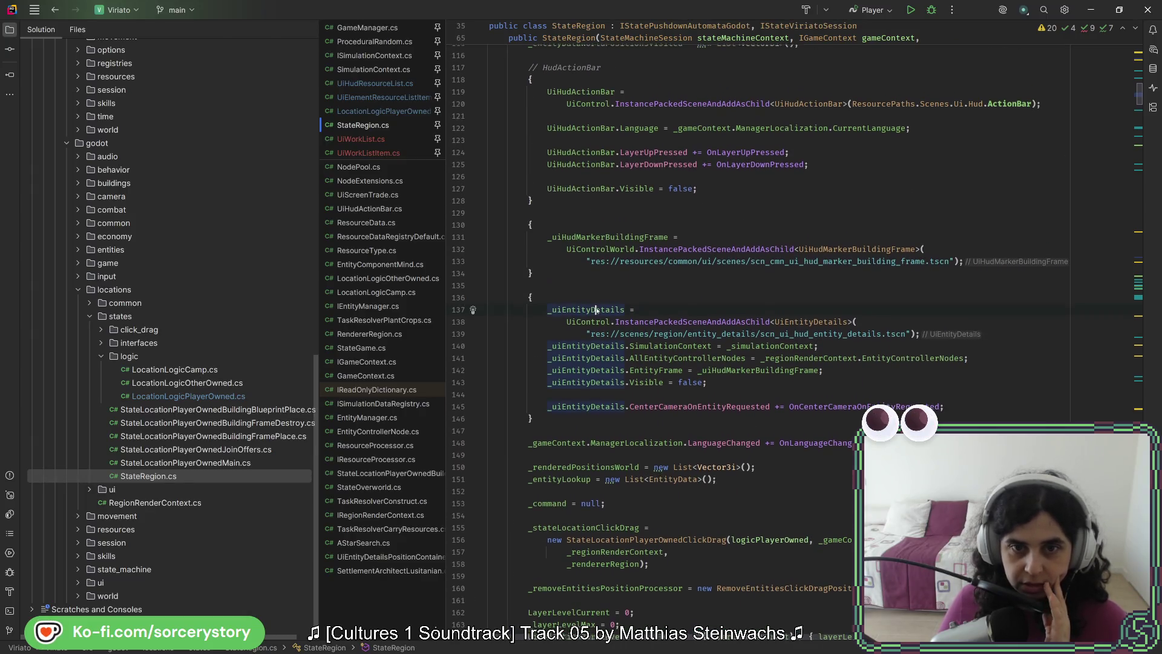
{"action": "left_click", "coordinate": [586, 192]}
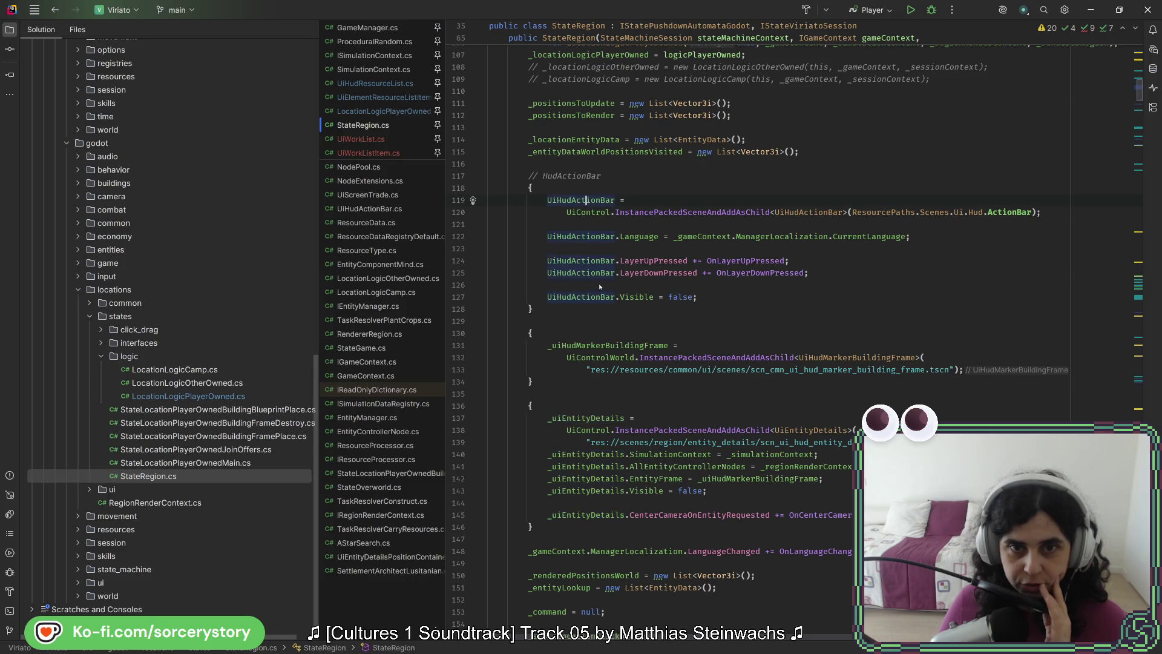
{"action": "scroll", "coordinate": [598, 283], "scroll_direction": "up", "scroll_amount": 3}
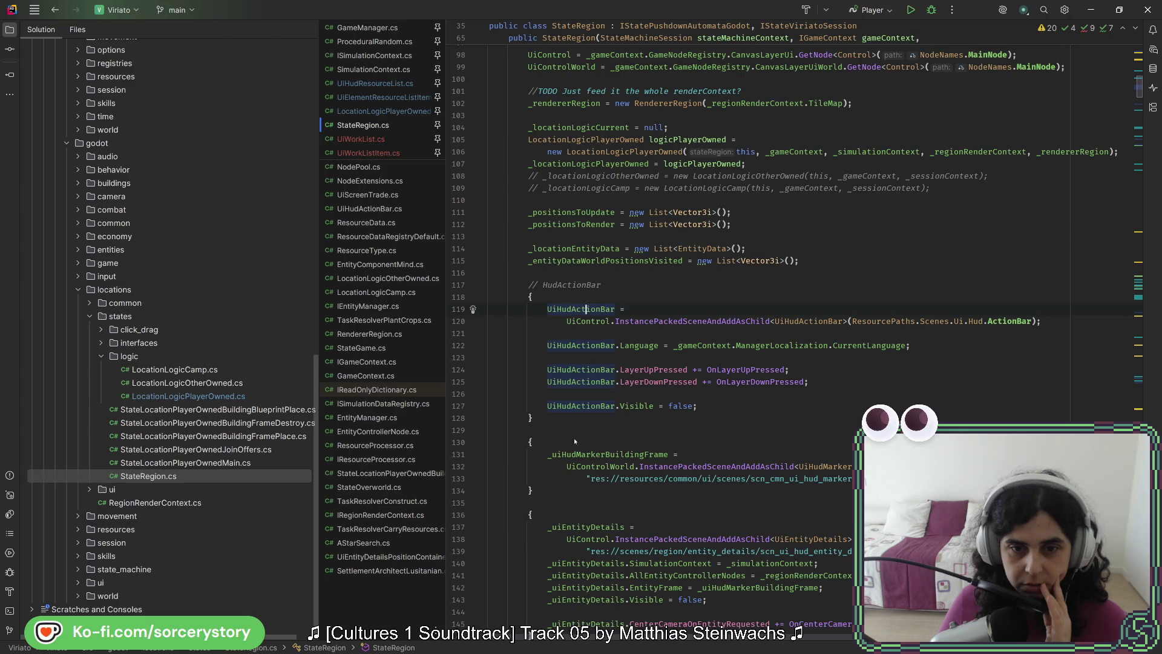
{"action": "scroll", "coordinate": [574, 382], "scroll_direction": "up", "scroll_amount": 4}
{"action": "scroll", "coordinate": [574, 377], "scroll_direction": "up", "scroll_amount": 3}
{"action": "scroll", "coordinate": [574, 378], "scroll_direction": "up", "scroll_amount": 5}
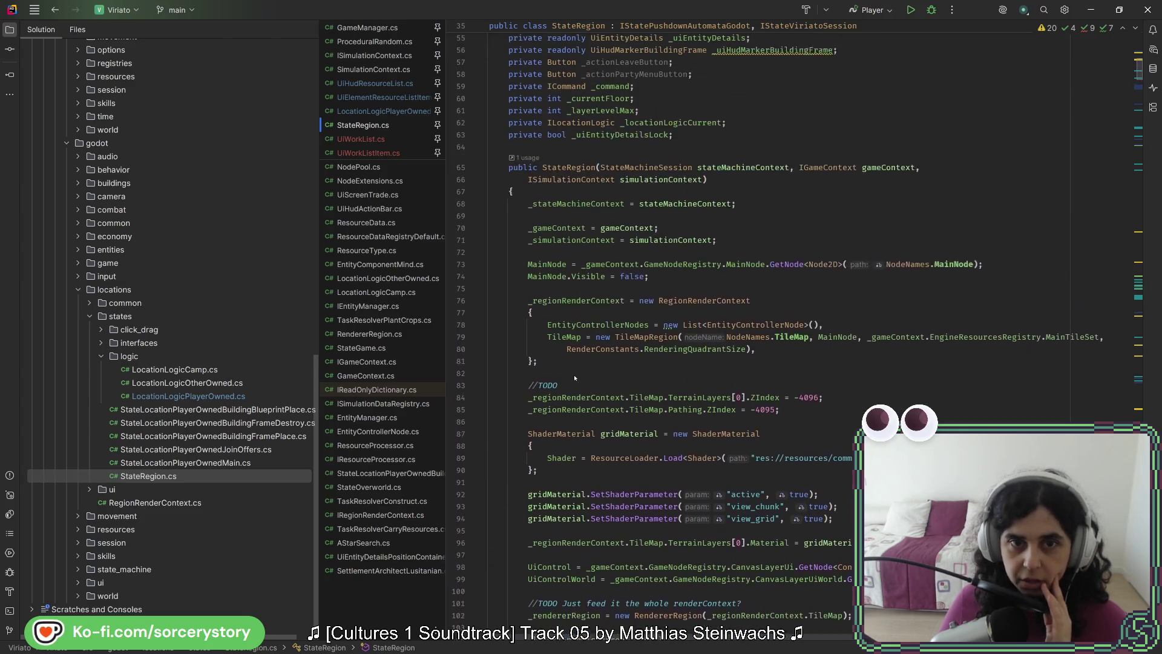
{"action": "scroll", "coordinate": [574, 378], "scroll_direction": "up", "scroll_amount": 4}
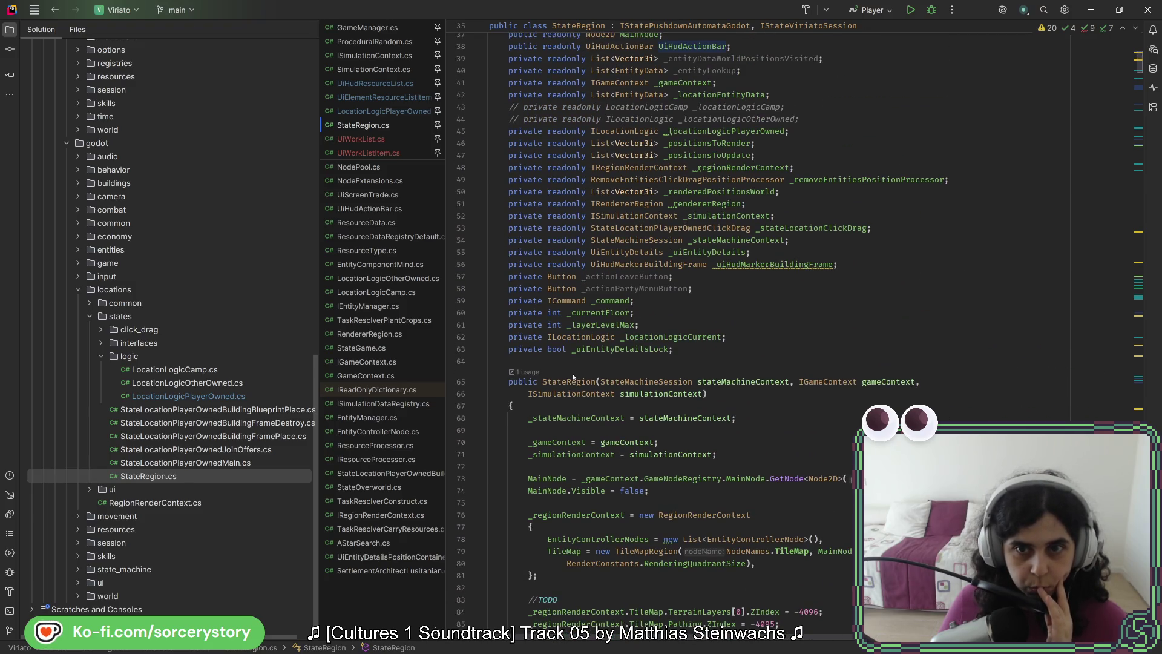
{"action": "scroll", "coordinate": [574, 377], "scroll_direction": "up", "scroll_amount": 1}
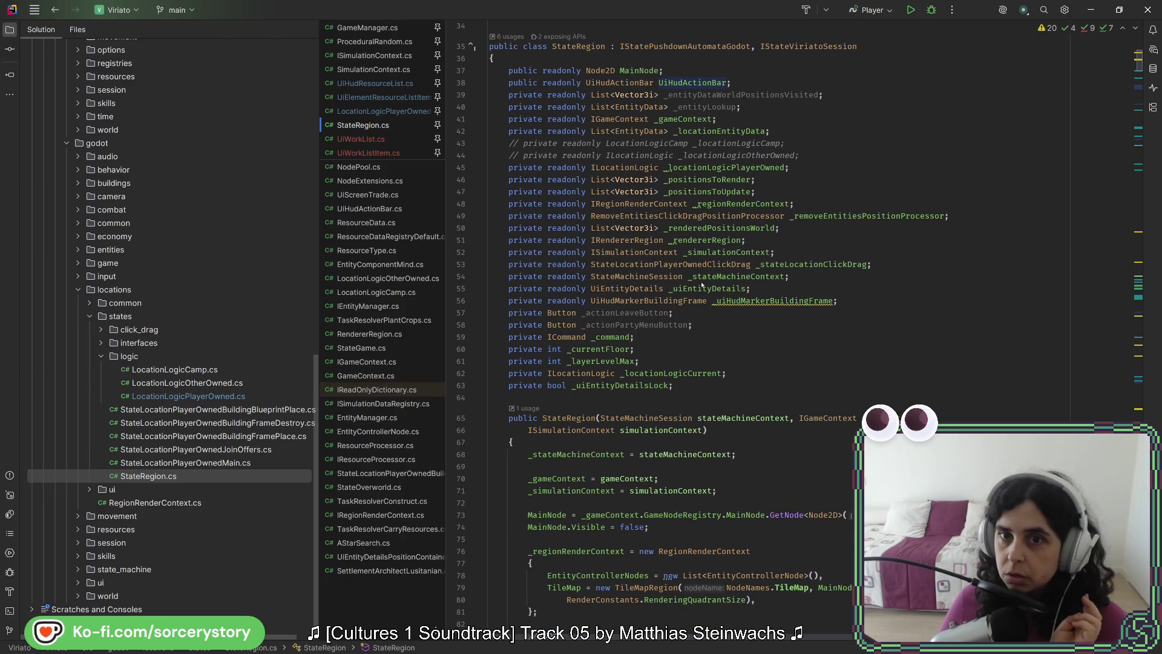
Check quick info on StateRegion's fields and read through the constructor.
{"action": "mouse_move", "coordinate": [702, 284]}
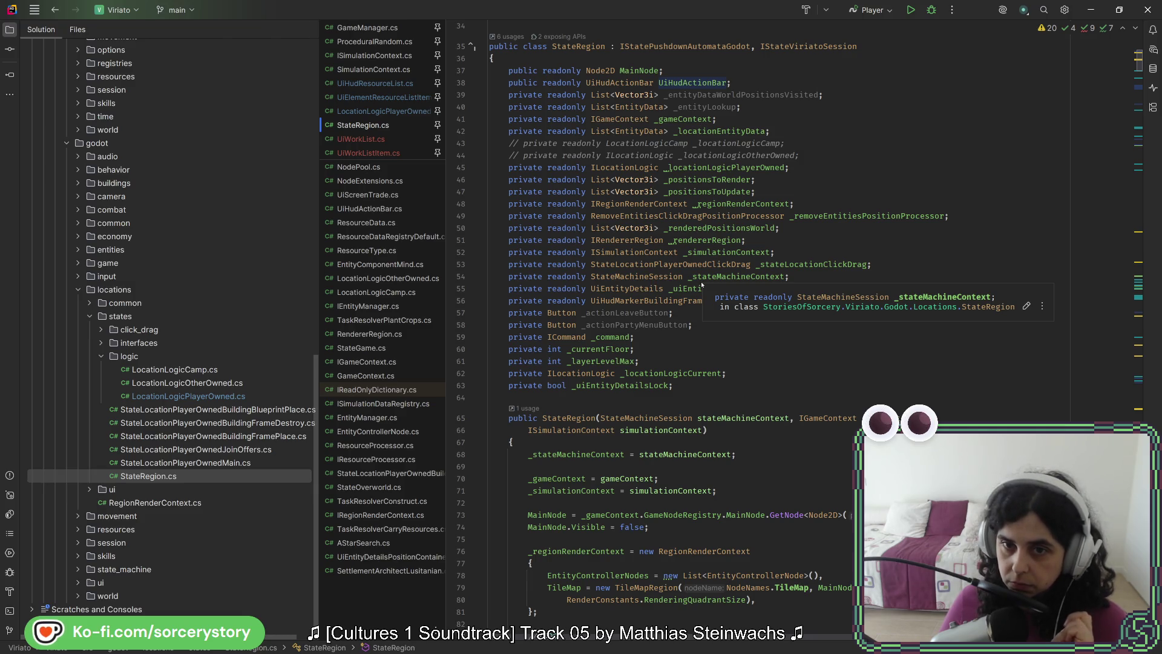
{"action": "mouse_move", "coordinate": [632, 386]}
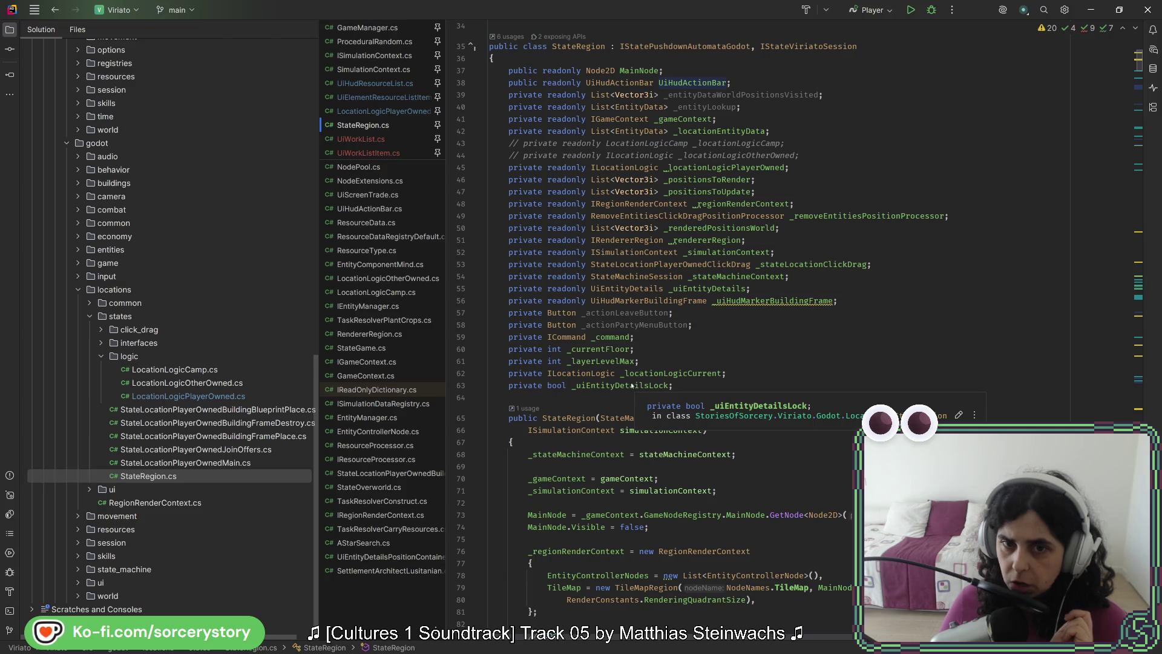
{"action": "mouse_move", "coordinate": [661, 330]}
{"action": "scroll", "coordinate": [634, 400], "scroll_direction": "down", "scroll_amount": 8}
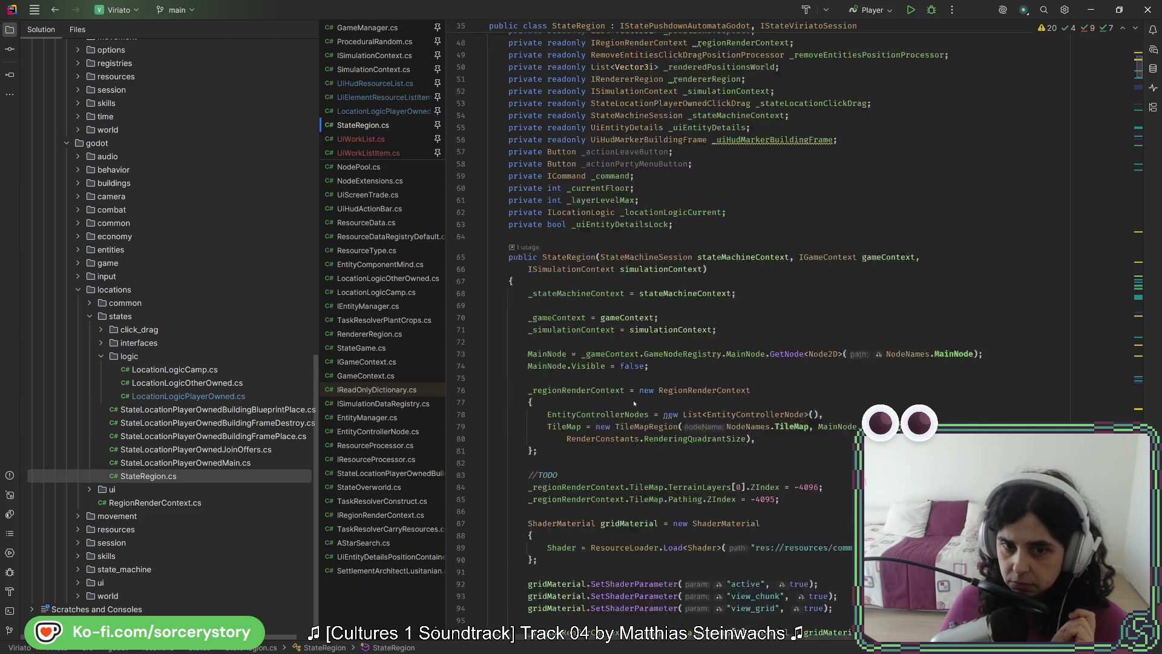
{"action": "scroll", "coordinate": [634, 400], "scroll_direction": "down", "scroll_amount": 6}
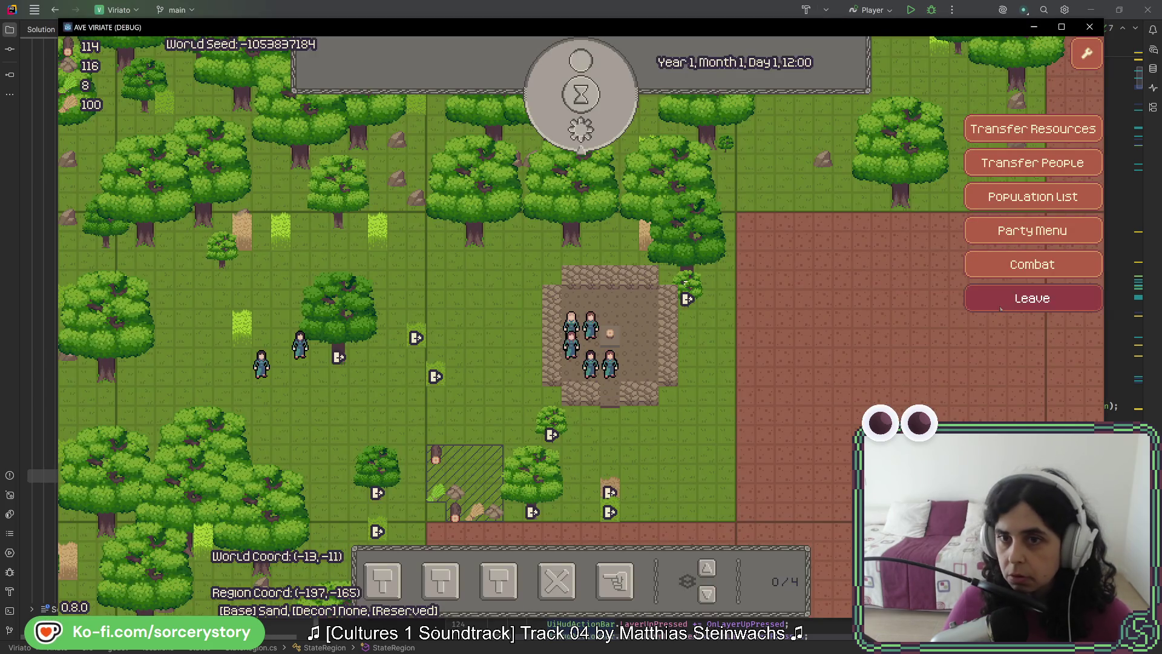
Leave the settlement region for the world map in the running game.
{"action": "left_click", "coordinate": [997, 306]}
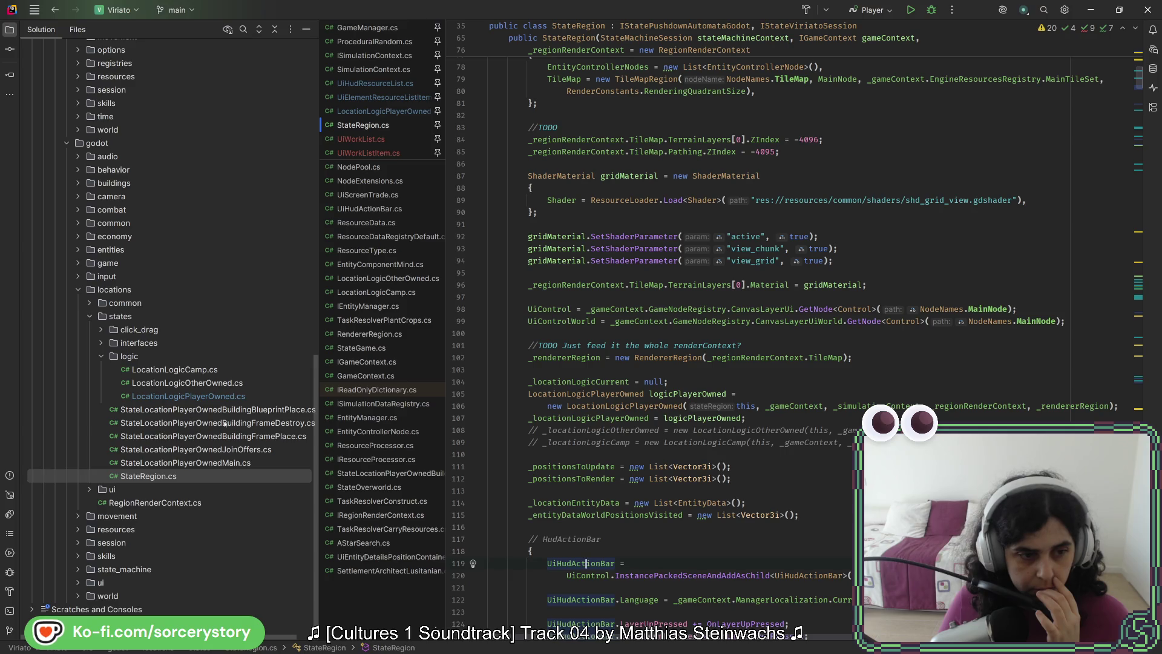
{"action": "left_click_drag", "start_coordinate": [224, 423], "coordinate": [112, 490]}
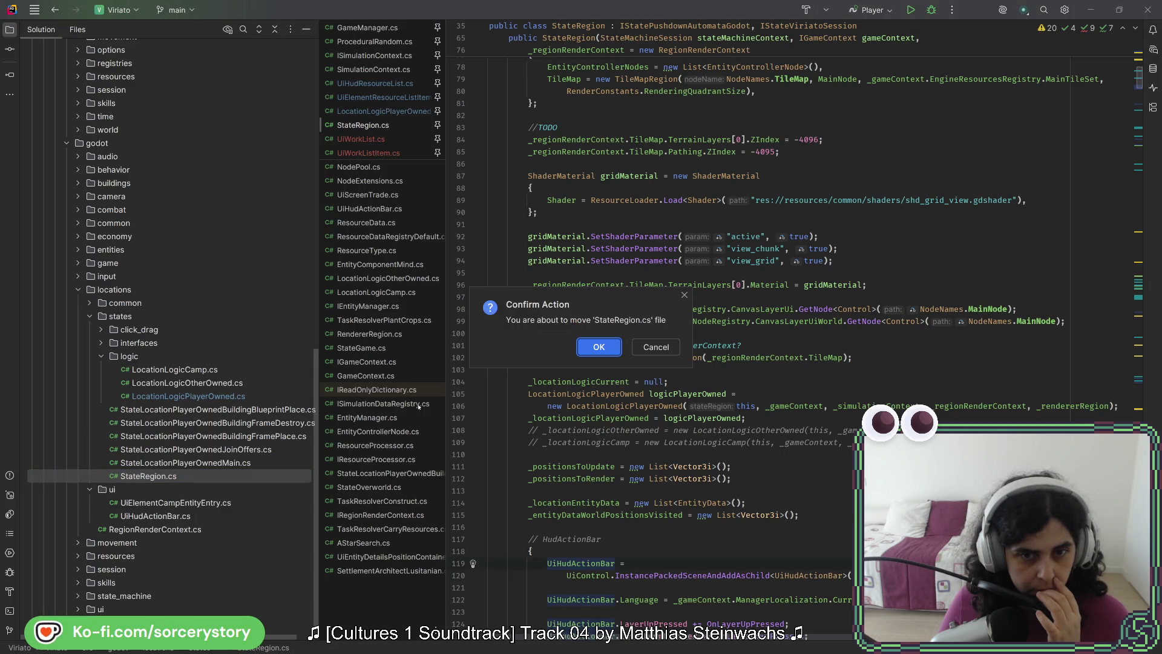
{"action": "left_click", "coordinate": [645, 348]}
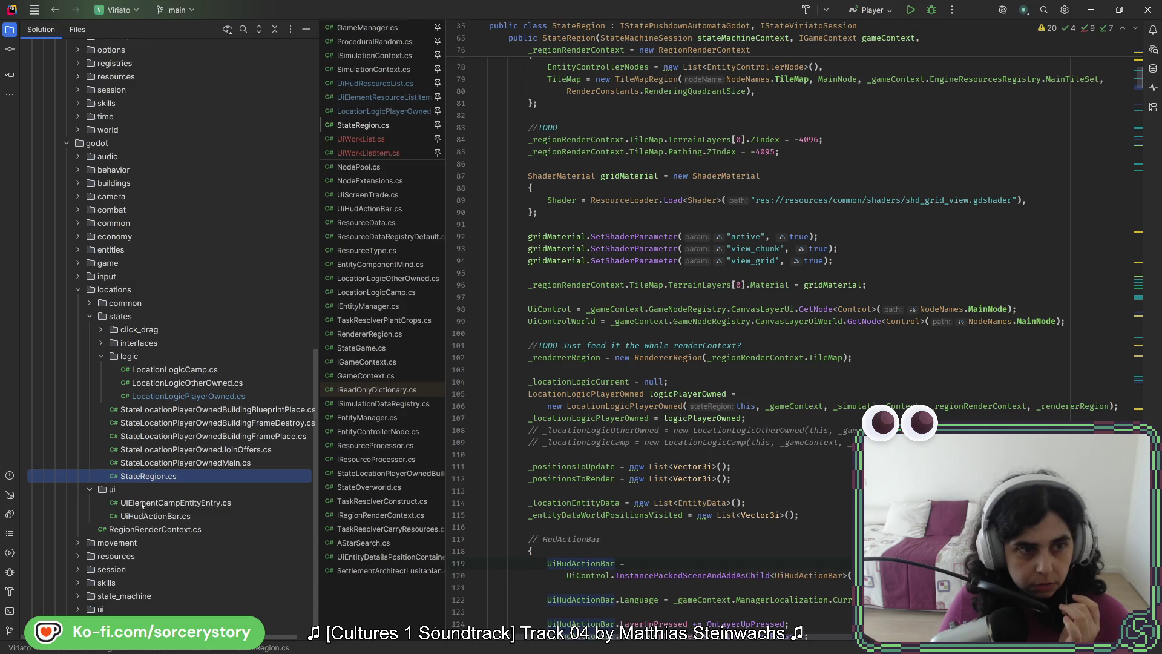
{"action": "left_click", "coordinate": [717, 321]}
Find UiHudClock through Search Everywhere and jump to its usage in StateGame.cs.
{"action": "key", "text": "shift"}
{"action": "key", "text": "shift"}
{"action": "type", "text": "clock"}
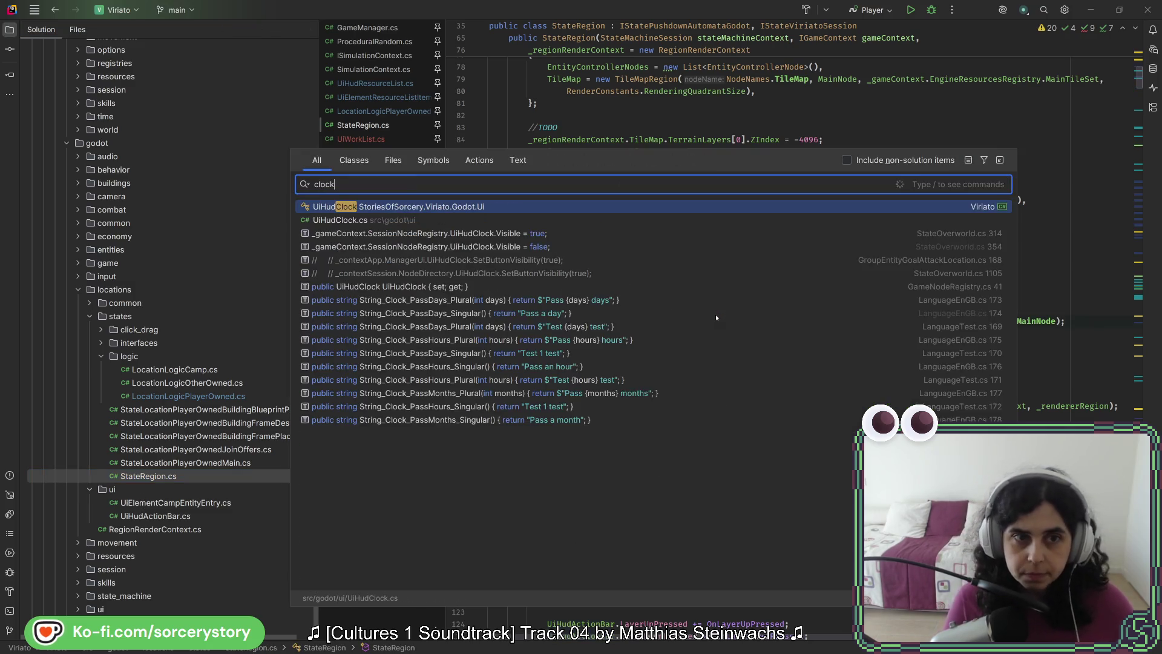
{"action": "key", "text": "Return"}
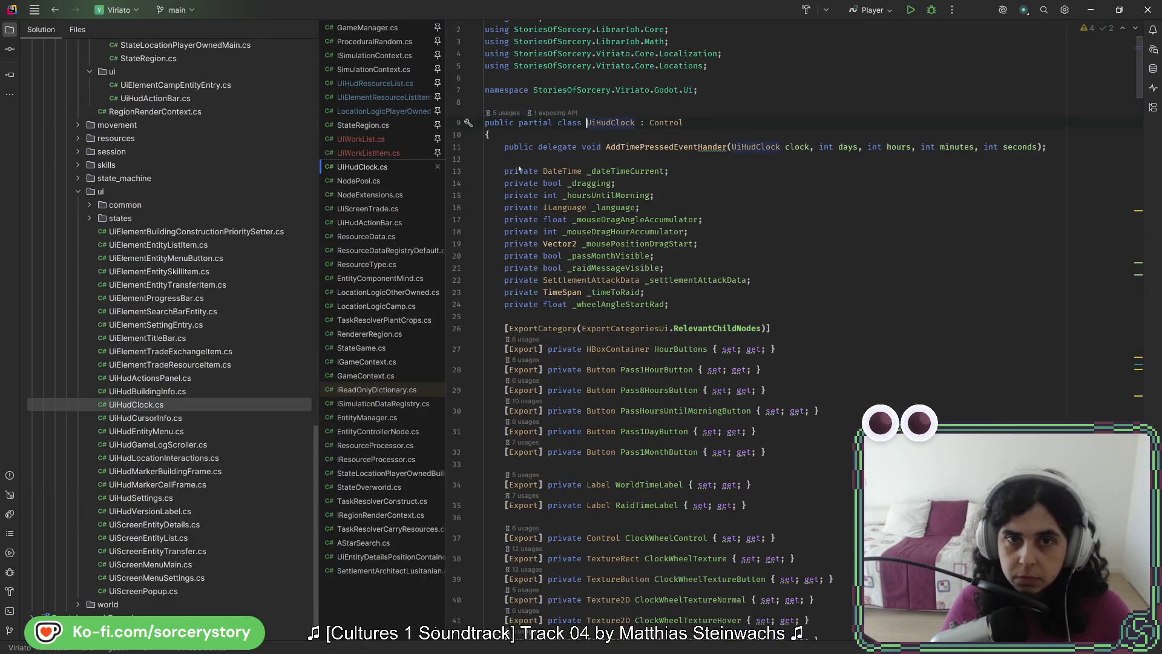
{"action": "left_click", "coordinate": [506, 112]}
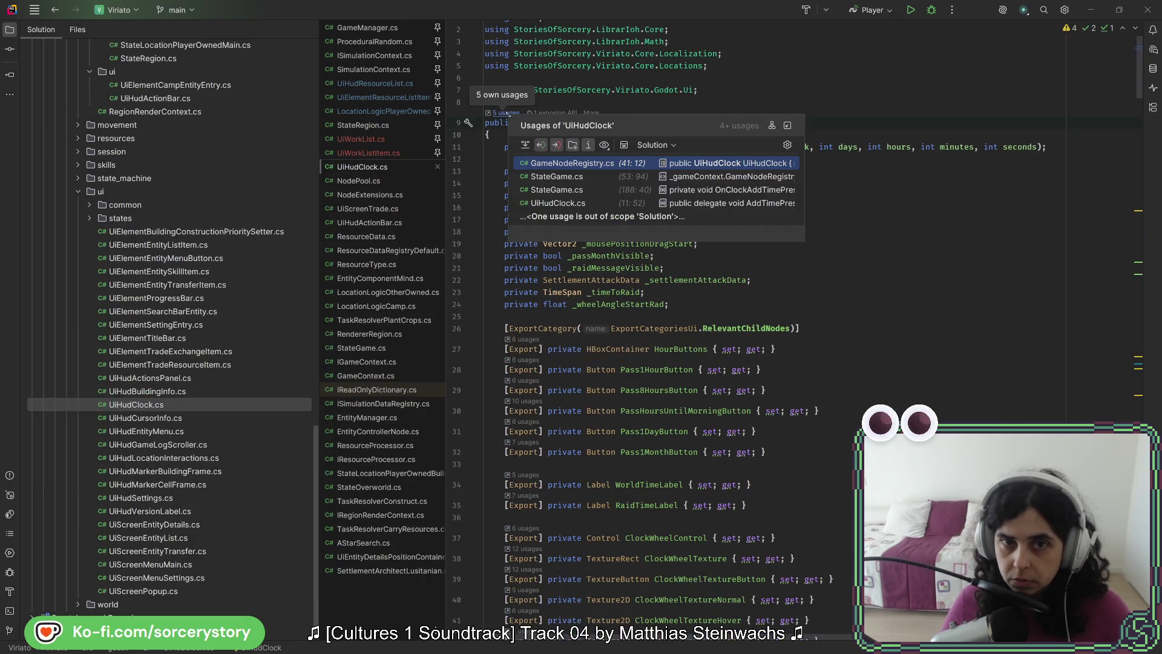
{"action": "left_click", "coordinate": [594, 174]}
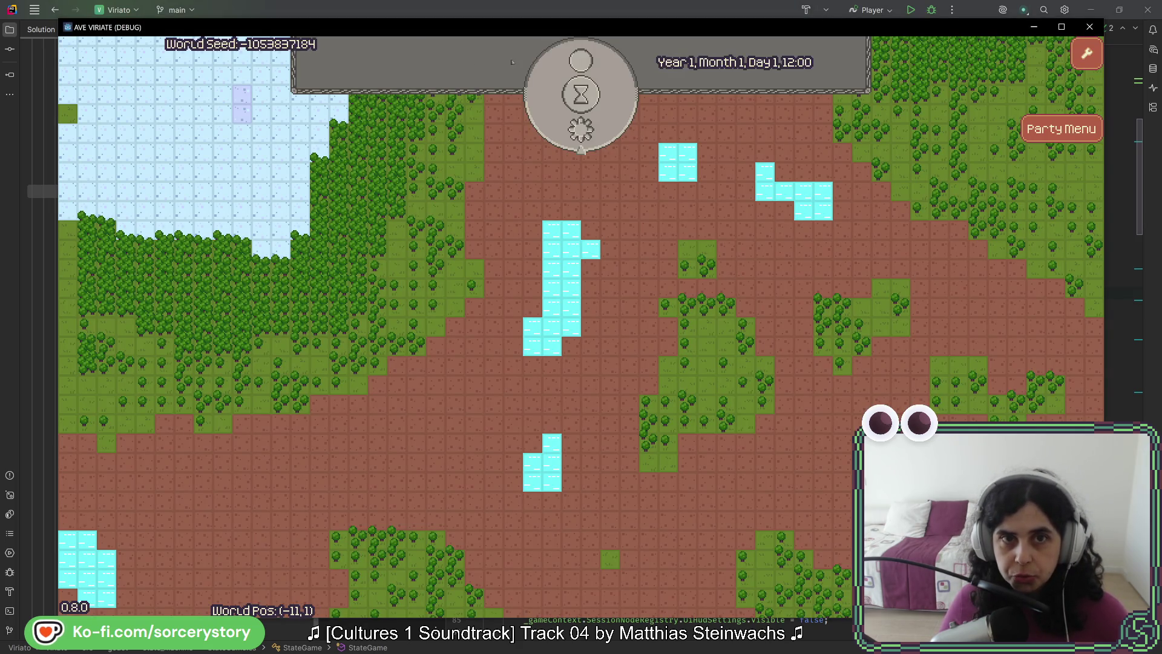
Close the running game and switch to the Godot editor.
{"action": "key", "text": "alt+F4"}
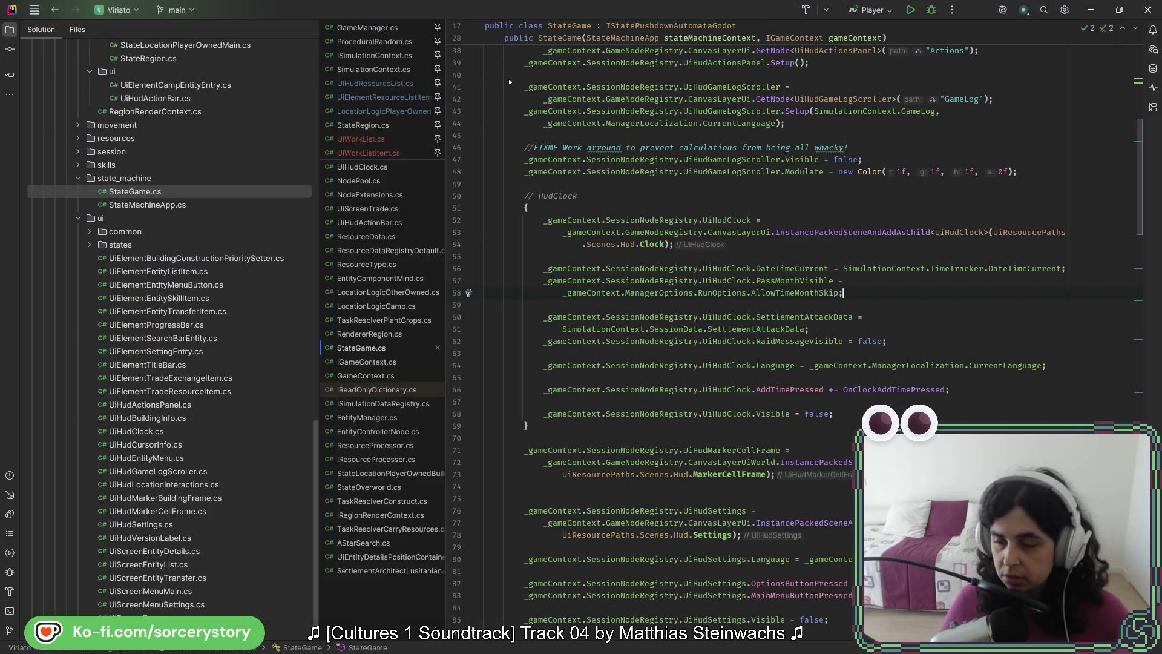
{"action": "key", "text": "alt+Tab"}
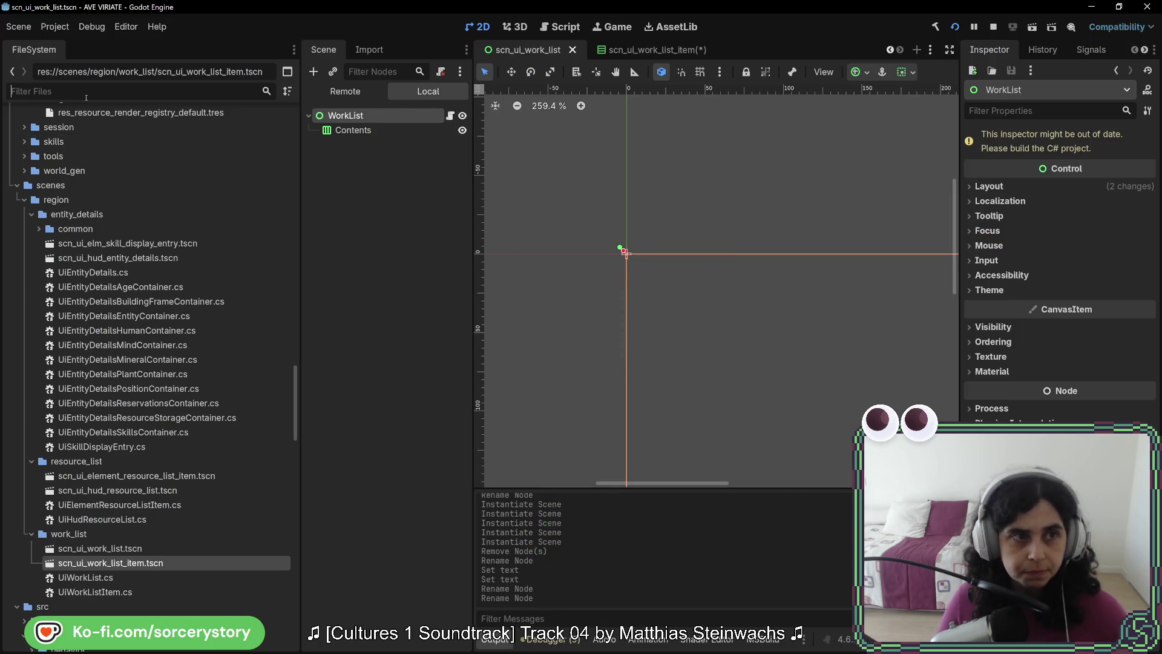
Filter FileSystem by 'clock' and open scn_cmn_ui_hud_clock.tscn.
{"action": "left_click", "coordinate": [86, 92]}
{"action": "type", "text": "clock"}
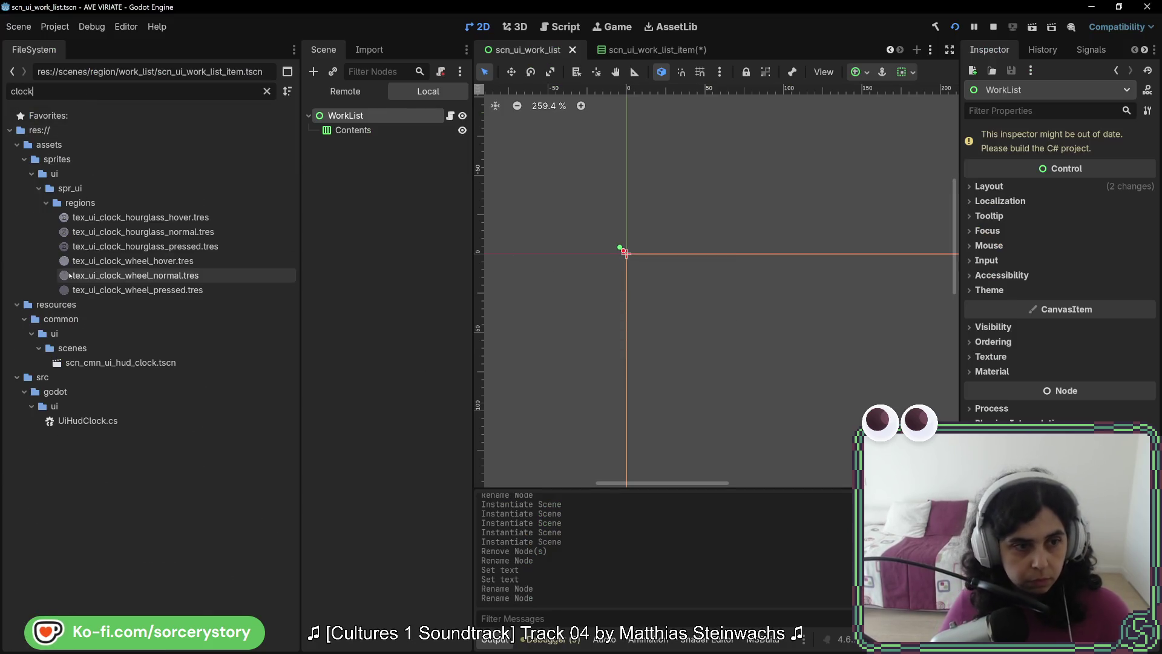
{"action": "double_click", "coordinate": [120, 362]}
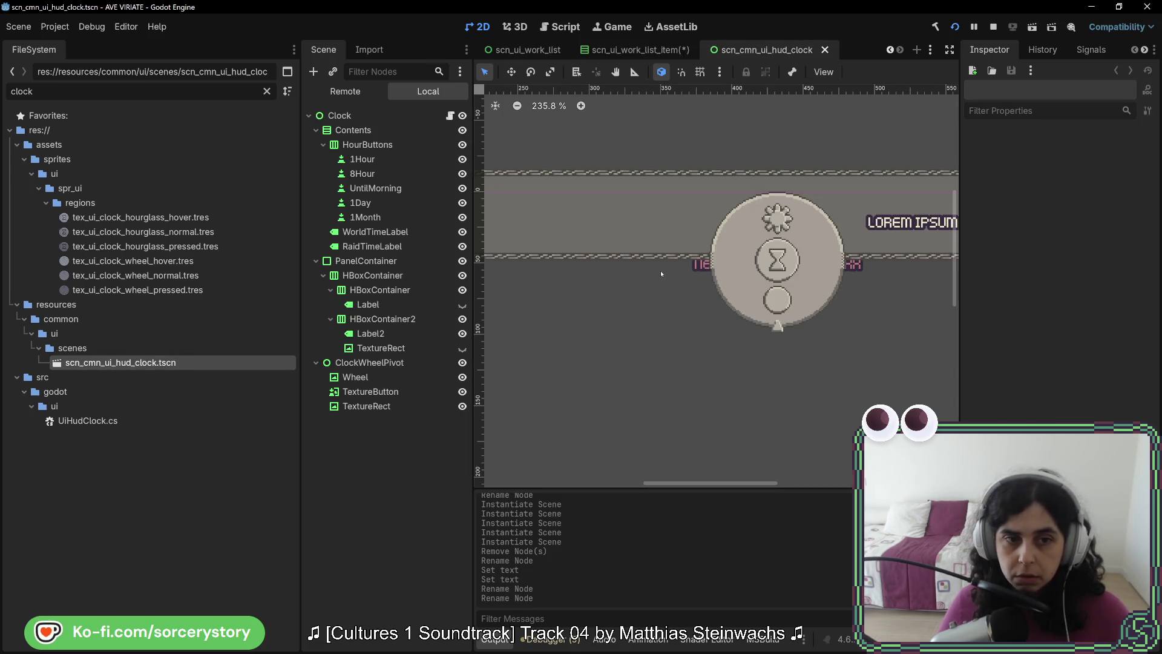
Inspect the ClockWheelPivot, PanelContainer, HBoxContainers, Label2 and TextureRect nodes.
{"action": "left_click", "coordinate": [369, 362]}
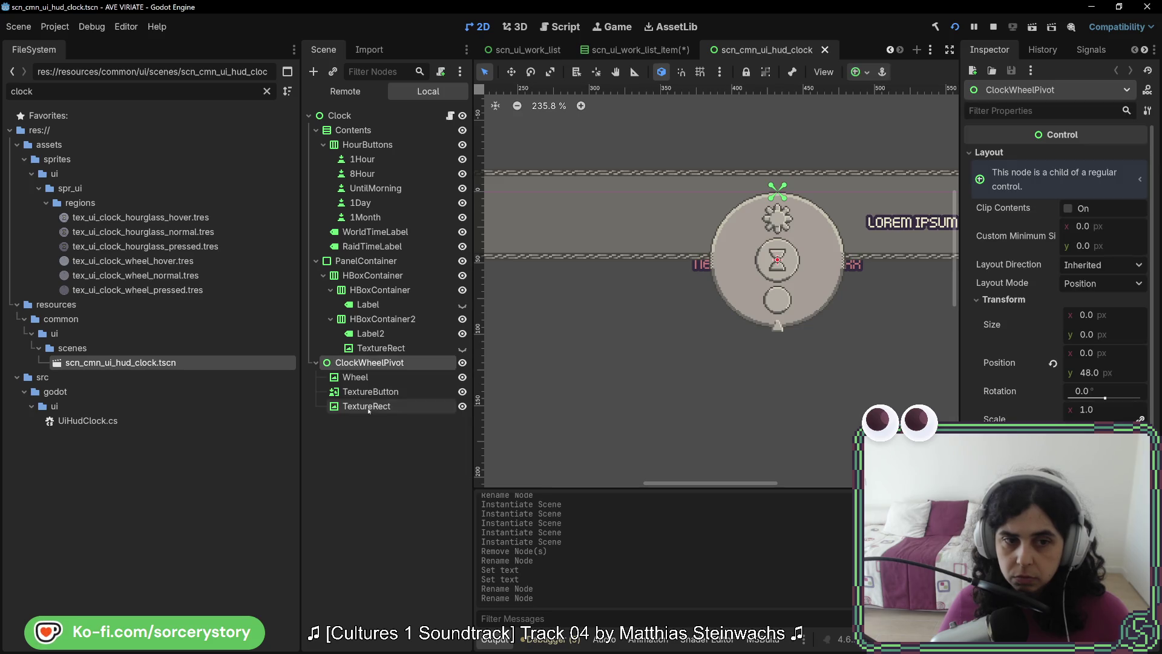
{"action": "left_click", "coordinate": [365, 261]}
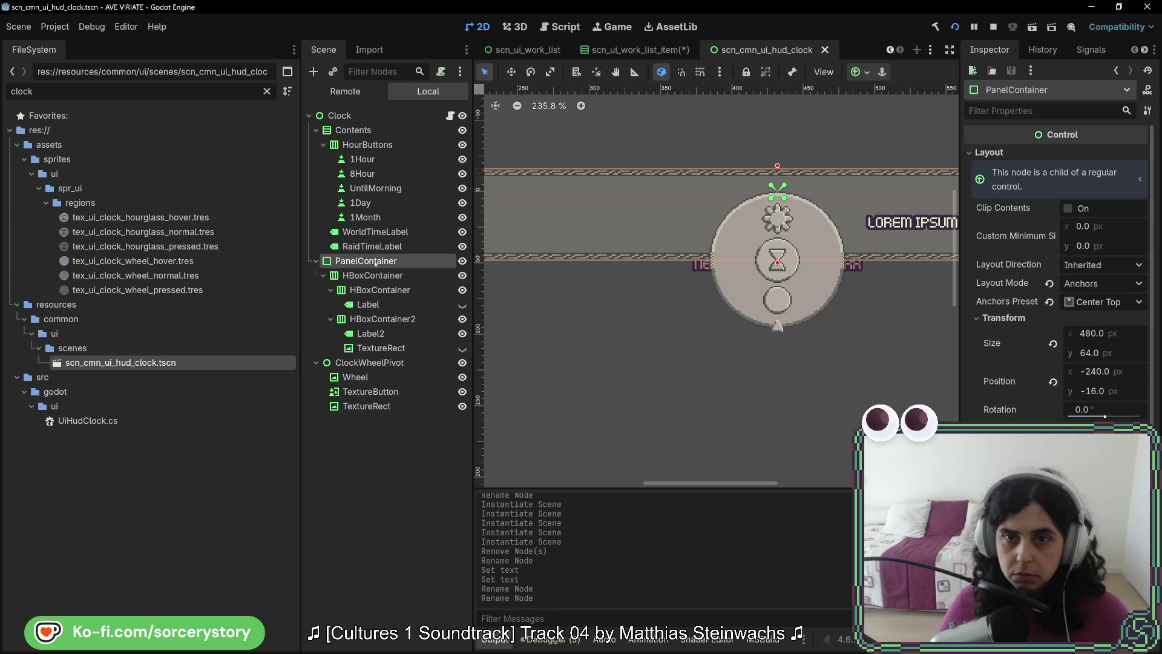
{"action": "left_click", "coordinate": [378, 305]}
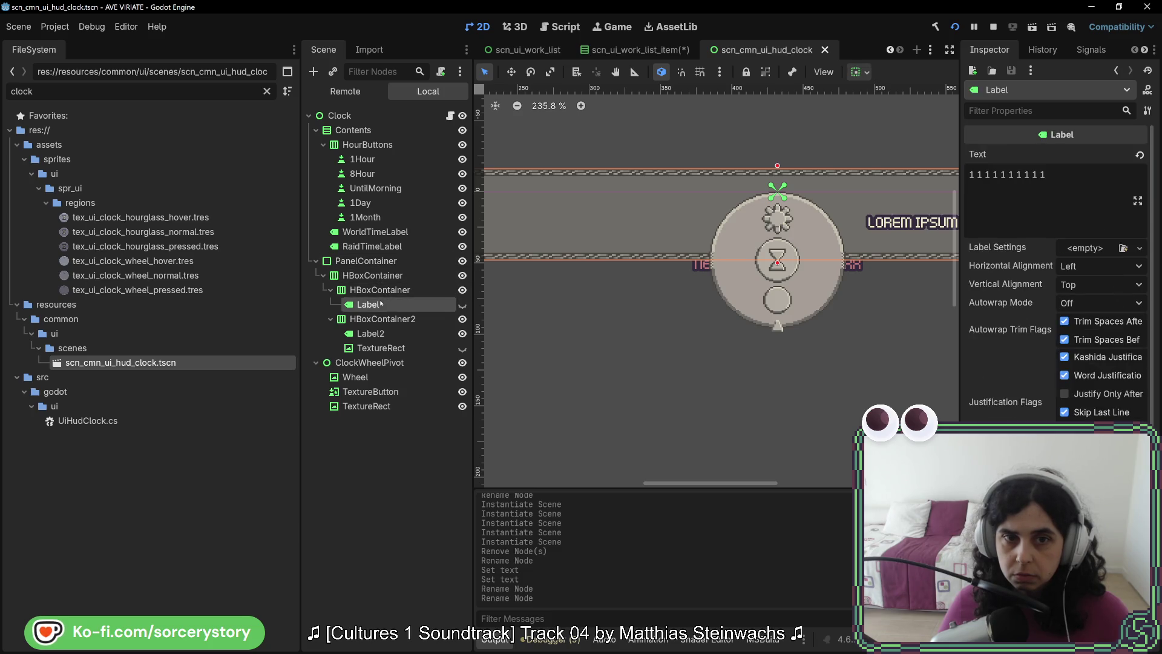
{"action": "left_click", "coordinate": [382, 291]}
{"action": "left_click", "coordinate": [400, 303]}
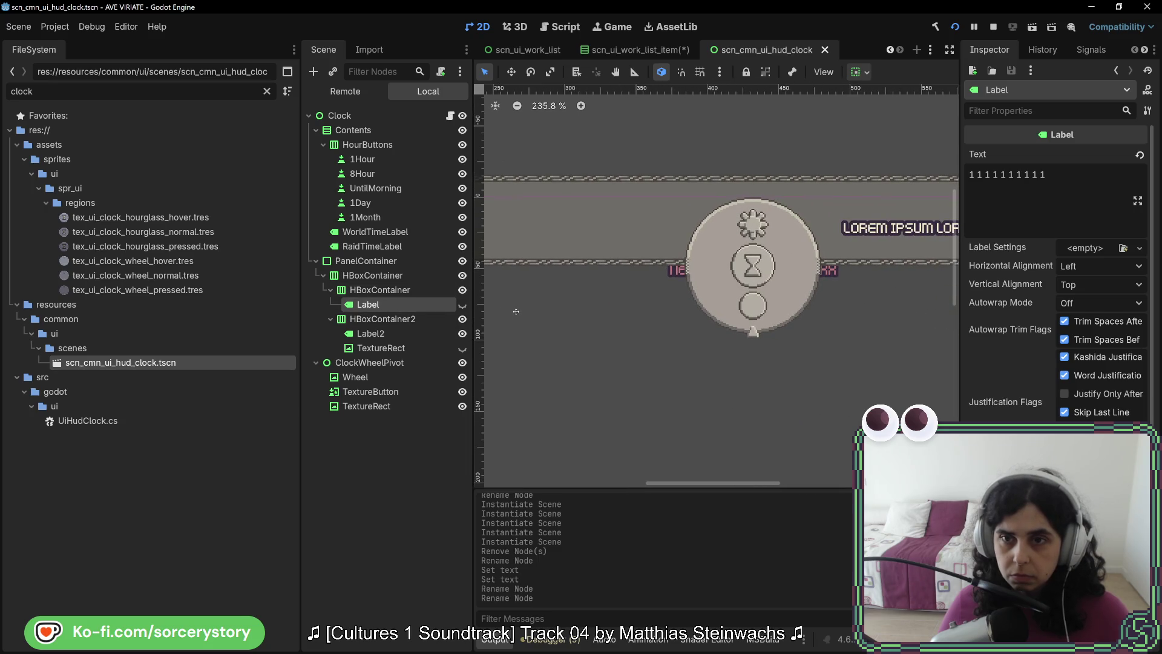
{"action": "left_click", "coordinate": [370, 319]}
{"action": "left_click", "coordinate": [371, 334]}
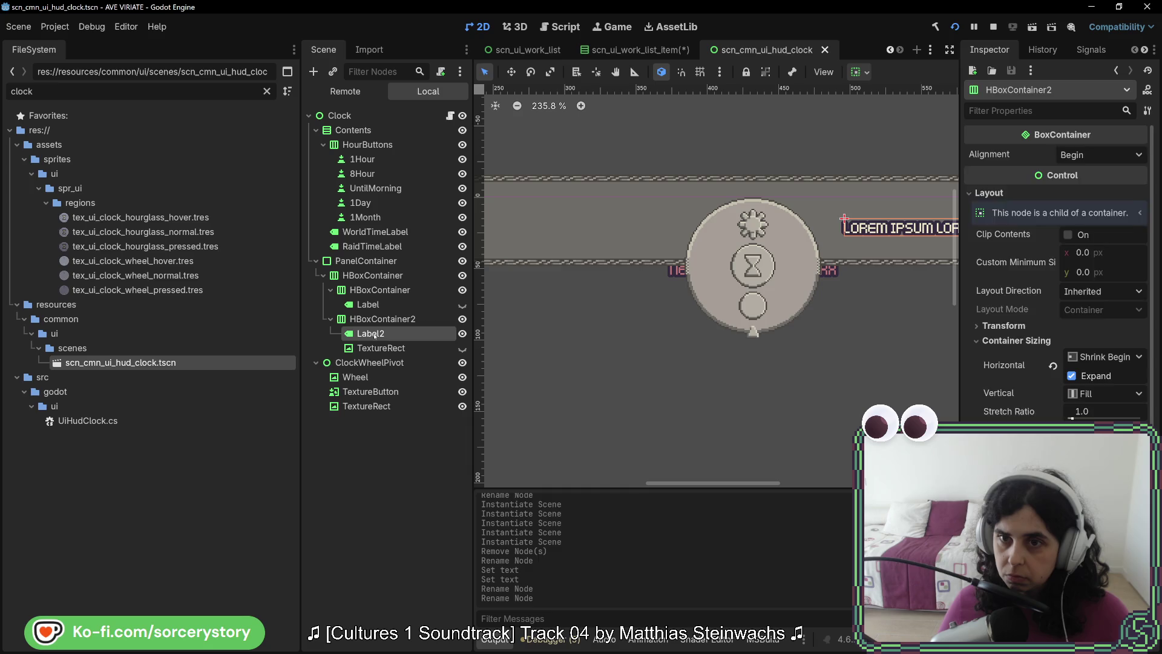
{"action": "left_click", "coordinate": [377, 349]}
{"action": "left_click", "coordinate": [368, 304]}
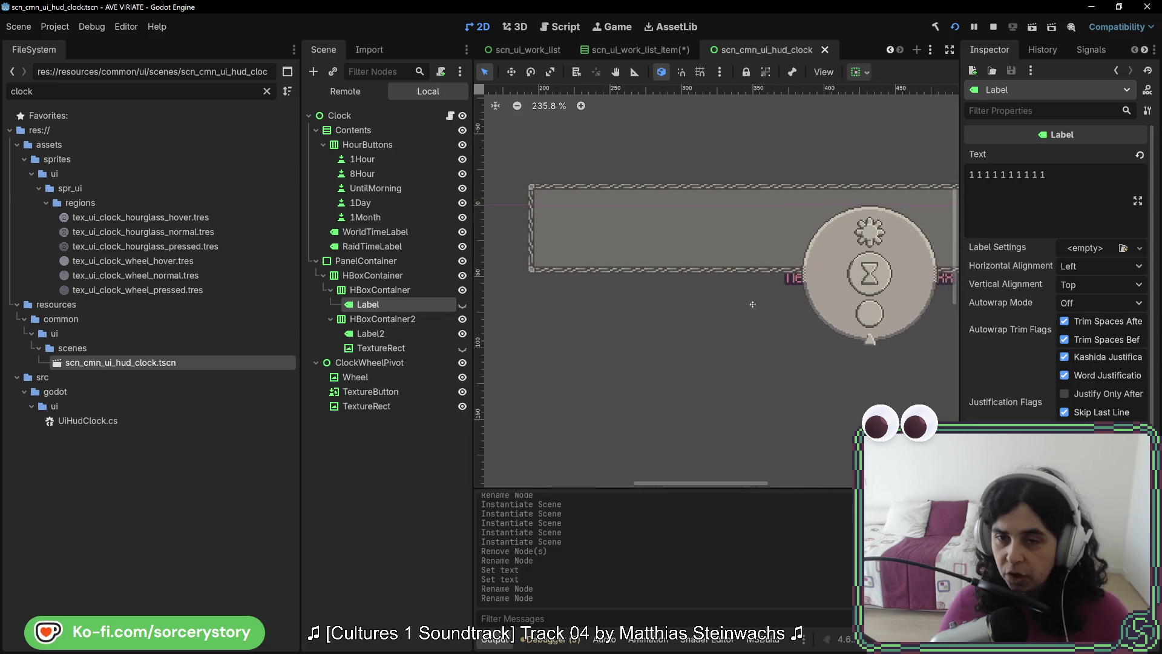
{"action": "left_click", "coordinate": [388, 290]}
{"action": "left_click", "coordinate": [399, 305]}
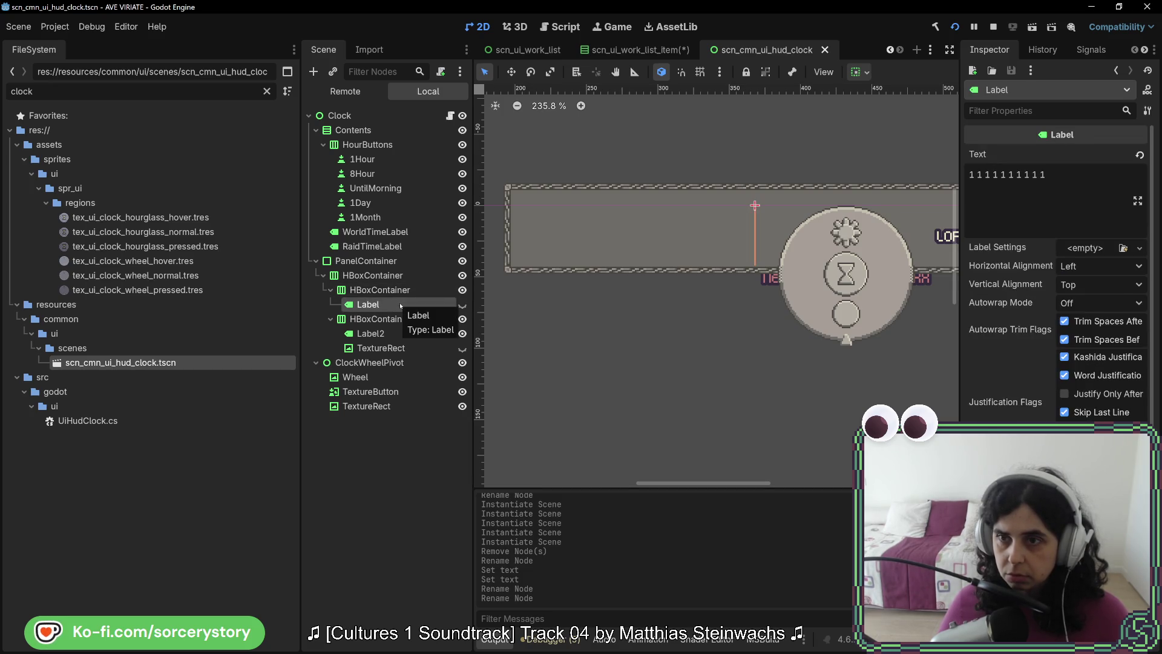
{"action": "left_click", "coordinate": [1073, 180]}
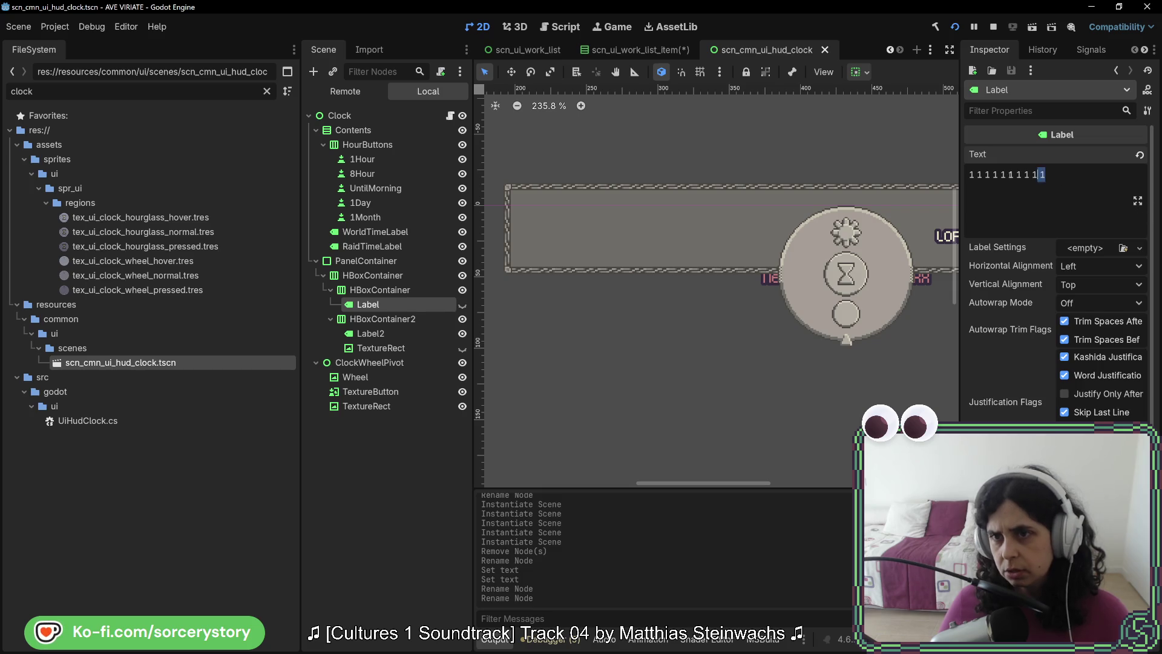
Replace the Label text with 'Lorem Ipsum', then select HBoxContainer2 and pan to its label.
{"action": "key", "text": "ctrl+a"}
{"action": "type", "text": "Lore"}
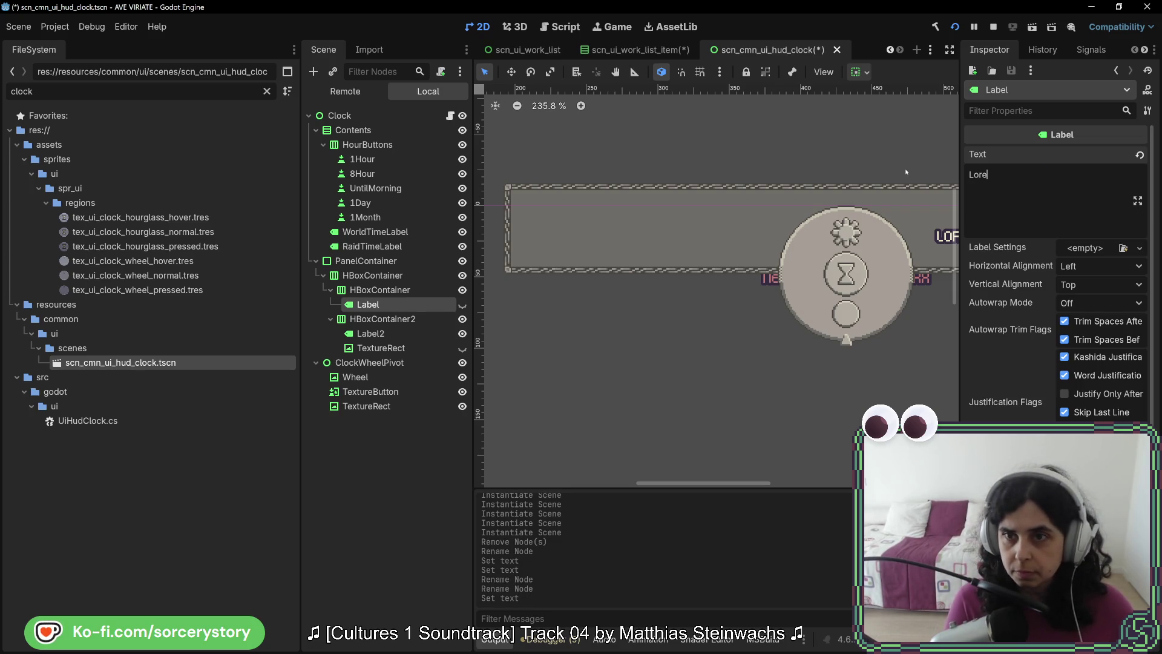
{"action": "type", "text": "m Ipsum"}
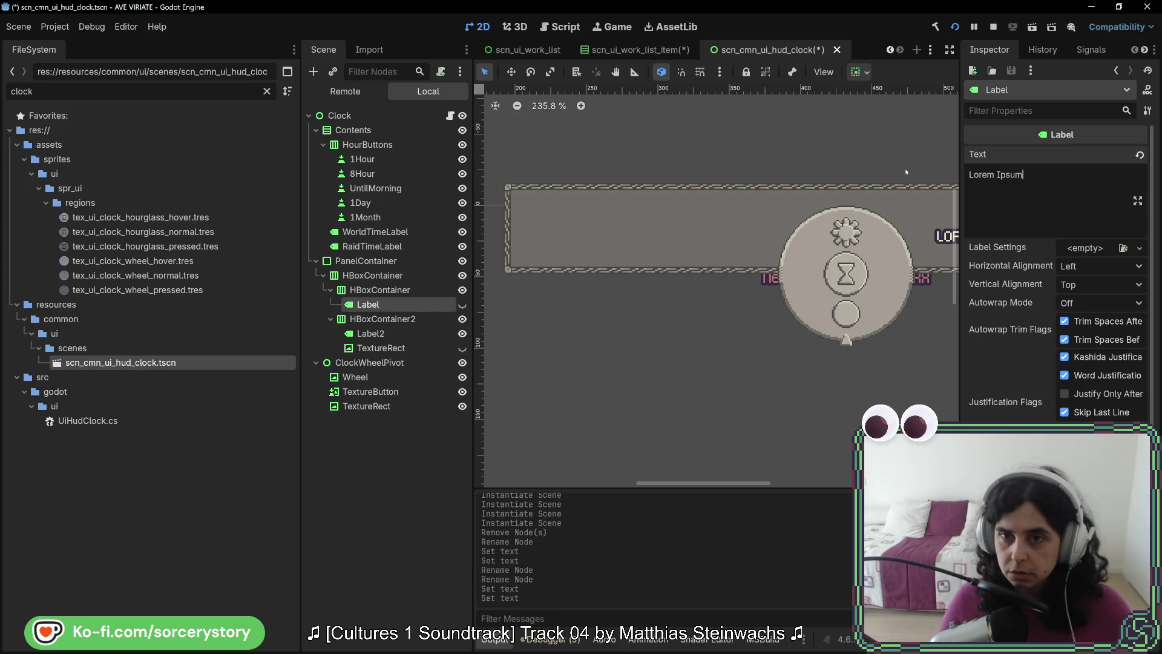
{"action": "left_click", "coordinate": [364, 289]}
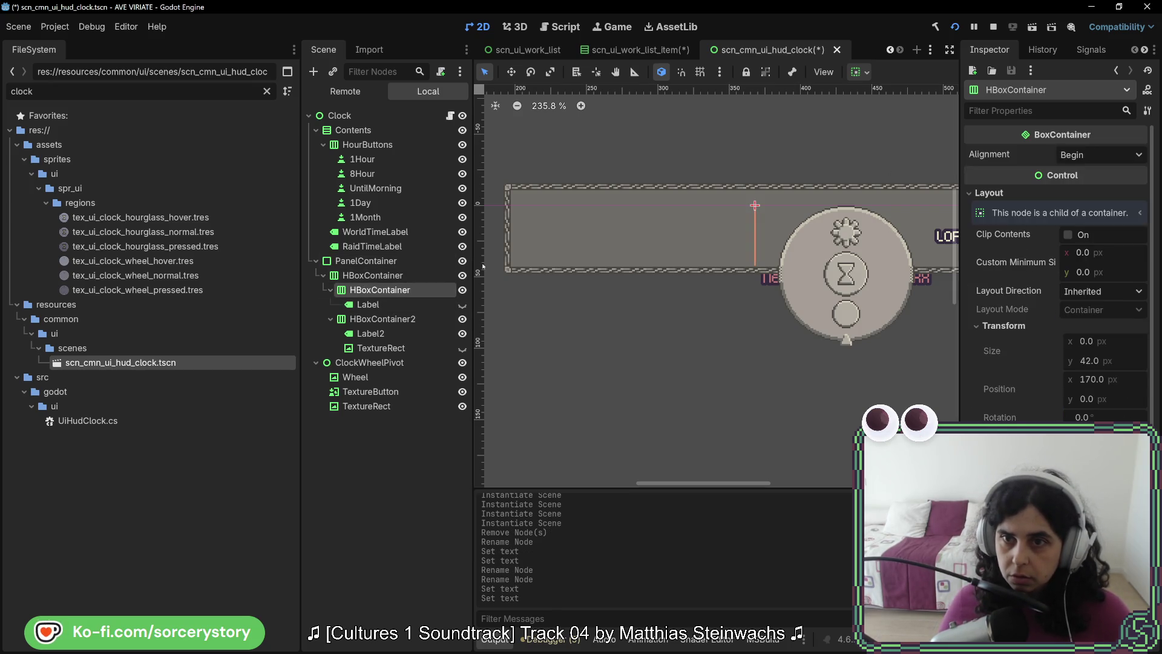
{"action": "left_click", "coordinate": [388, 318]}
{"action": "scroll", "coordinate": [740, 313], "scroll_direction": "right", "scroll_amount": 2}
{"action": "left_click_drag", "start_coordinate": [779, 311], "coordinate": [529, 304]}
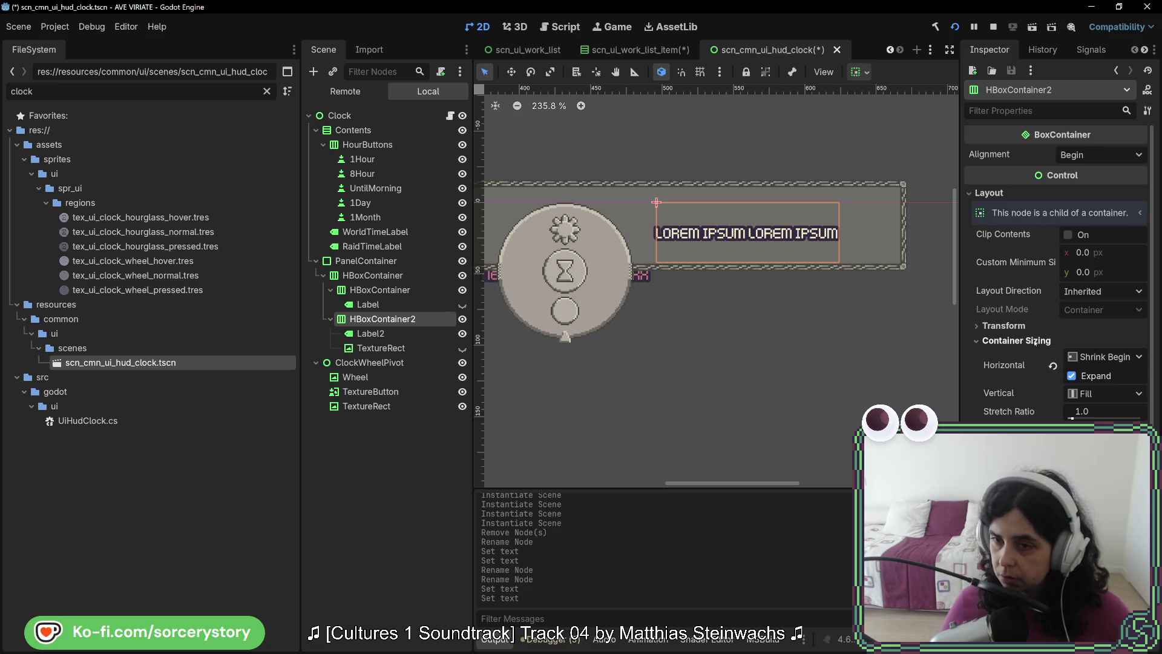
Turn off horizontal Expand on HBoxContainer2 after comparing, and check its Transform values.
{"action": "left_click", "coordinate": [1073, 376]}
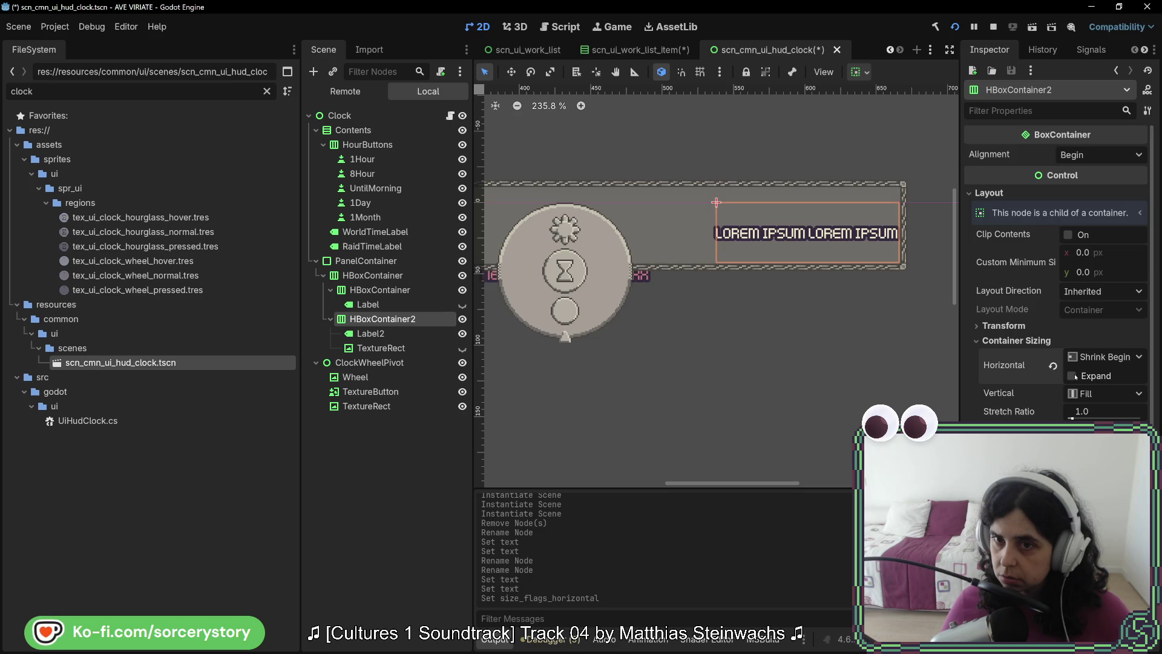
{"action": "left_click", "coordinate": [1073, 376]}
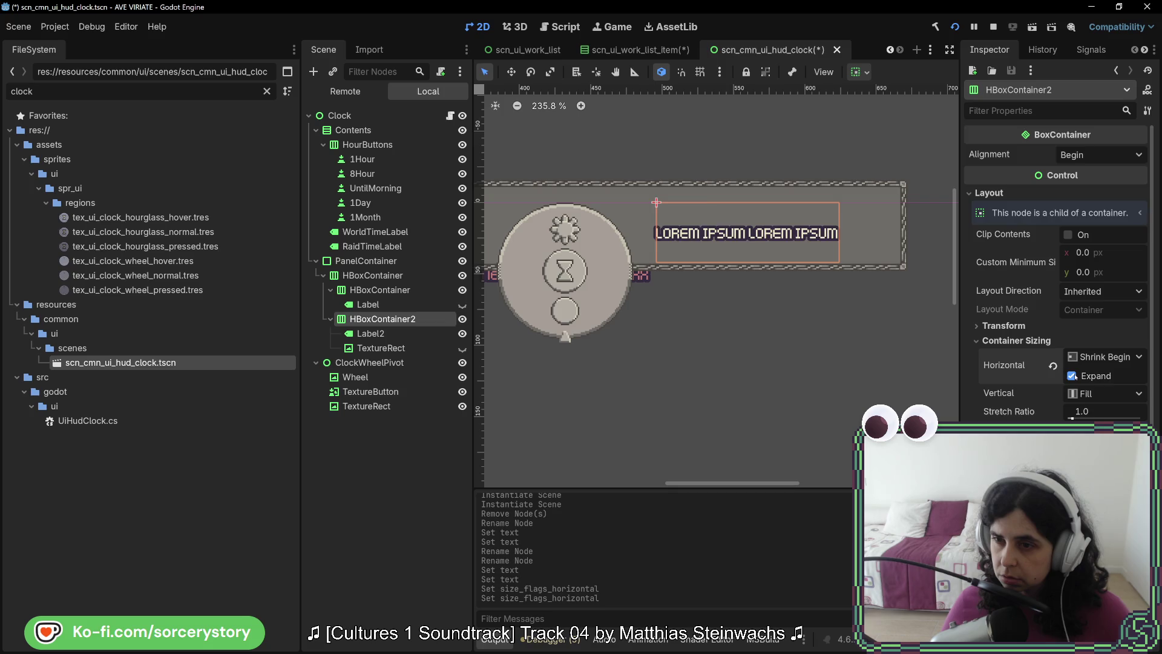
{"action": "left_click", "coordinate": [1073, 376]}
{"action": "left_click", "coordinate": [1074, 376]}
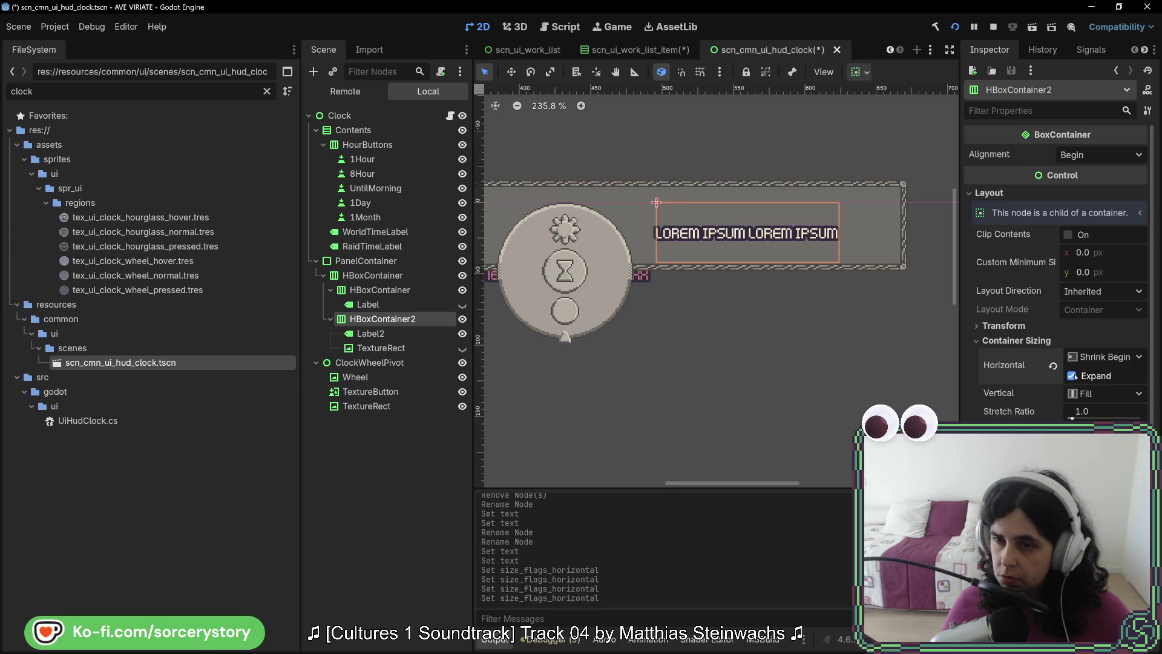
{"action": "left_click", "coordinate": [1075, 376]}
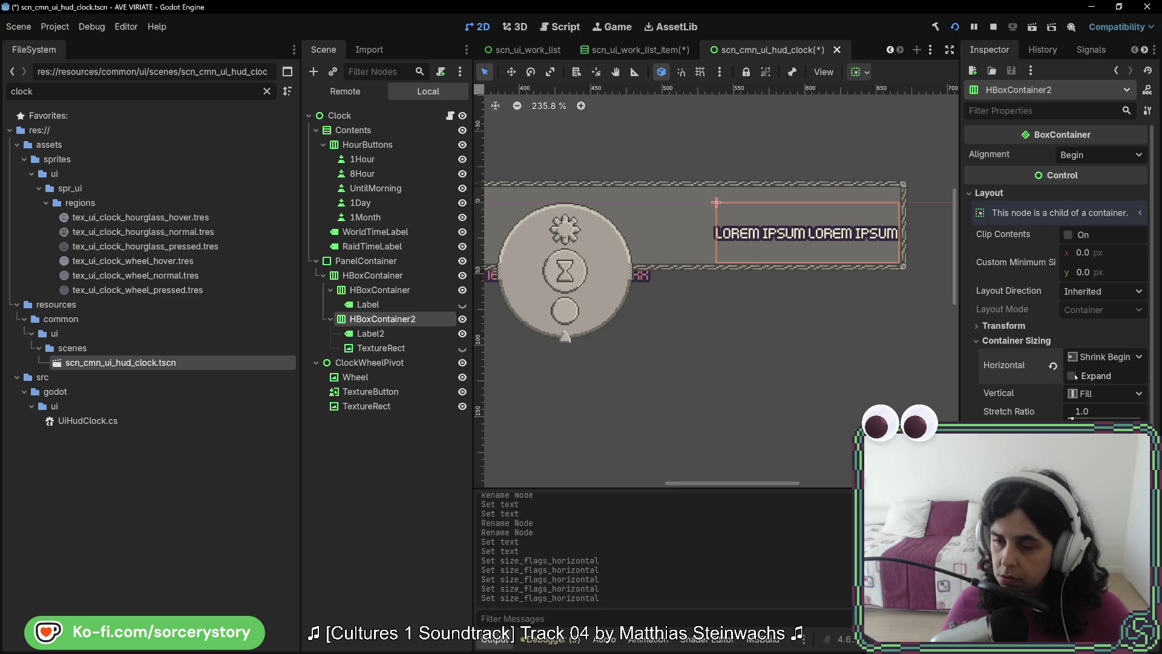
{"action": "left_click", "coordinate": [1004, 326]}
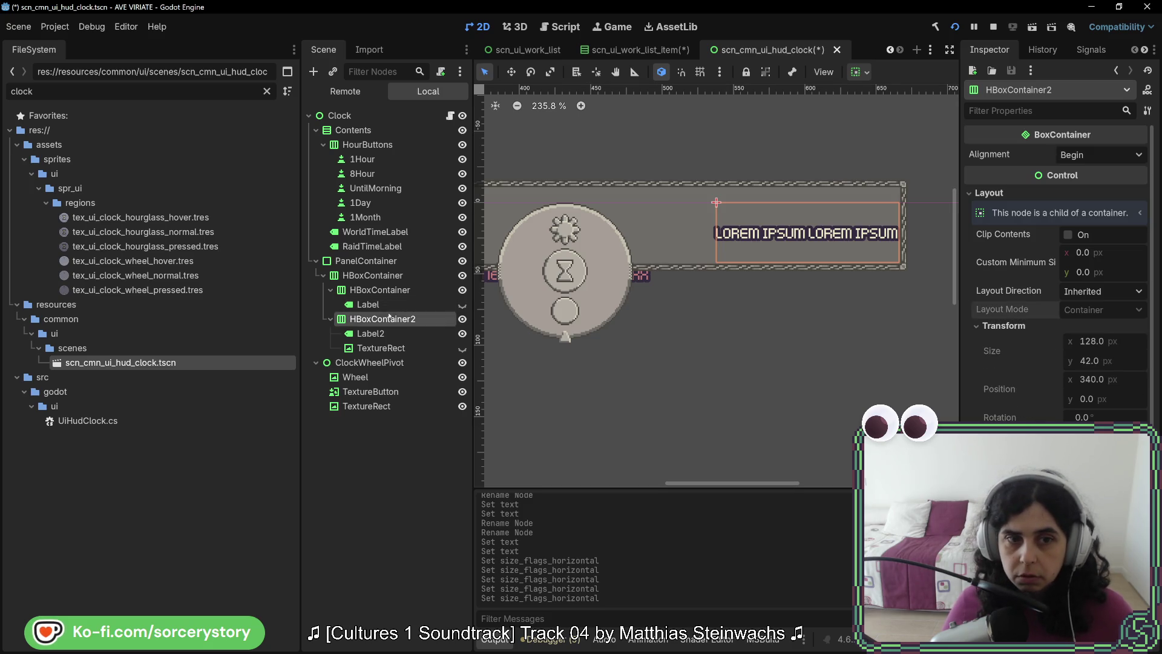
Check the outer HBoxContainer and TextureRect, then move the selection up to PanelContainer.
{"action": "left_click", "coordinate": [392, 275]}
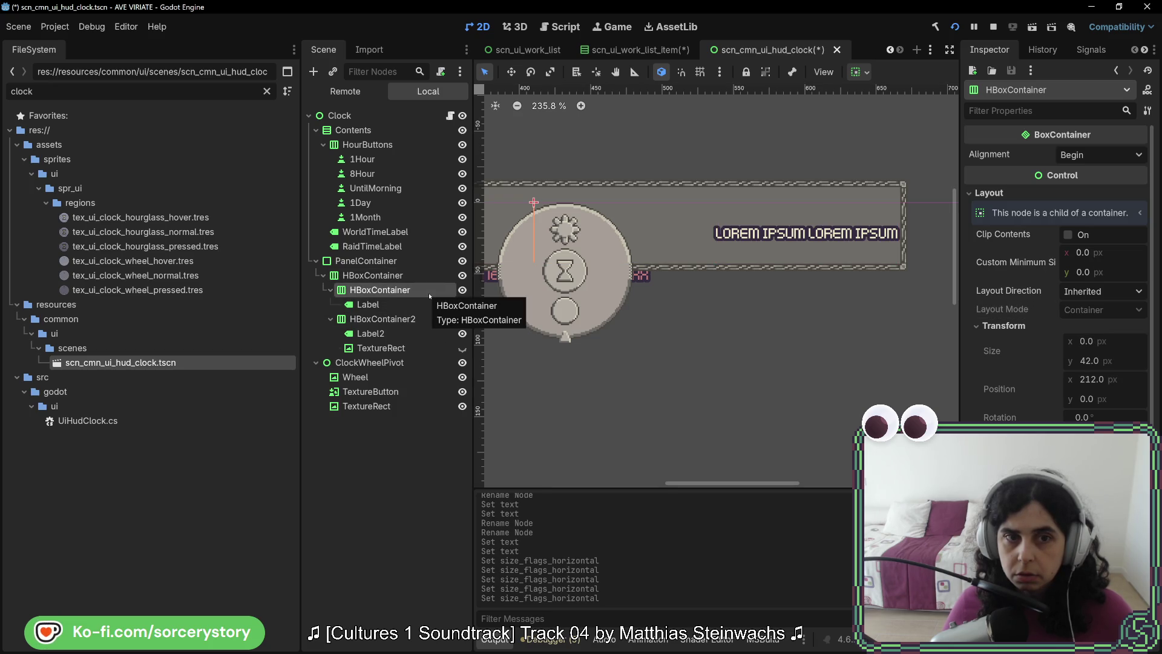
{"action": "mouse_move", "coordinate": [563, 340]}
{"action": "left_mouse_down"}
{"action": "mouse_move", "coordinate": [850, 351]}
{"action": "mouse_move", "coordinate": [687, 352]}
{"action": "mouse_move", "coordinate": [698, 348]}
{"action": "left_mouse_up"}
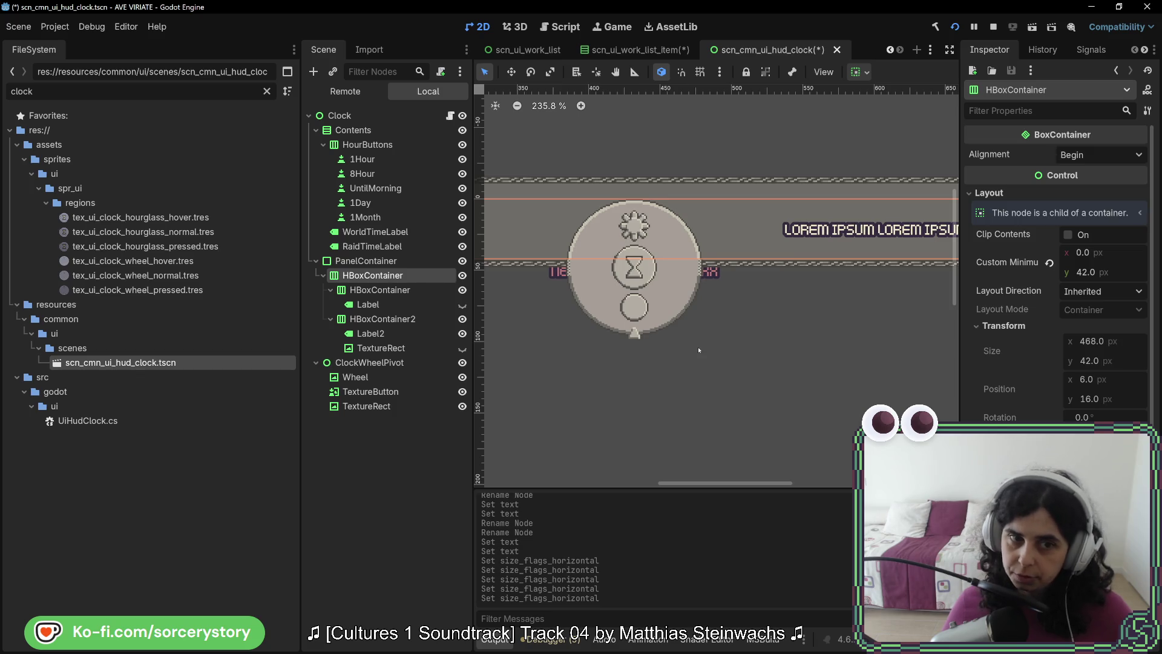
{"action": "left_click", "coordinate": [381, 347]}
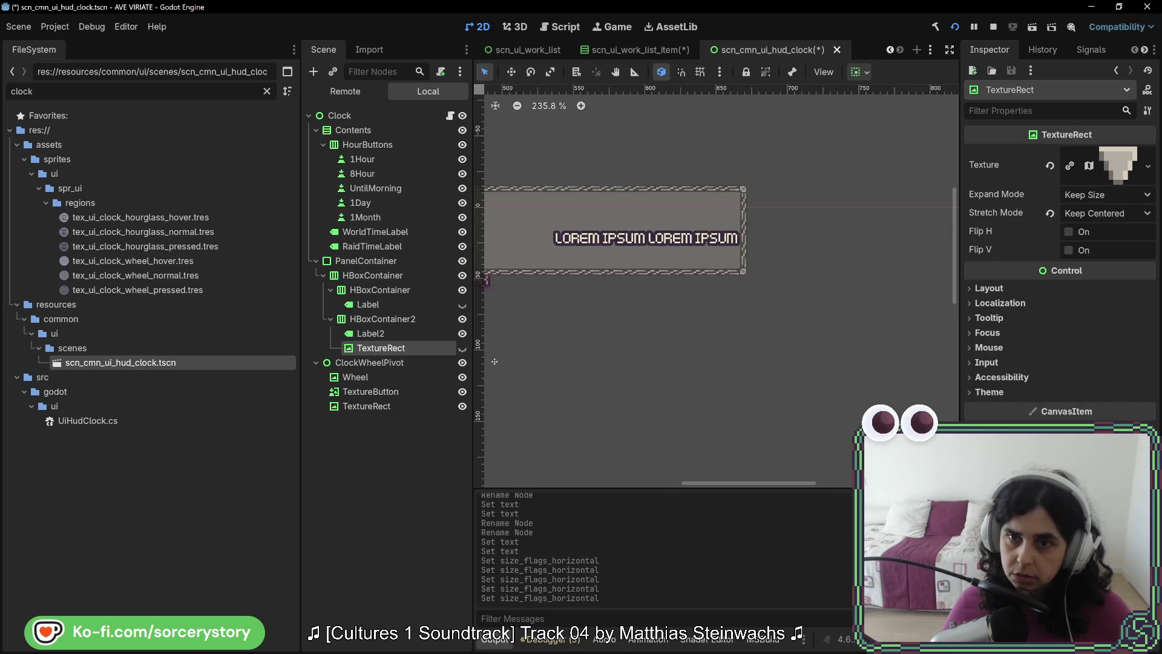
{"action": "left_click_drag", "start_coordinate": [684, 345], "coordinate": [539, 351]}
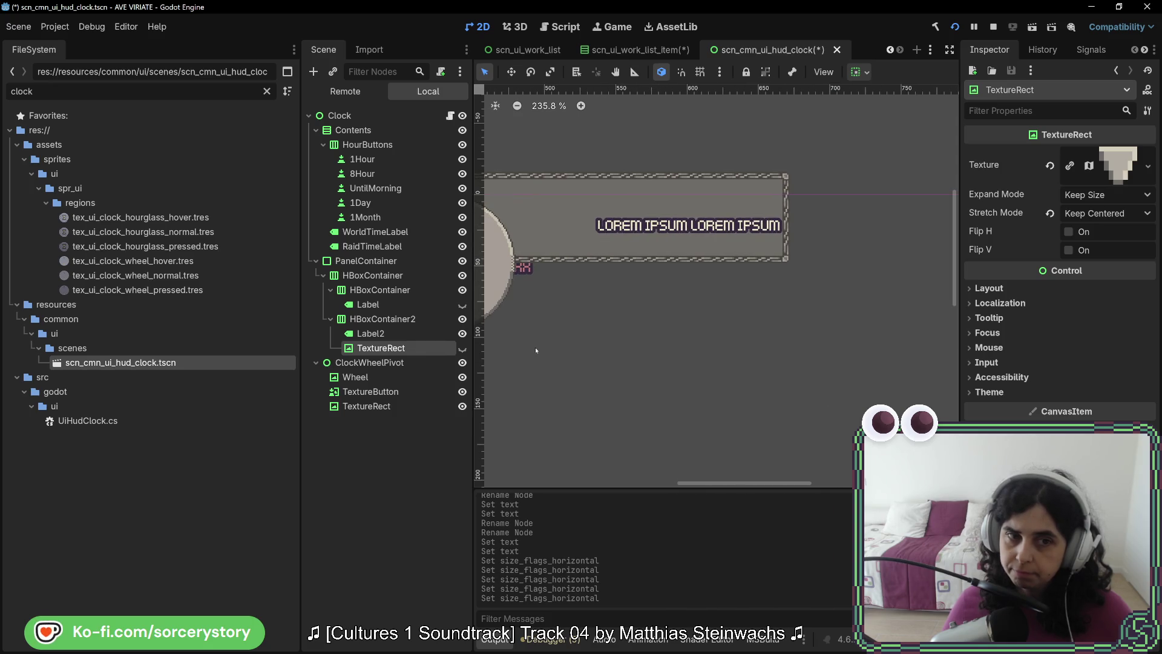
{"action": "key", "text": "Up"}
{"action": "key", "text": "Up"}
{"action": "key", "text": "Up"}
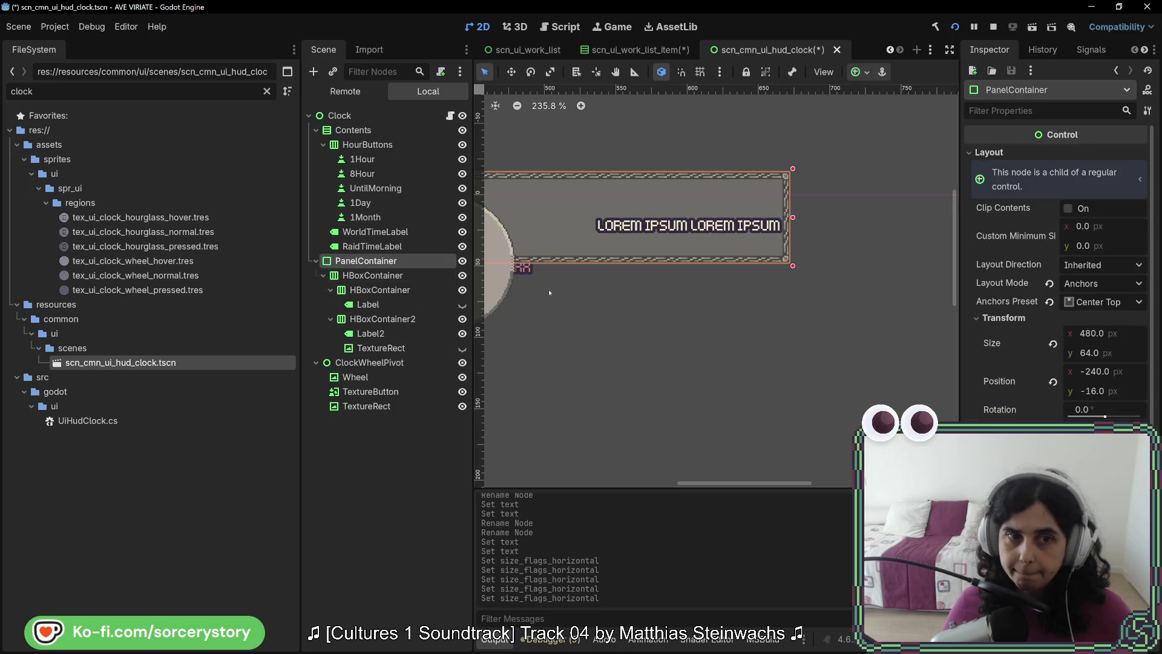
Add a MarginContainer from the Recent list as a child of PanelContainer.
{"action": "left_click_drag", "start_coordinate": [548, 292], "coordinate": [680, 293]}
{"action": "right_click", "coordinate": [348, 261]}
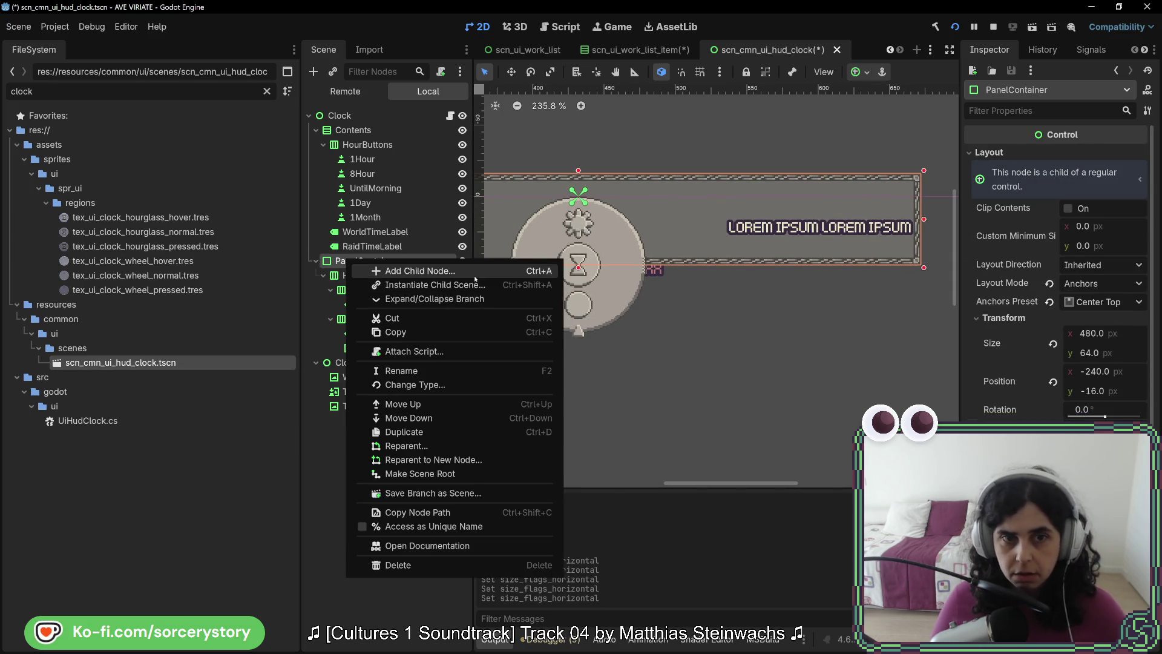
{"action": "key", "text": "Escape"}
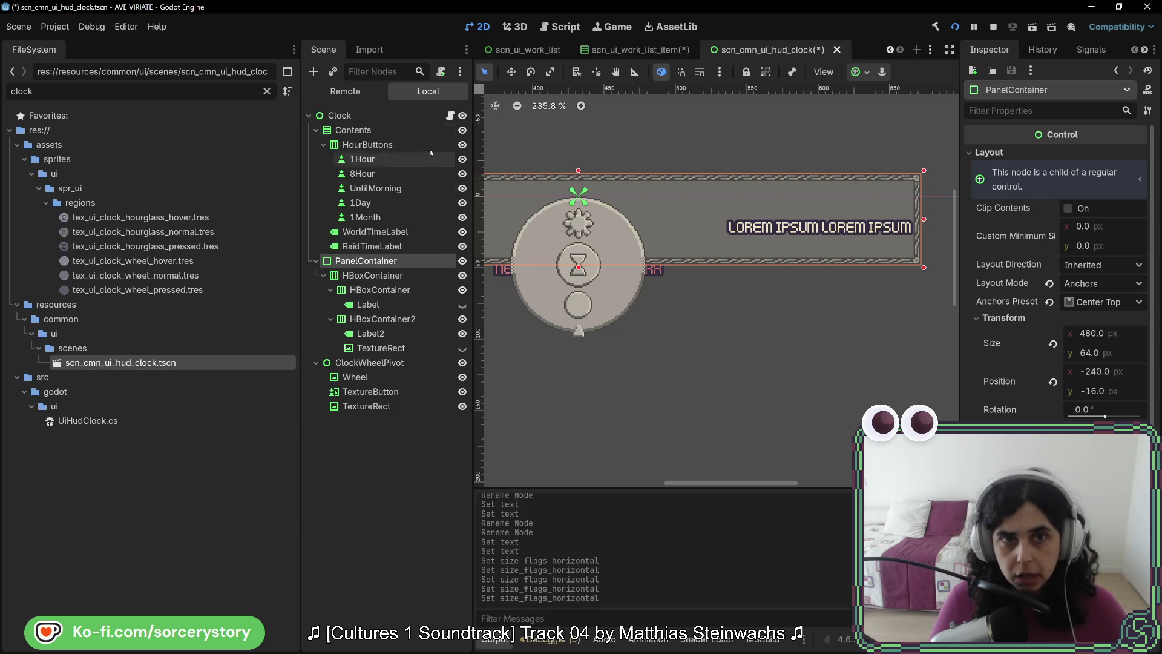
{"action": "right_click", "coordinate": [364, 261]}
{"action": "left_click", "coordinate": [410, 272]}
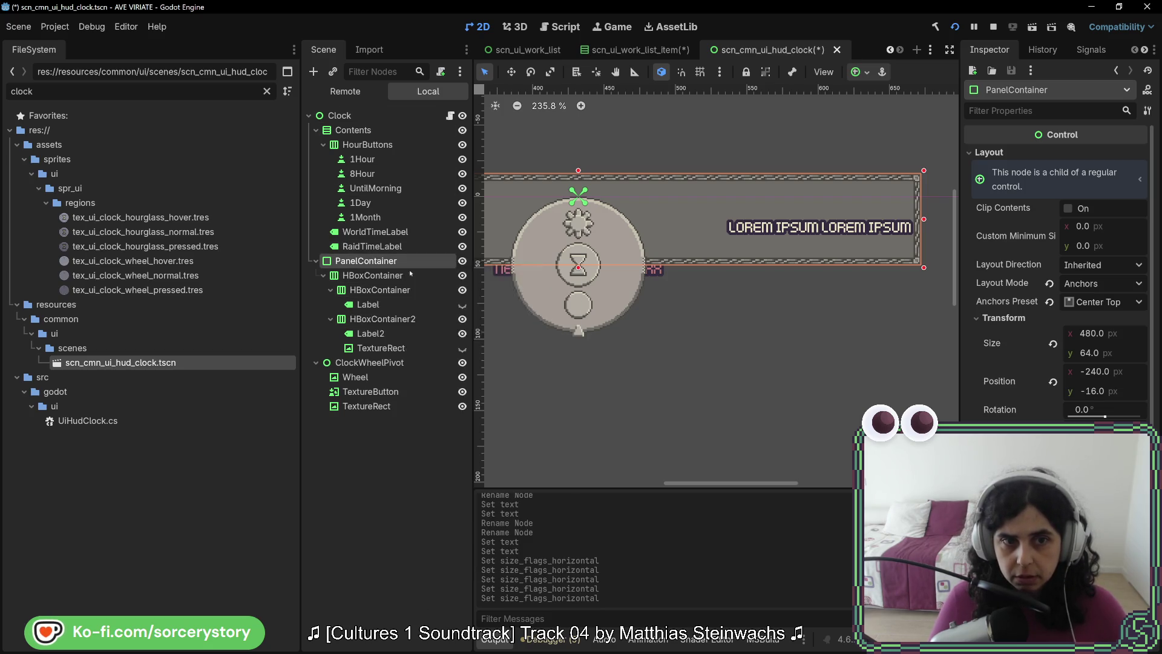
{"action": "key", "text": "Escape"}
{"action": "right_click", "coordinate": [363, 262]}
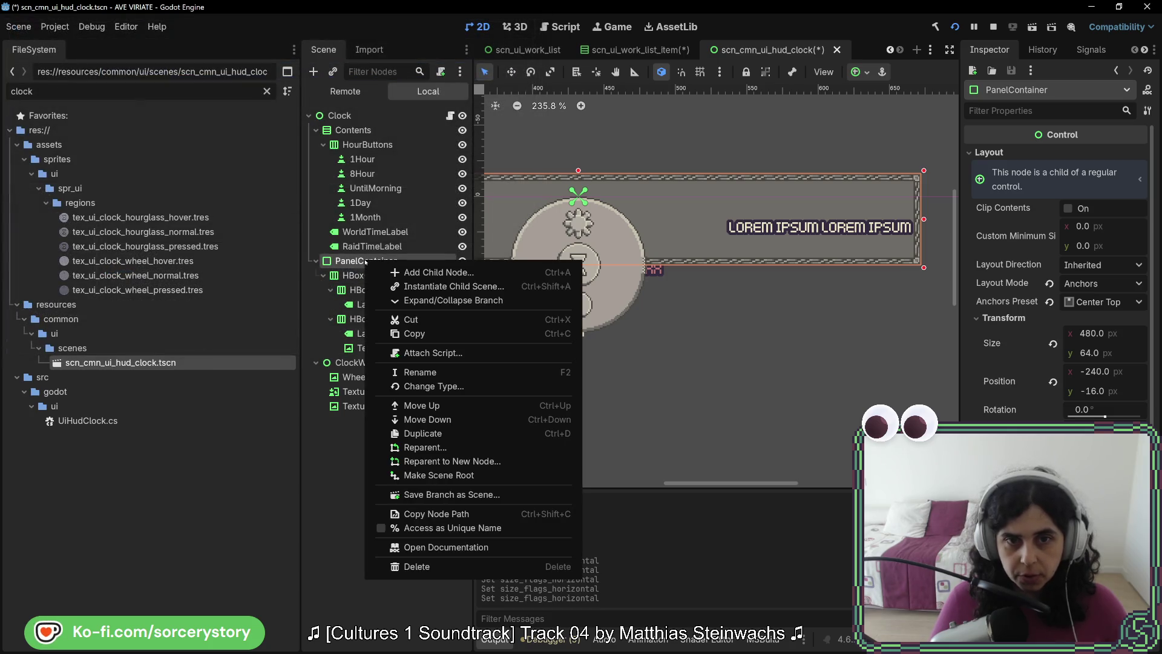
{"action": "left_click", "coordinate": [420, 274]}
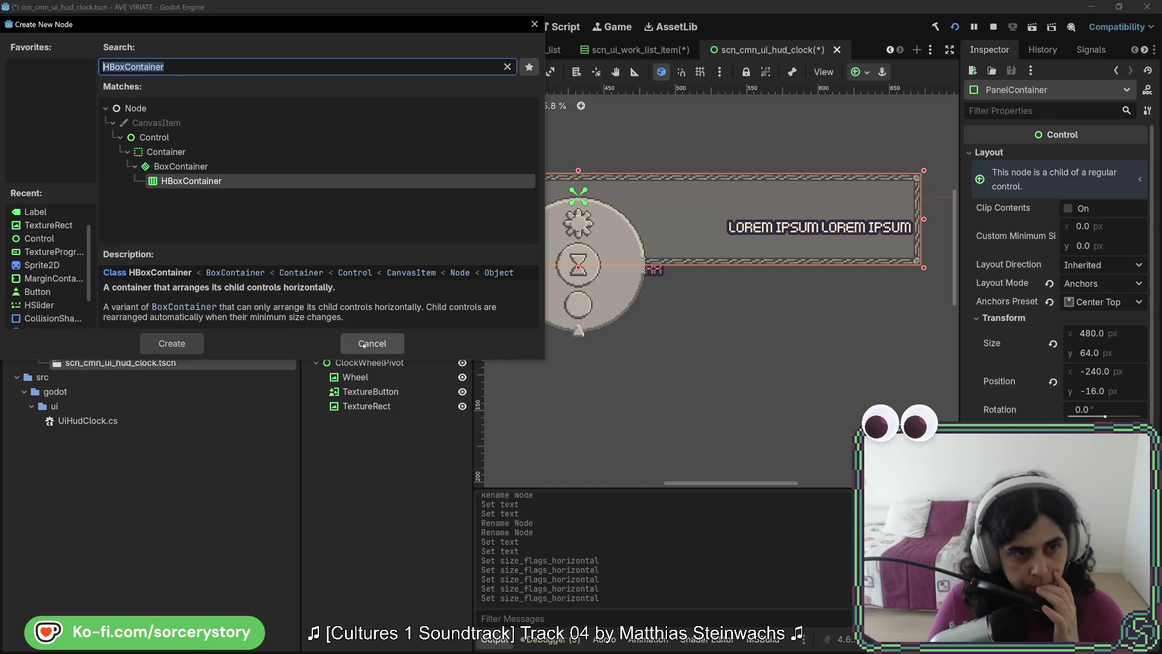
{"action": "left_click", "coordinate": [53, 278]}
{"action": "double_click", "coordinate": [53, 279]}
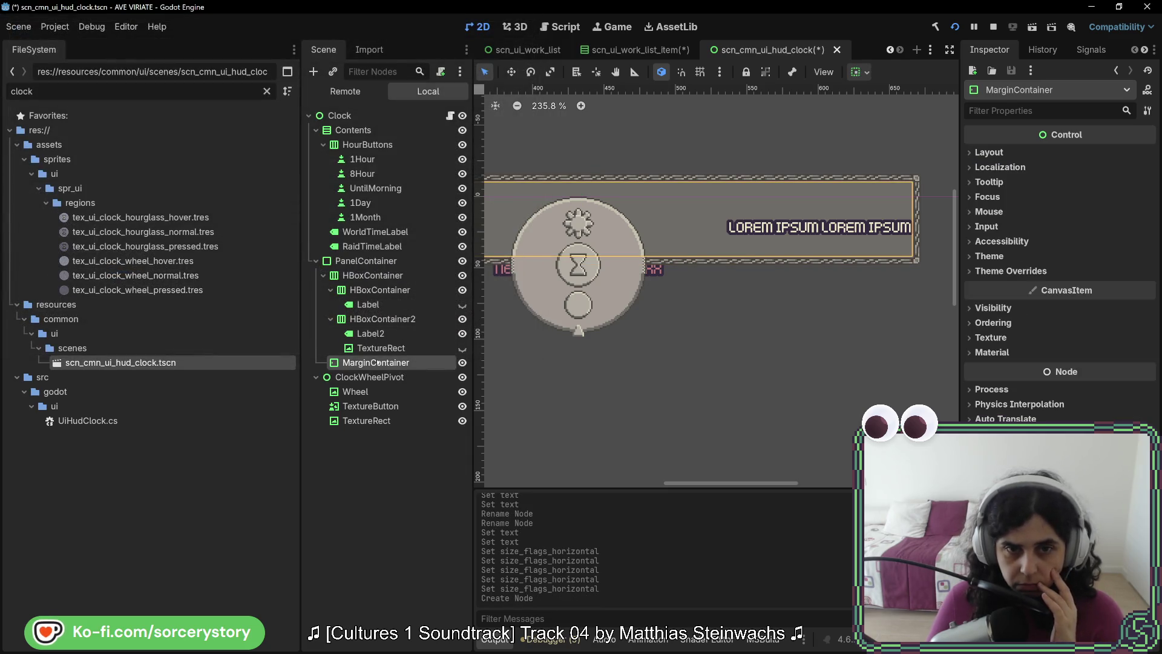
Show the MarginContainer's Layout and Transform, then compare PanelContainer's size.
{"action": "left_click_drag", "start_coordinate": [548, 302], "coordinate": [870, 314]}
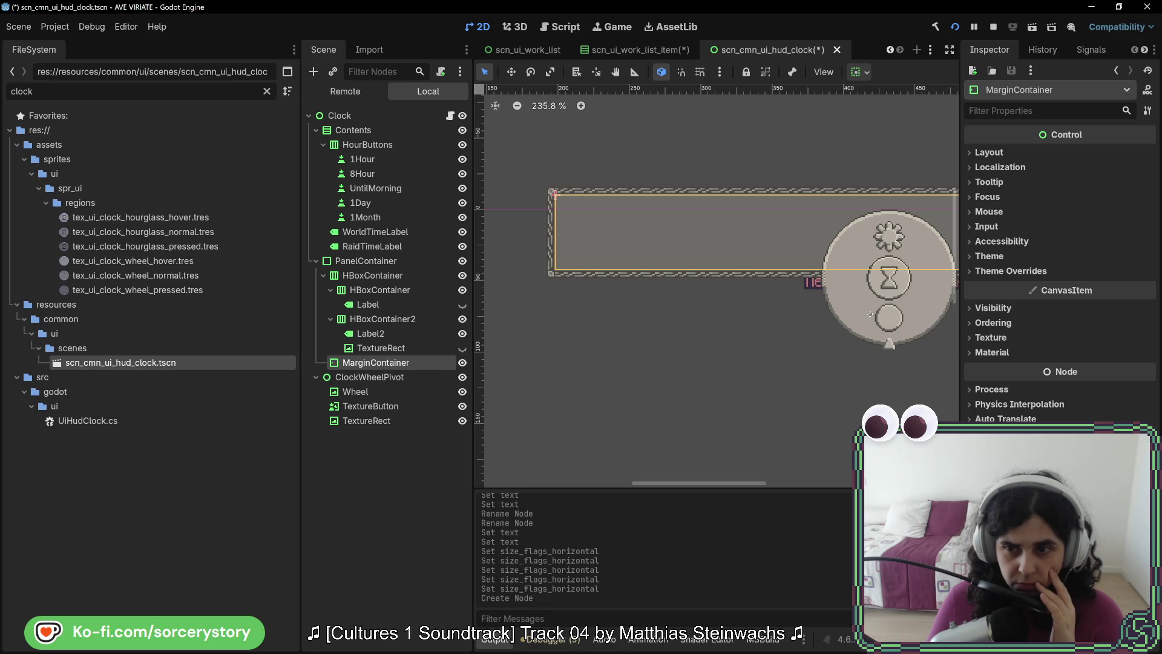
{"action": "left_click", "coordinate": [997, 154]}
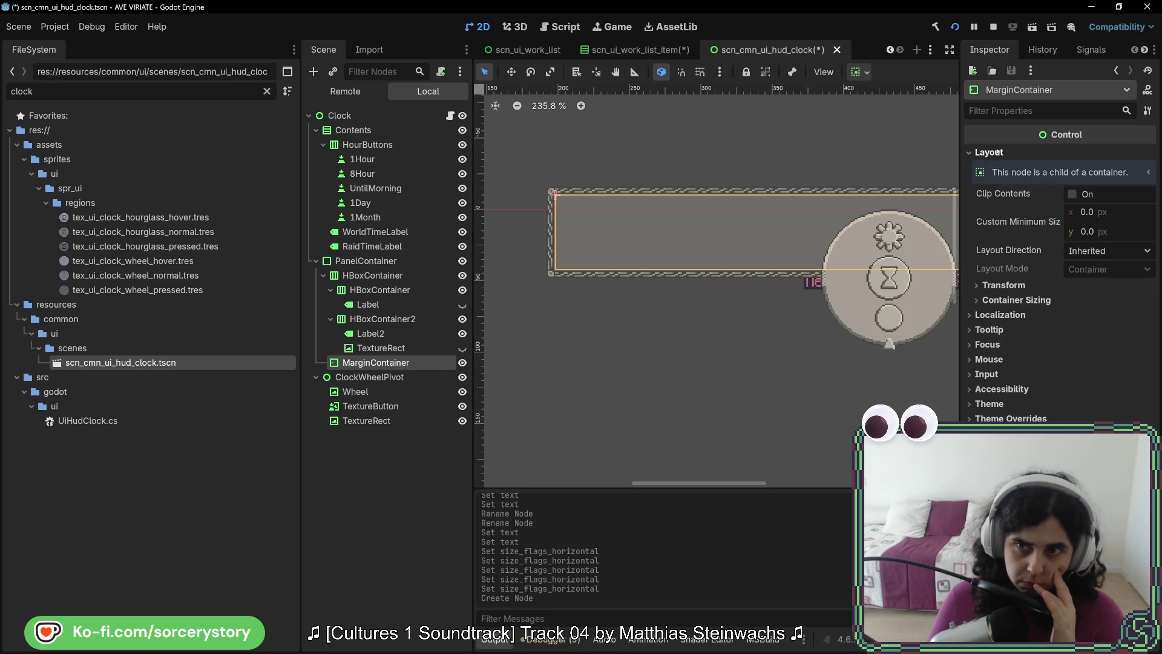
{"action": "left_click", "coordinate": [1011, 285]}
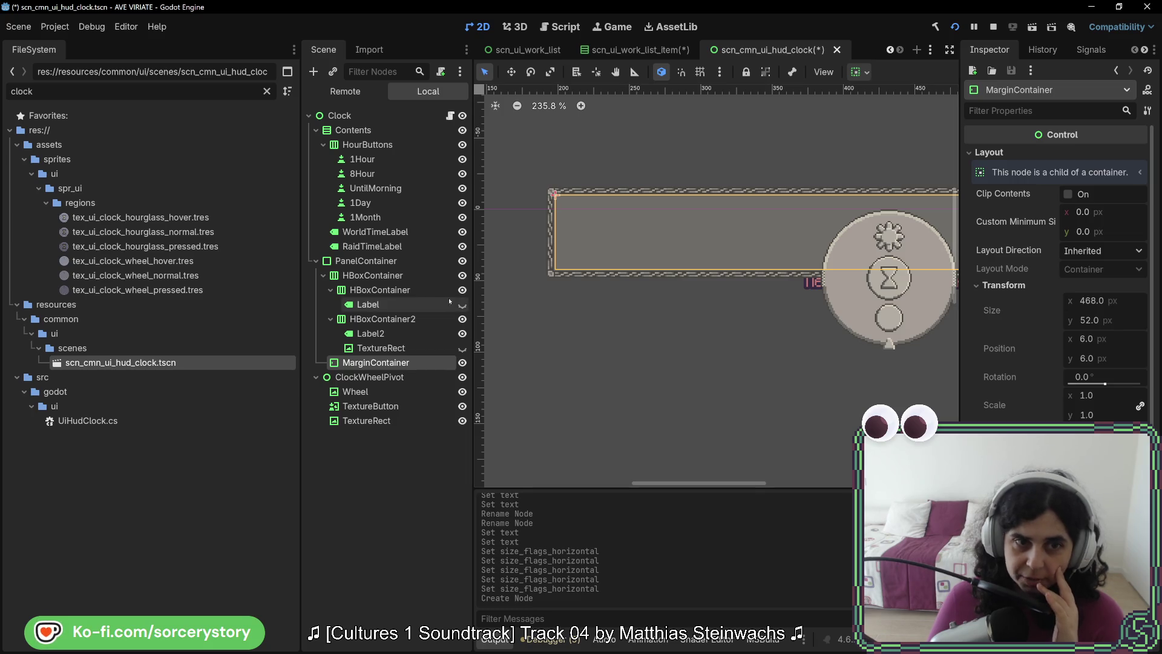
{"action": "left_click", "coordinate": [371, 262]}
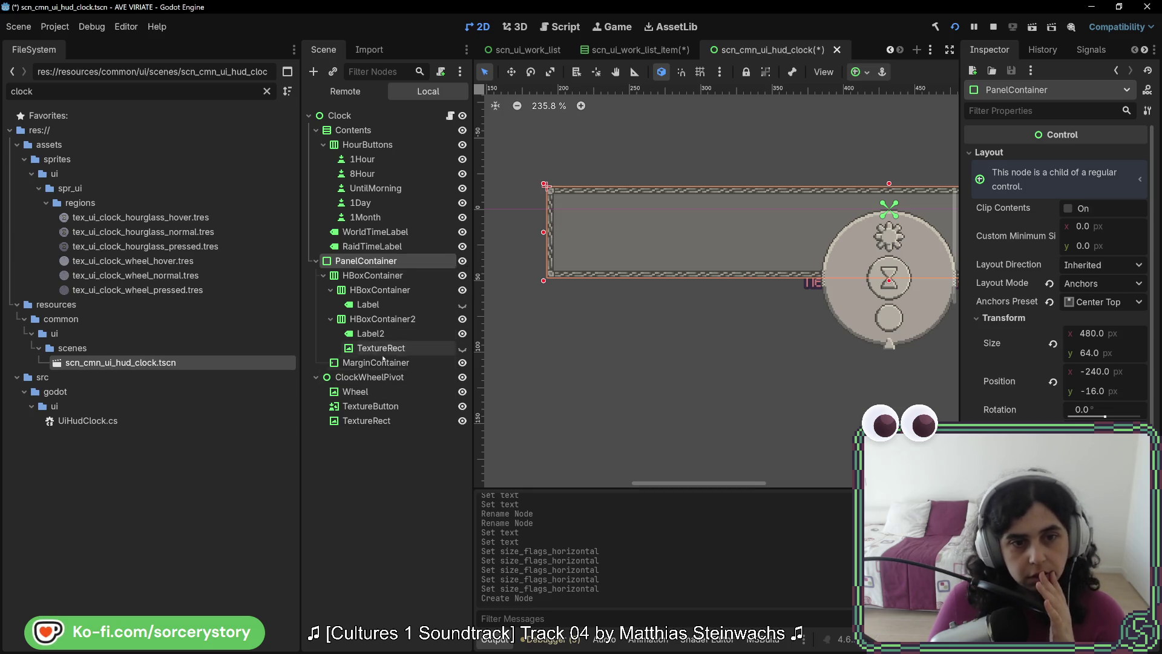
{"action": "scroll", "coordinate": [785, 328], "scroll_direction": "right", "scroll_amount": 1}
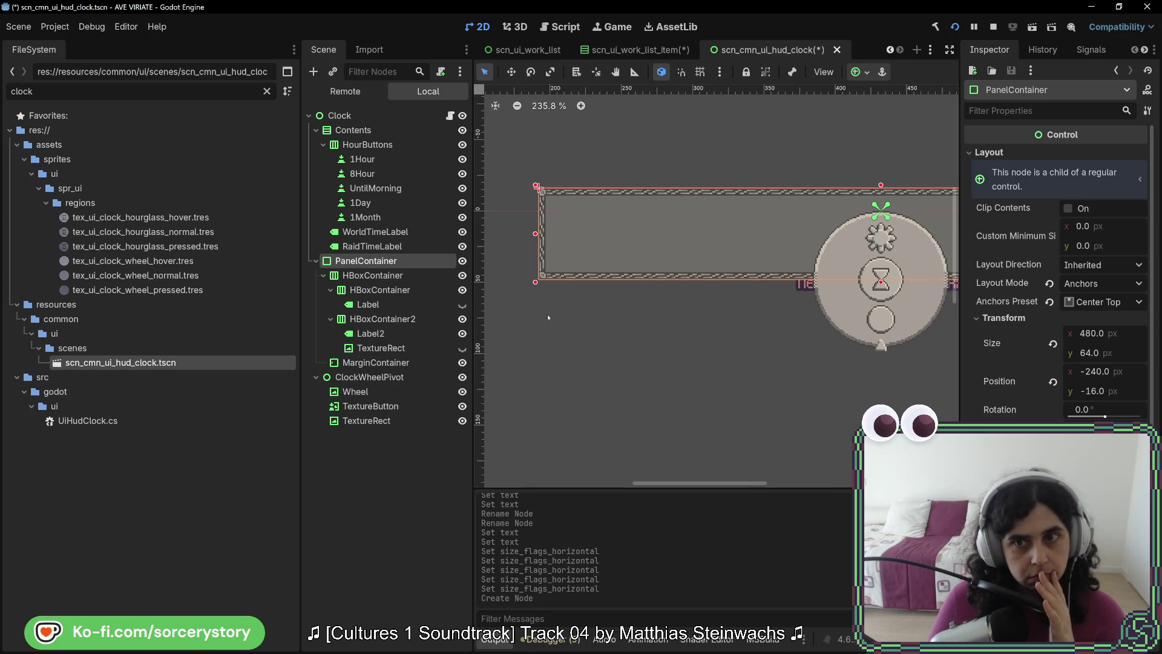
{"action": "scroll", "coordinate": [549, 317], "scroll_direction": "right", "scroll_amount": 5}
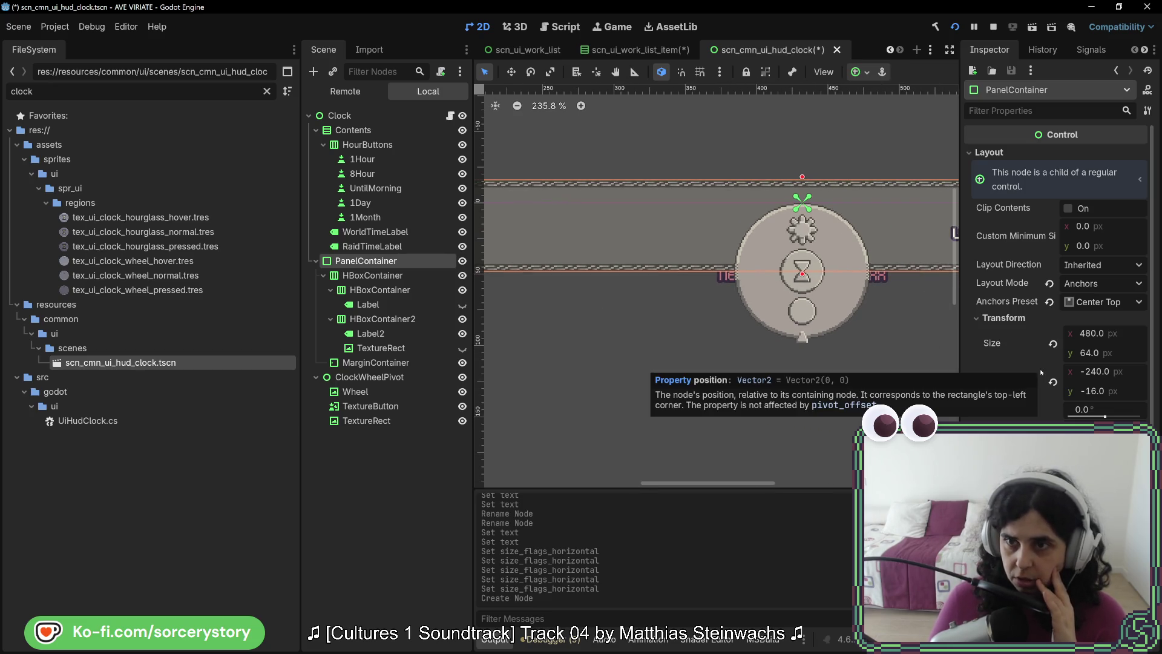
Toggle PanelContainer's visibility to see beneath it, then reselect the MarginContainer.
{"action": "left_click", "coordinate": [463, 261]}
{"action": "left_click", "coordinate": [463, 261]}
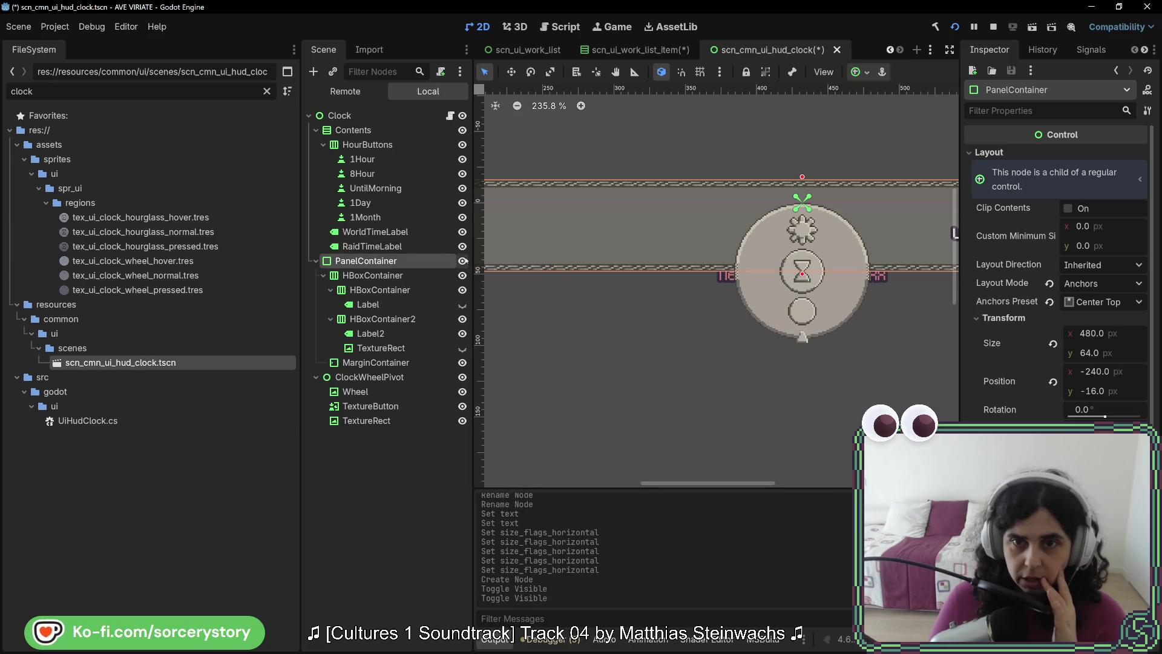
{"action": "left_click", "coordinate": [463, 261]}
{"action": "left_click", "coordinate": [463, 261]}
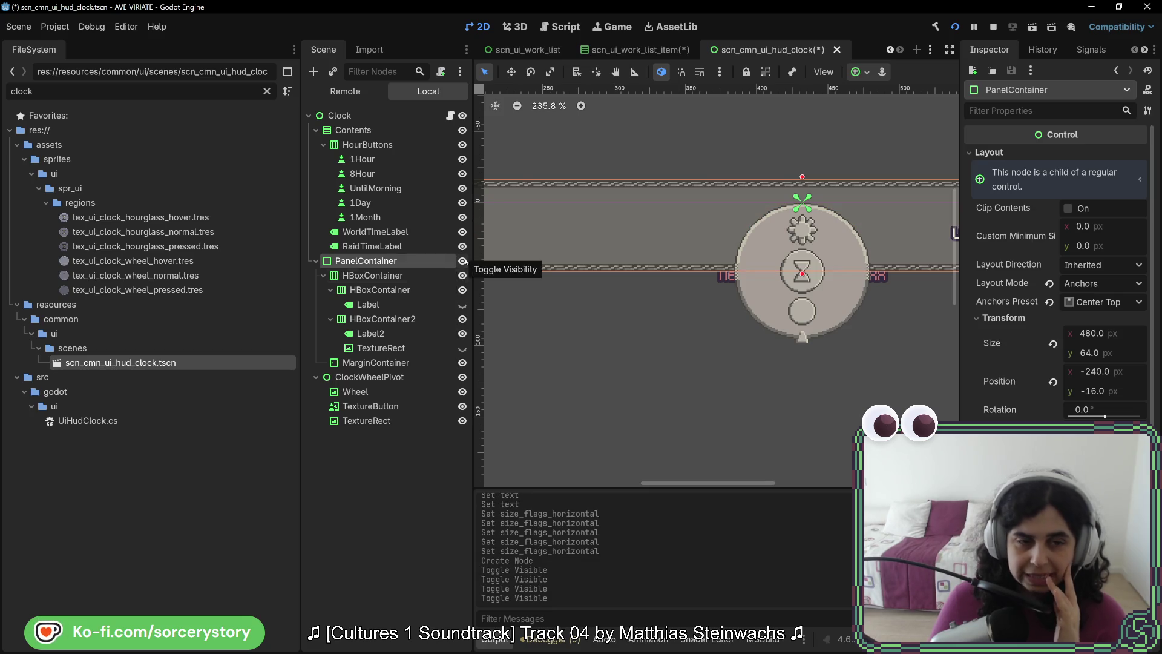
{"action": "left_click", "coordinate": [379, 366]}
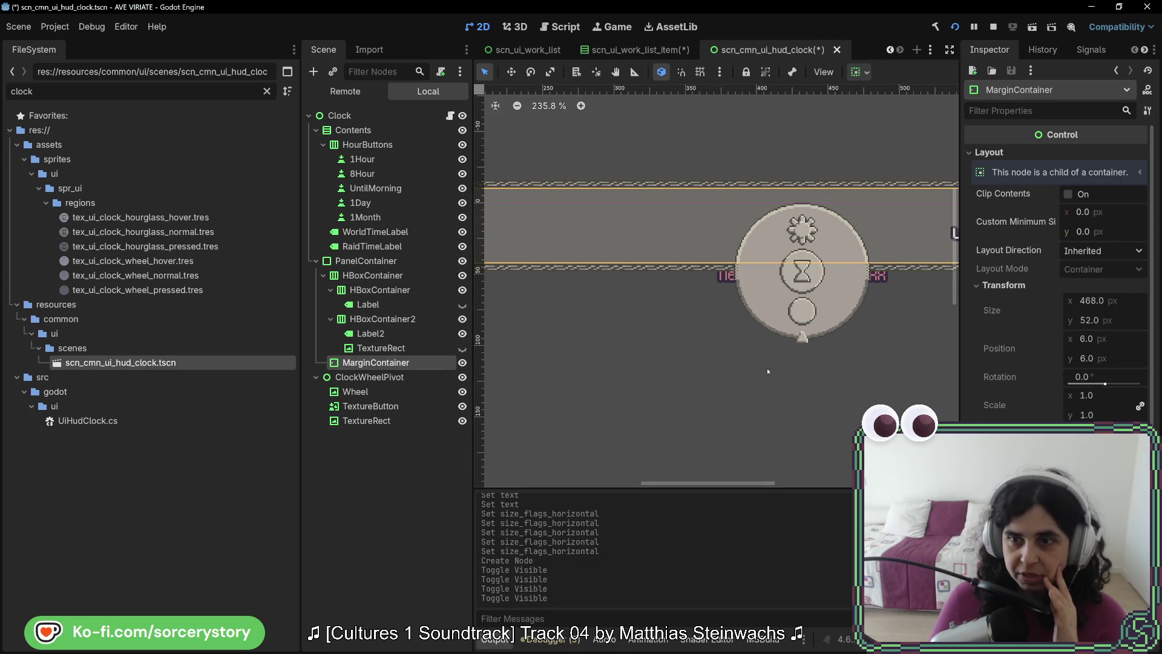
{"action": "scroll", "coordinate": [1059, 388], "scroll_direction": "down", "scroll_amount": 2}
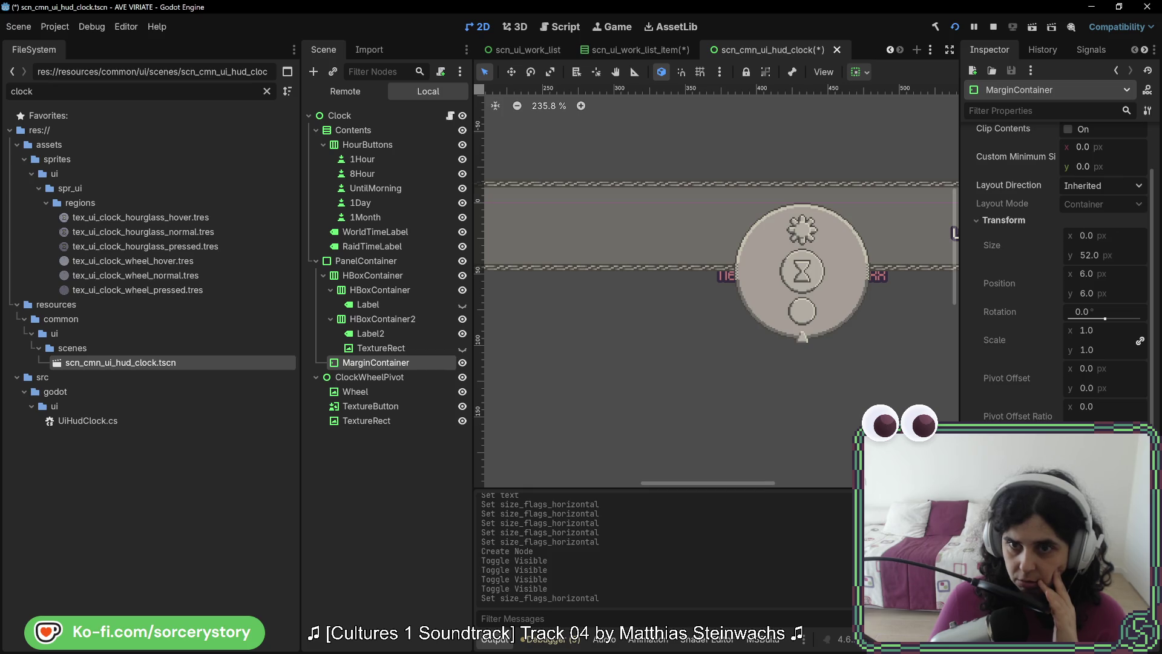
{"action": "mouse_move", "coordinate": [557, 309]}
{"action": "left_mouse_down"}
{"action": "mouse_move", "coordinate": [778, 311]}
{"action": "mouse_move", "coordinate": [564, 315]}
{"action": "left_mouse_up"}
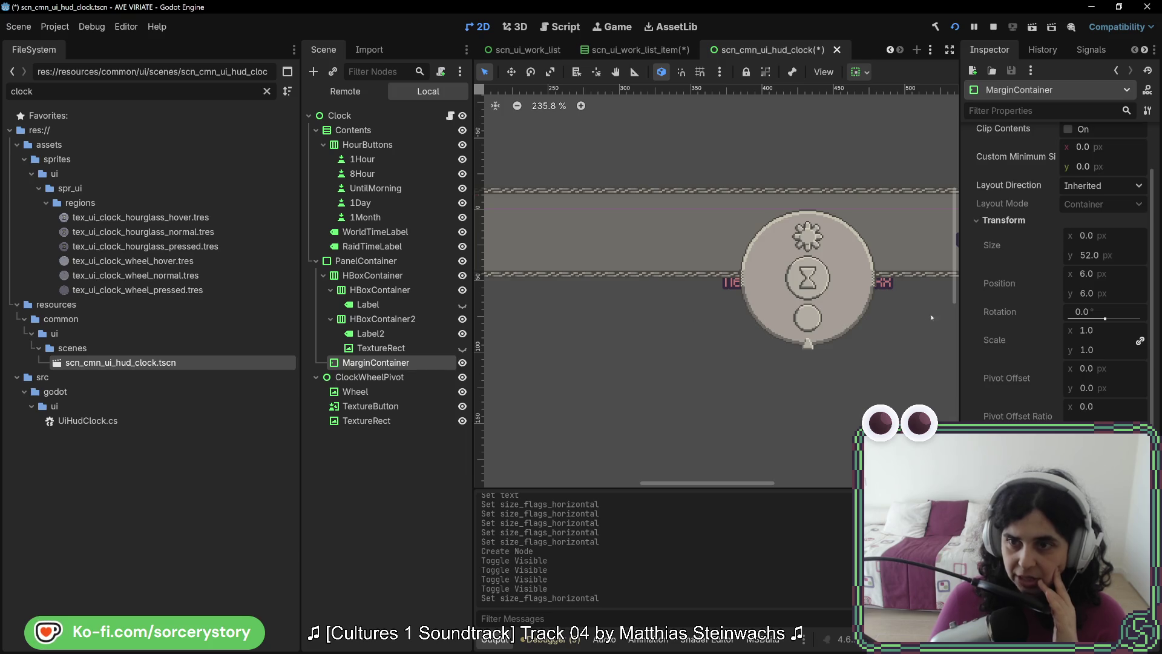
{"action": "scroll", "coordinate": [1087, 346], "scroll_direction": "up", "scroll_amount": 2}
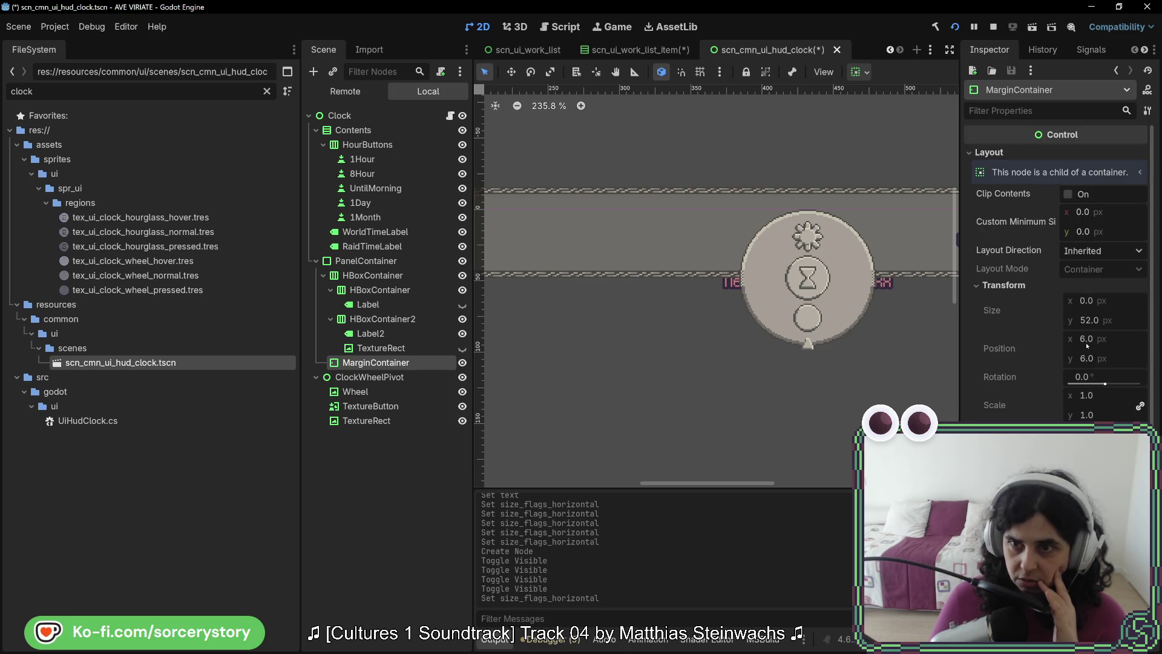
Set Custom Minimum Size x to 128, then raise it by 16s to 176 px.
{"action": "left_click", "coordinate": [1088, 220]}
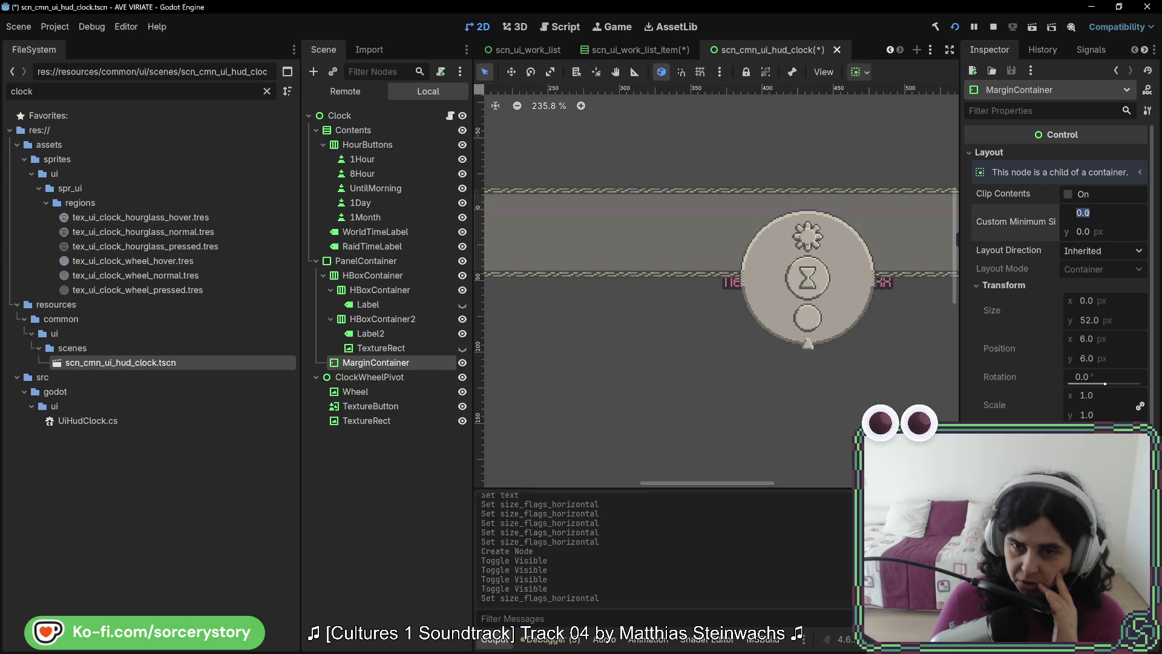
{"action": "type", "text": "128"}
{"action": "key", "text": "Return"}
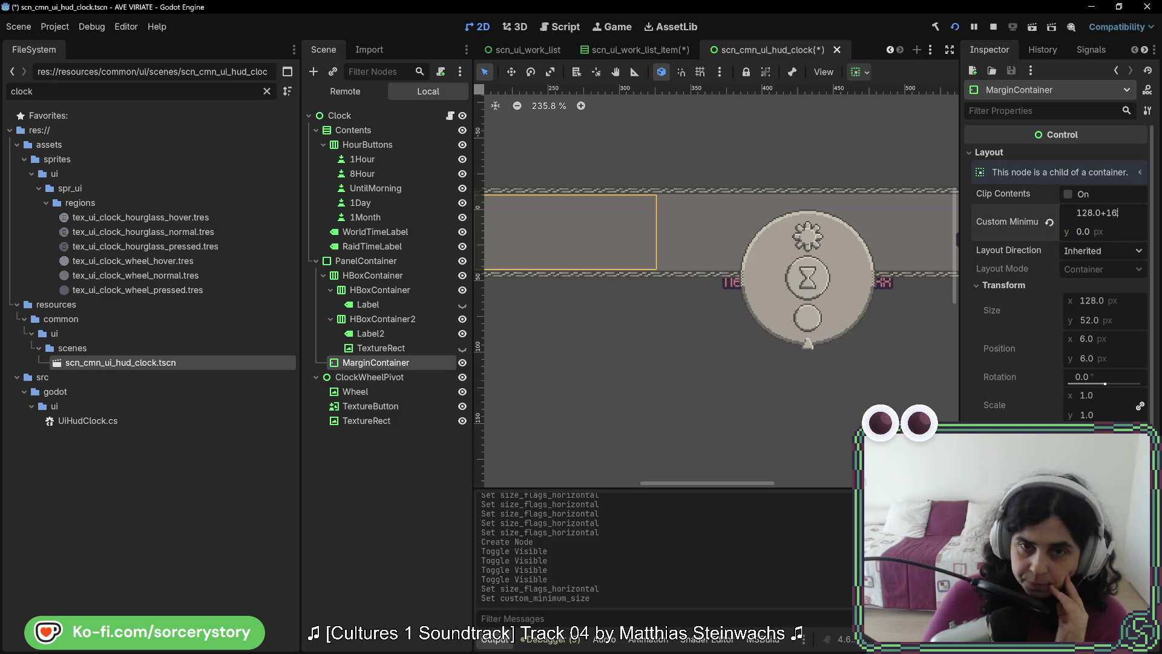
{"action": "key", "text": "Return"}
{"action": "left_click", "coordinate": [1122, 214]}
{"action": "type", "text": "+16"}
{"action": "key", "text": "Return"}
{"action": "left_click", "coordinate": [1124, 212]}
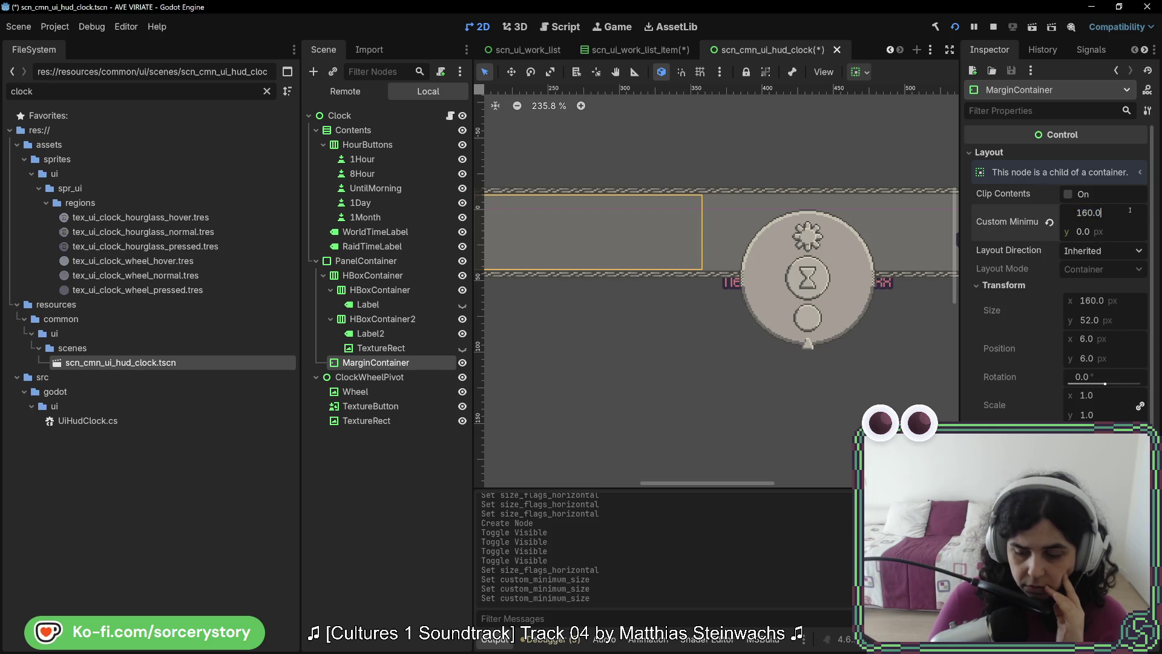
{"action": "type", "text": "6"}
{"action": "key", "text": "Return"}
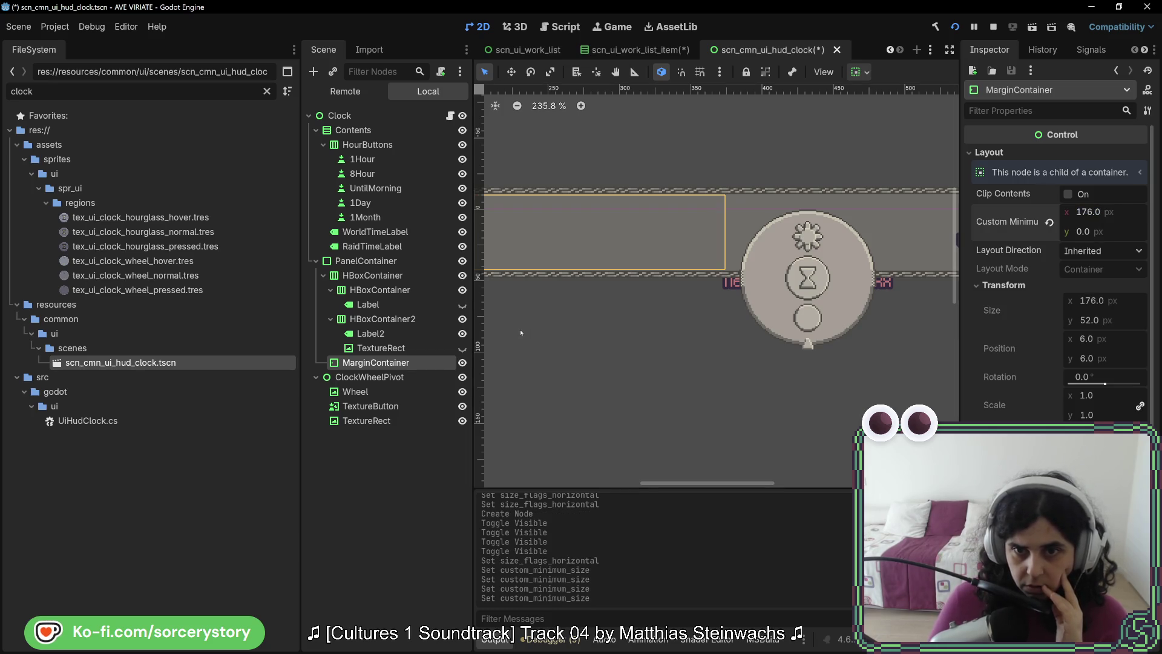
Rename the MarginContainer to Left.
{"action": "mouse_move", "coordinate": [520, 332]}
{"action": "left_mouse_down"}
{"action": "mouse_move", "coordinate": [818, 326]}
{"action": "mouse_move", "coordinate": [566, 341]}
{"action": "left_mouse_up"}
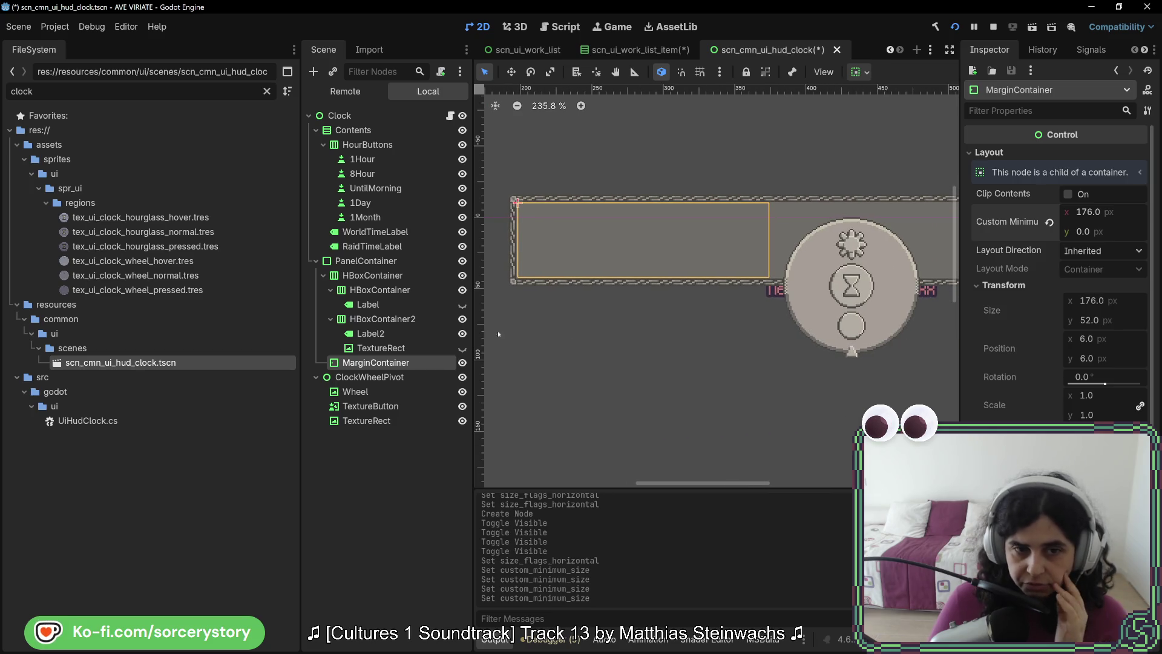
{"action": "double_click", "coordinate": [400, 364]}
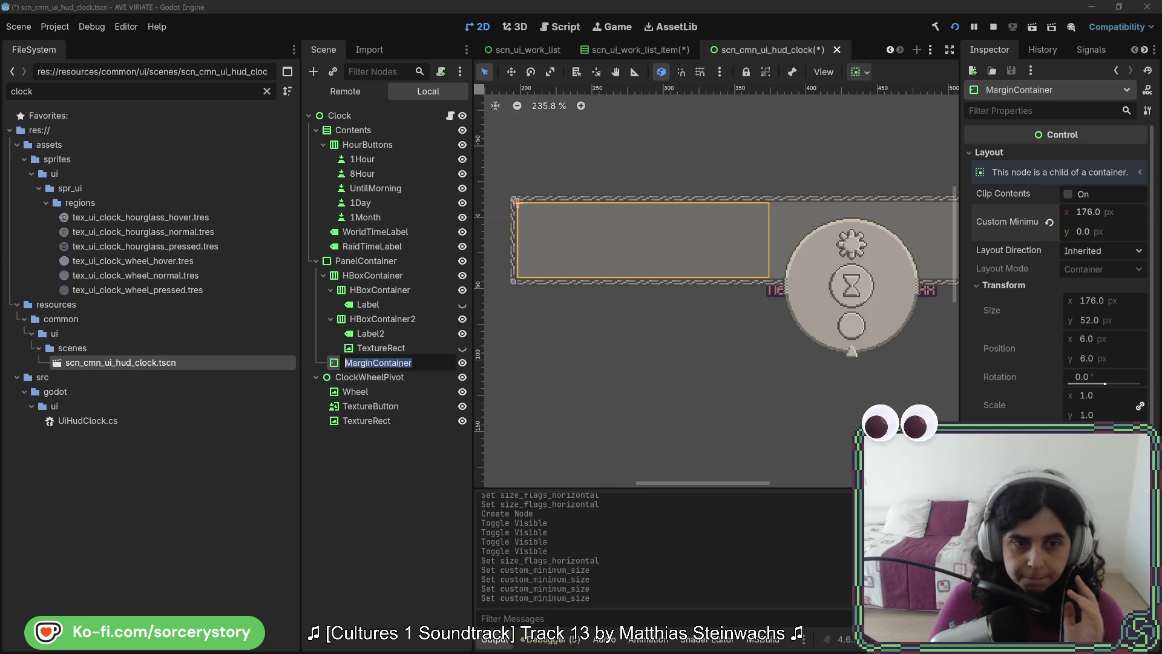
{"action": "type", "text": "Left"}
{"action": "key", "text": "Return"}
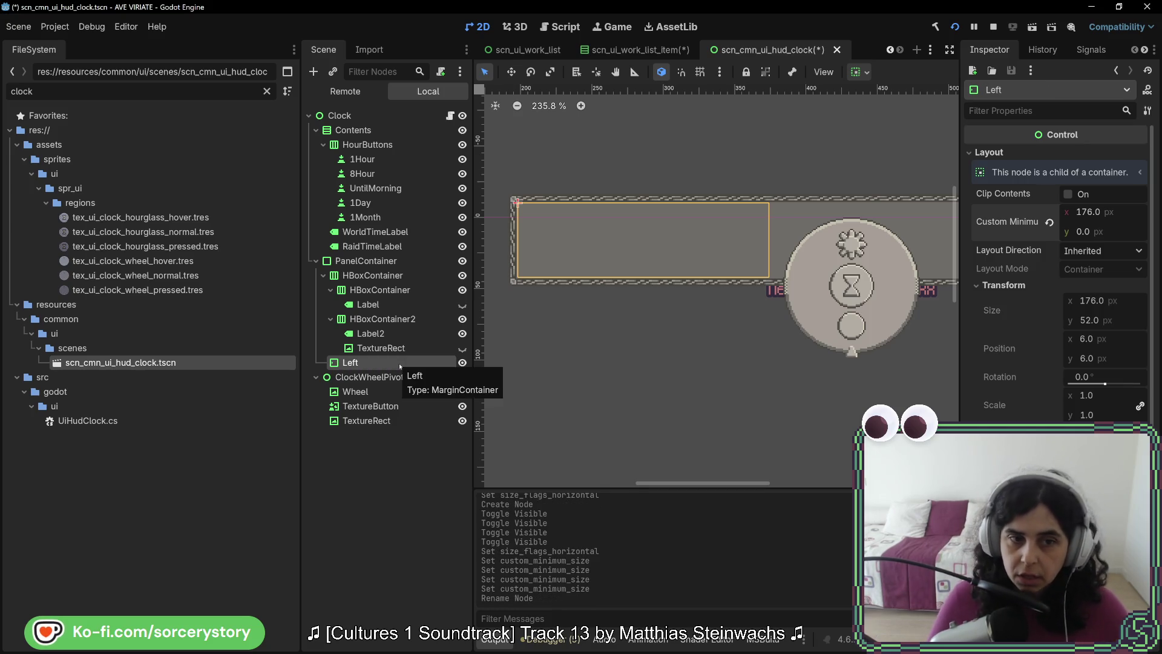
Paste a copy of Left under PanelContainer and rename it Right.
{"action": "key", "text": "ctrl+v"}
{"action": "left_click_drag", "start_coordinate": [352, 379], "coordinate": [361, 261]}
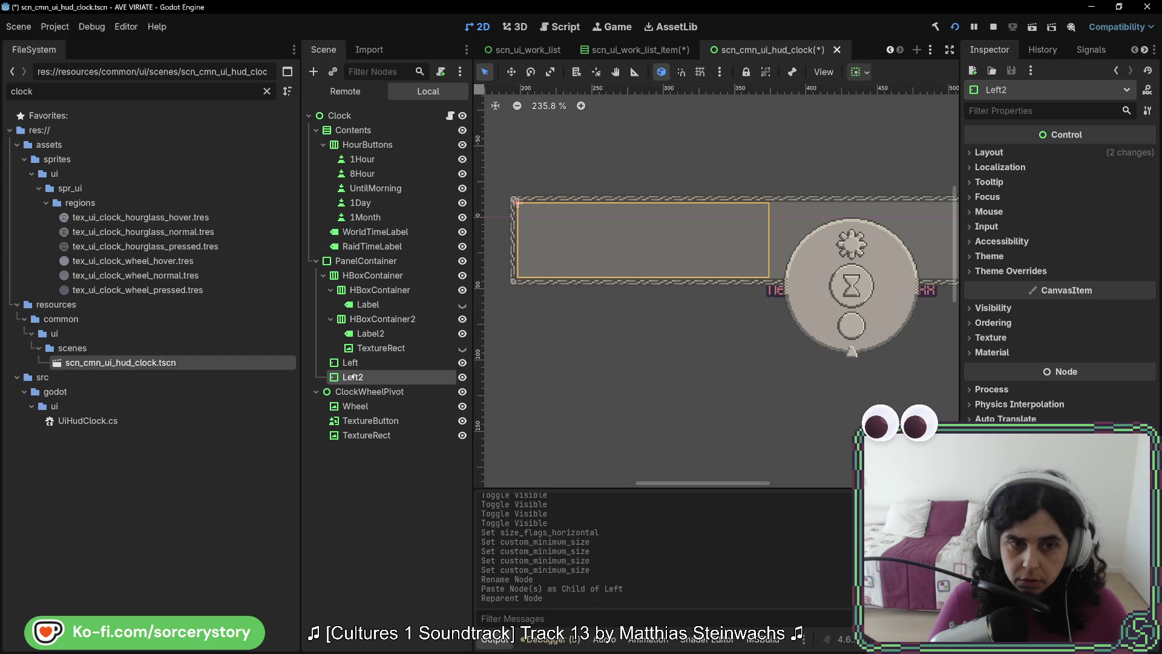
{"action": "double_click", "coordinate": [353, 377]}
{"action": "type", "text": "Right"}
{"action": "key", "text": "Return"}
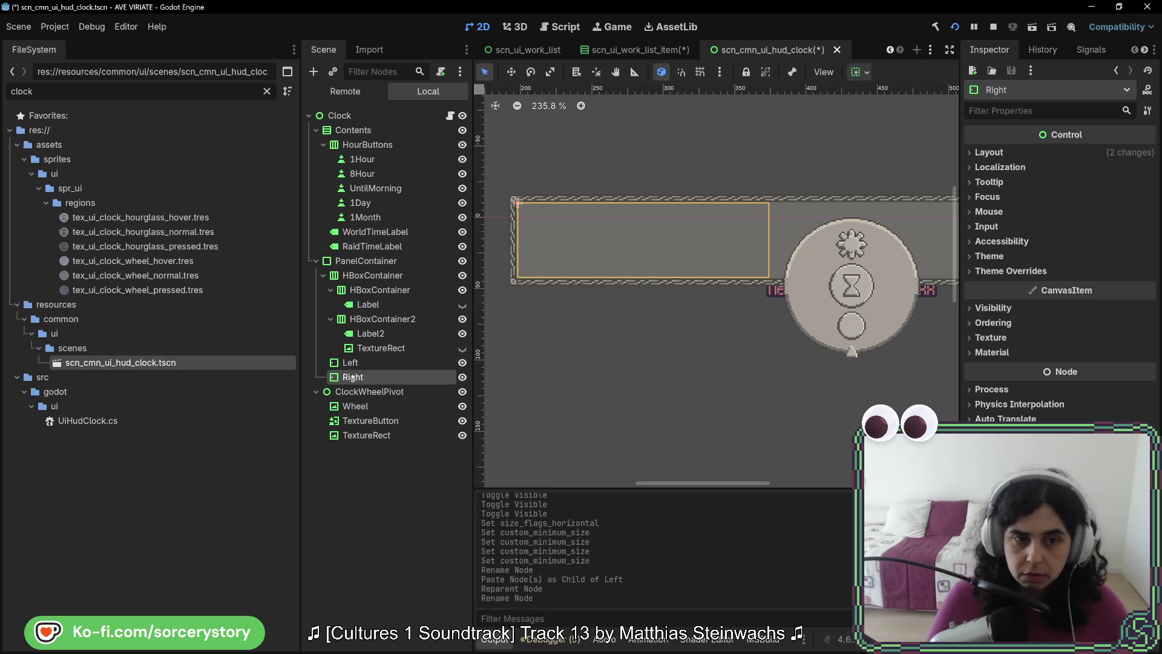
Set Right's Container Sizing Horizontal to Shrink End.
{"action": "left_click", "coordinate": [1015, 153]}
{"action": "left_click", "coordinate": [1023, 301]}
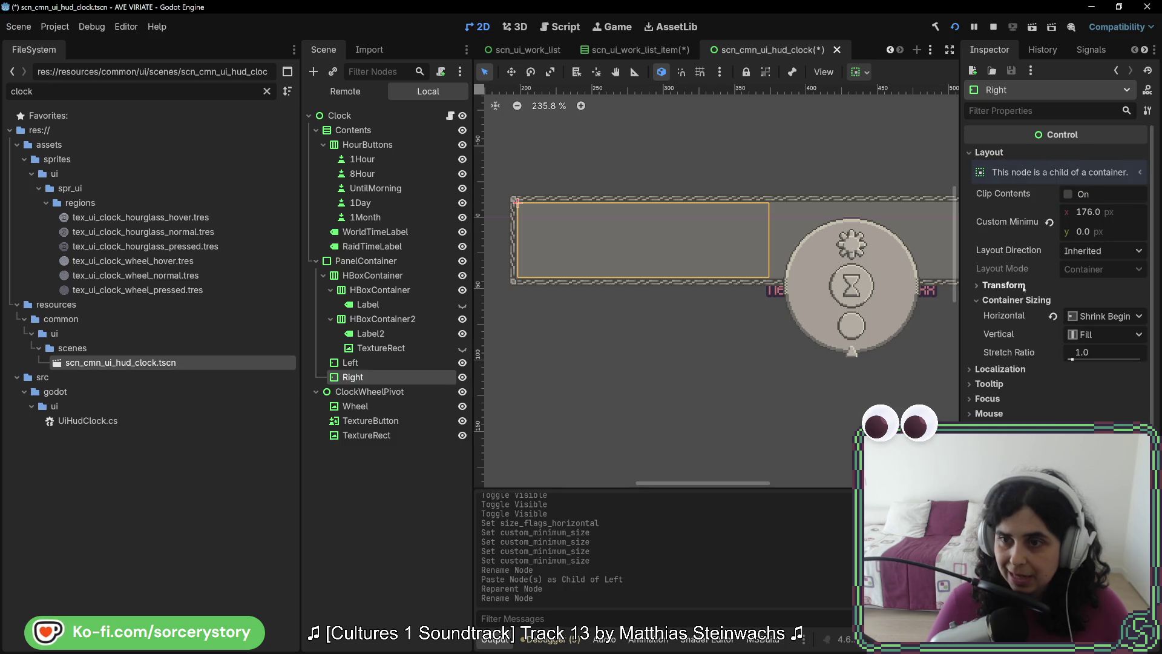
{"action": "left_click", "coordinate": [1106, 316]}
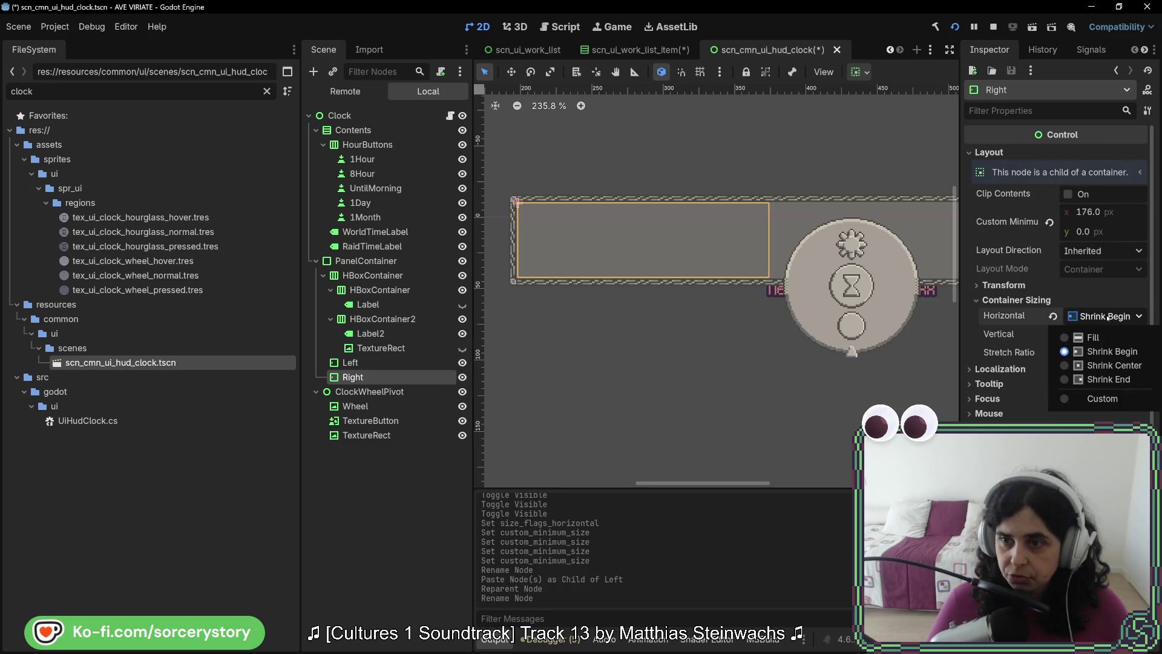
{"action": "left_click", "coordinate": [1109, 379]}
{"action": "scroll", "coordinate": [622, 341], "scroll_direction": "right", "scroll_amount": 4}
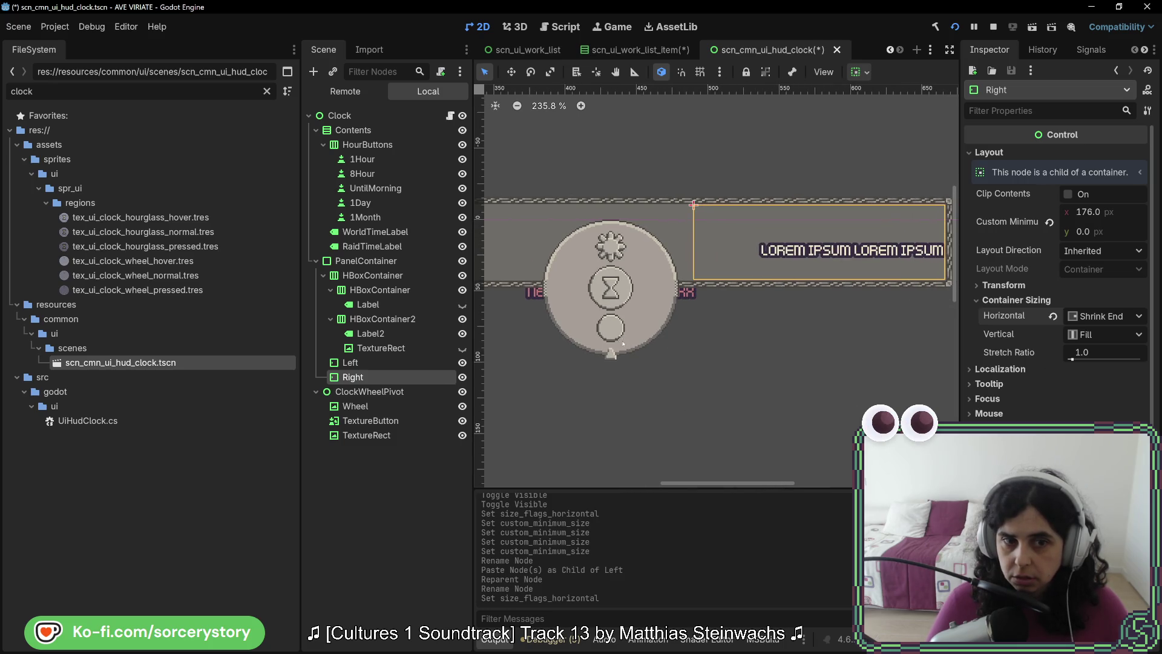
Compare the Left and Right containers, then select the Lorem Ipsum label and TextureRect.
{"action": "left_click", "coordinate": [379, 366]}
{"action": "left_click", "coordinate": [380, 376]}
{"action": "left_click", "coordinate": [380, 363]}
{"action": "left_click", "coordinate": [380, 376]}
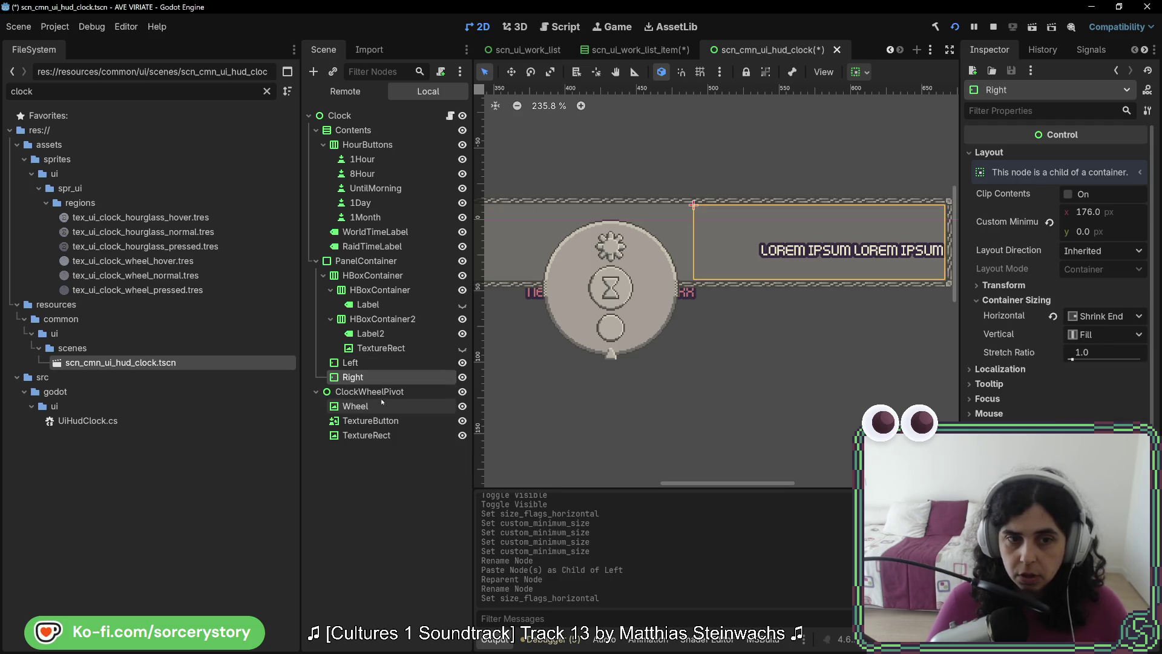
{"action": "left_click", "coordinate": [382, 334]}
{"action": "left_click", "coordinate": [385, 348]}
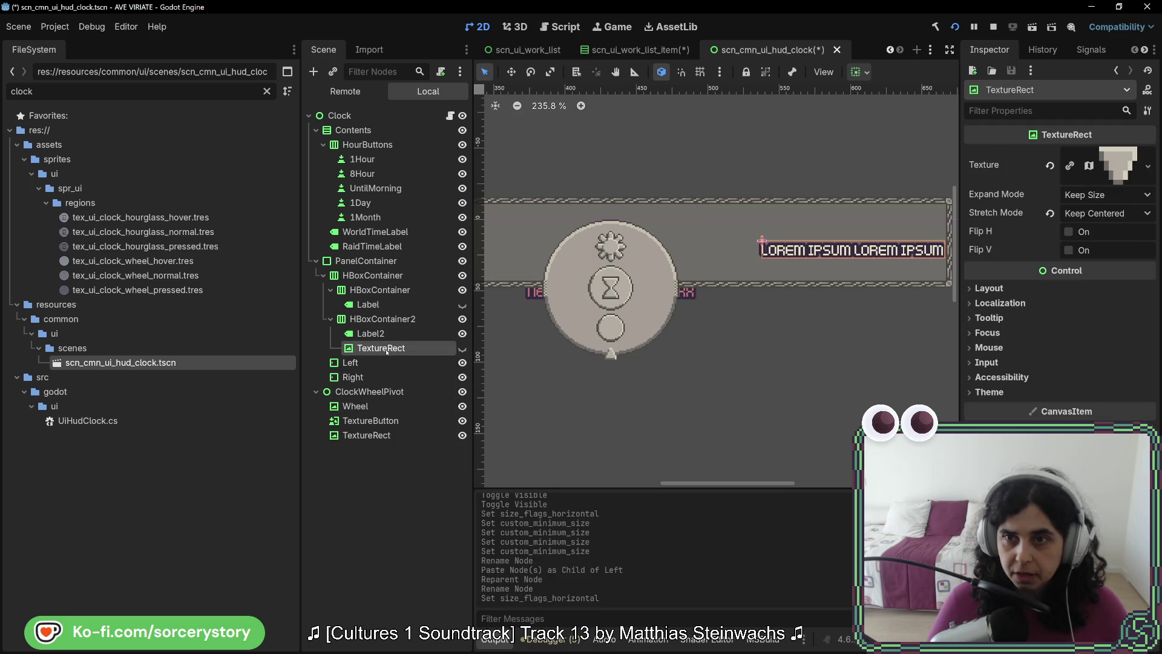
Show the hidden TextureRect beside the Lorem Ipsum label, then hide it again.
{"action": "left_click", "coordinate": [382, 333]}
{"action": "left_click", "coordinate": [394, 348]}
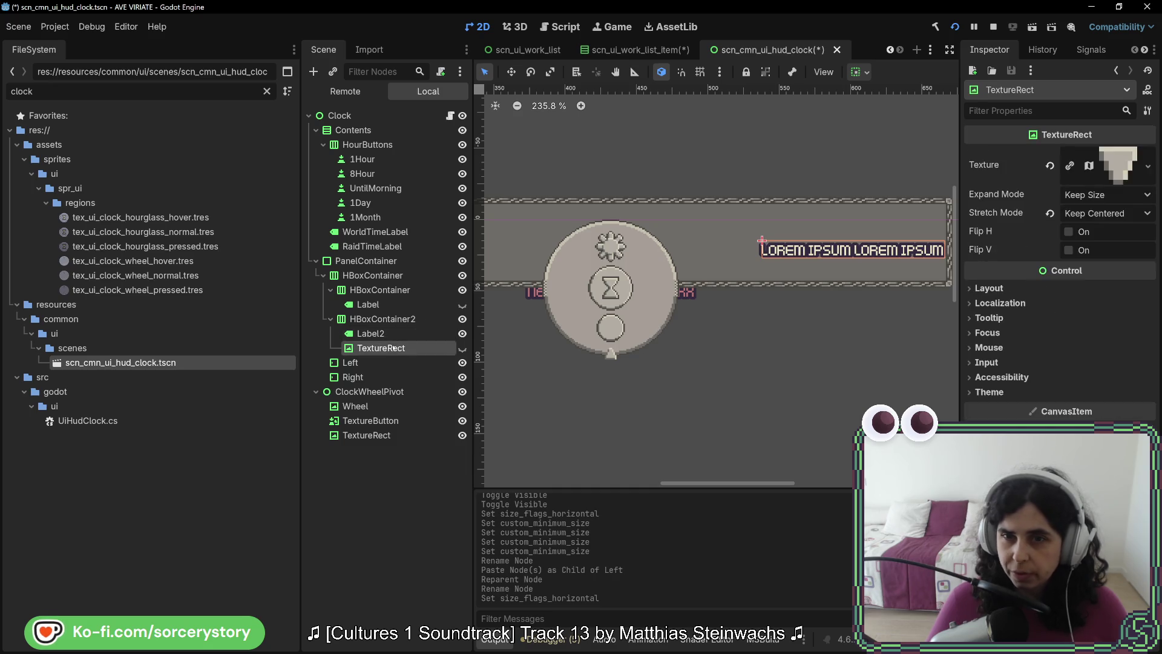
{"action": "key", "text": "Up"}
{"action": "left_click", "coordinate": [403, 349]}
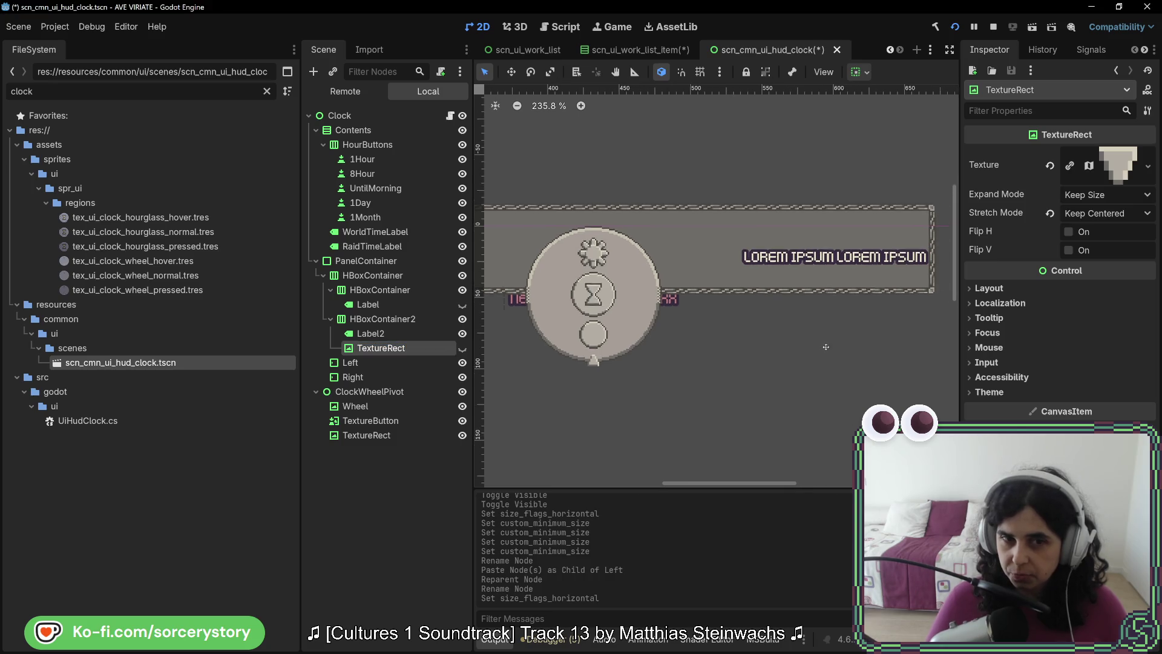
{"action": "left_click", "coordinate": [462, 349]}
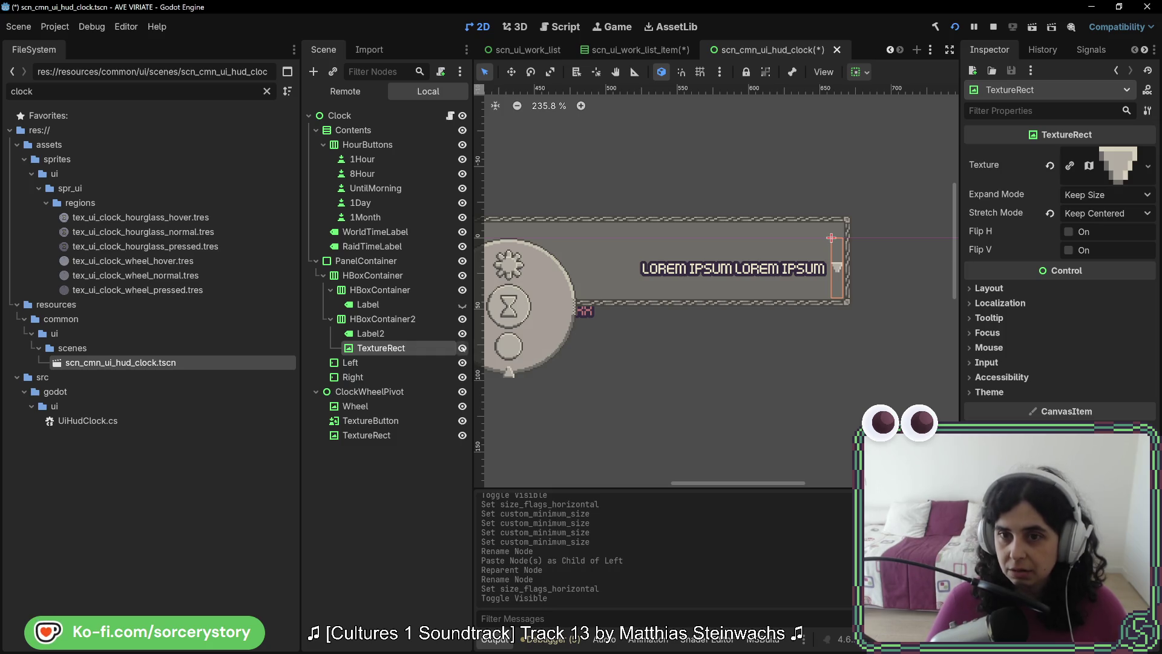
{"action": "left_click", "coordinate": [463, 349]}
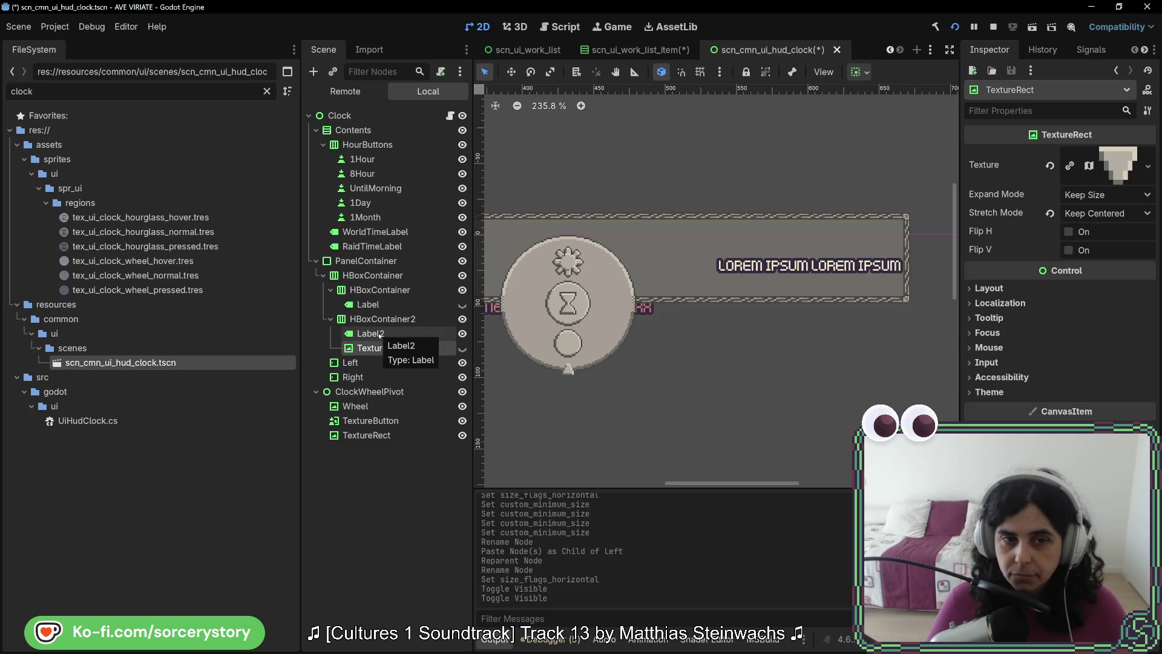
Reparent the Lorem Ipsum label into the Right container, then select the old HBoxContainer.
{"action": "left_click_drag", "start_coordinate": [380, 334], "coordinate": [363, 378]}
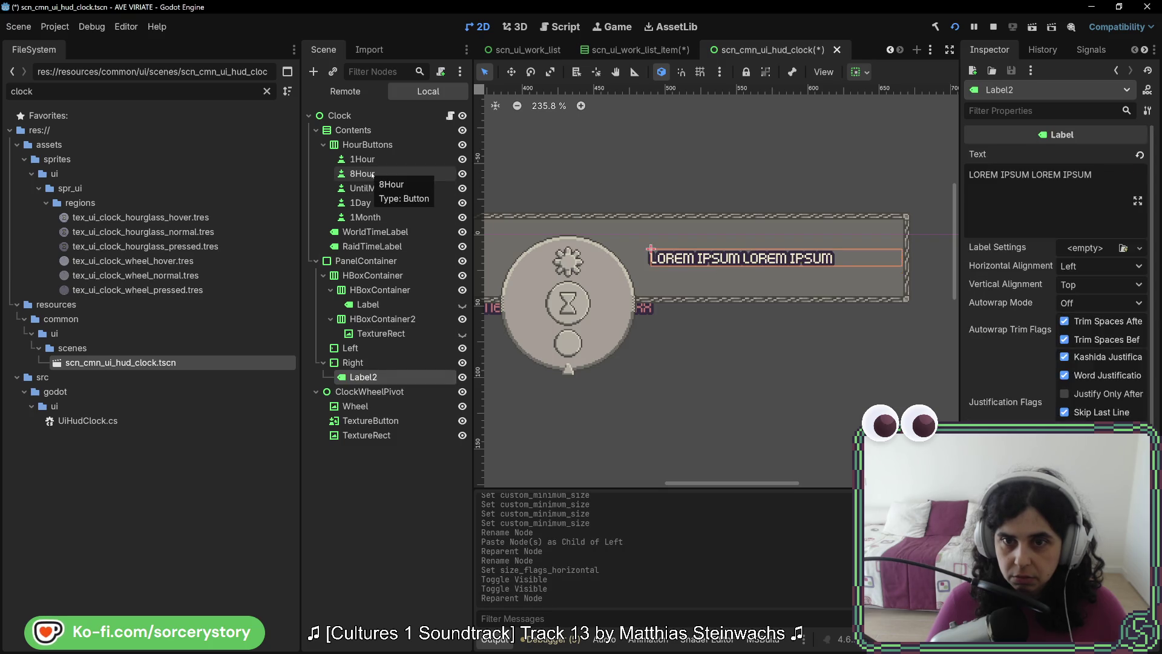
{"action": "left_click", "coordinate": [351, 115]}
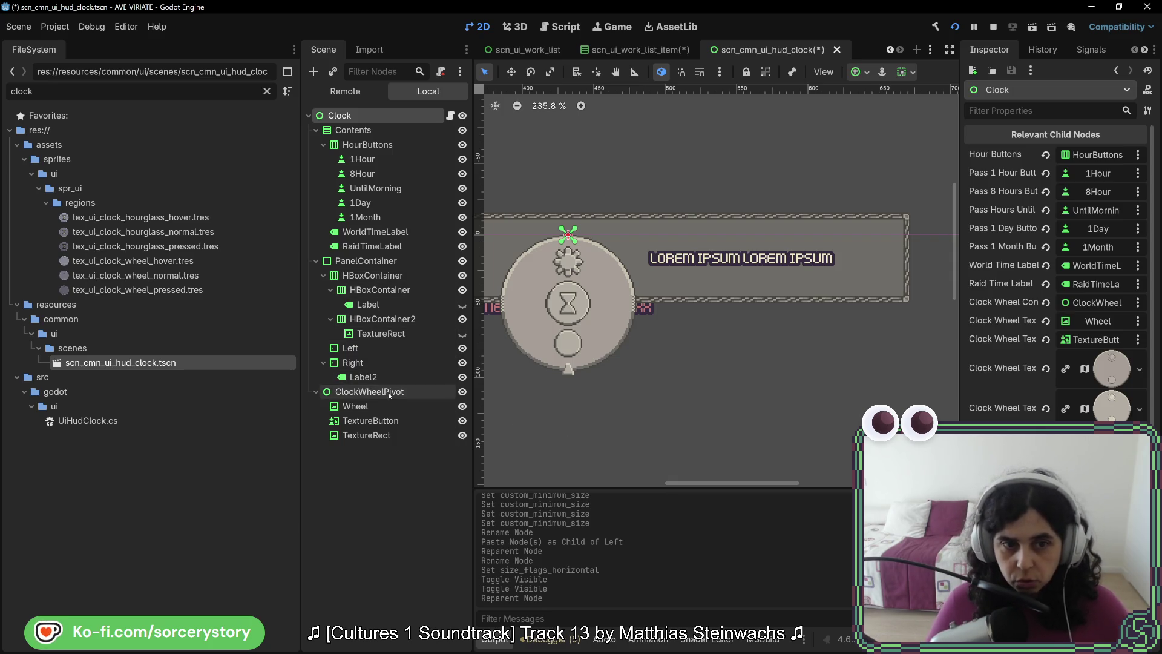
{"action": "left_click", "coordinate": [369, 349]}
{"action": "mouse_move", "coordinate": [555, 366]}
{"action": "left_mouse_down"}
{"action": "mouse_move", "coordinate": [889, 374]}
{"action": "mouse_move", "coordinate": [831, 383]}
{"action": "left_mouse_up"}
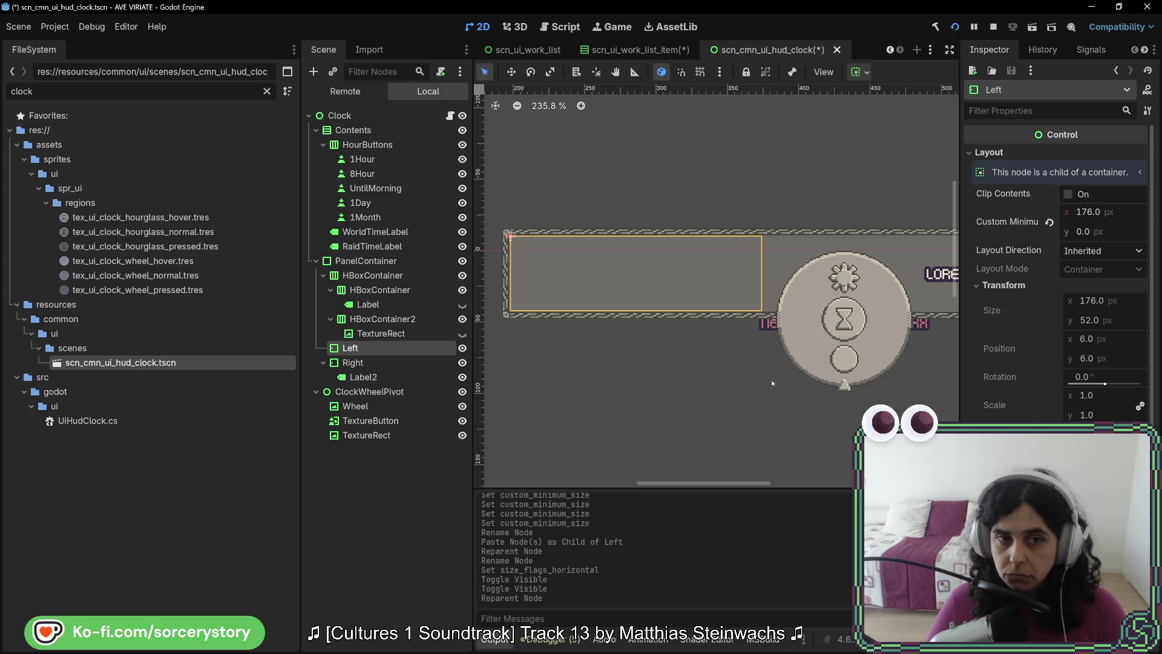
{"action": "left_click", "coordinate": [397, 275]}
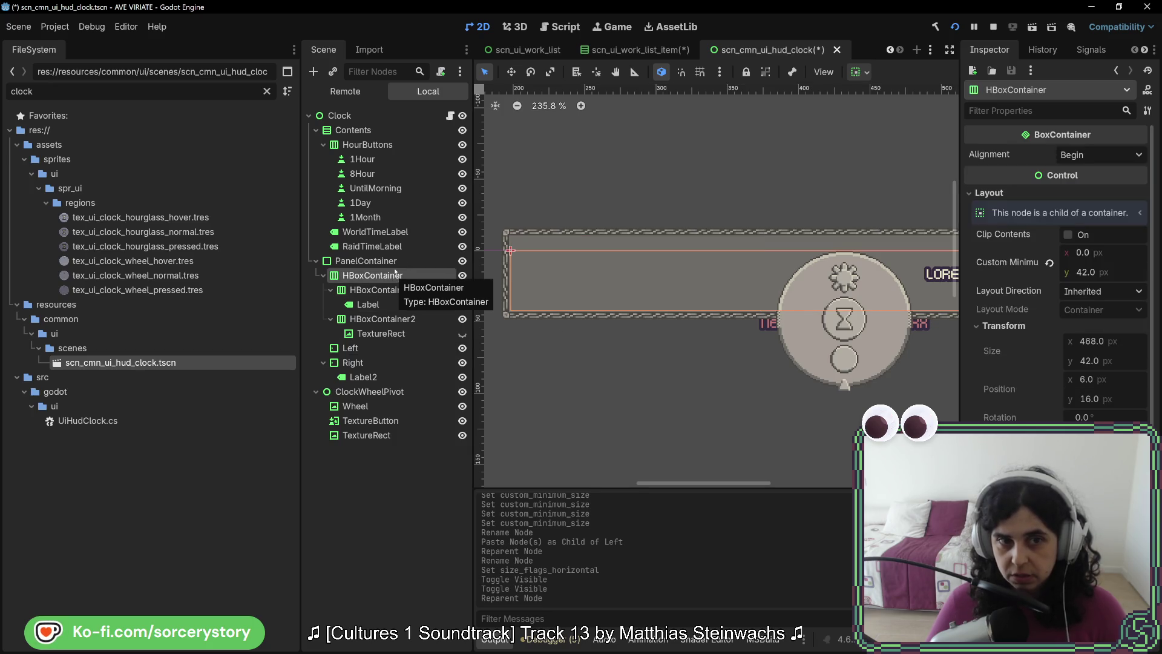
Delete the old HBoxContainer and its children, leaving Left and Right in the PanelContainer.
{"action": "key", "text": "Delete"}
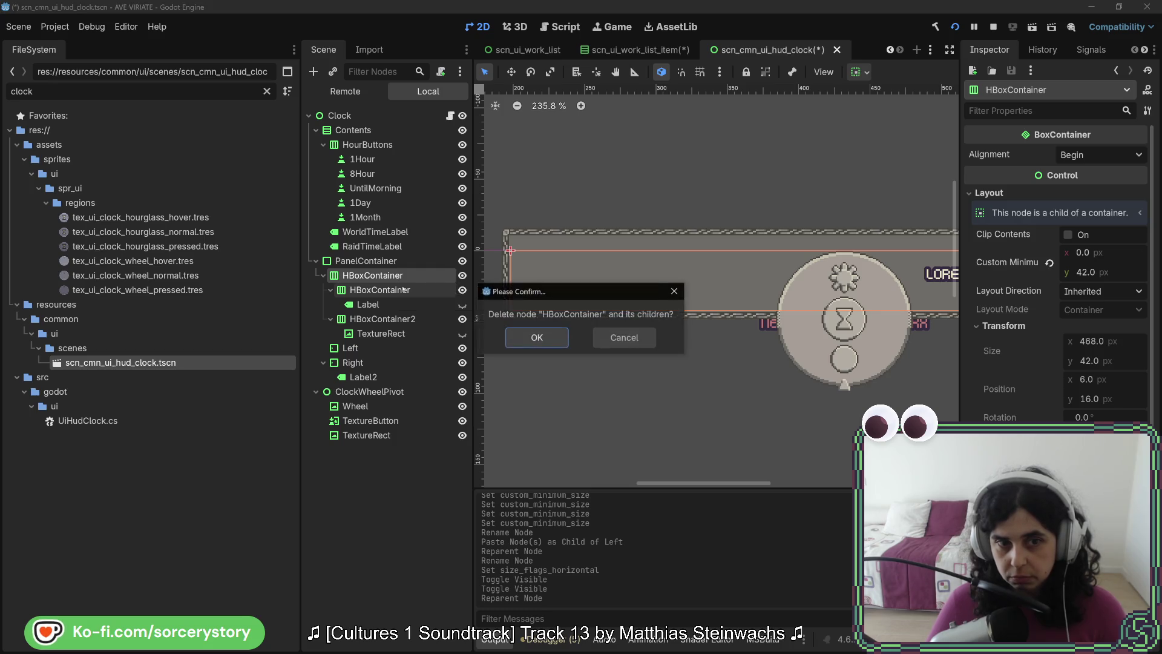
{"action": "left_click", "coordinate": [545, 337]}
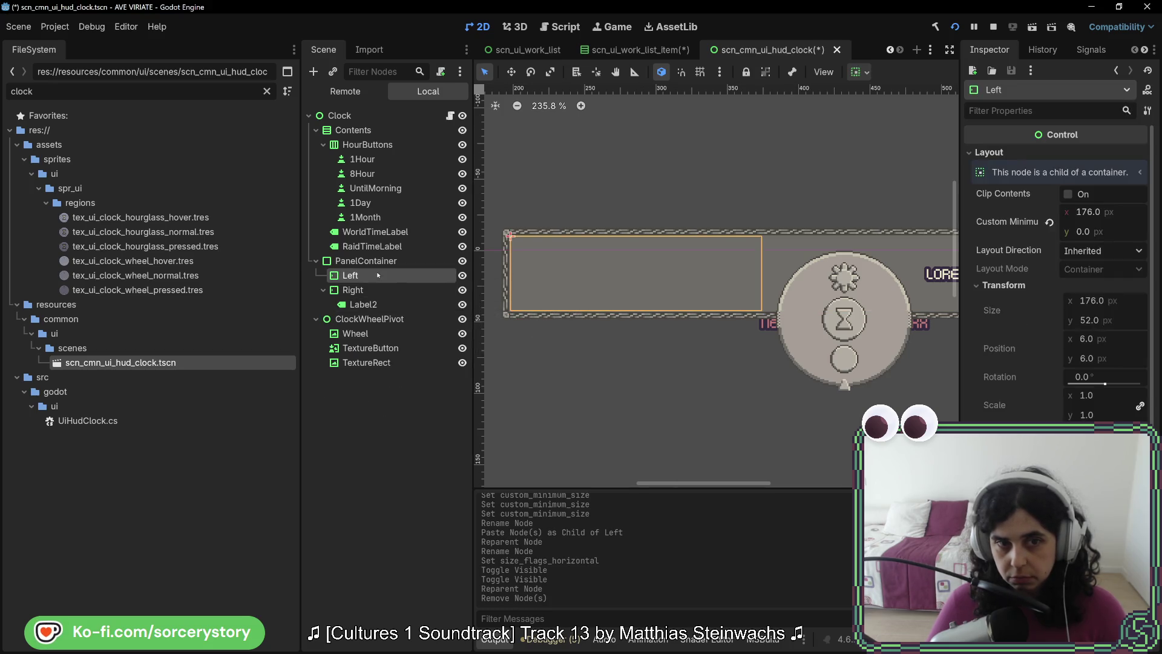
{"action": "key", "text": "Down"}
{"action": "key", "text": "Up"}
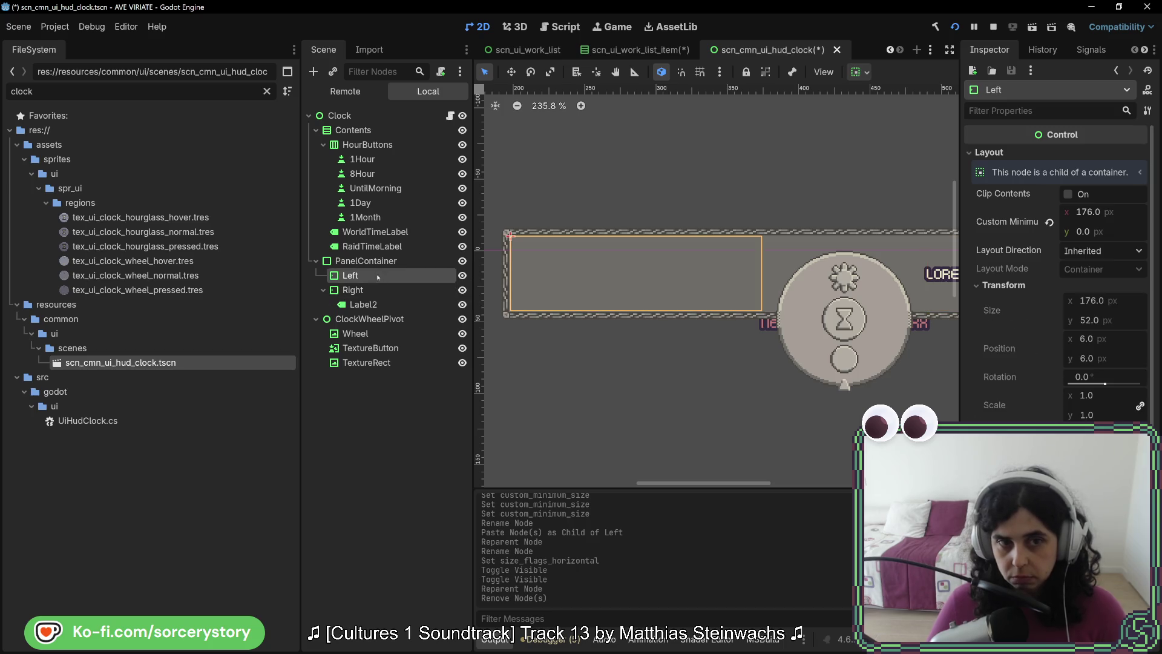
{"action": "key", "text": "Up"}
{"action": "key", "text": "Down"}
{"action": "key", "text": "Down"}
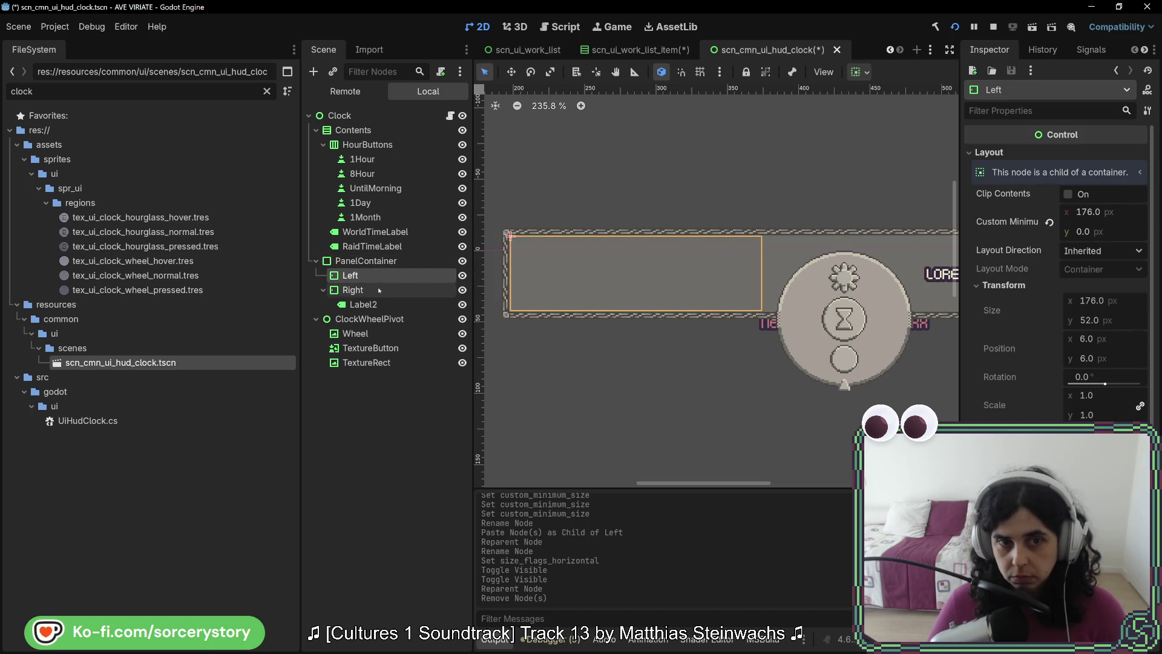
Set Label2's horizontal and vertical alignment to Center.
{"action": "scroll", "coordinate": [773, 413], "scroll_direction": "right", "scroll_amount": 5}
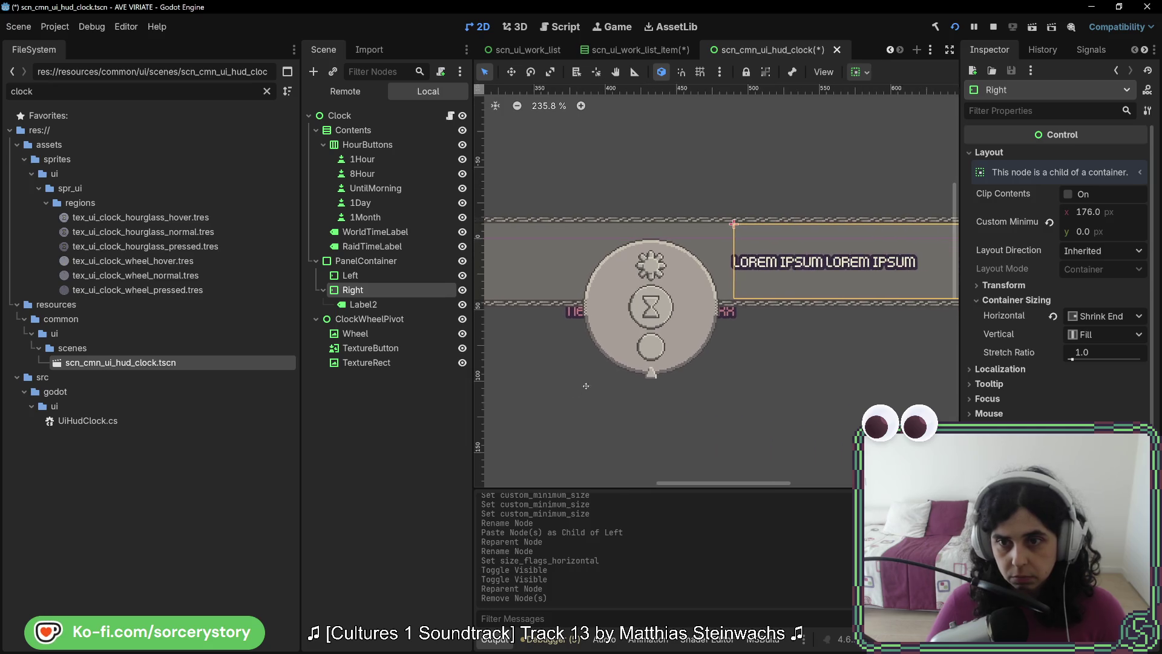
{"action": "scroll", "coordinate": [715, 366], "scroll_direction": "right", "scroll_amount": 4}
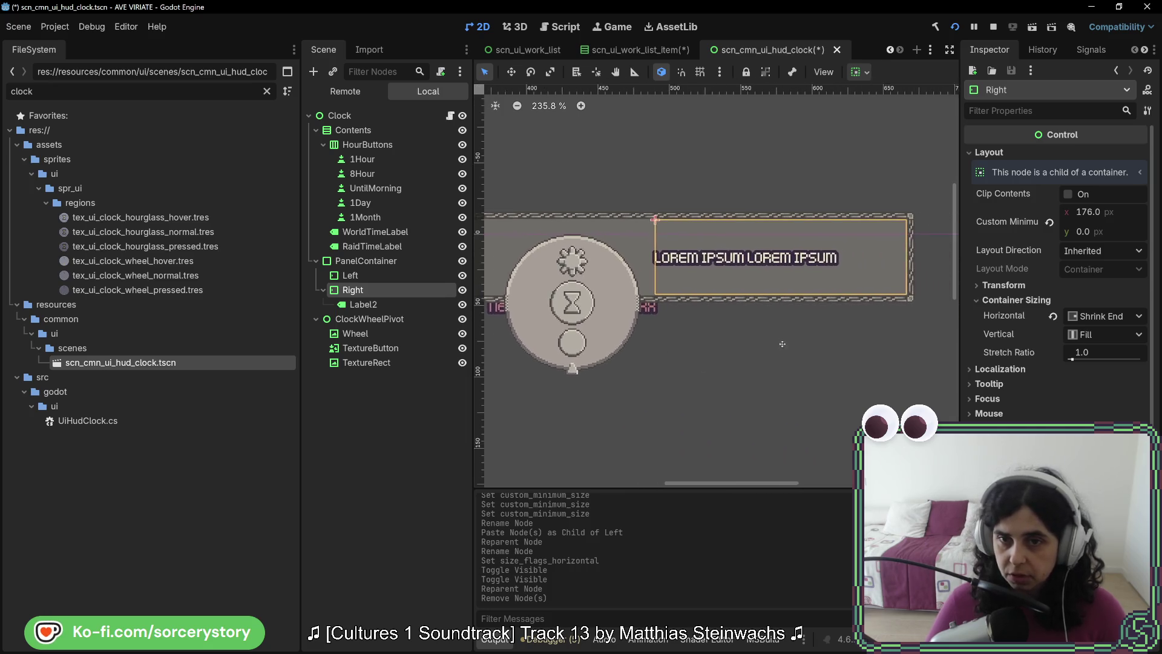
{"action": "left_click", "coordinate": [376, 305]}
{"action": "left_click", "coordinate": [1092, 267]}
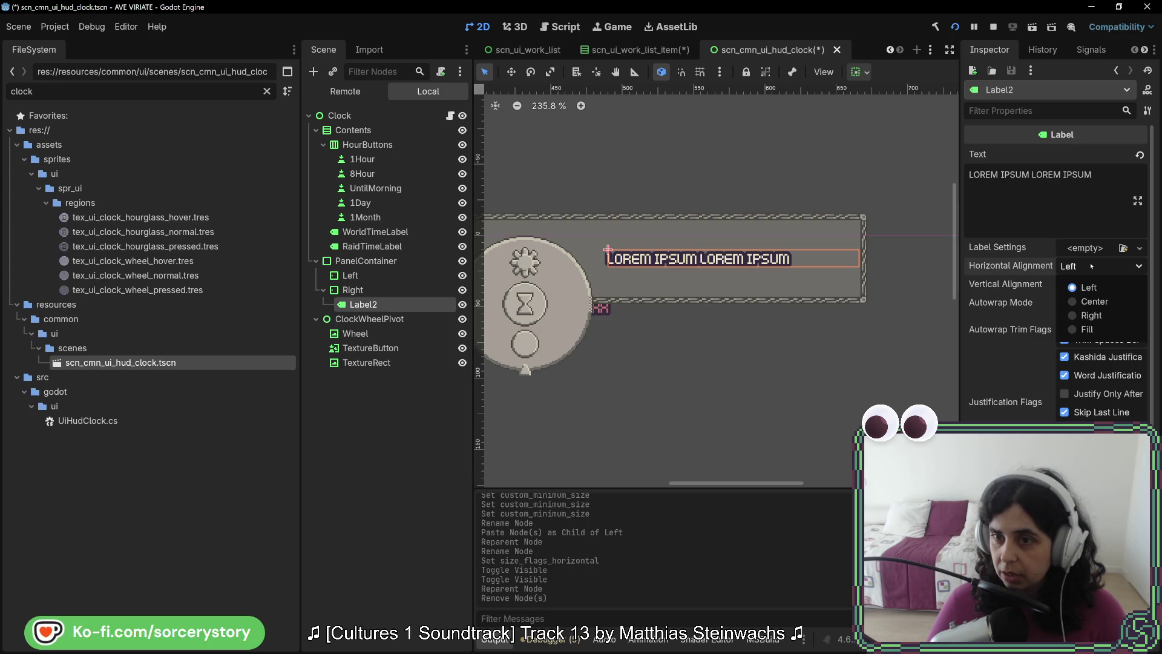
{"action": "left_click", "coordinate": [1096, 301]}
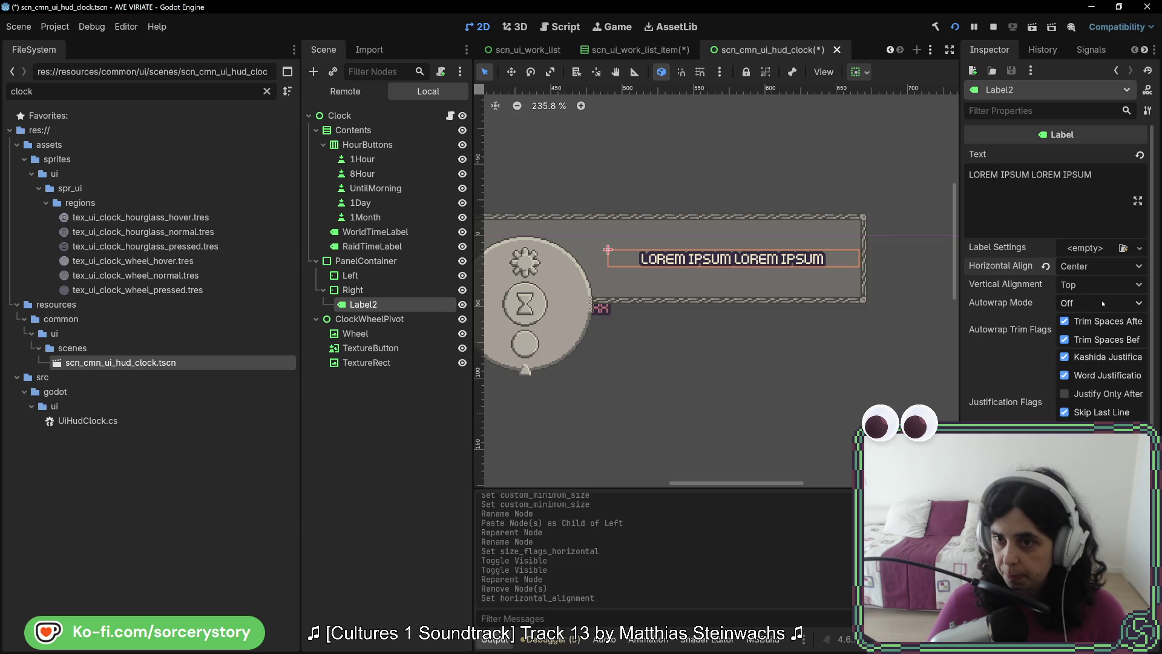
{"action": "left_click", "coordinate": [1098, 285]}
{"action": "left_click", "coordinate": [1094, 320]}
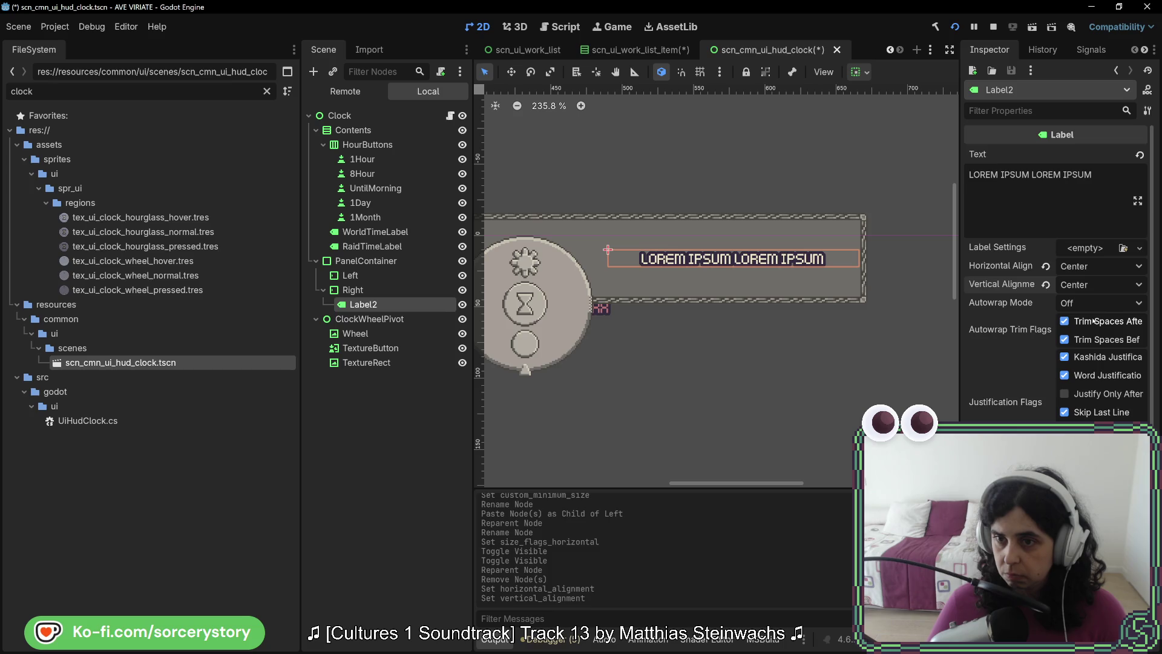
{"action": "left_click", "coordinate": [398, 291]}
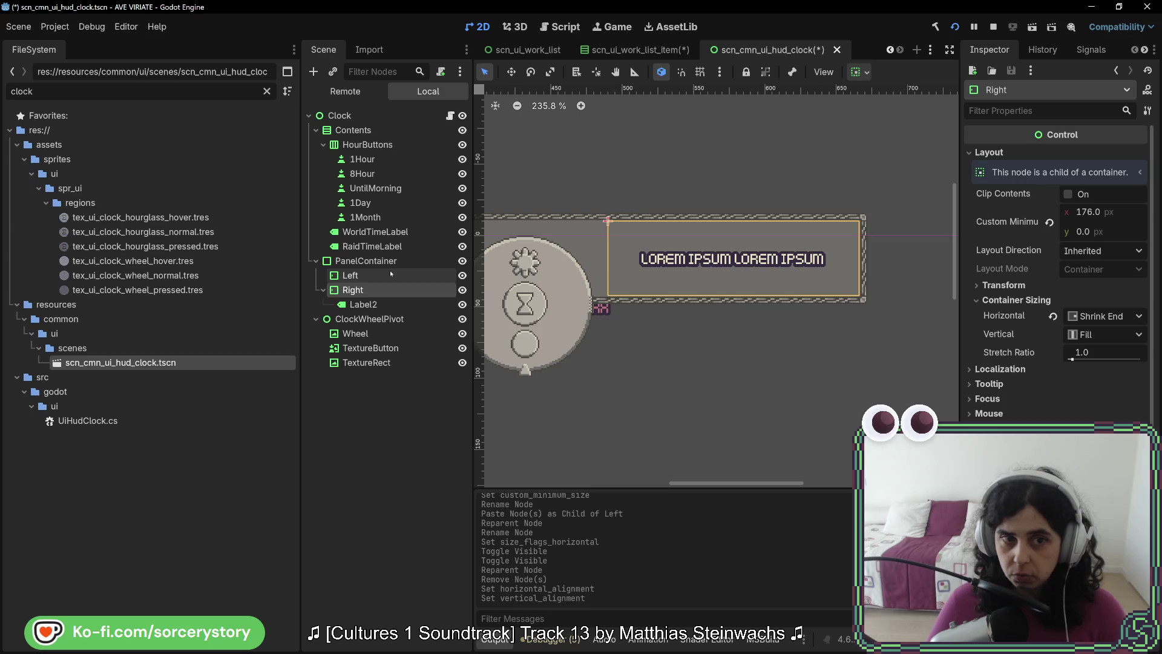
Set the Left container's vertical Container Sizing to Shrink End.
{"action": "left_click", "coordinate": [389, 272]}
{"action": "scroll", "coordinate": [887, 296], "scroll_direction": "left", "scroll_amount": 5}
{"action": "scroll", "coordinate": [888, 296], "scroll_direction": "left", "scroll_amount": 2}
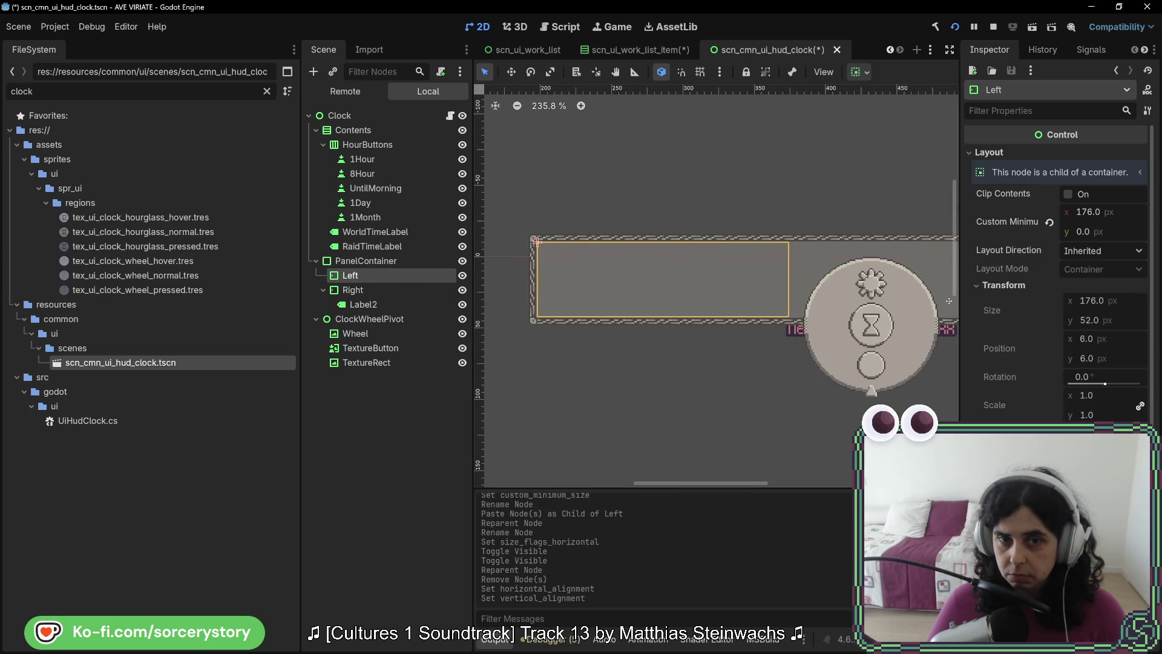
{"action": "scroll", "coordinate": [1047, 381], "scroll_direction": "down", "scroll_amount": 3}
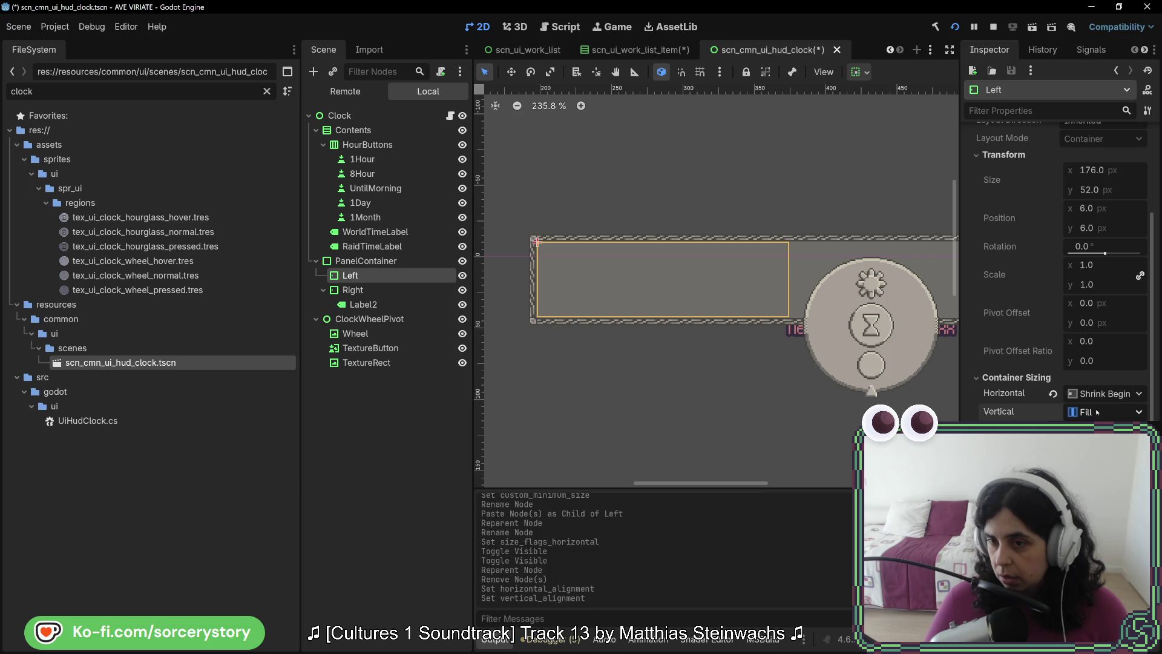
{"action": "left_click", "coordinate": [1105, 411]}
{"action": "left_click", "coordinate": [1099, 479]}
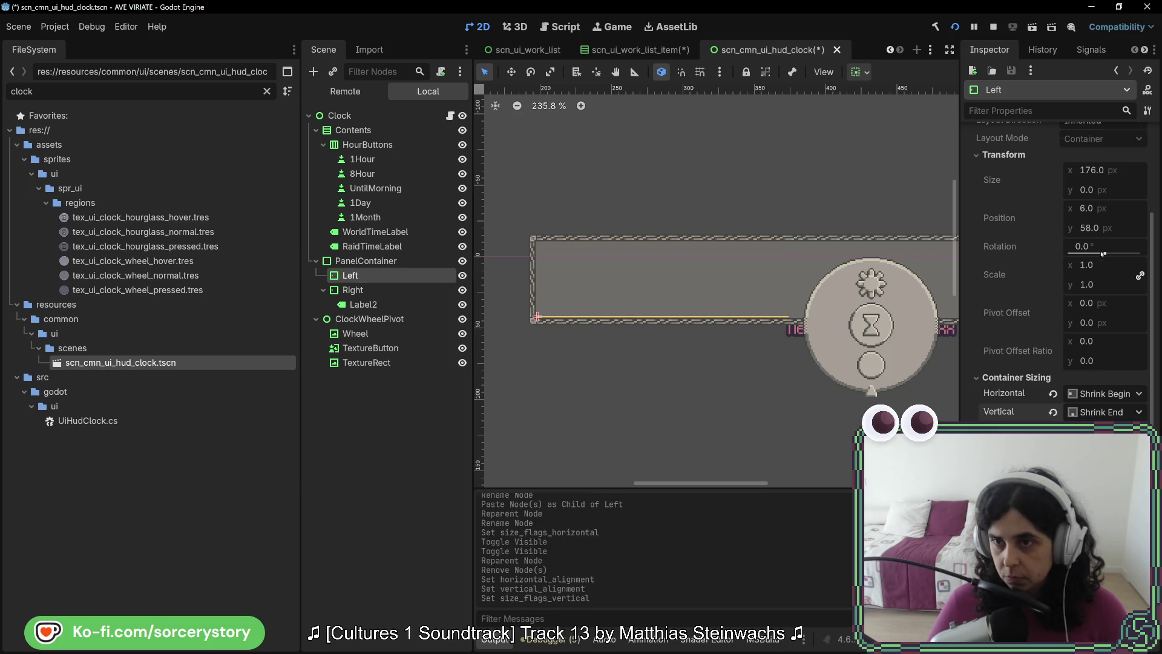
Give the Left container a custom minimum height of 48 px (32 + 16).
{"action": "scroll", "coordinate": [1102, 279], "scroll_direction": "up", "scroll_amount": 3}
{"action": "left_click", "coordinate": [1090, 233]}
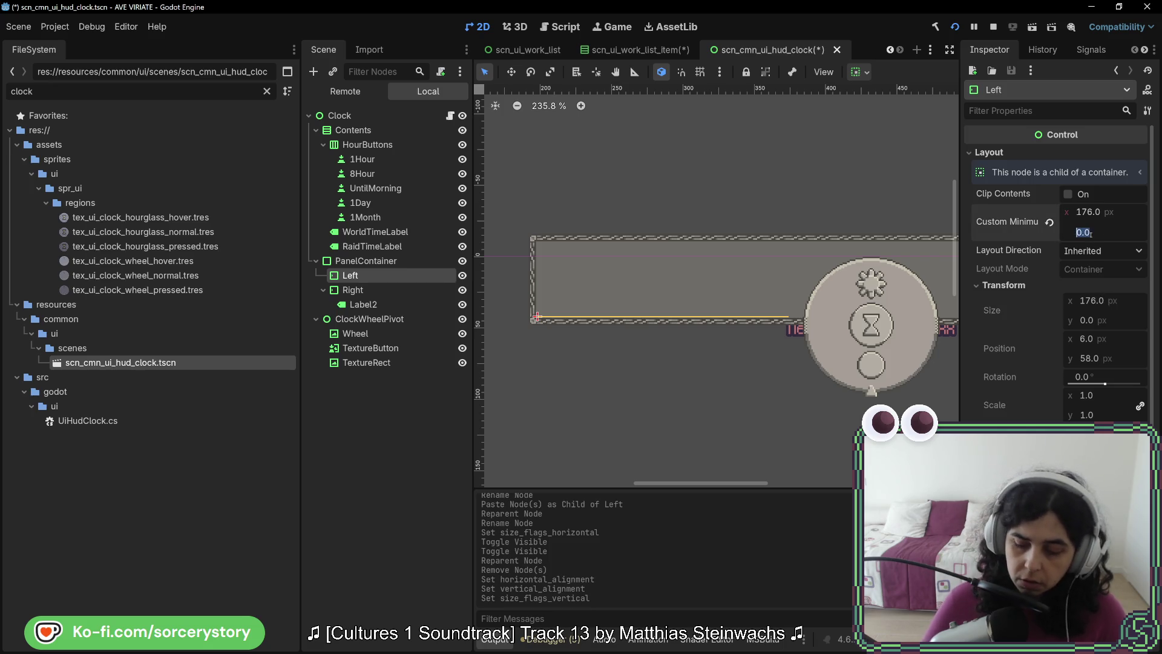
{"action": "key", "text": "BackSpace"}
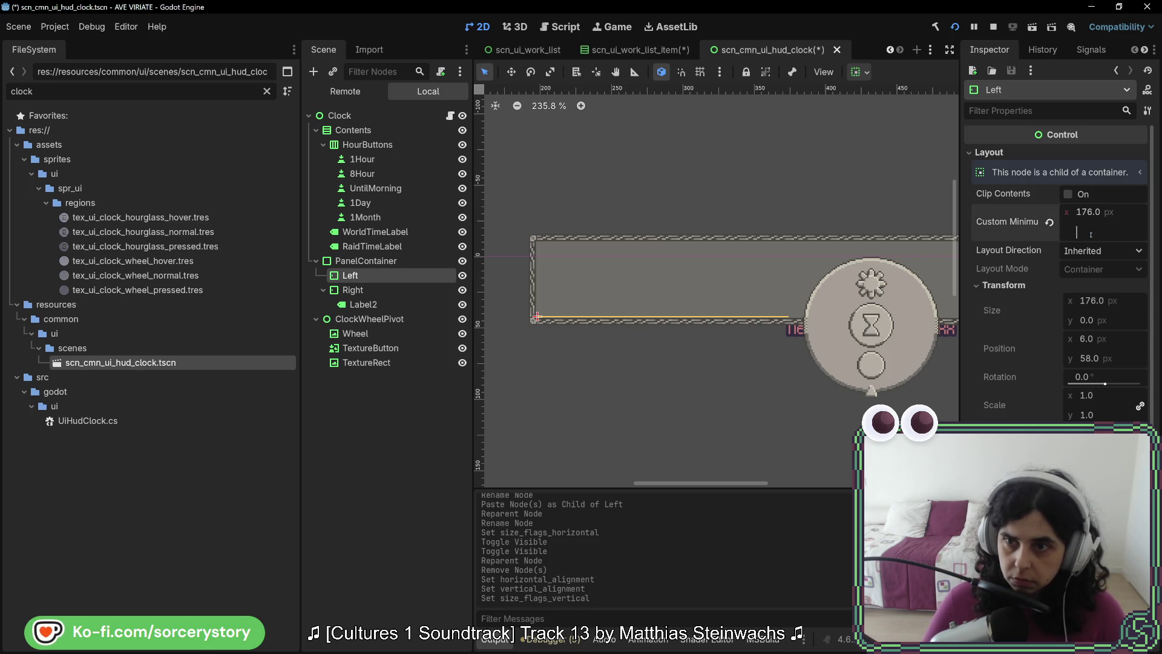
{"action": "type", "text": "32"}
{"action": "key", "text": "Return"}
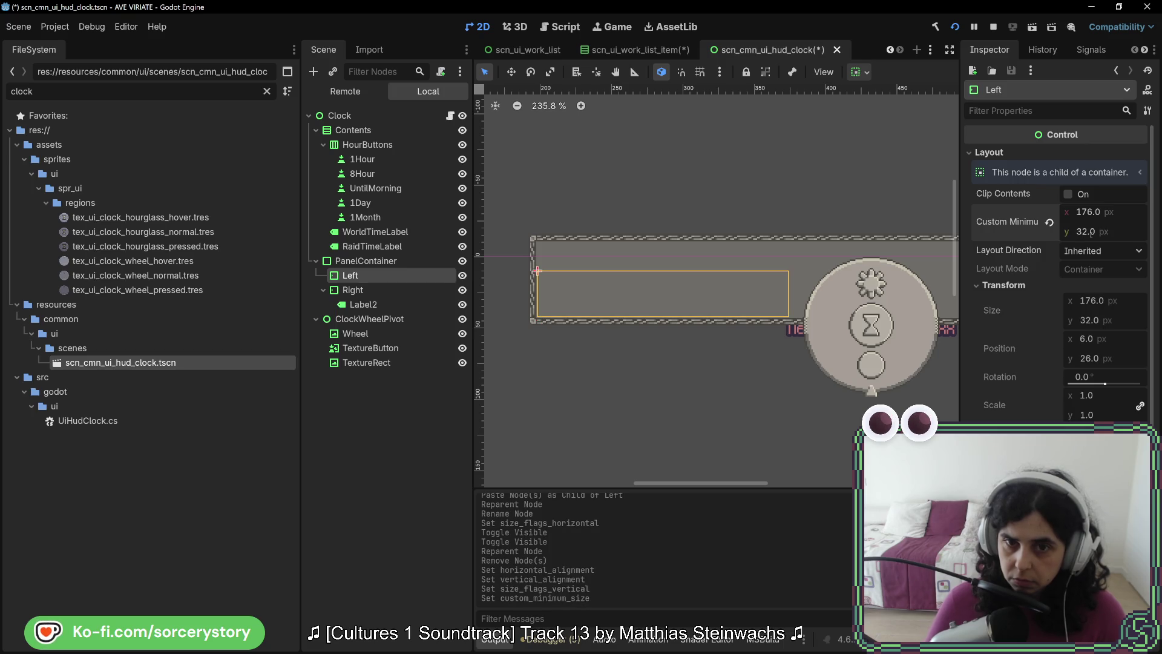
{"action": "type", "text": "16"}
{"action": "key", "text": "Return"}
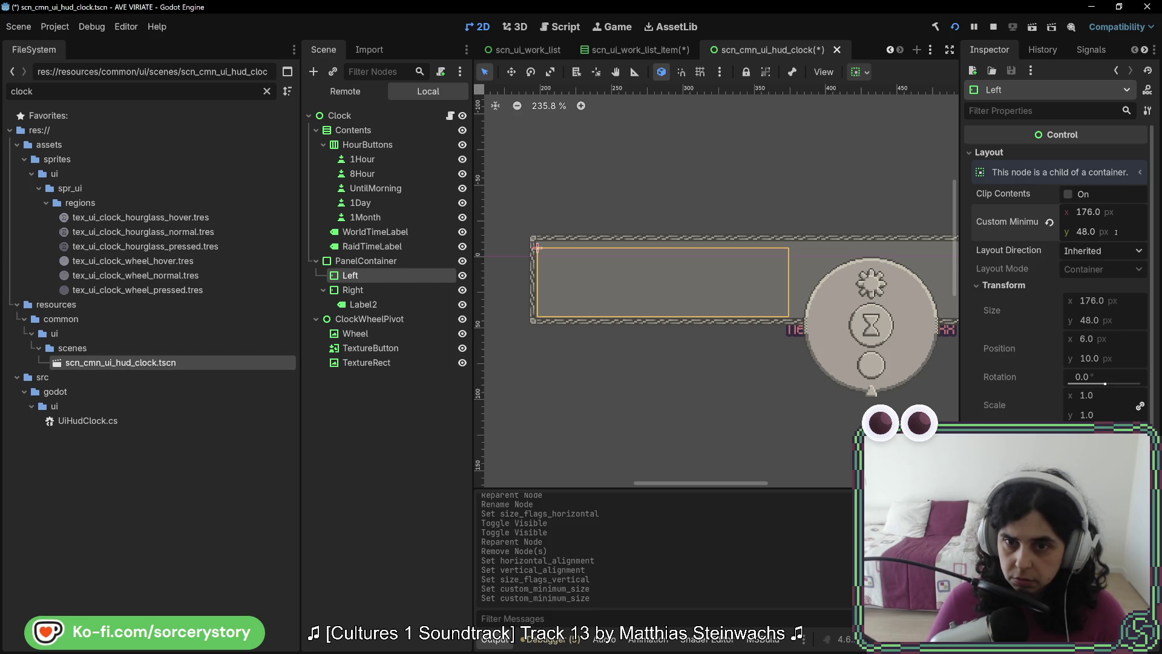
{"action": "left_click", "coordinate": [1113, 230]}
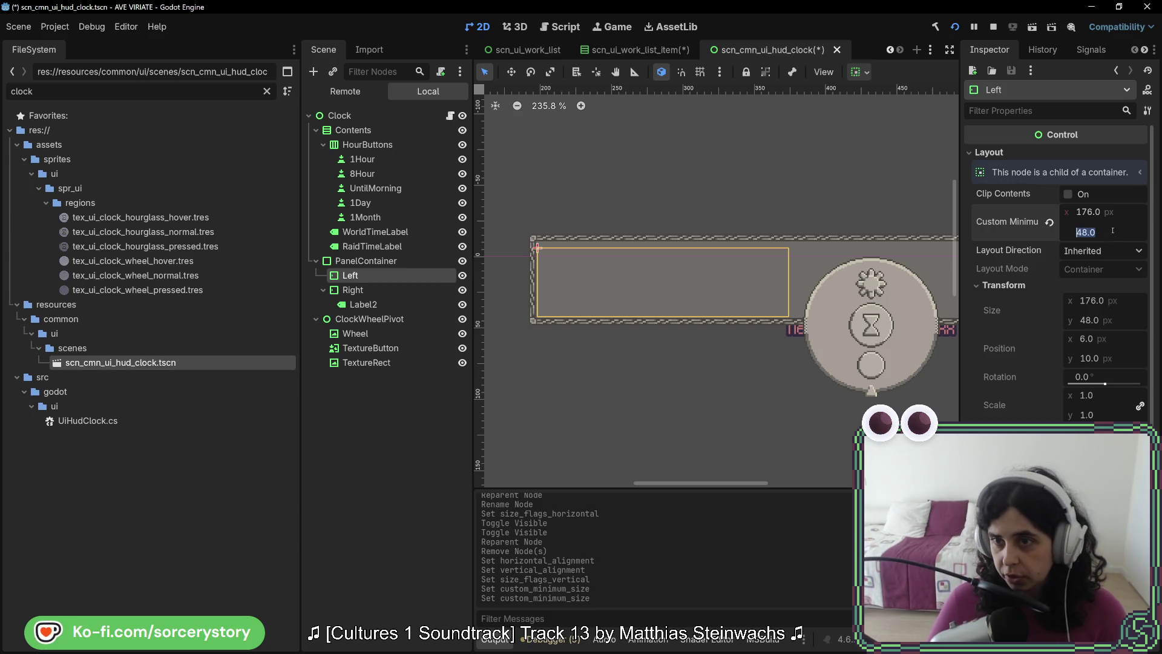
{"action": "scroll", "coordinate": [710, 325], "scroll_direction": "up", "scroll_amount": 4}
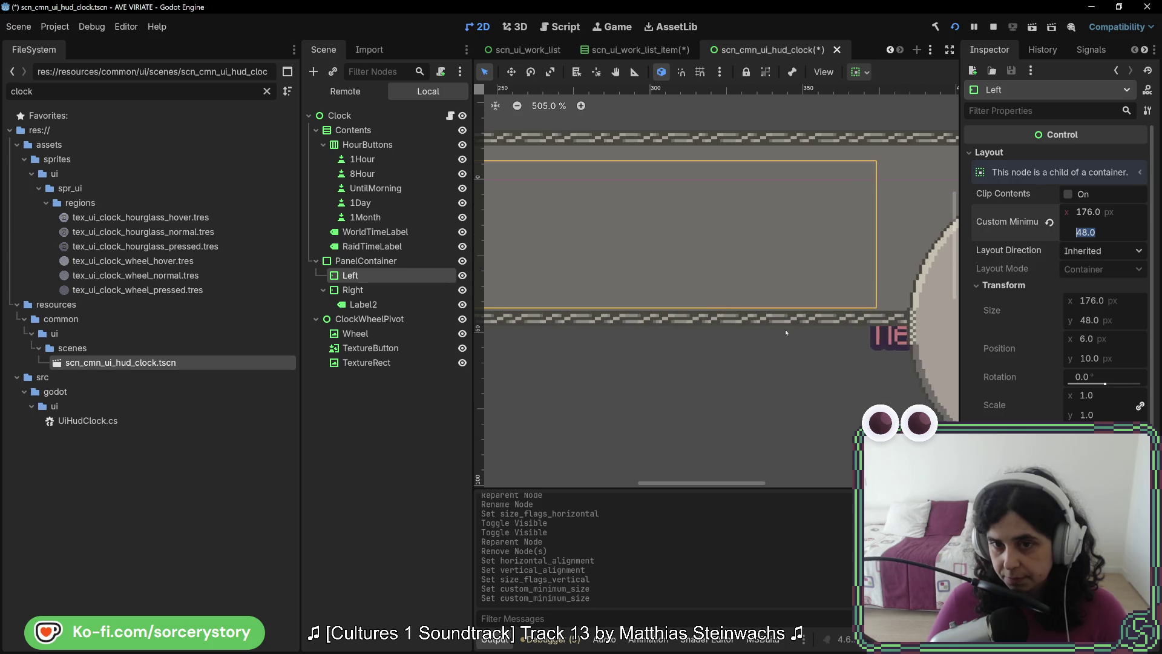
{"action": "scroll", "coordinate": [666, 302], "scroll_direction": "up", "scroll_amount": 6}
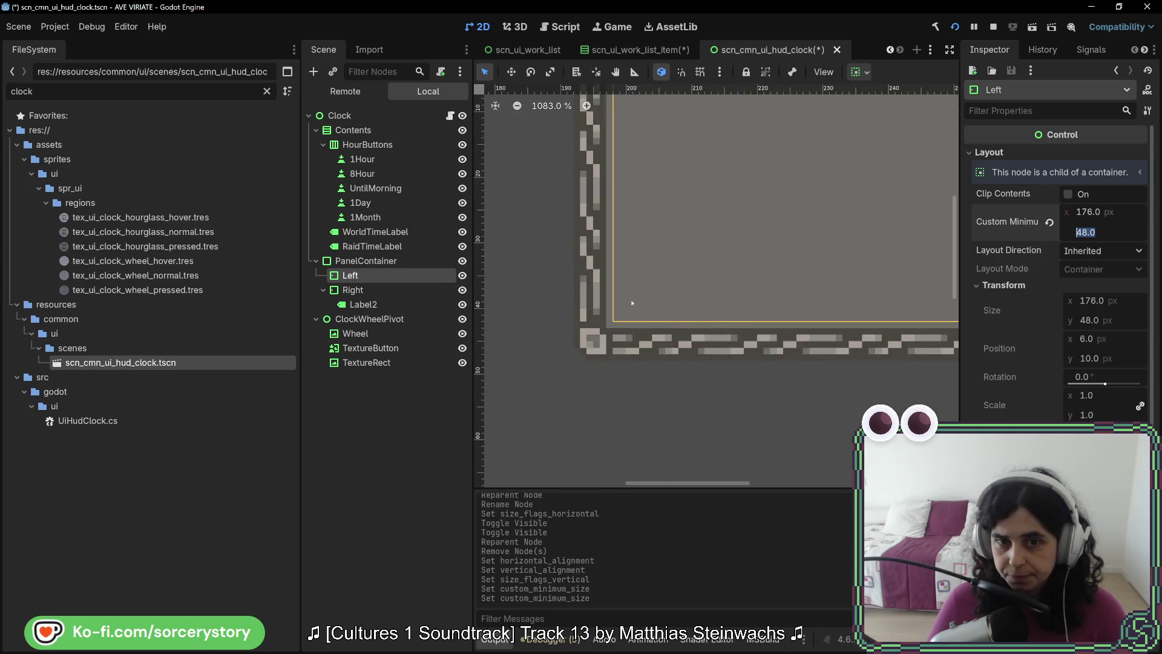
{"action": "scroll", "coordinate": [690, 244], "scroll_direction": "down", "scroll_amount": 2}
{"action": "scroll", "coordinate": [715, 303], "scroll_direction": "up", "scroll_amount": 3}
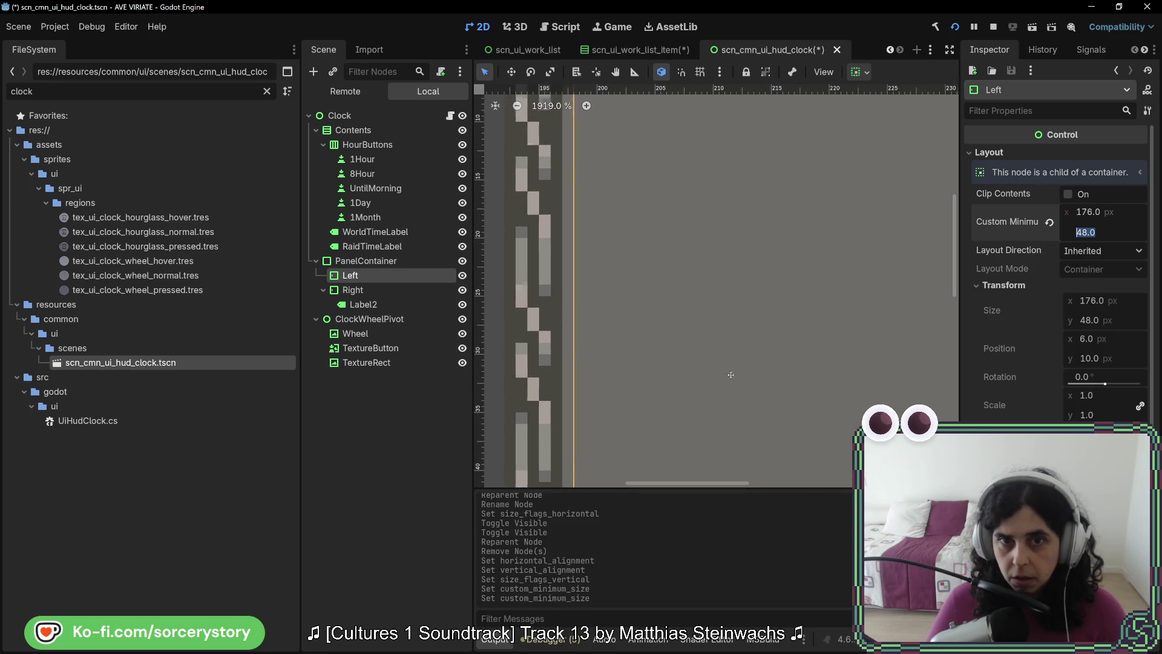
{"action": "scroll", "coordinate": [738, 354], "scroll_direction": "down", "scroll_amount": 4}
{"action": "scroll", "coordinate": [739, 338], "scroll_direction": "up", "scroll_amount": 2}
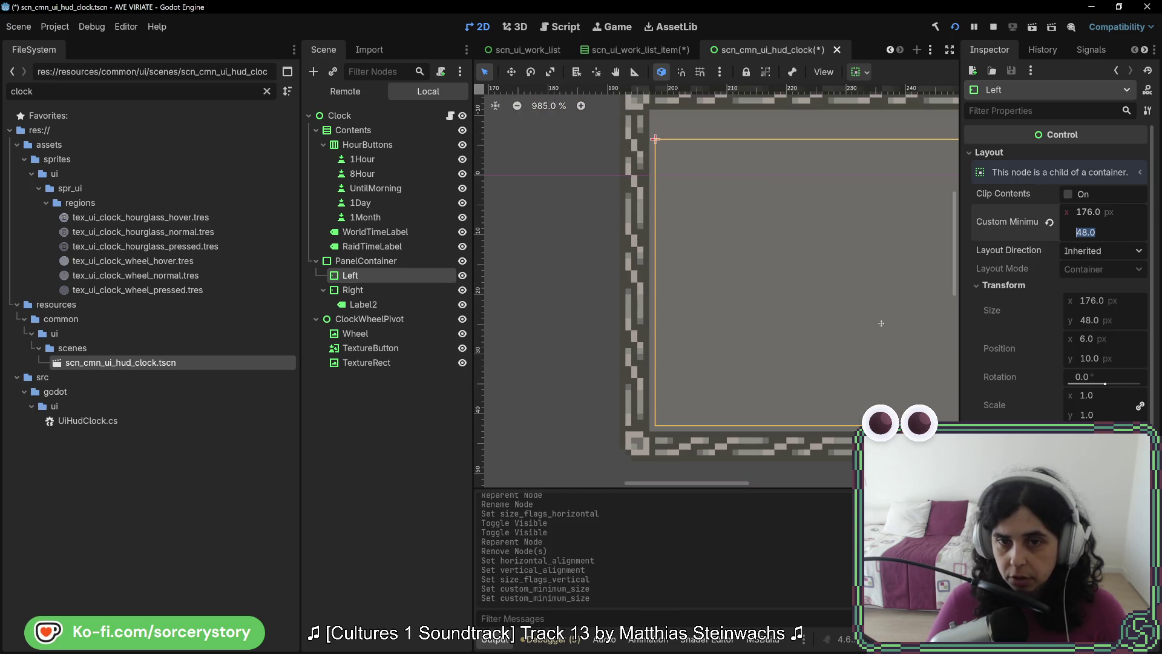
{"action": "scroll", "coordinate": [690, 330], "scroll_direction": "down", "scroll_amount": 4}
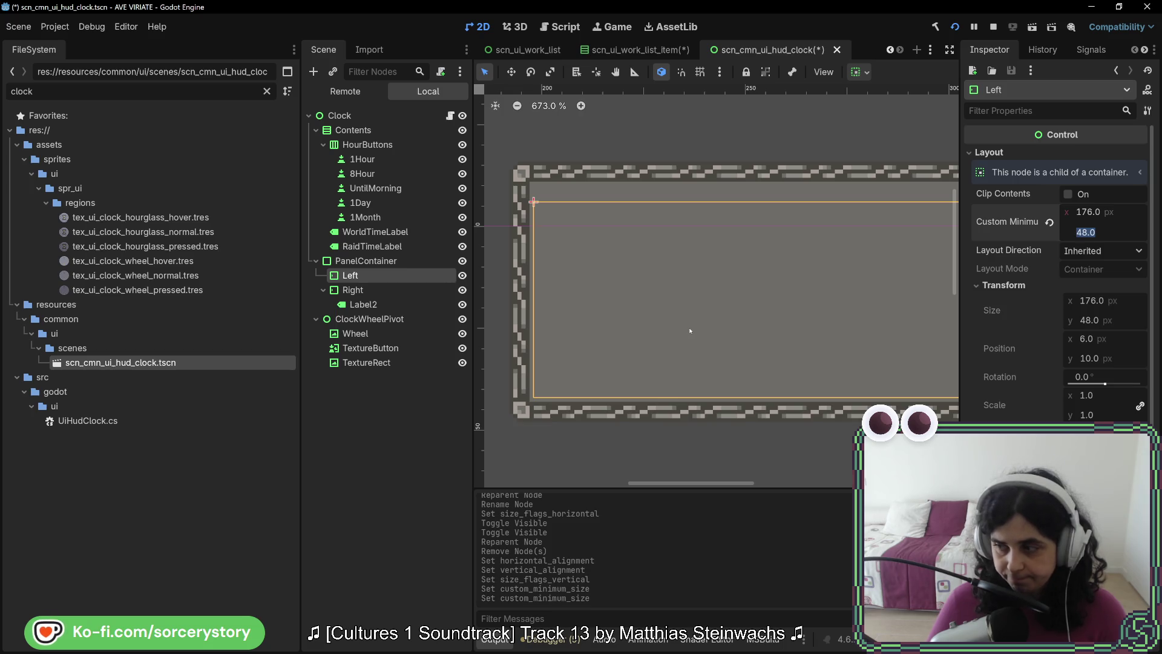
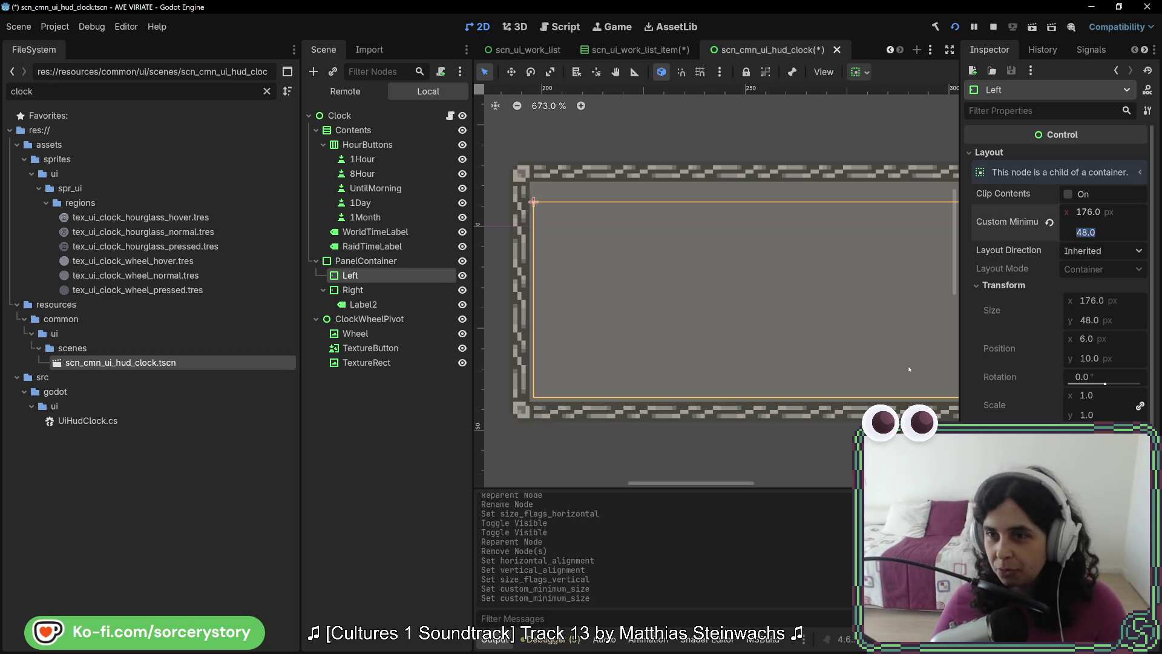
Set the Left panel's Custom Minimum Size height to 42.
{"action": "left_click", "coordinate": [1109, 227]}
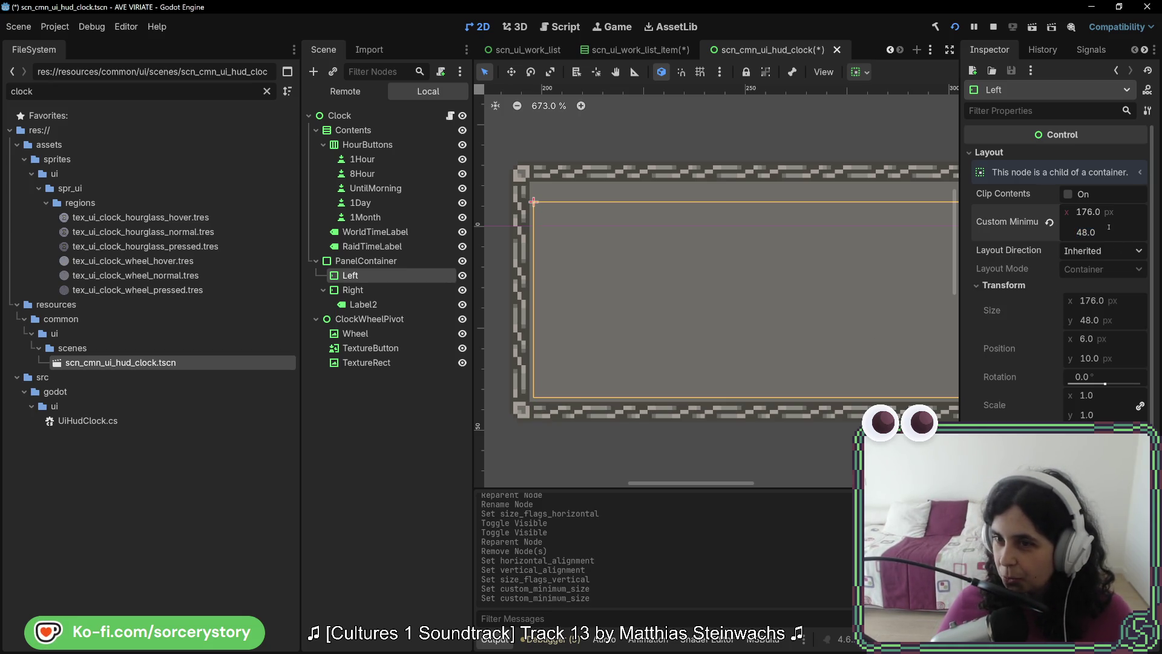
{"action": "type", "text": "45"}
{"action": "key", "text": "Return"}
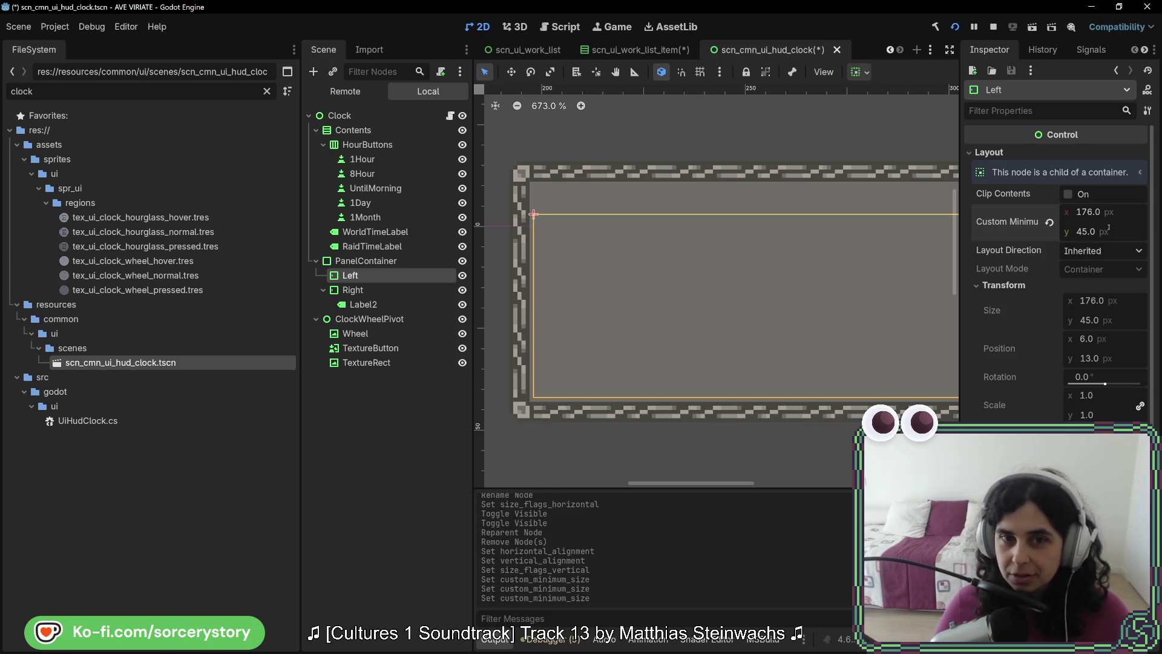
{"action": "type", "text": "42"}
{"action": "key", "text": "Return"}
{"action": "scroll", "coordinate": [534, 249], "scroll_direction": "up", "scroll_amount": 8}
{"action": "left_click_drag", "start_coordinate": [534, 249], "coordinate": [662, 250]}
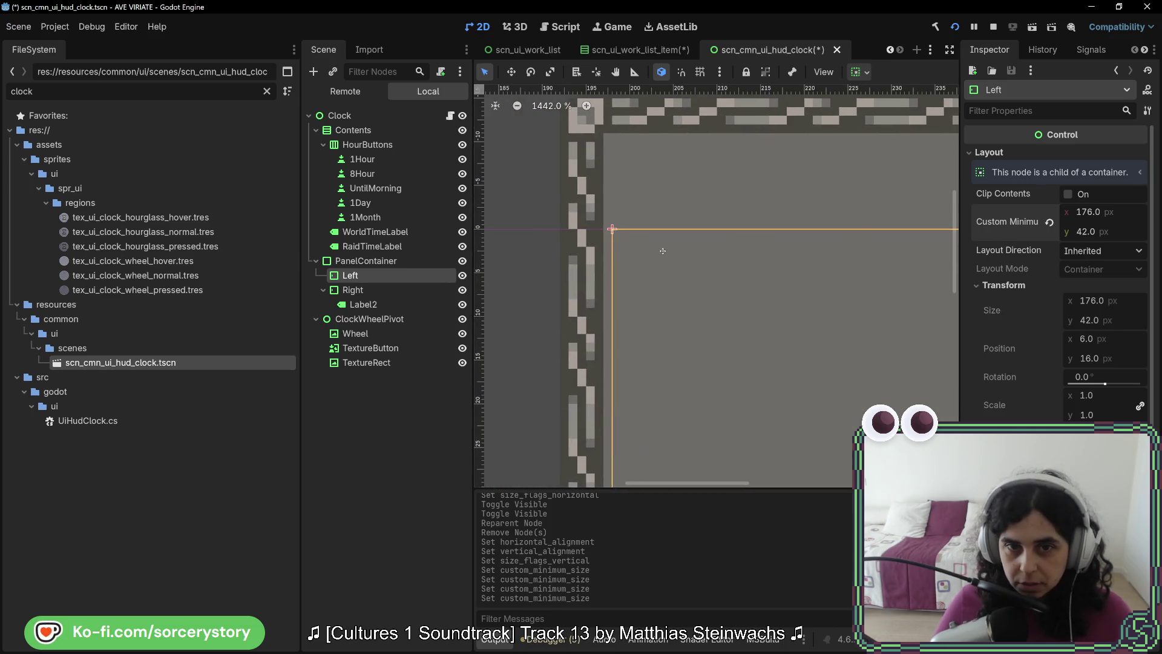
{"action": "scroll", "coordinate": [659, 265], "scroll_direction": "down", "scroll_amount": 6}
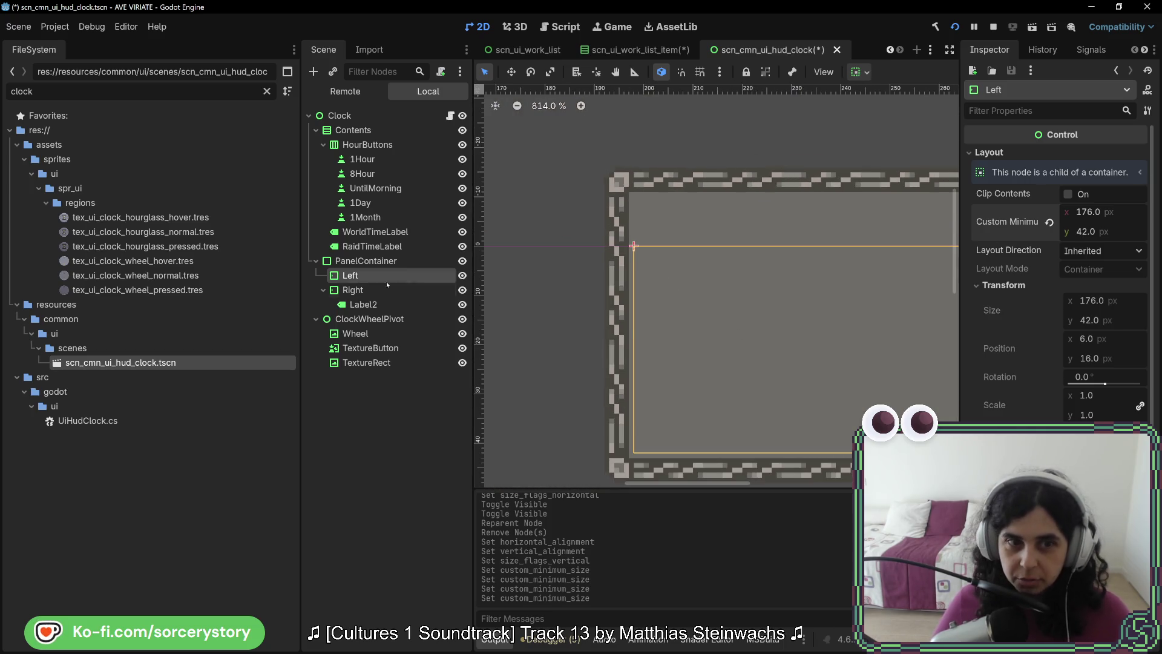
Give the Right panel a minimum height of 42 and Shrink End vertical sizing.
{"action": "left_click", "coordinate": [374, 290]}
{"action": "left_click", "coordinate": [1090, 233]}
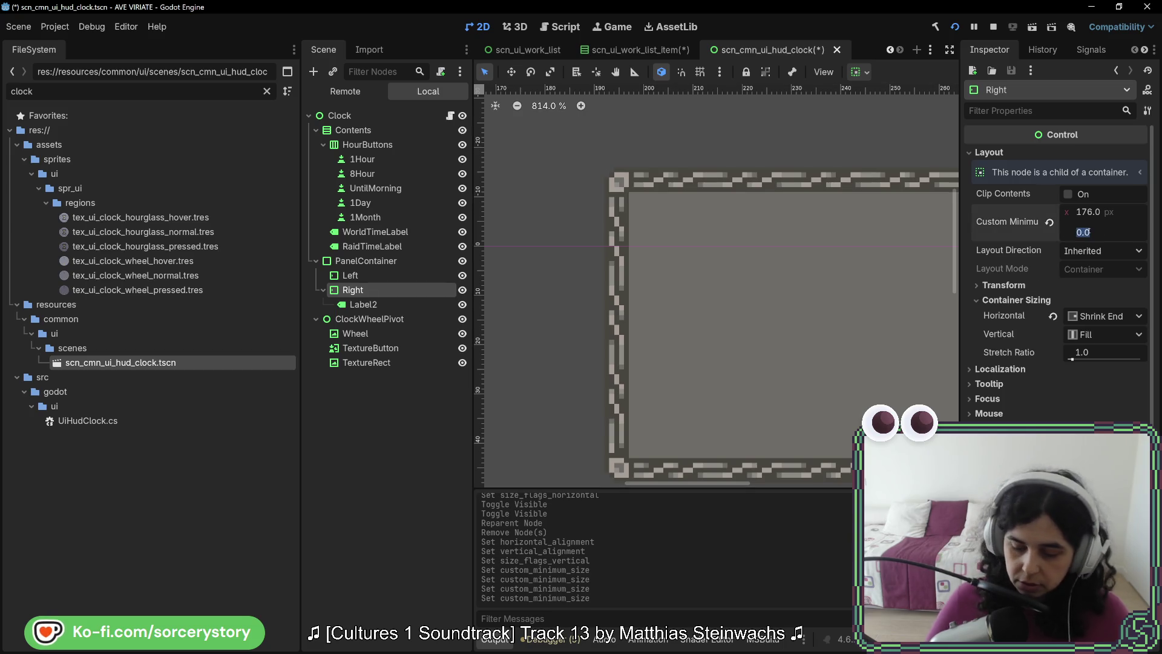
{"action": "key", "text": "Return"}
{"action": "scroll", "coordinate": [946, 320], "scroll_direction": "down", "scroll_amount": 7}
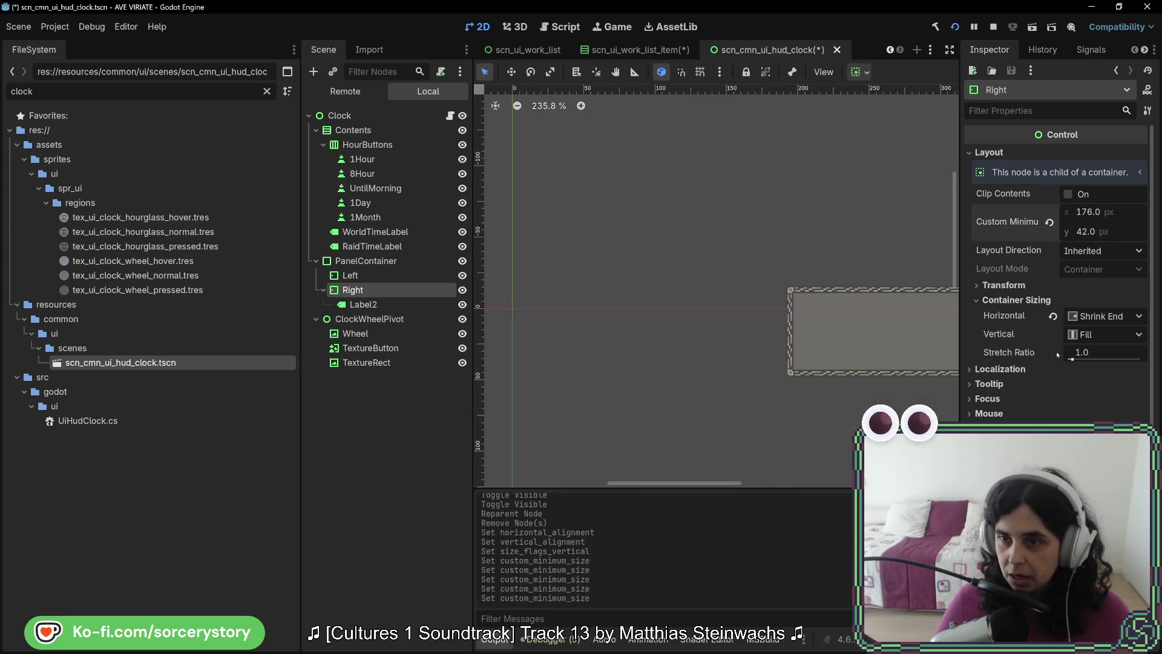
{"action": "scroll", "coordinate": [642, 235], "scroll_direction": "right", "scroll_amount": 10}
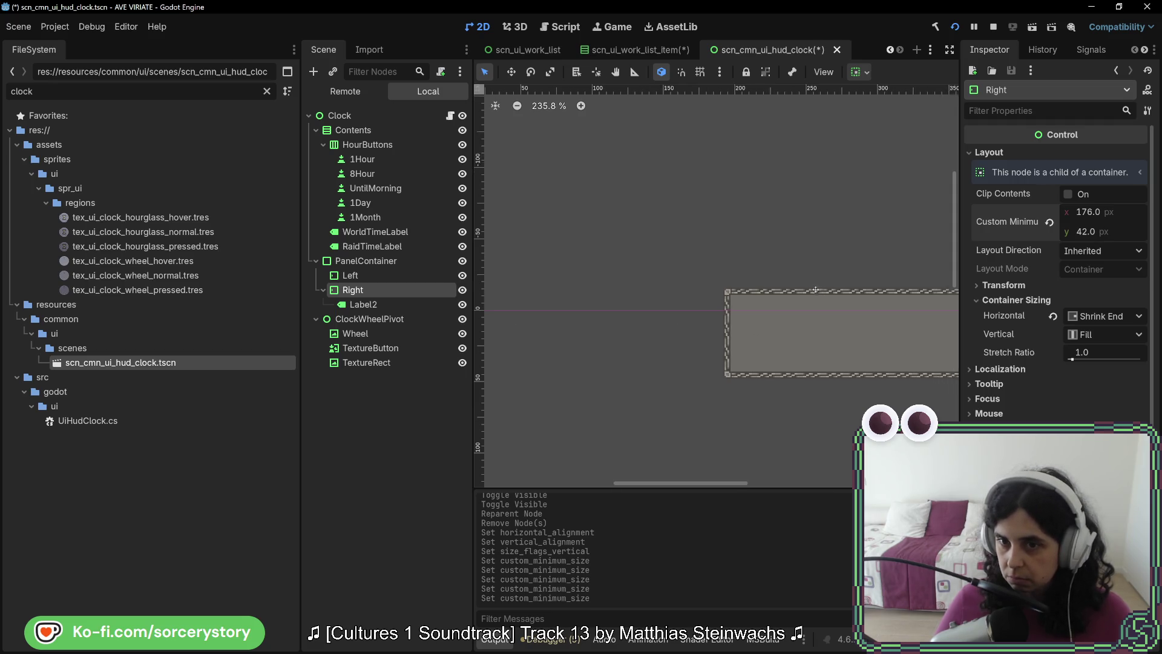
{"action": "scroll", "coordinate": [642, 235], "scroll_direction": "right", "scroll_amount": 5}
{"action": "left_click", "coordinate": [1113, 335]}
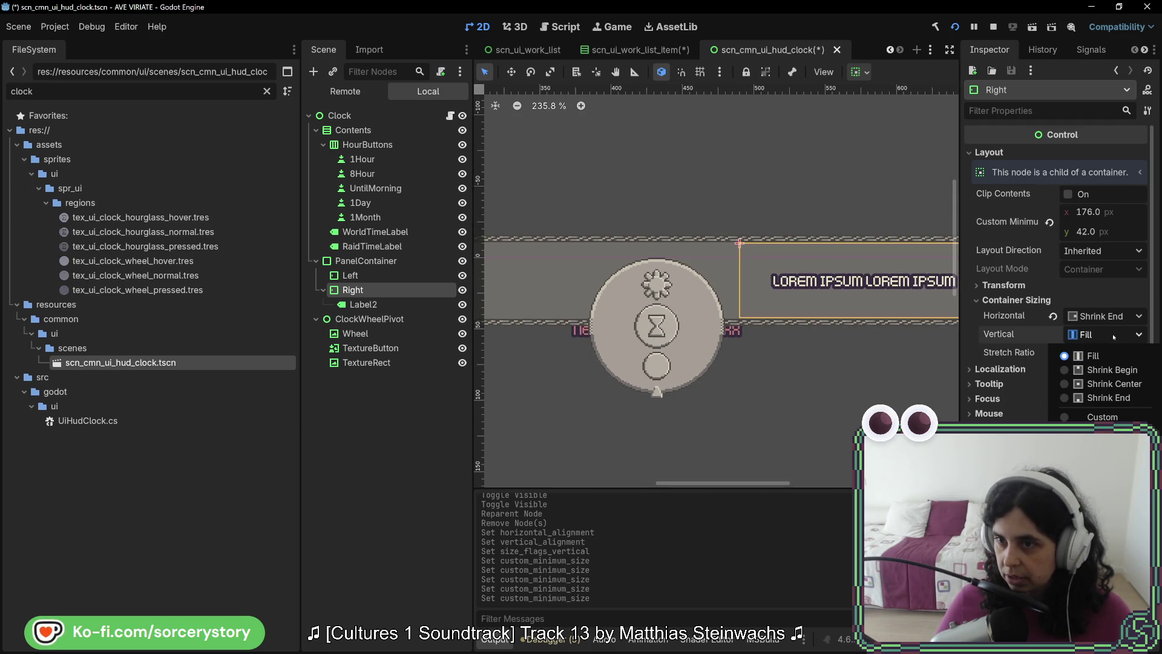
{"action": "left_click", "coordinate": [1073, 398]}
Deselect nodes and pan the canvas to recentre the clock bar.
{"action": "left_click", "coordinate": [736, 388]}
{"action": "scroll", "coordinate": [736, 387], "scroll_direction": "right", "scroll_amount": 5}
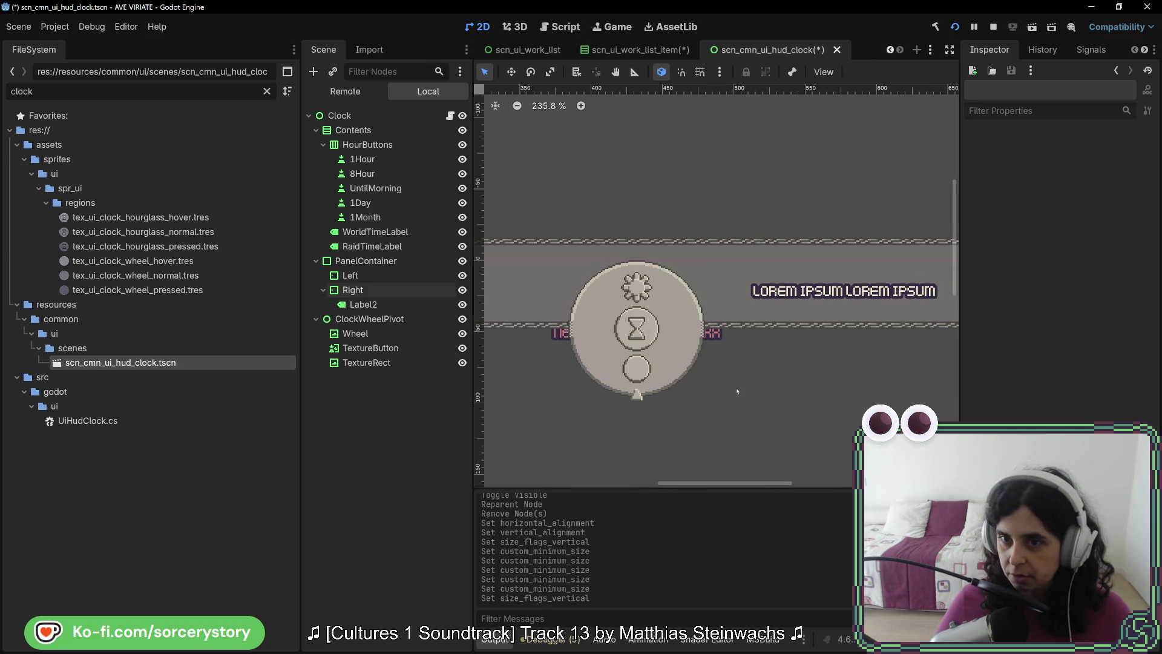
{"action": "left_click_drag", "start_coordinate": [707, 327], "coordinate": [795, 377]}
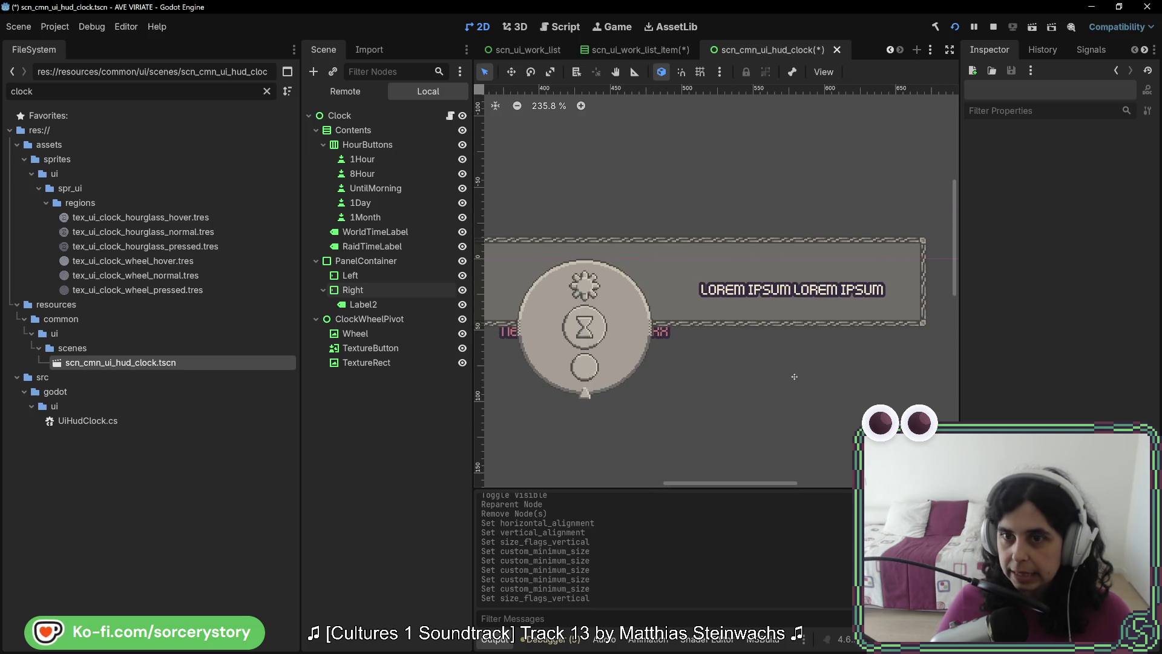
{"action": "scroll", "coordinate": [795, 376], "scroll_direction": "left", "scroll_amount": 5}
{"action": "mouse_move", "coordinate": [599, 332]}
{"action": "left_mouse_down"}
{"action": "mouse_move", "coordinate": [737, 335]}
{"action": "mouse_move", "coordinate": [663, 340]}
{"action": "left_mouse_up"}
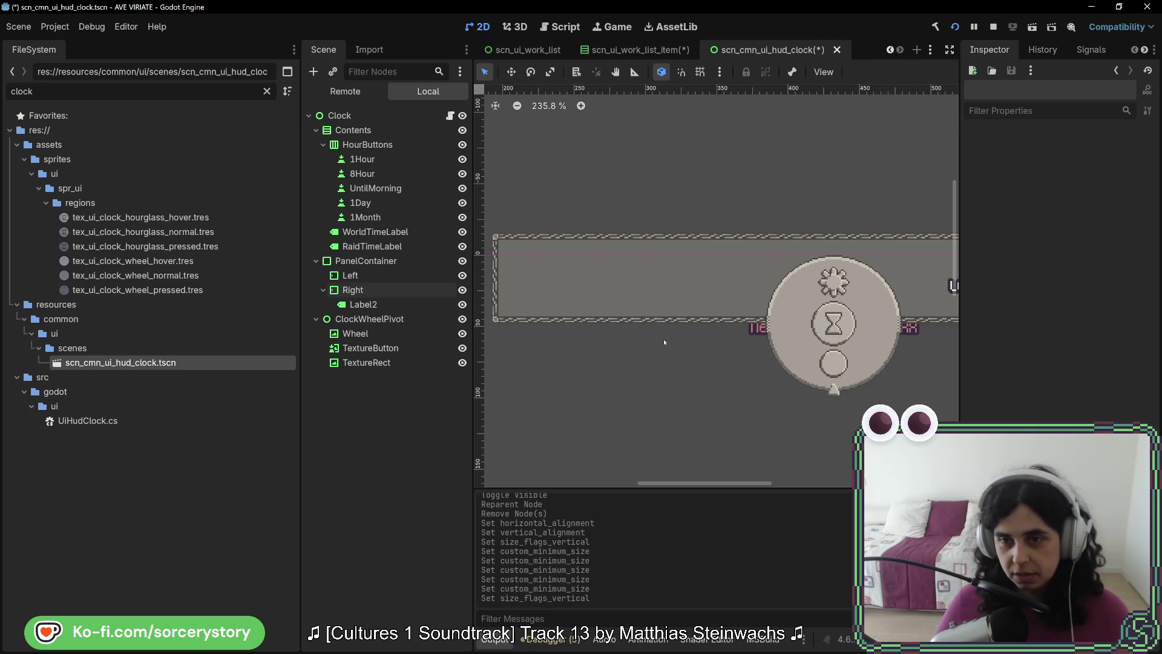
{"action": "scroll", "coordinate": [664, 342], "scroll_direction": "down", "scroll_amount": 3}
Inspect Label2's text and save scn_cmn_ui_hud_clock.tscn.
{"action": "left_click", "coordinate": [397, 303]}
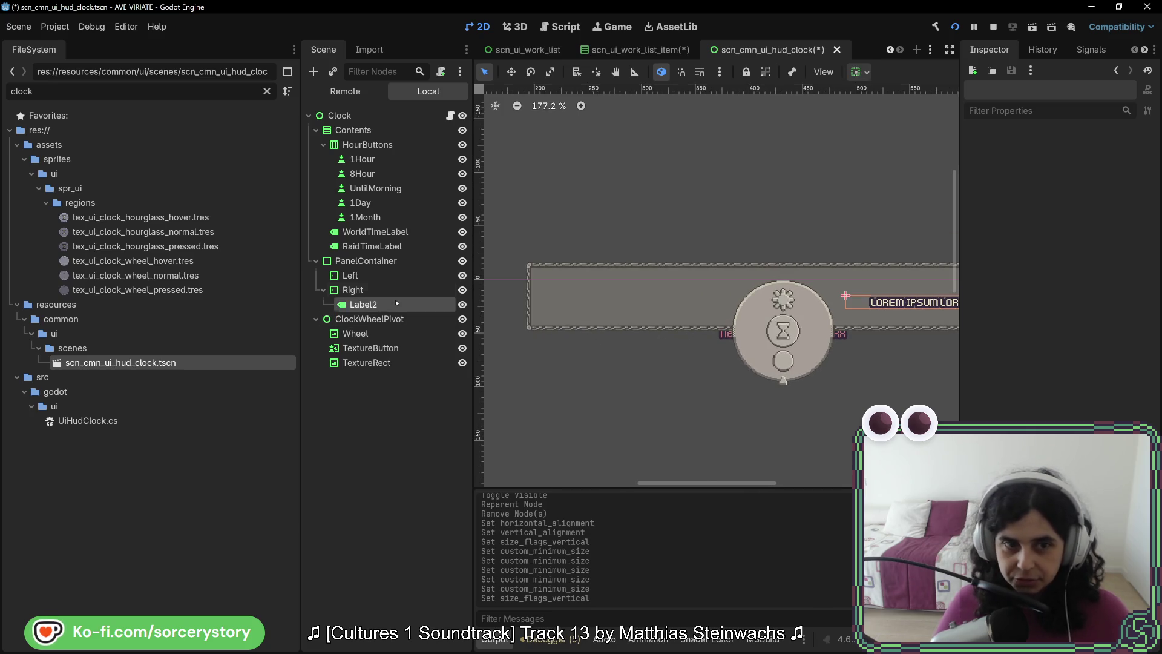
{"action": "double_click", "coordinate": [1077, 175]}
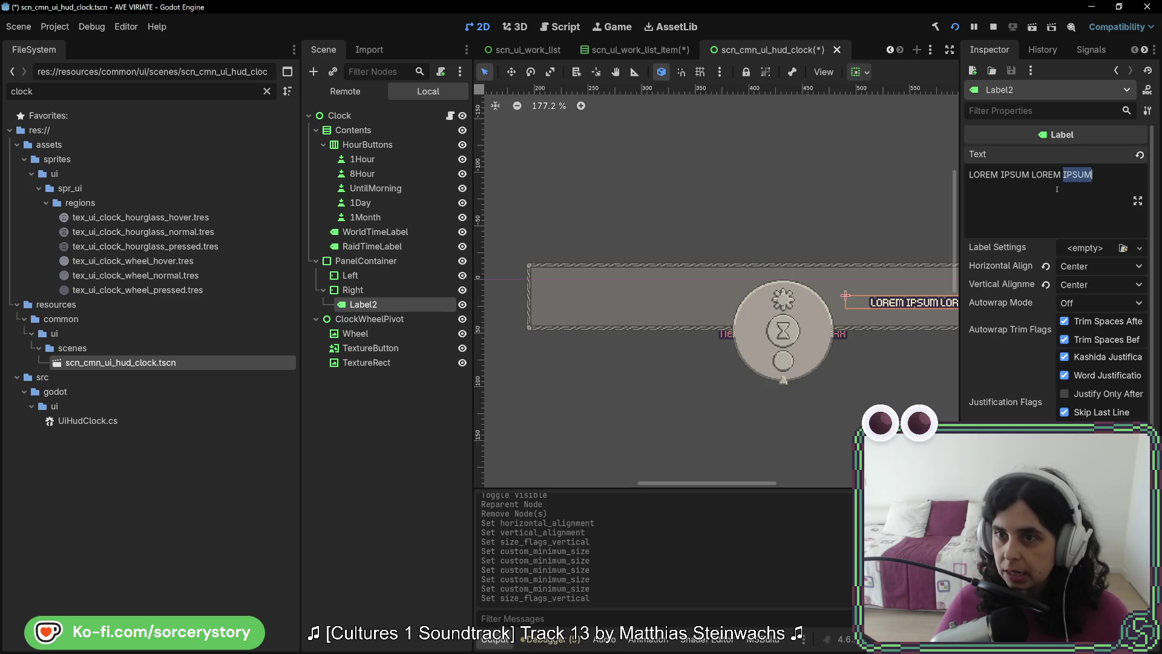
{"action": "key", "text": "ctrl+a"}
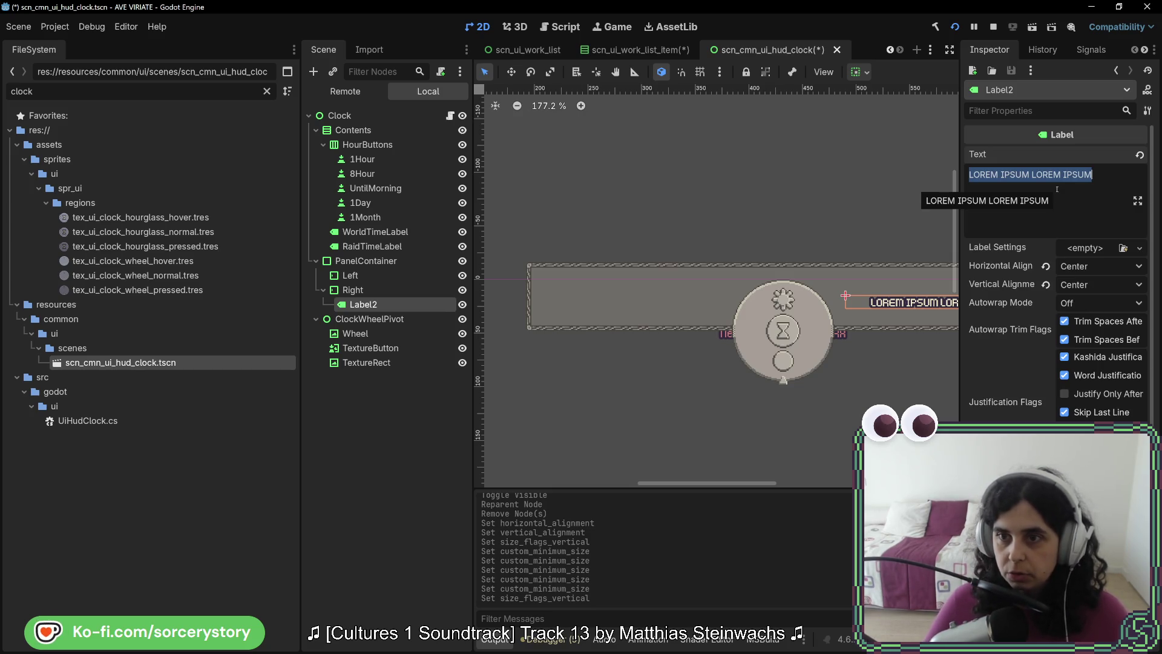
{"action": "key", "text": "ctrl+s"}
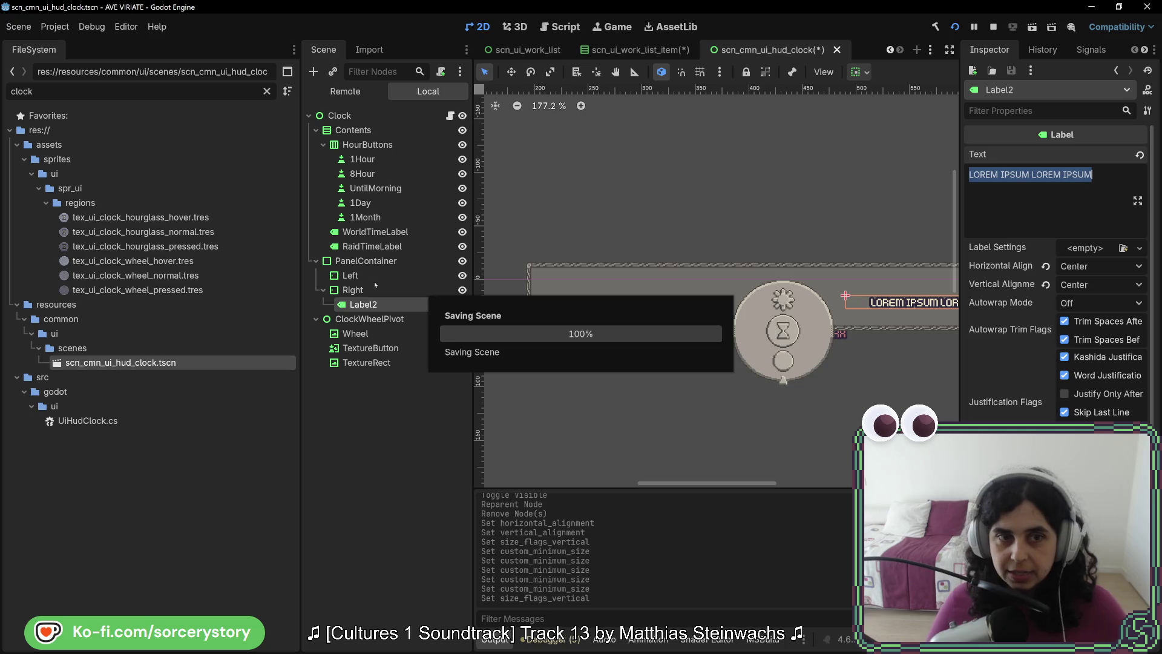
{"action": "left_click", "coordinate": [376, 280]}
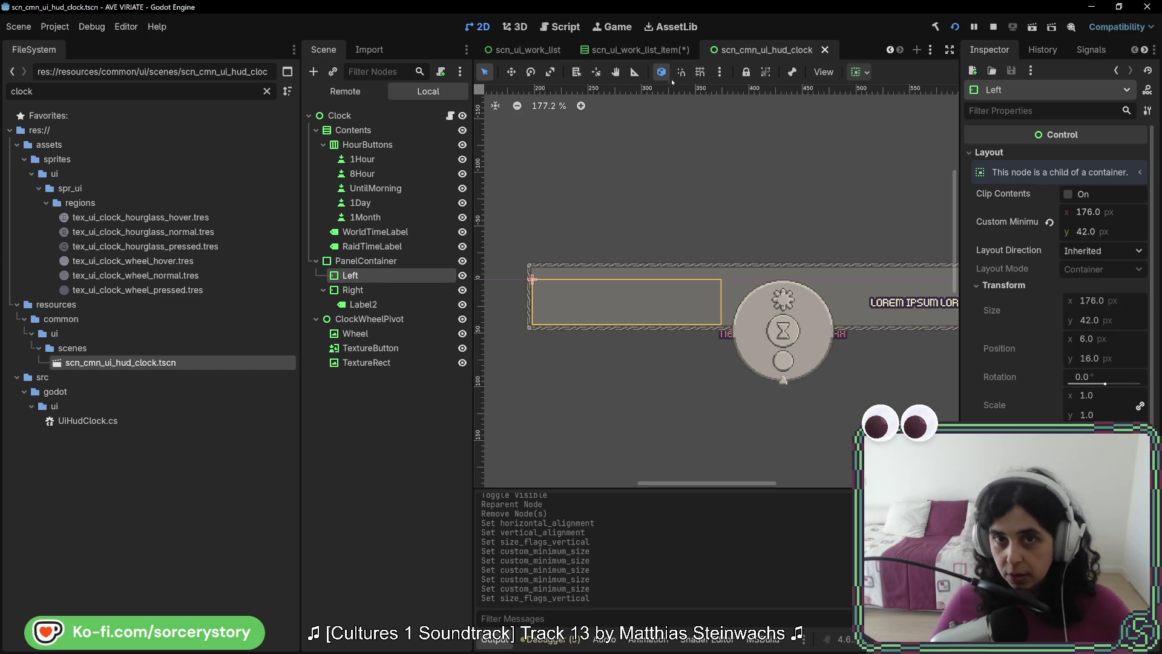
Switch from the work list item scene to the scn_ui_work_list scene.
{"action": "left_click", "coordinate": [656, 51]}
{"action": "left_click", "coordinate": [522, 52]}
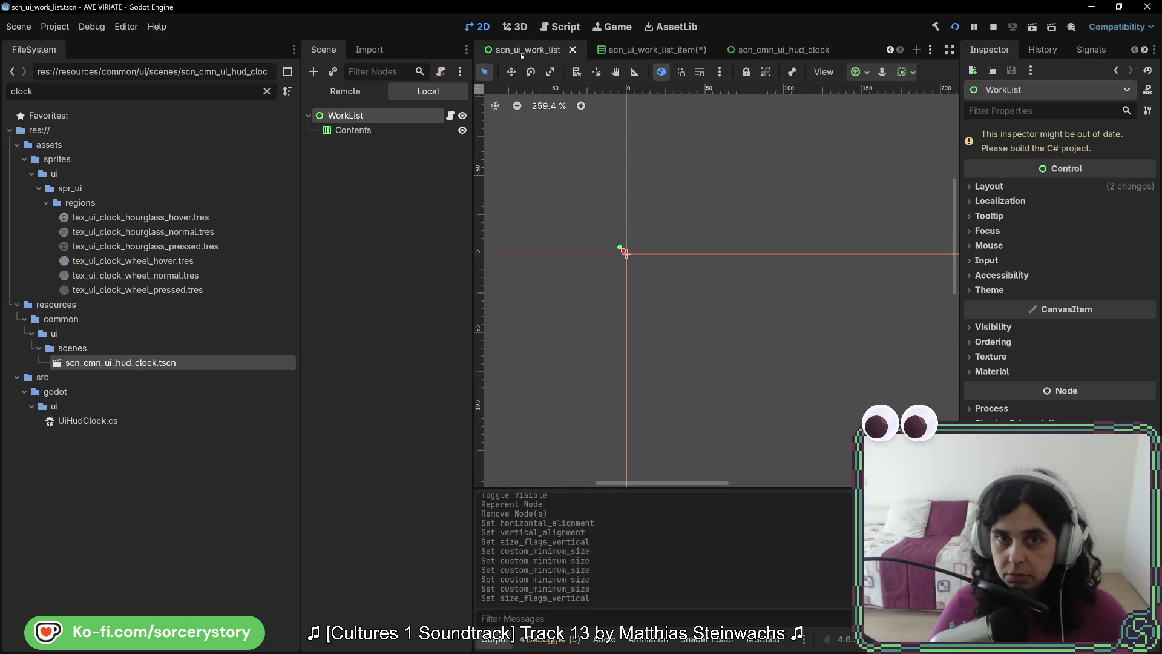
Select the Contents container and expand its Layout and Transform properties.
{"action": "scroll", "coordinate": [627, 262], "scroll_direction": "down", "scroll_amount": 12}
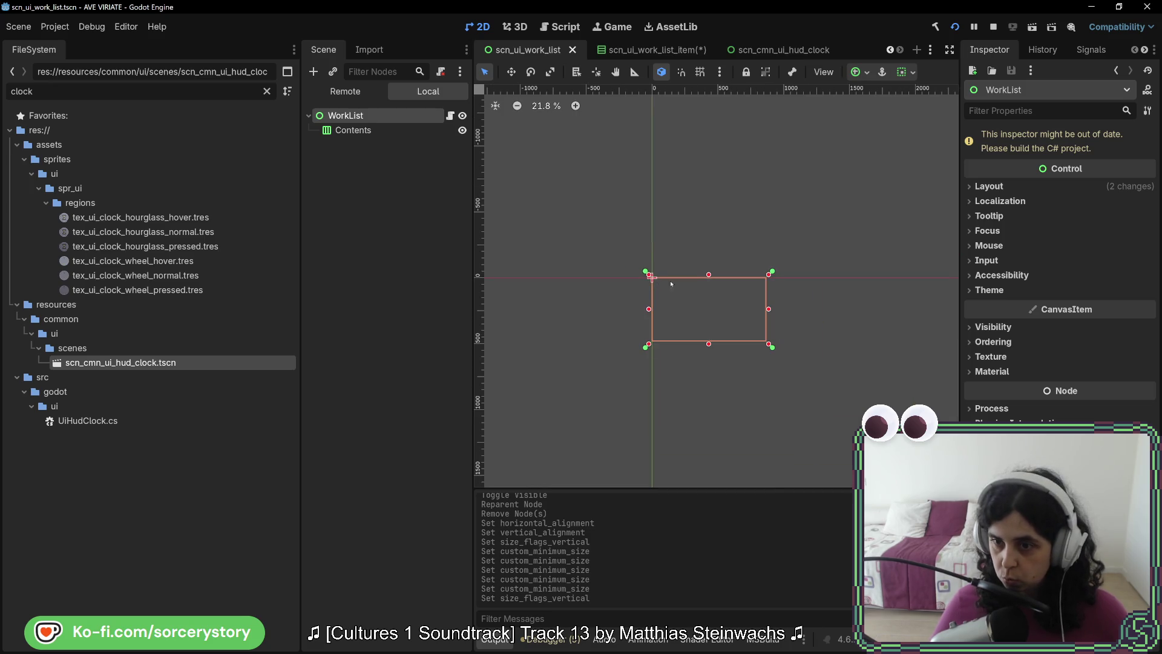
{"action": "left_click", "coordinate": [784, 50]}
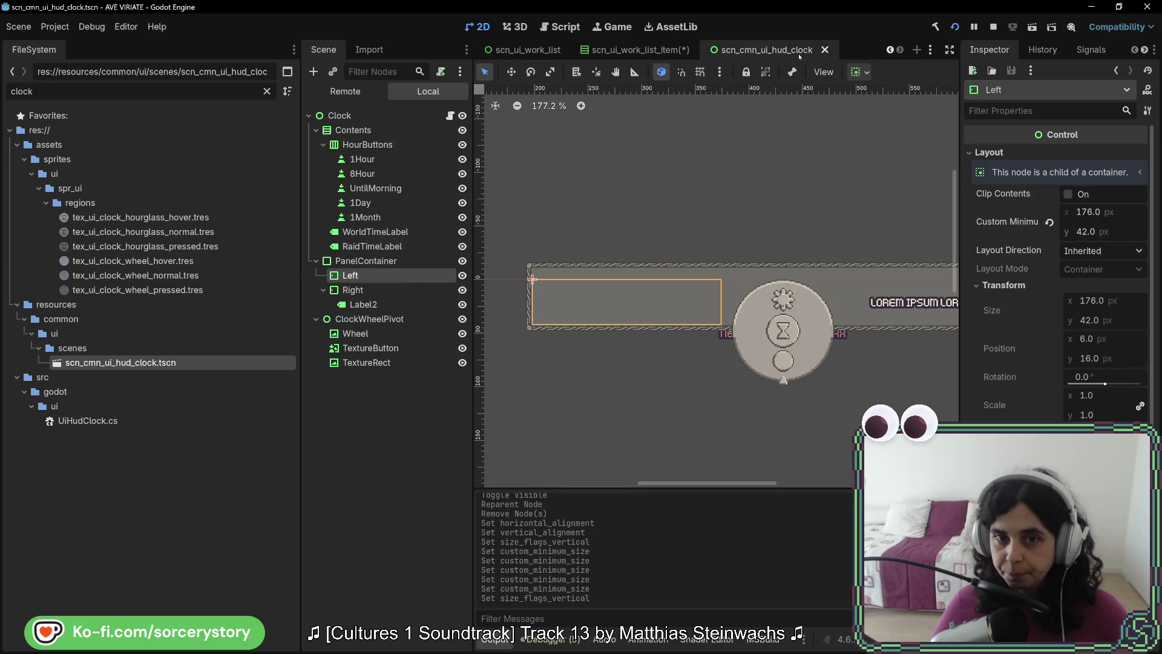
{"action": "left_click", "coordinate": [541, 52]}
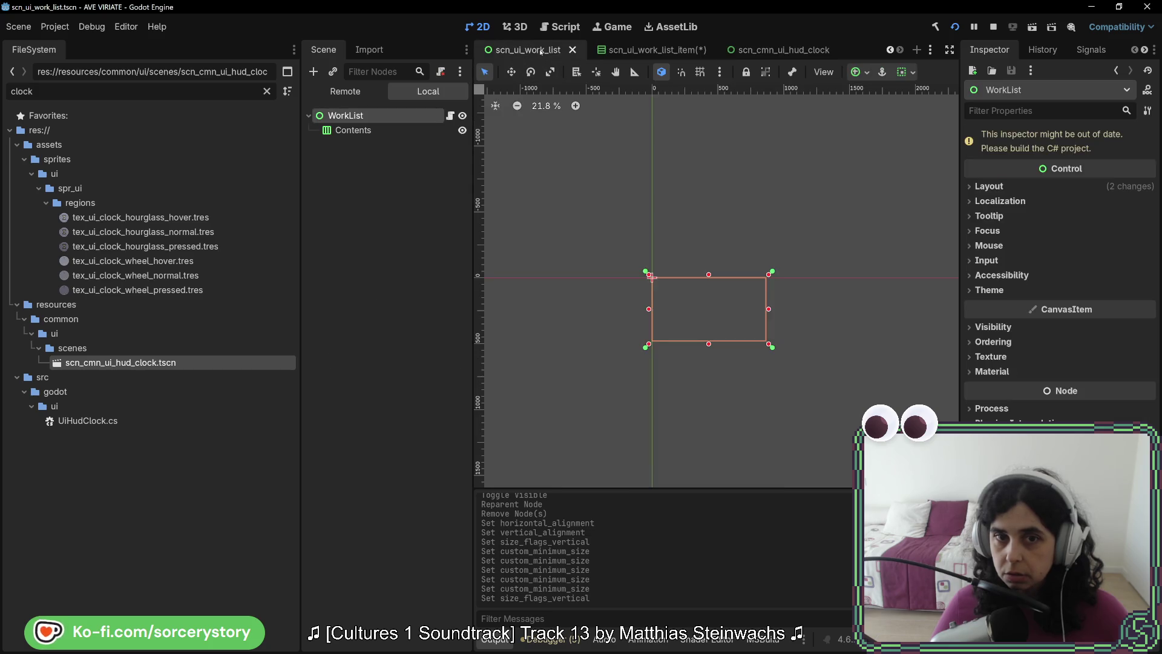
{"action": "left_click", "coordinate": [366, 131]}
{"action": "left_click", "coordinate": [1033, 193]}
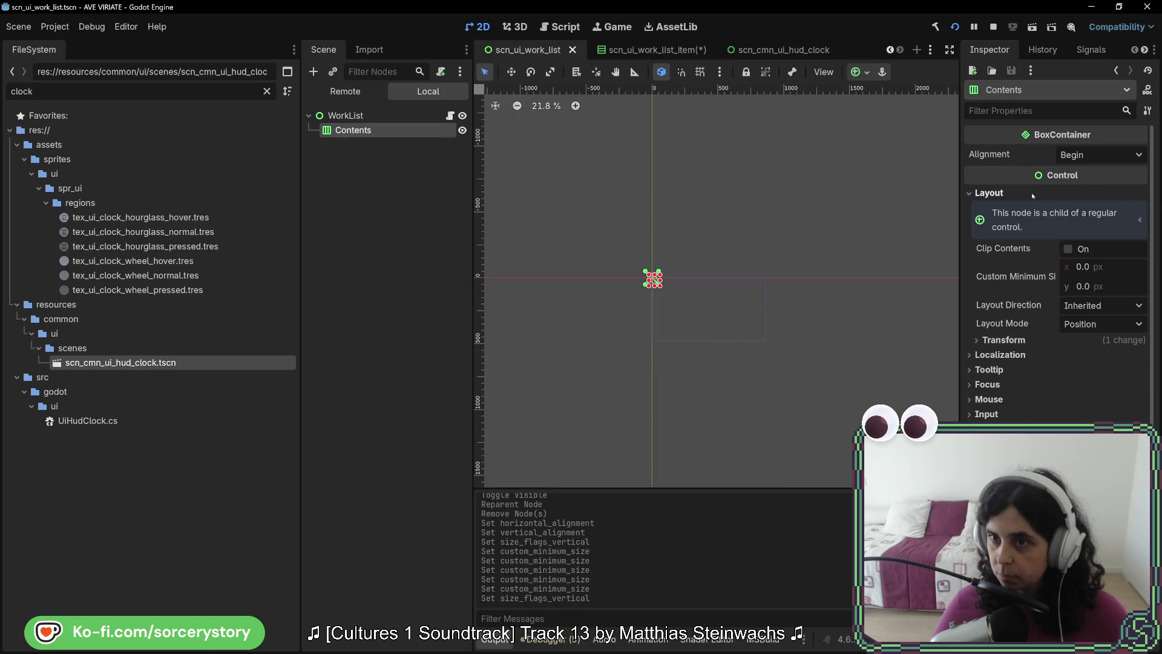
{"action": "left_click", "coordinate": [1003, 339]}
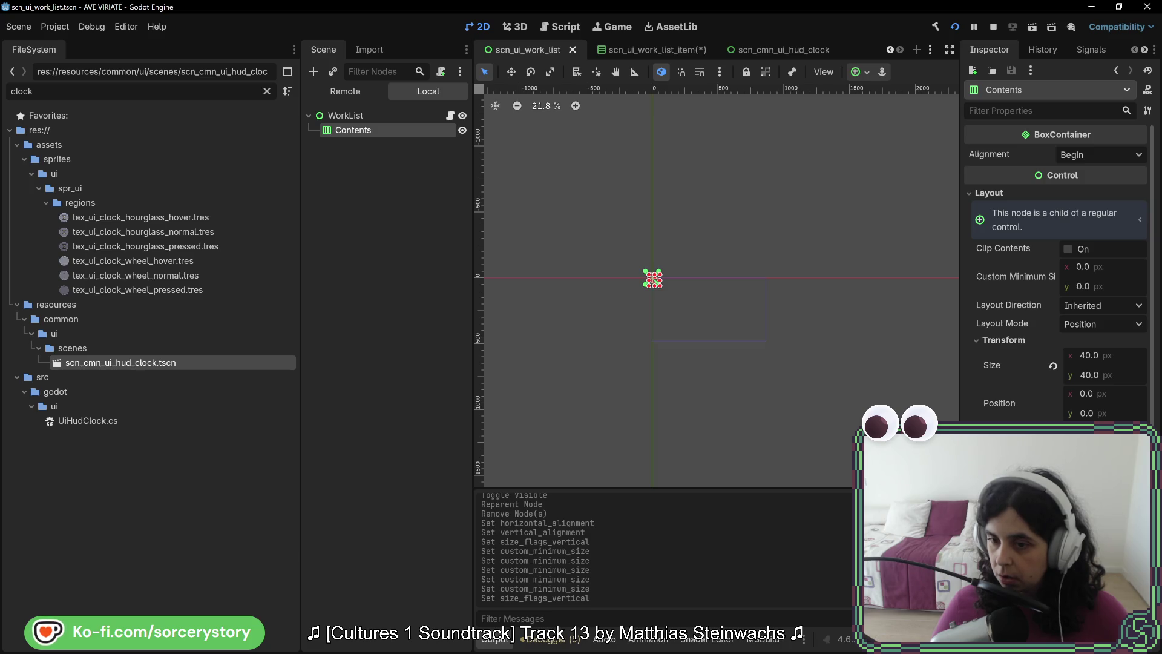
{"action": "scroll", "coordinate": [1029, 303], "scroll_direction": "down", "scroll_amount": 5}
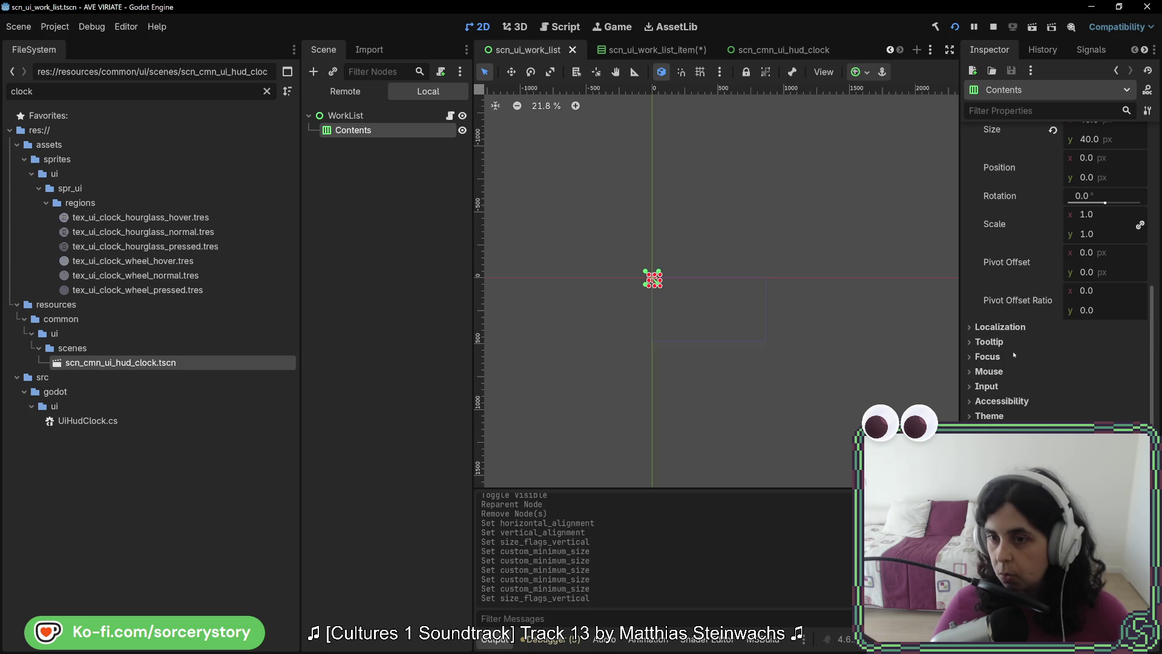
{"action": "scroll", "coordinate": [1017, 344], "scroll_direction": "up", "scroll_amount": 5}
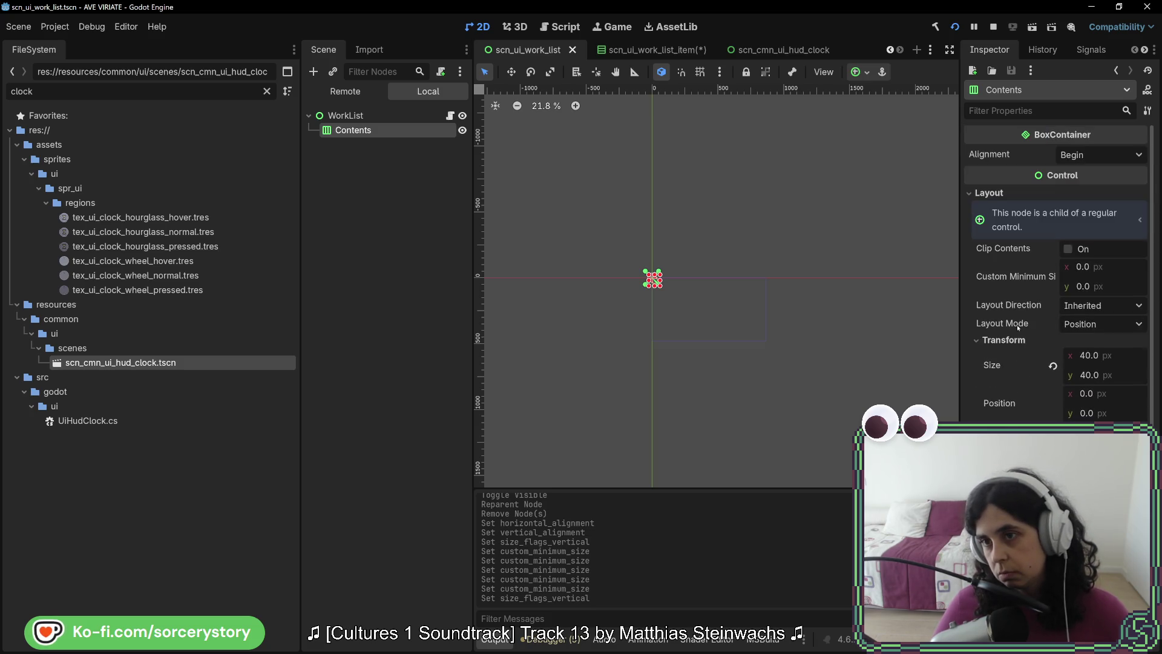
Set Contents to Anchors layout with the Full Rect preset (864×480) and save.
{"action": "left_click", "coordinate": [1083, 324]}
{"action": "left_click", "coordinate": [1084, 306]}
{"action": "left_click", "coordinate": [1085, 308]}
{"action": "left_click", "coordinate": [1084, 306]}
{"action": "left_click", "coordinate": [1084, 324]}
{"action": "left_click", "coordinate": [1084, 360]}
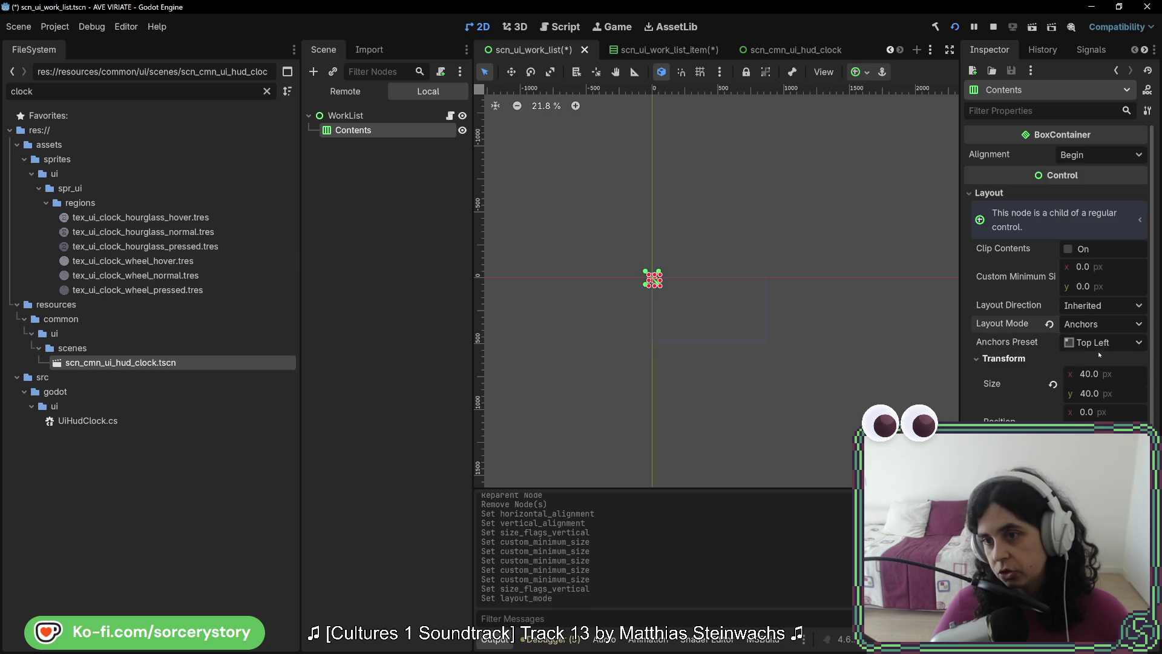
{"action": "left_click", "coordinate": [1098, 343]}
{"action": "left_click", "coordinate": [1101, 383]}
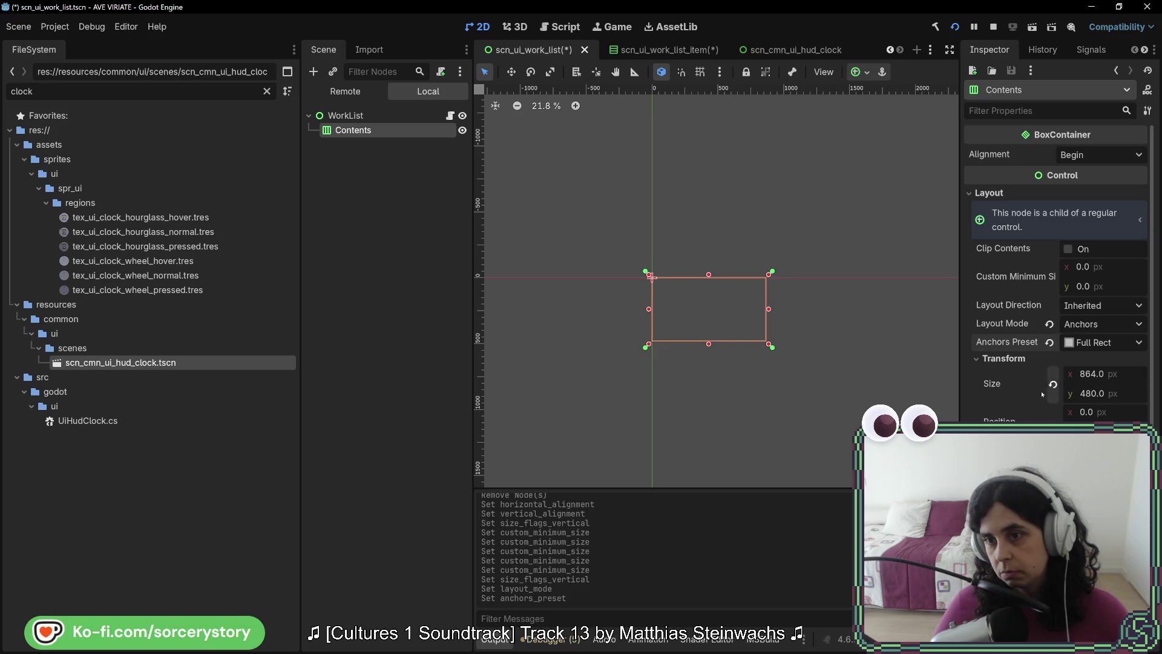
{"action": "scroll", "coordinate": [1008, 393], "scroll_direction": "down", "scroll_amount": 3}
{"action": "key", "text": "ctrl+s"}
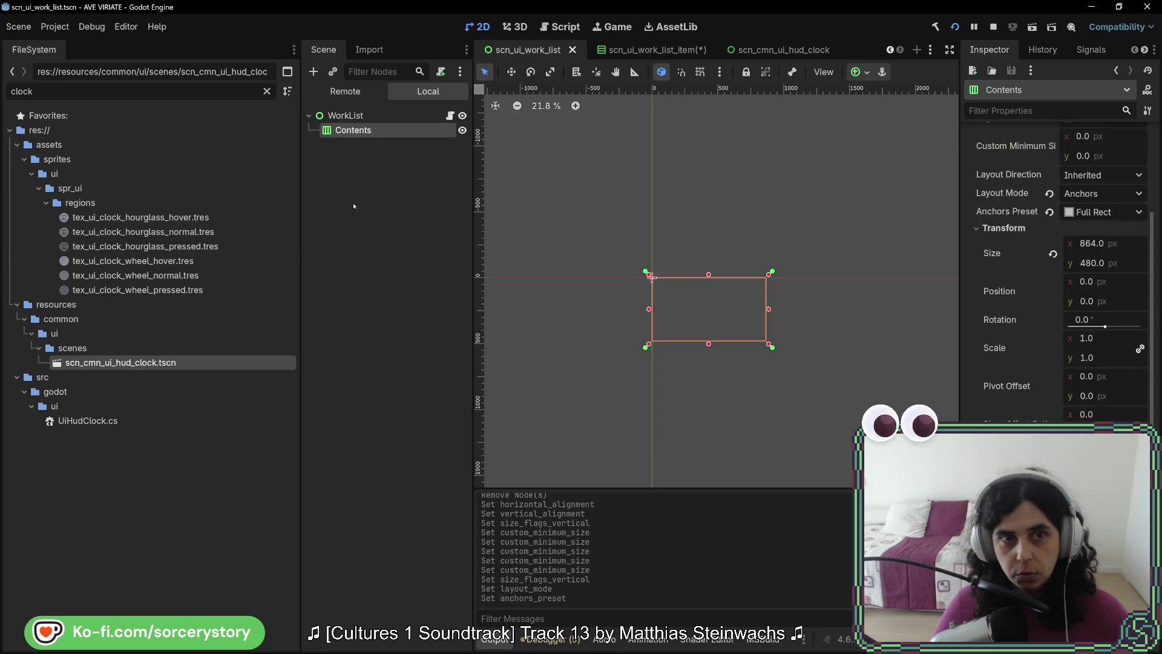
{"action": "left_click", "coordinate": [267, 91]}
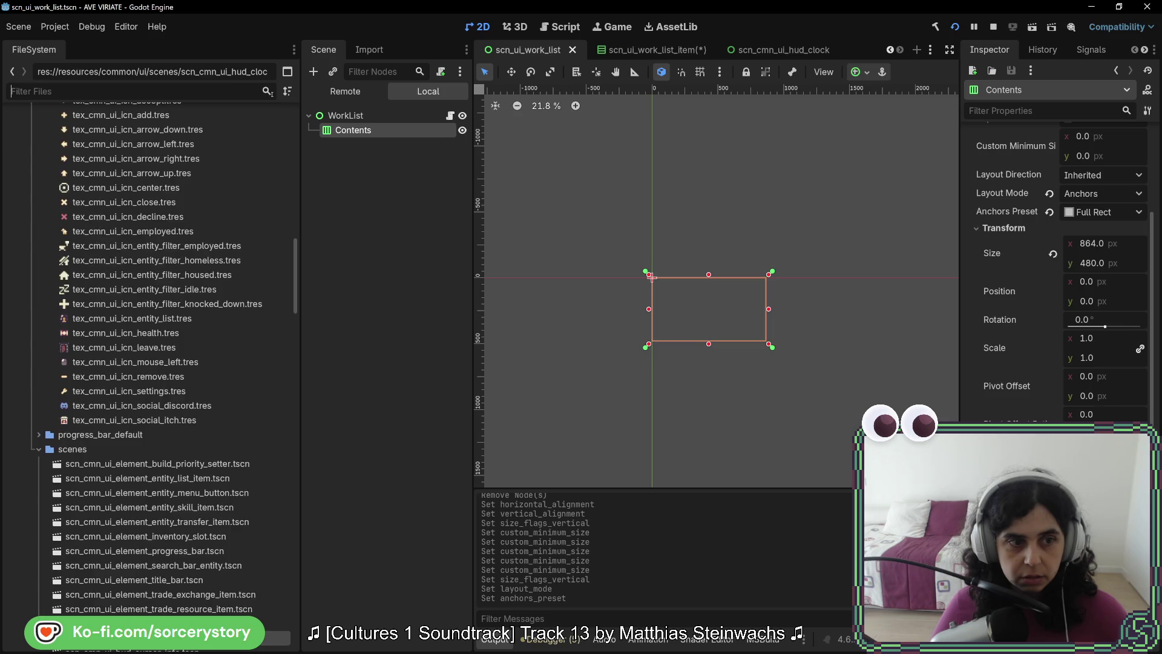
Filter the FileSystem for 'work' and drop scn_ui_work_list_item.tscn under Contents.
{"action": "type", "text": "woek"}
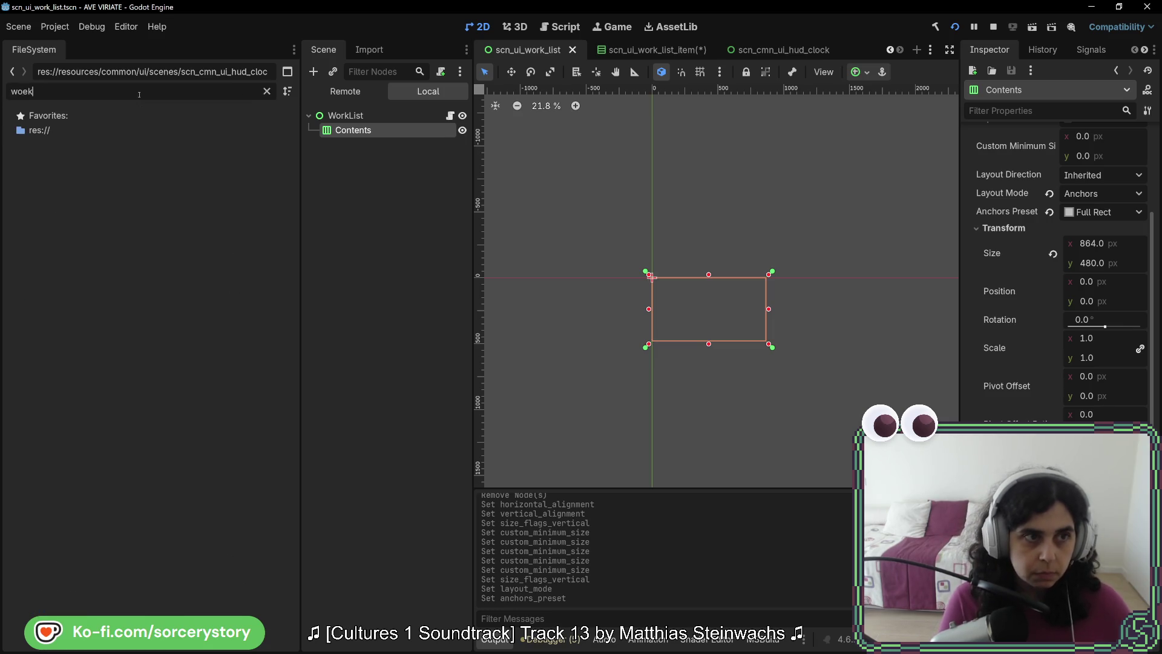
{"action": "key", "text": "BackSpace"}
{"action": "type", "text": "r"}
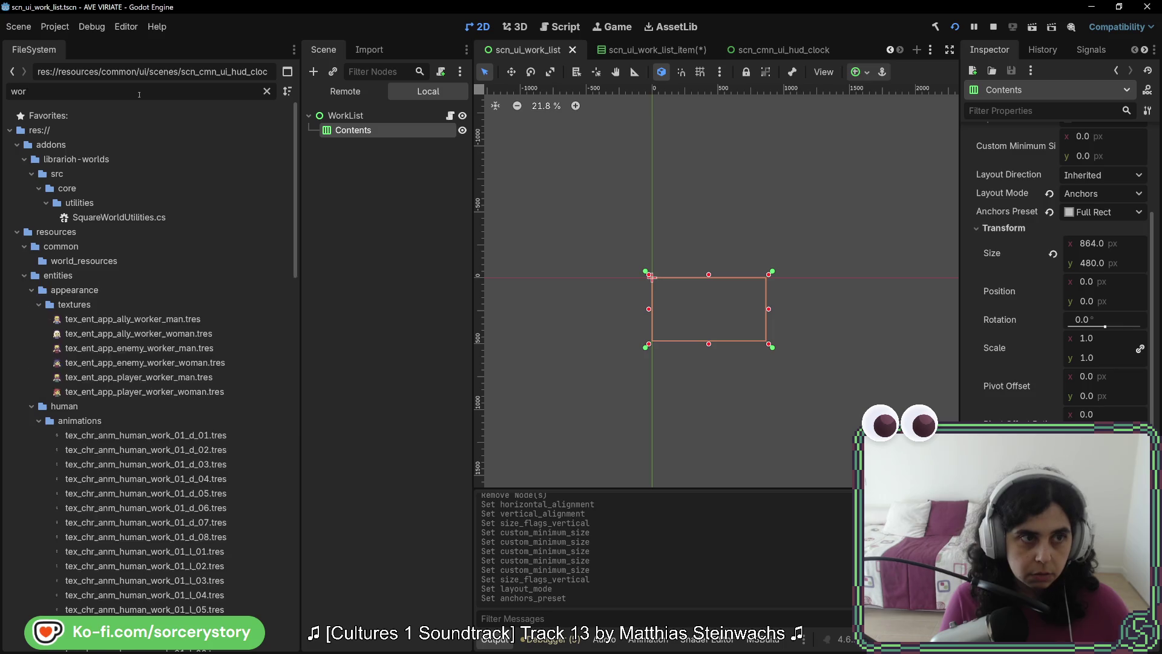
{"action": "type", "text": "k"}
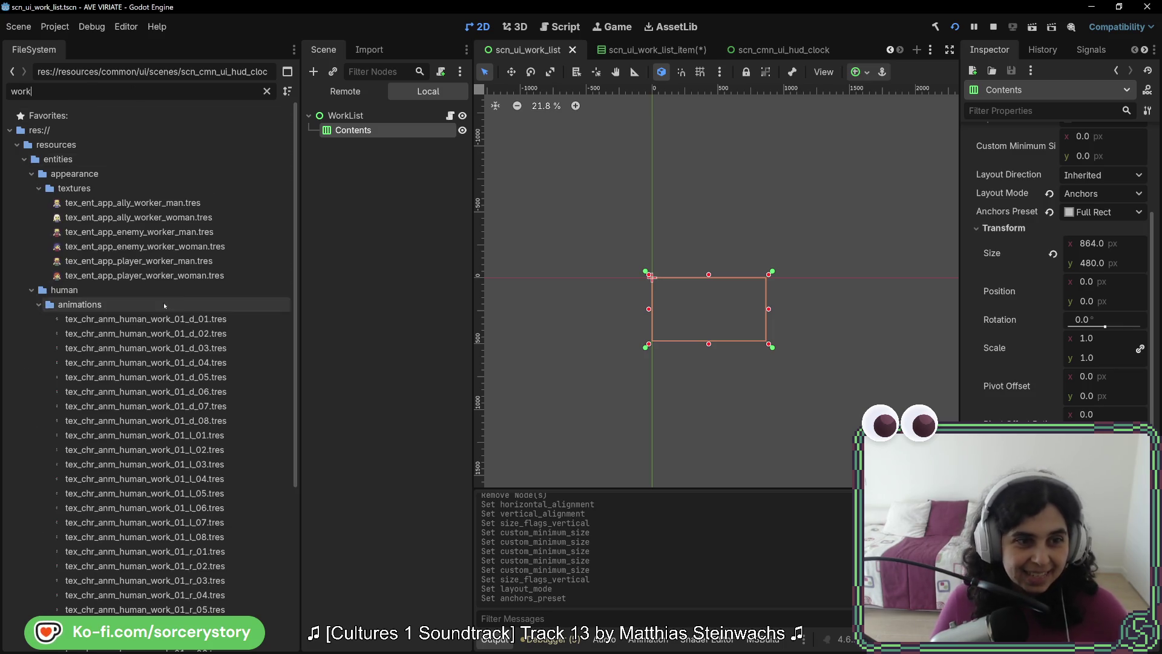
{"action": "scroll", "coordinate": [177, 332], "scroll_direction": "down", "scroll_amount": 5}
{"action": "mouse_move", "coordinate": [111, 609]}
{"action": "left_mouse_down"}
{"action": "mouse_move", "coordinate": [366, 158]}
{"action": "mouse_move", "coordinate": [372, 139]}
{"action": "mouse_move", "coordinate": [357, 130]}
{"action": "left_mouse_up"}
{"action": "scroll", "coordinate": [695, 270], "scroll_direction": "up", "scroll_amount": 3}
{"action": "scroll", "coordinate": [647, 350], "scroll_direction": "up", "scroll_amount": 3}
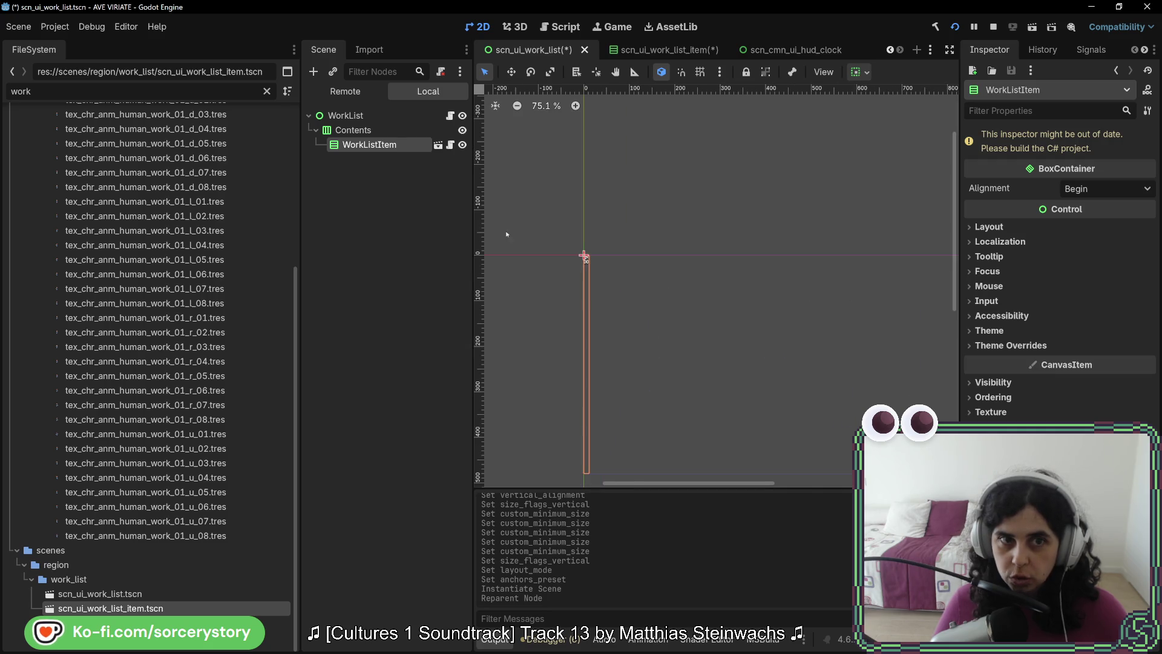
Select Contents and review its layout direction and layout mode, leaving both unchanged.
{"action": "left_click", "coordinate": [368, 131]}
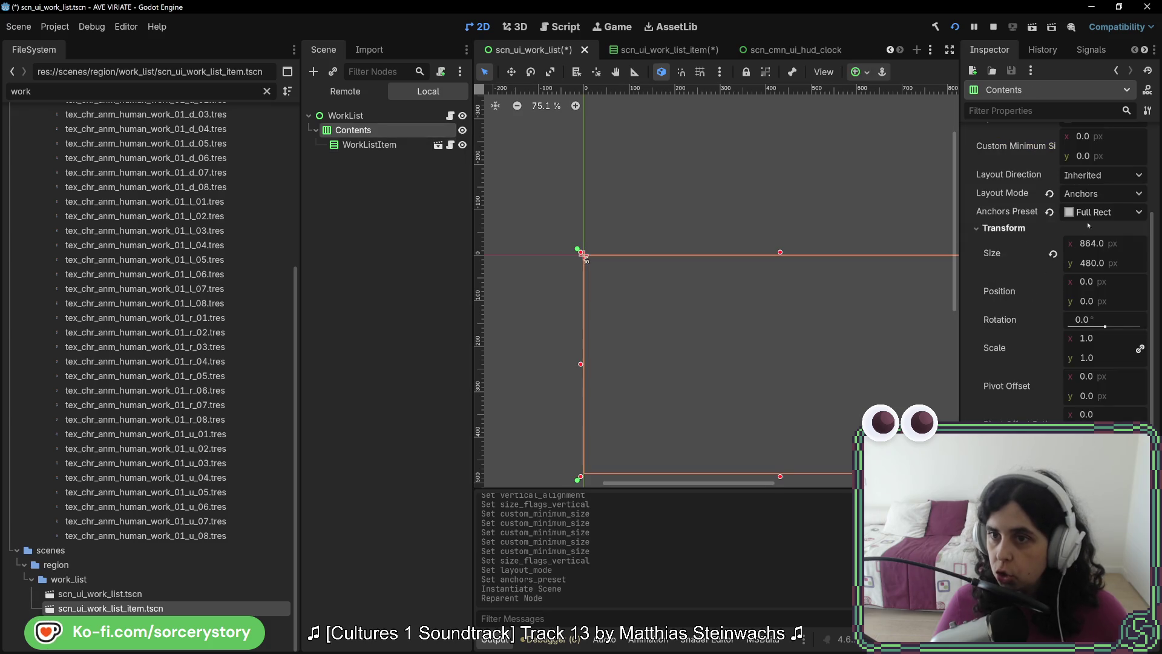
{"action": "left_click", "coordinate": [1097, 175]}
{"action": "left_click", "coordinate": [1099, 175]}
{"action": "left_click", "coordinate": [1099, 193]}
{"action": "left_click", "coordinate": [1099, 194]}
{"action": "scroll", "coordinate": [1100, 195], "scroll_direction": "up", "scroll_amount": 3}
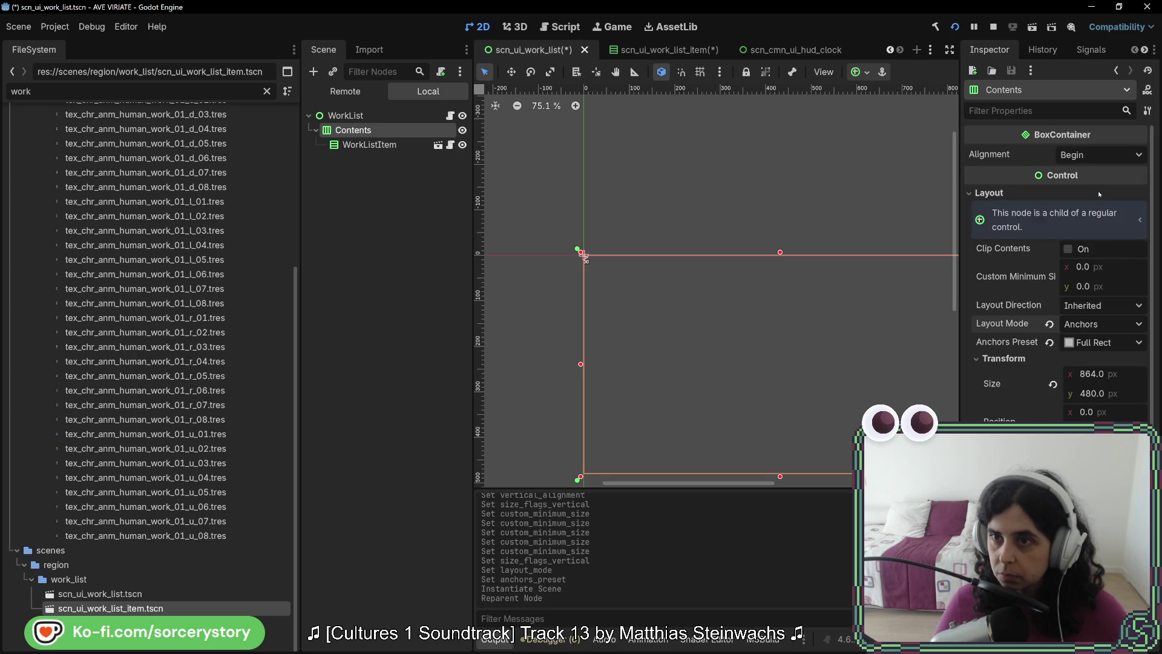
Try Center alignment on Contents, then revert to Begin and restore its original size.
{"action": "left_click", "coordinate": [1092, 153]}
{"action": "left_click", "coordinate": [1089, 190]}
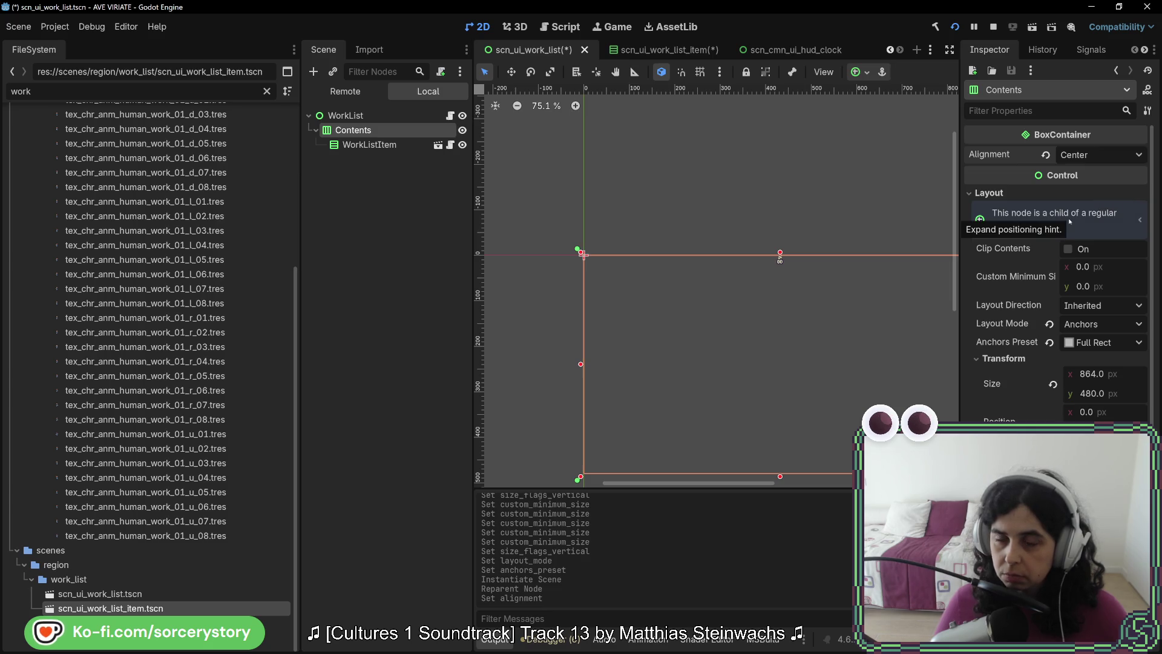
{"action": "scroll", "coordinate": [1069, 221], "scroll_direction": "down", "scroll_amount": 5}
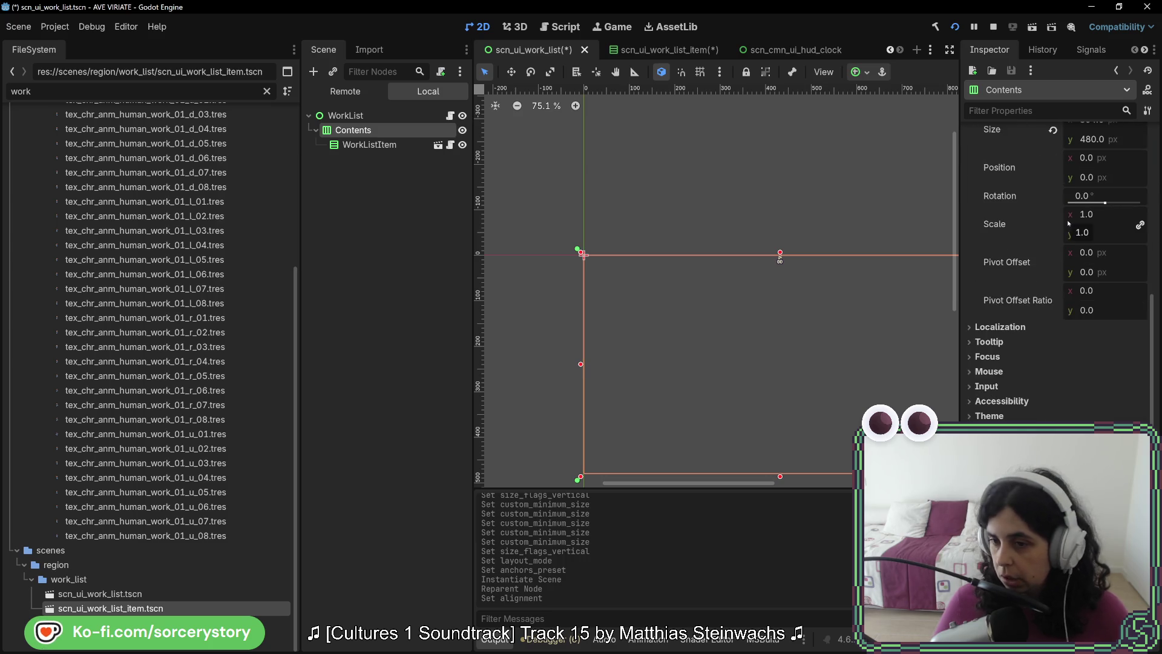
{"action": "scroll", "coordinate": [1068, 222], "scroll_direction": "up", "scroll_amount": 5}
{"action": "left_click", "coordinate": [1098, 155]}
{"action": "left_click", "coordinate": [1049, 160]}
{"action": "left_click", "coordinate": [1047, 157]}
{"action": "left_click", "coordinate": [1053, 385]}
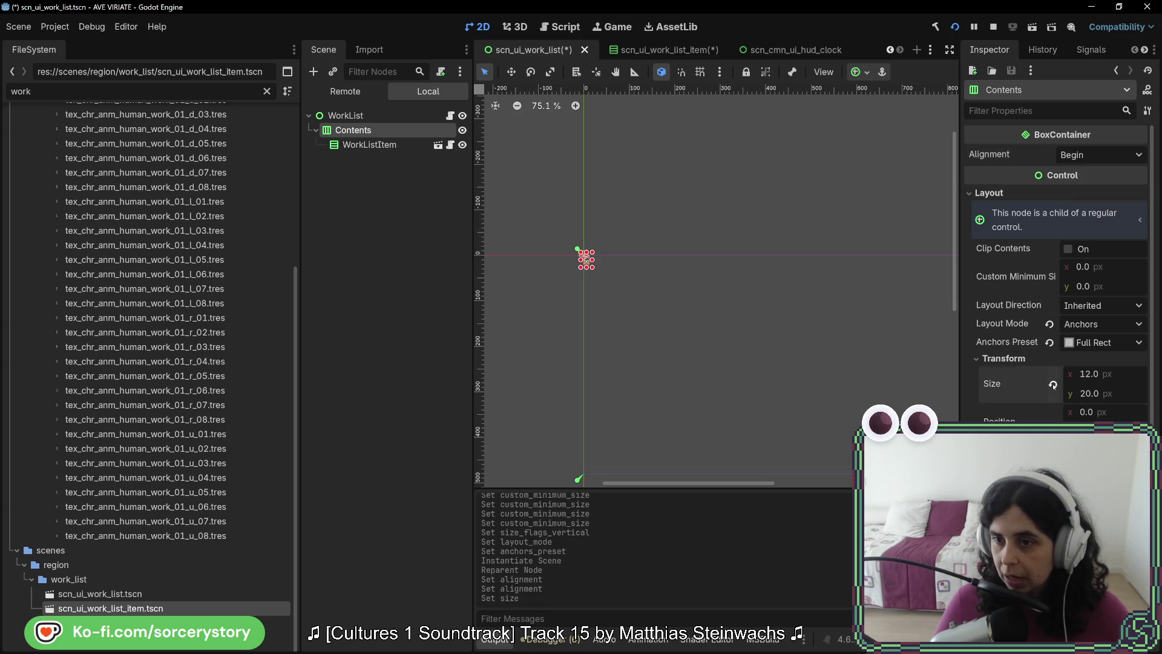
Delete the WorkListItem instance and reset Contents' layout mode to Position.
{"action": "left_click", "coordinate": [370, 145]}
{"action": "key", "text": "Delete"}
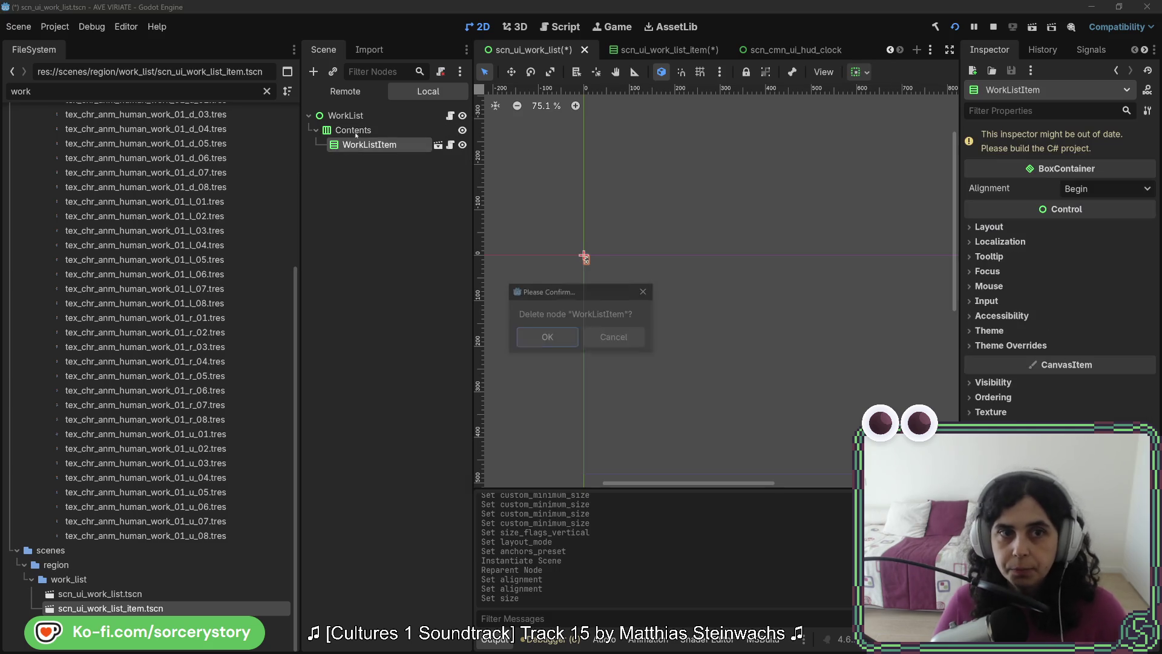
{"action": "left_click", "coordinate": [547, 337]}
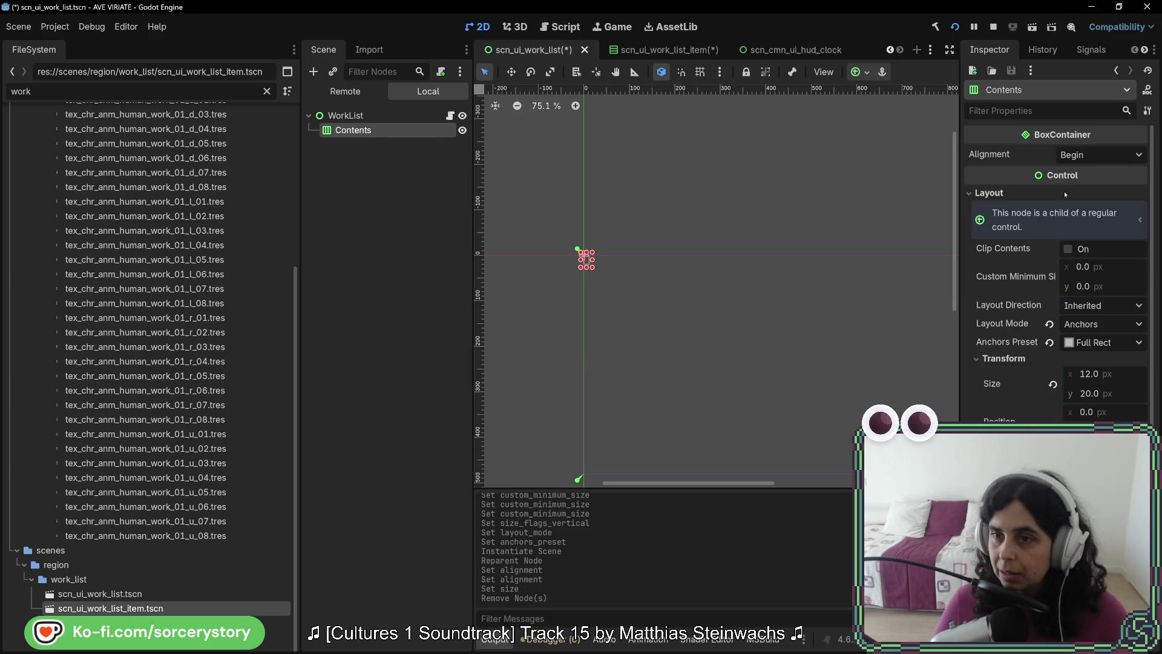
{"action": "left_click", "coordinate": [1049, 324]}
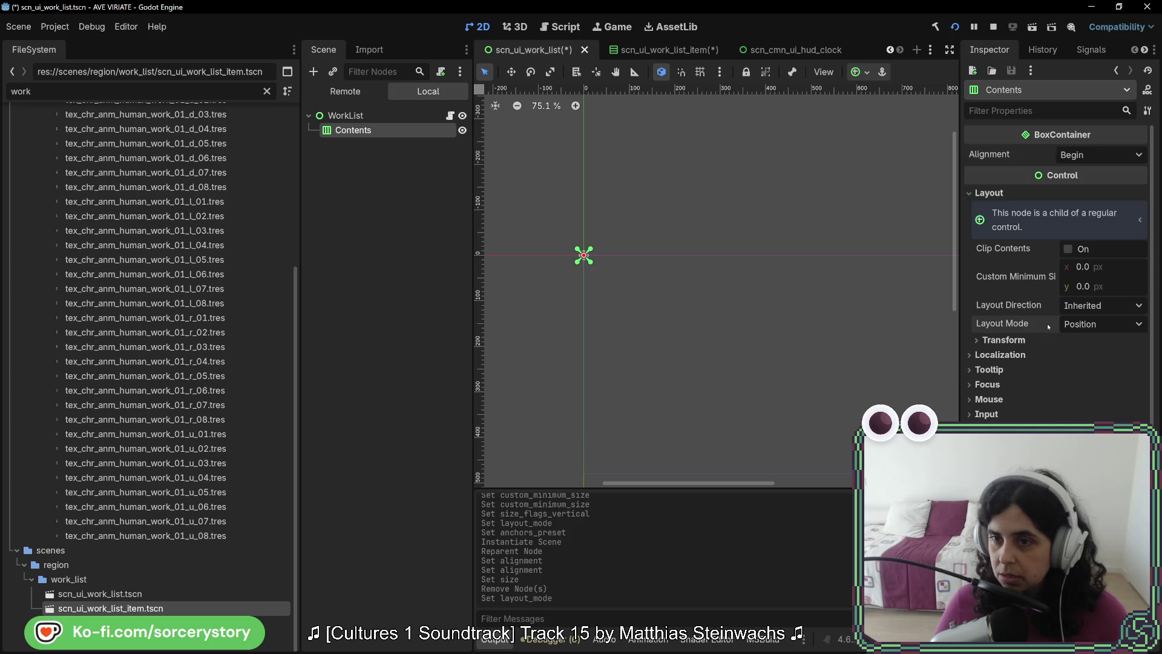
{"action": "left_click", "coordinate": [1090, 324]}
{"action": "left_click", "coordinate": [1087, 351]}
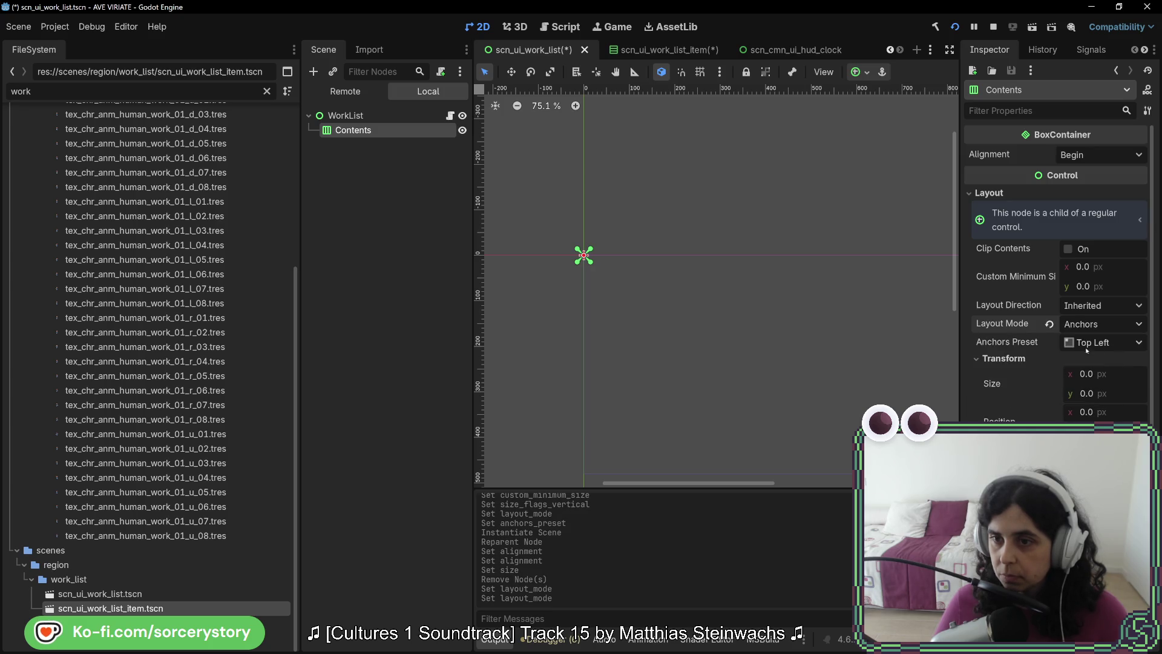
{"action": "left_click", "coordinate": [1050, 325]}
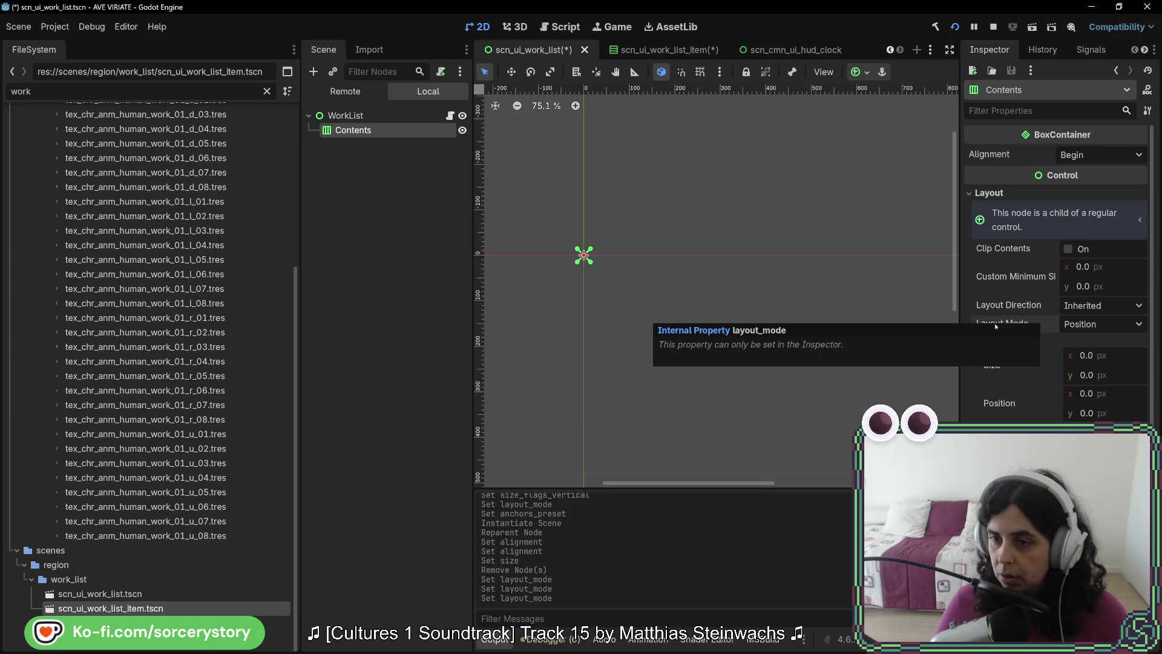
Save scn_ui_work_list and scn_ui_work_list_item, then return to the clock HUD scene.
{"action": "left_click", "coordinate": [354, 115]}
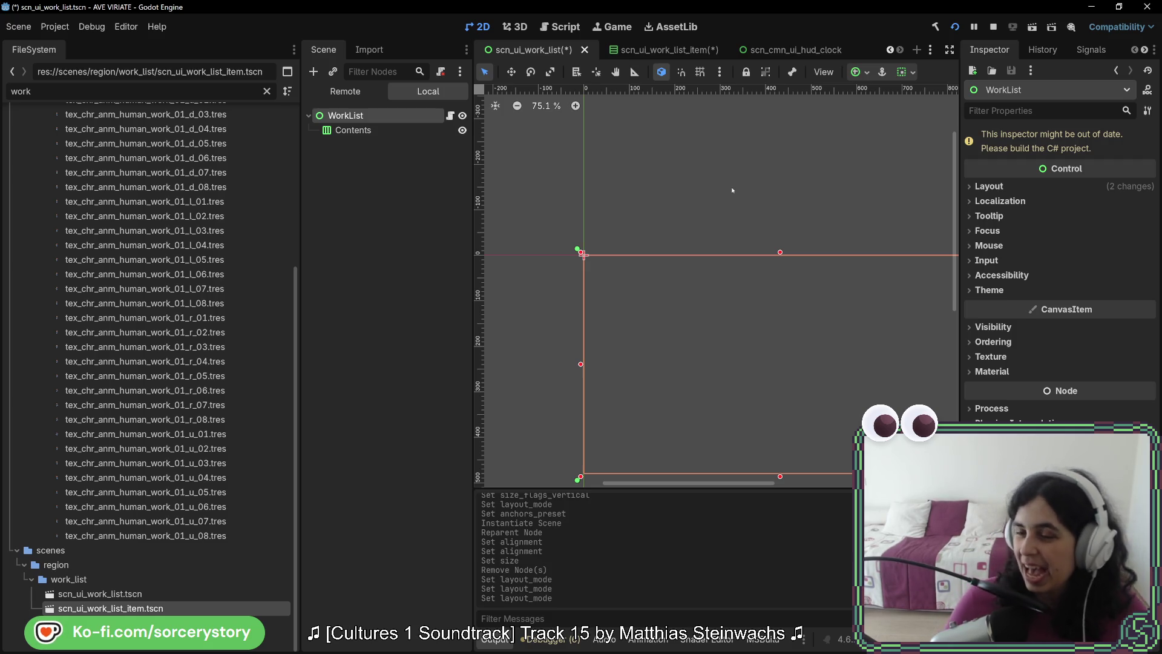
{"action": "key", "text": "ctrl+s"}
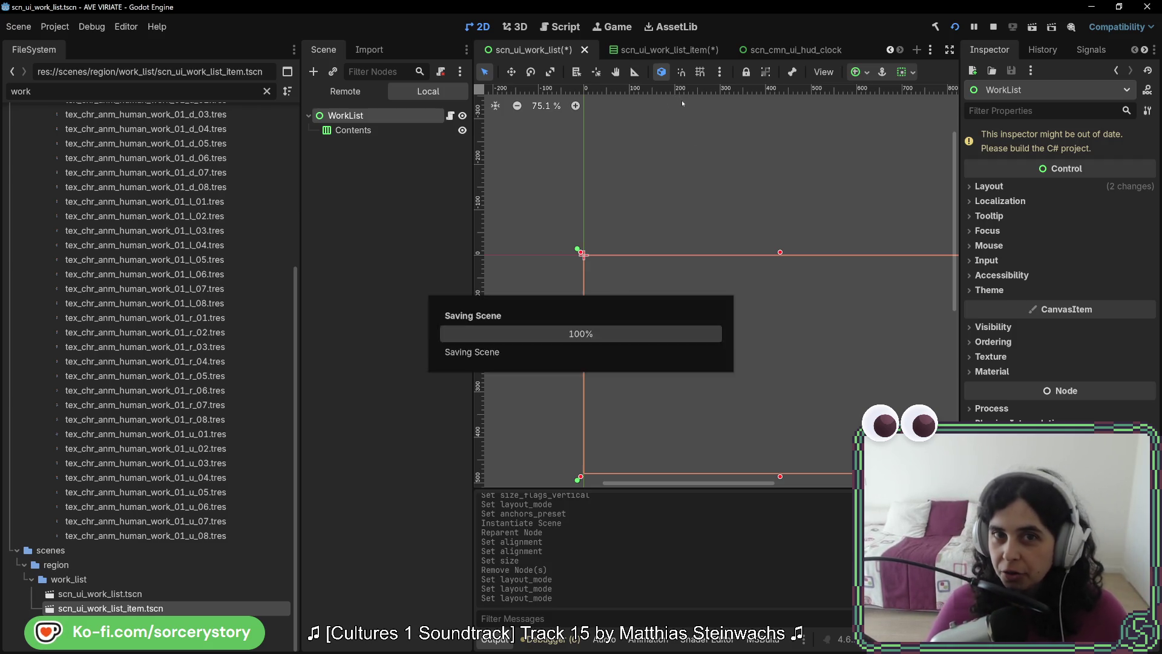
{"action": "left_click", "coordinate": [676, 50]}
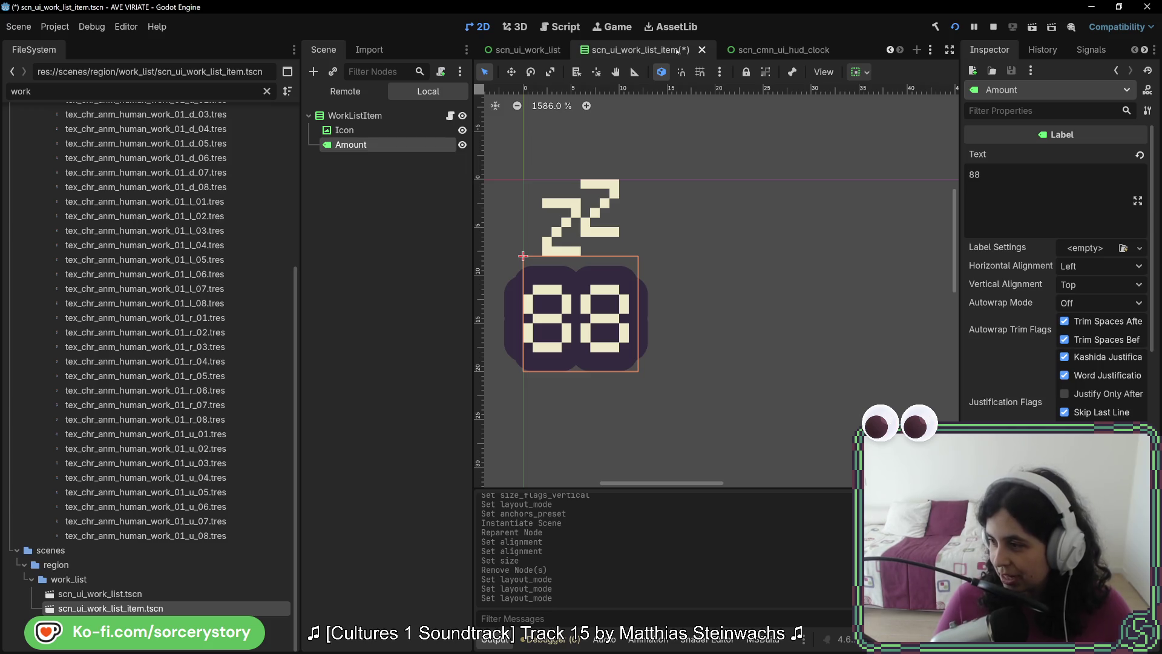
{"action": "key", "text": "ctrl+s"}
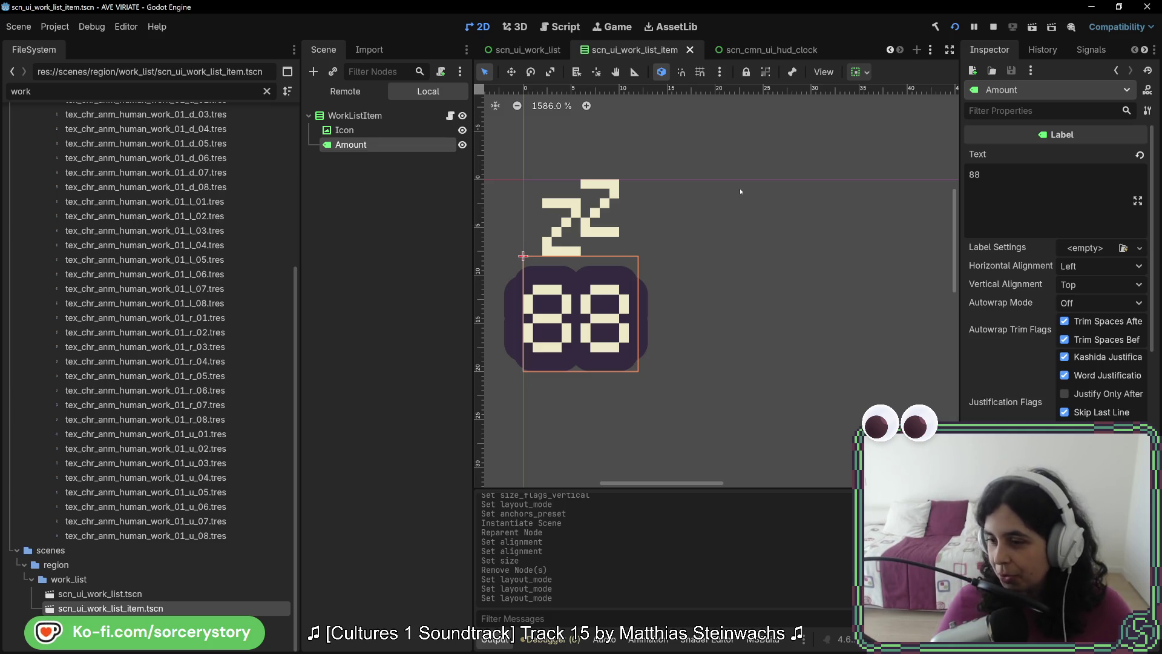
{"action": "left_click", "coordinate": [759, 57]}
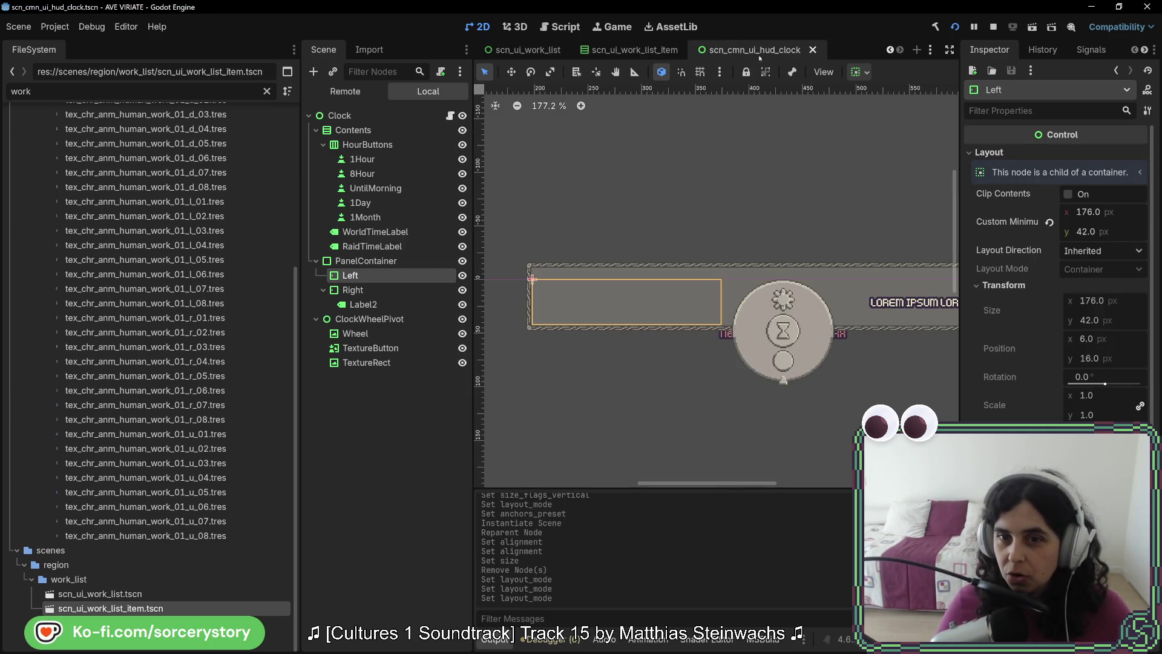
{"action": "left_click", "coordinate": [896, 303]}
{"action": "scroll", "coordinate": [620, 329], "scroll_direction": "right", "scroll_amount": 5}
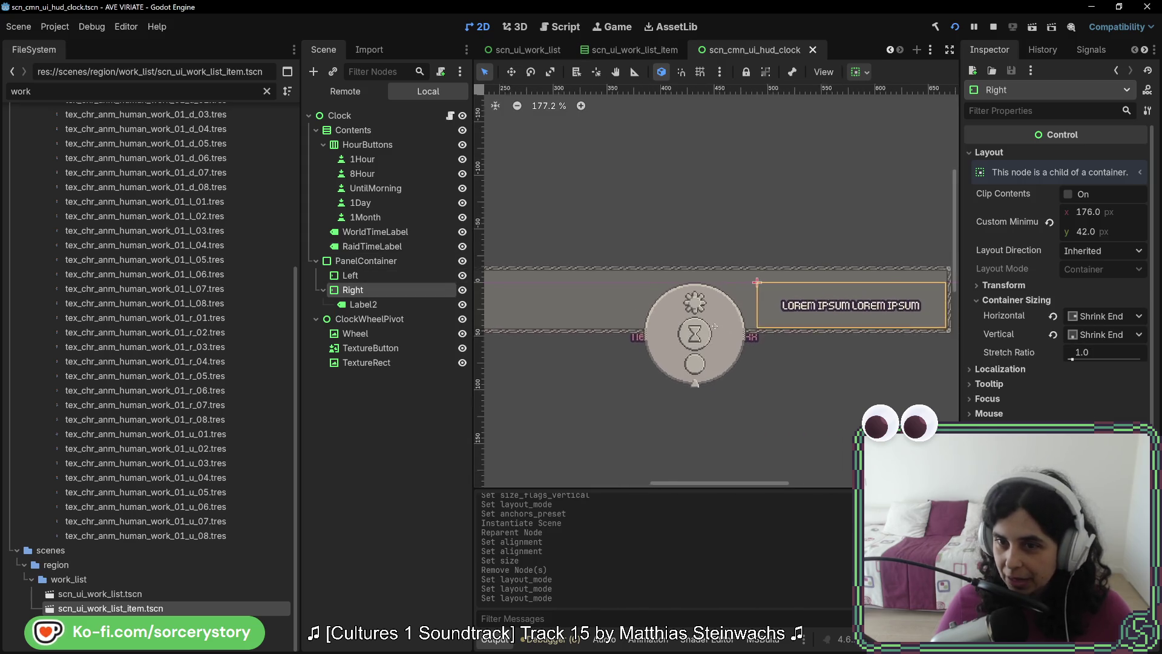
{"action": "left_click_drag", "start_coordinate": [620, 329], "coordinate": [763, 318]}
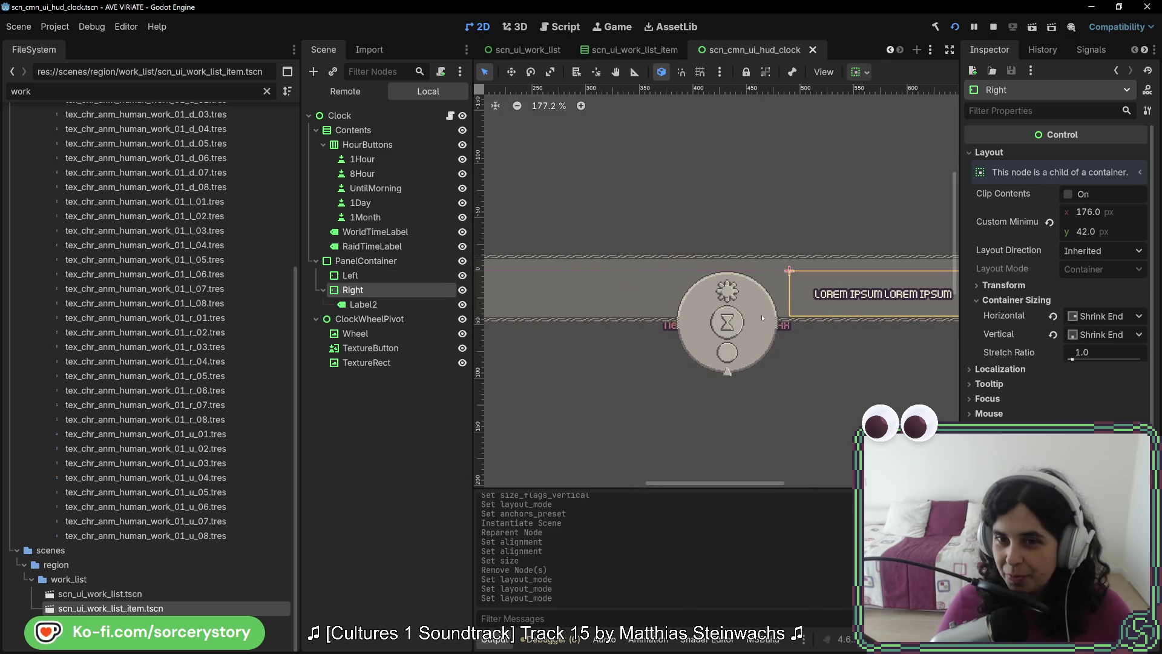
{"action": "scroll", "coordinate": [792, 321], "scroll_direction": "up", "scroll_amount": 6}
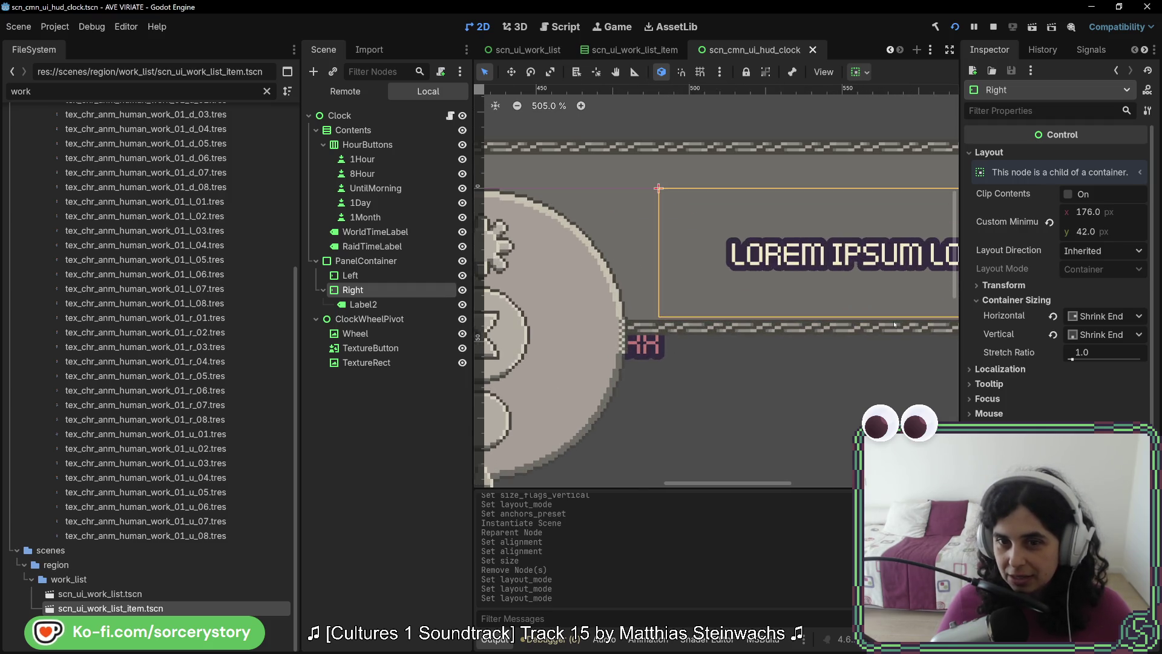
{"action": "mouse_move", "coordinate": [895, 274]}
{"action": "left_mouse_down"}
{"action": "mouse_move", "coordinate": [728, 283]}
{"action": "mouse_move", "coordinate": [763, 280]}
{"action": "left_mouse_up"}
{"action": "scroll", "coordinate": [728, 282], "scroll_direction": "down", "scroll_amount": 2}
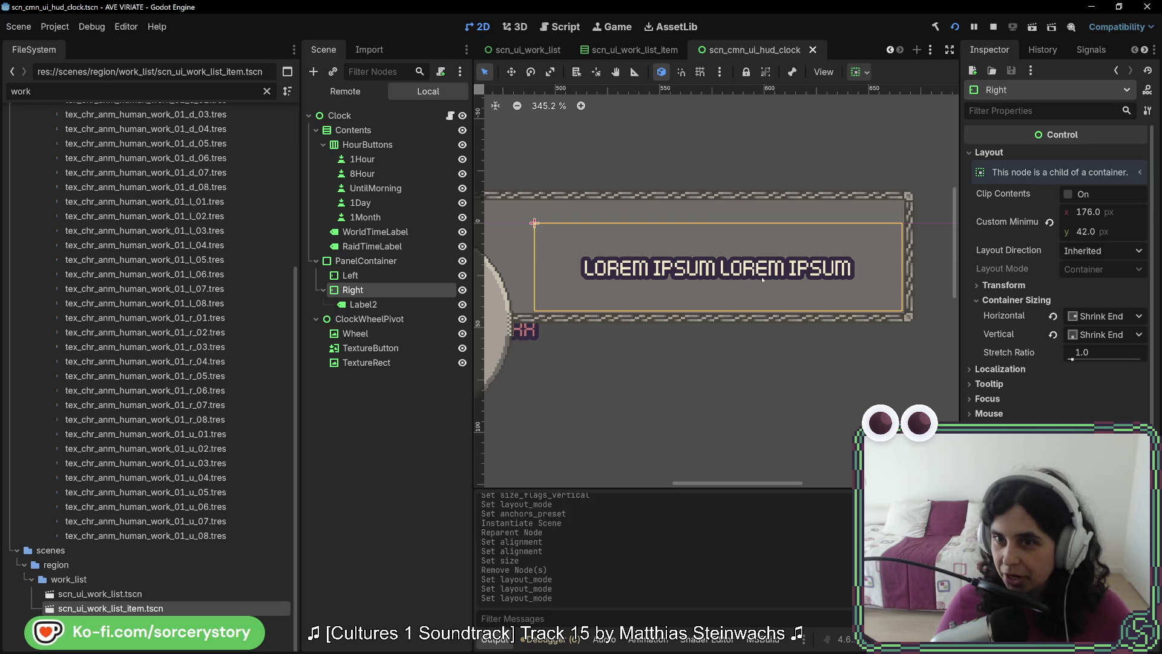
{"action": "left_click_drag", "start_coordinate": [678, 267], "coordinate": [700, 272]}
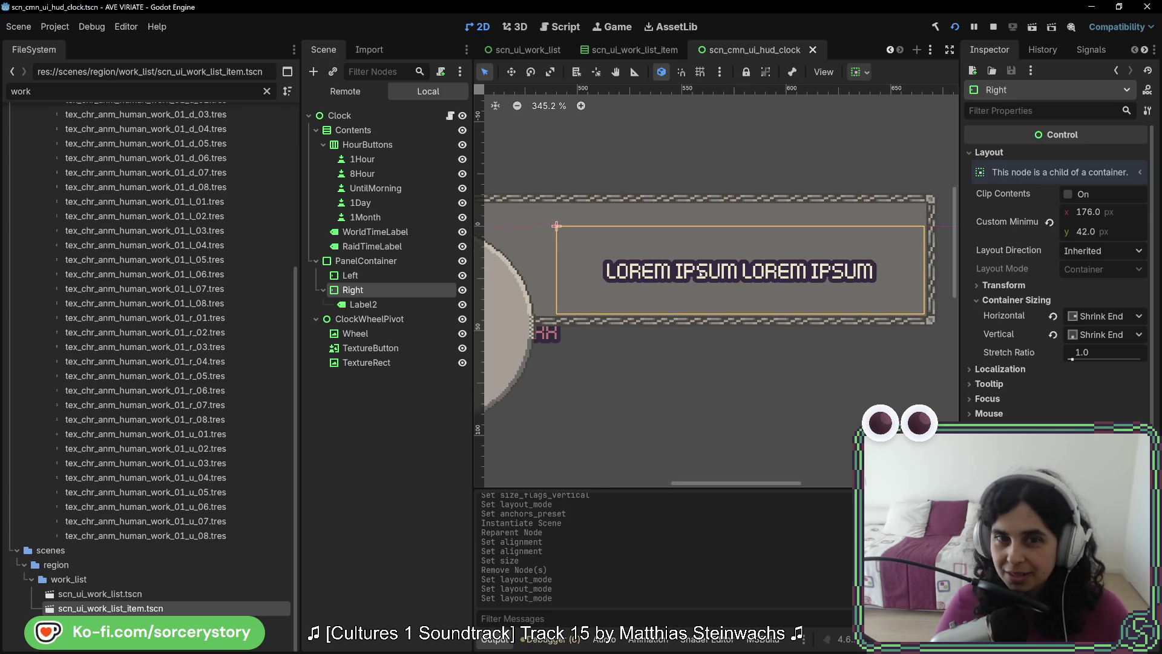
{"action": "left_click", "coordinate": [365, 277]}
{"action": "left_click_drag", "start_coordinate": [495, 304], "coordinate": [879, 319]}
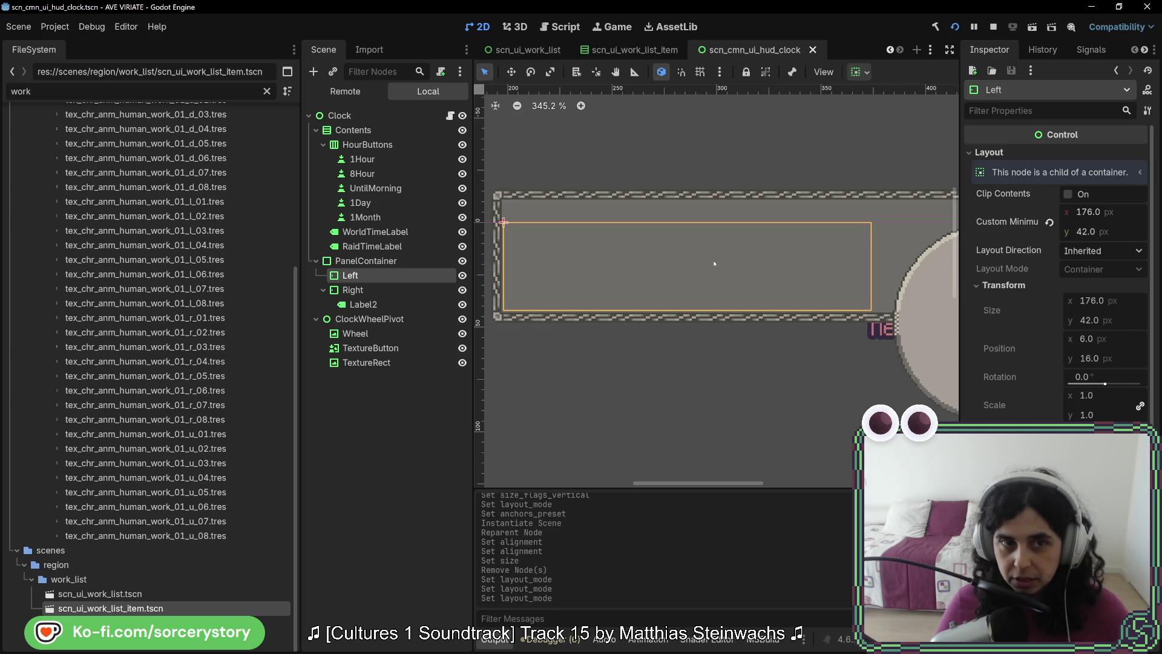
{"action": "left_click", "coordinate": [405, 118]}
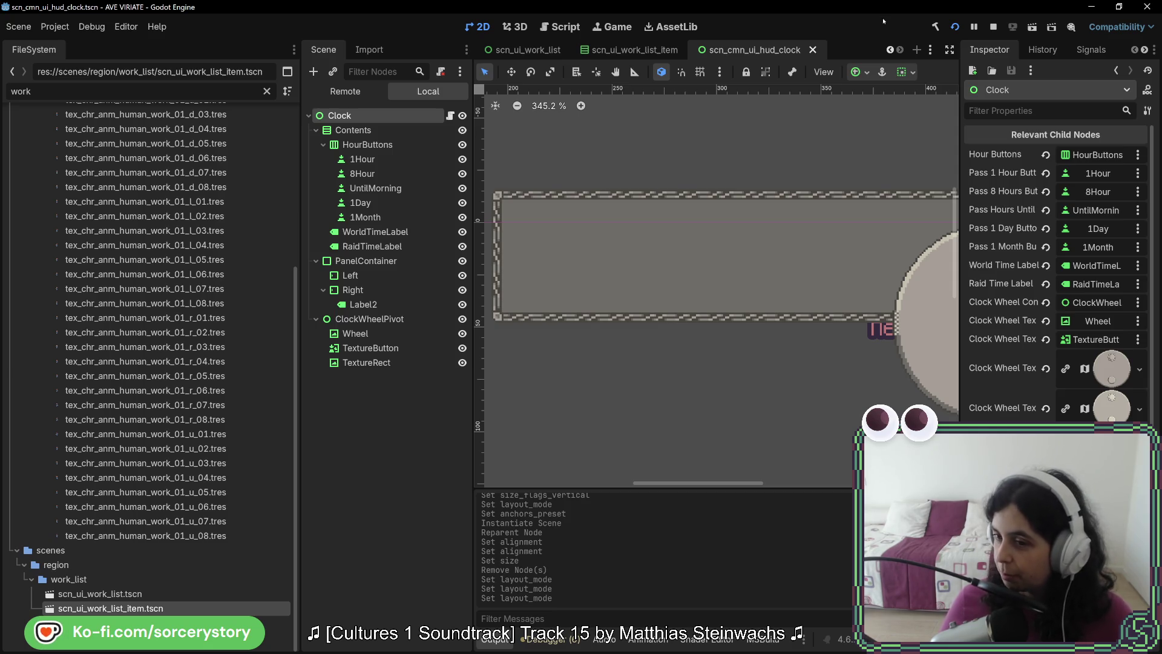
Pan to show the whole clock, then open the Clock node's UiHudClock.cs script.
{"action": "scroll", "coordinate": [723, 315], "scroll_direction": "down", "scroll_amount": 4}
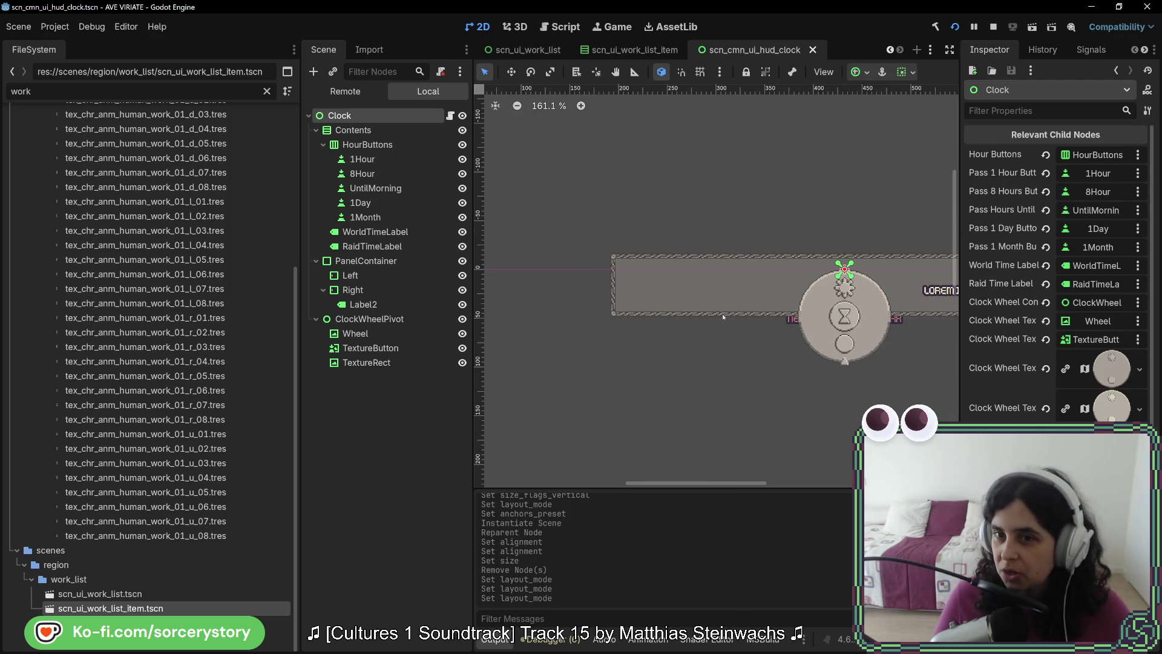
{"action": "left_click", "coordinate": [855, 407]}
{"action": "mouse_move", "coordinate": [898, 379]}
{"action": "left_mouse_down"}
{"action": "mouse_move", "coordinate": [747, 370]}
{"action": "mouse_move", "coordinate": [779, 368]}
{"action": "left_mouse_up"}
{"action": "scroll", "coordinate": [777, 384], "scroll_direction": "down", "scroll_amount": 1}
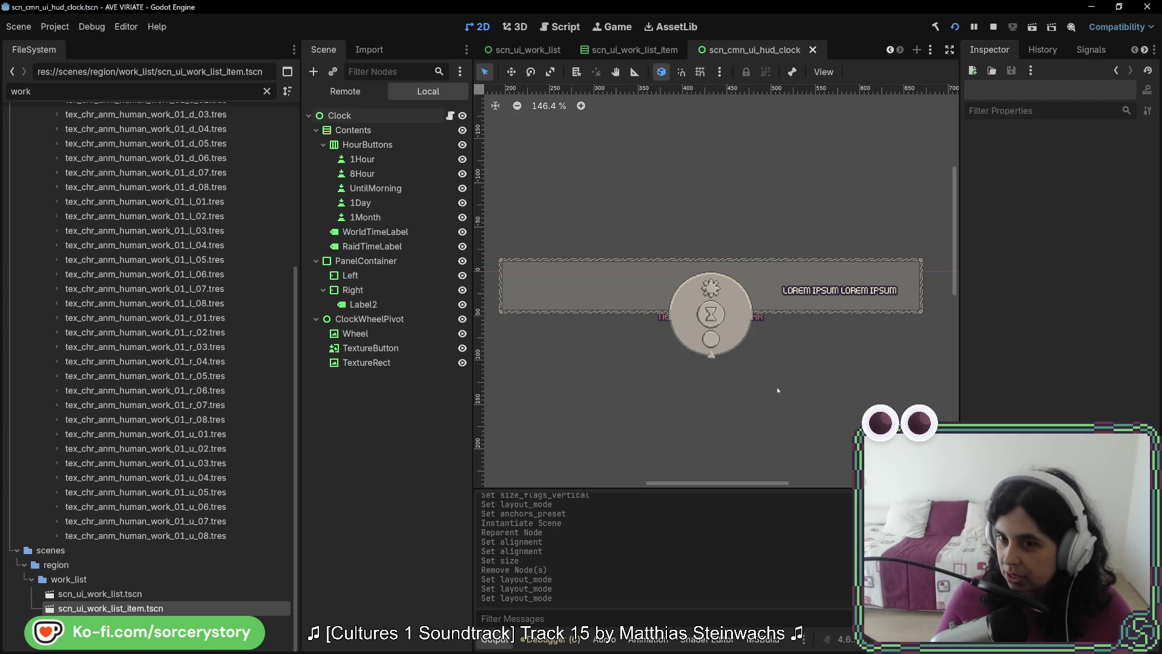
{"action": "scroll", "coordinate": [763, 387], "scroll_direction": "up", "scroll_amount": 1}
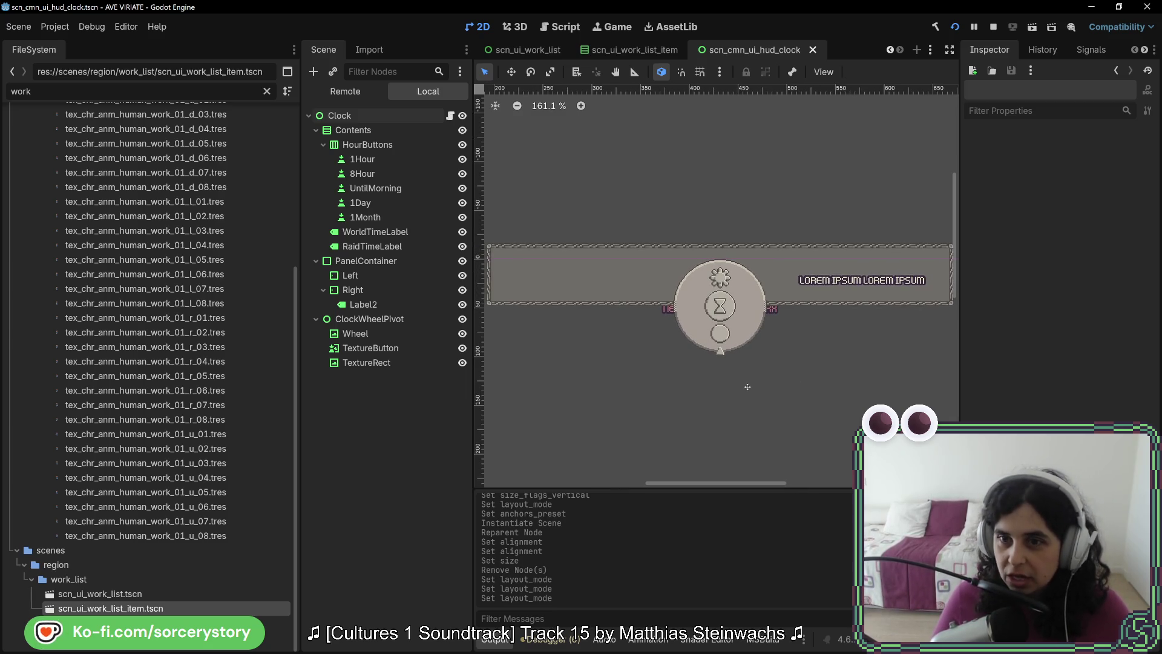
{"action": "scroll", "coordinate": [747, 388], "scroll_direction": "down", "scroll_amount": 1}
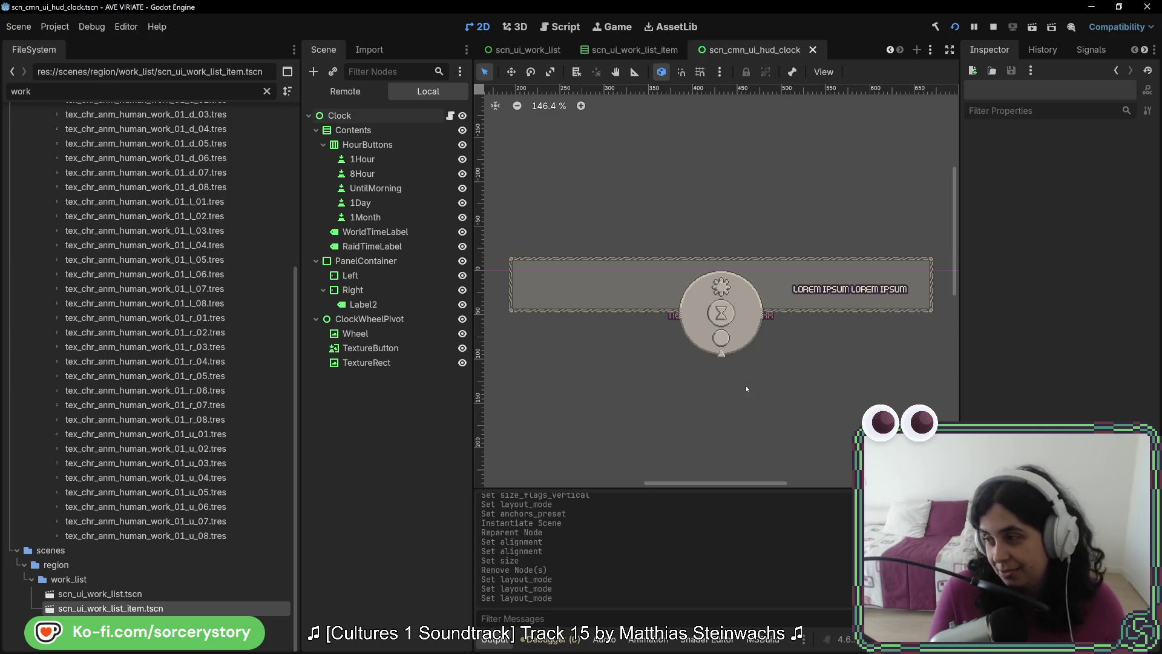
{"action": "left_click", "coordinate": [450, 116]}
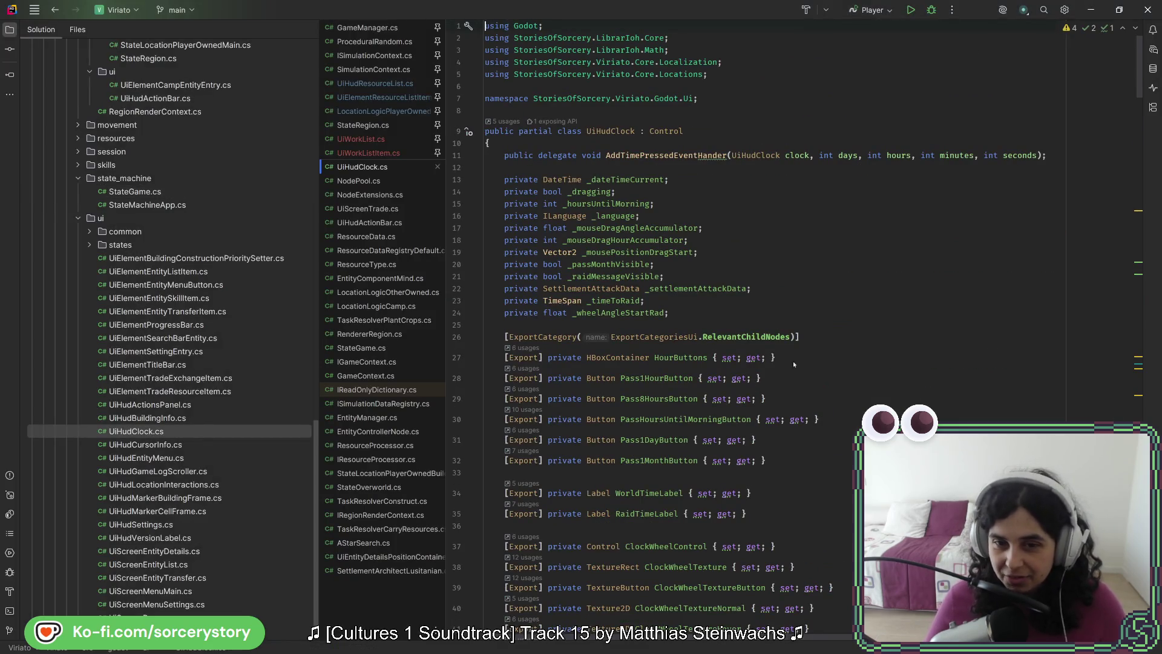
Duplicate the ClockWheelLabel export property into two copies on their own lines.
{"action": "scroll", "coordinate": [794, 365], "scroll_direction": "down", "scroll_amount": 10}
{"action": "scroll", "coordinate": [800, 369], "scroll_direction": "up", "scroll_amount": 3}
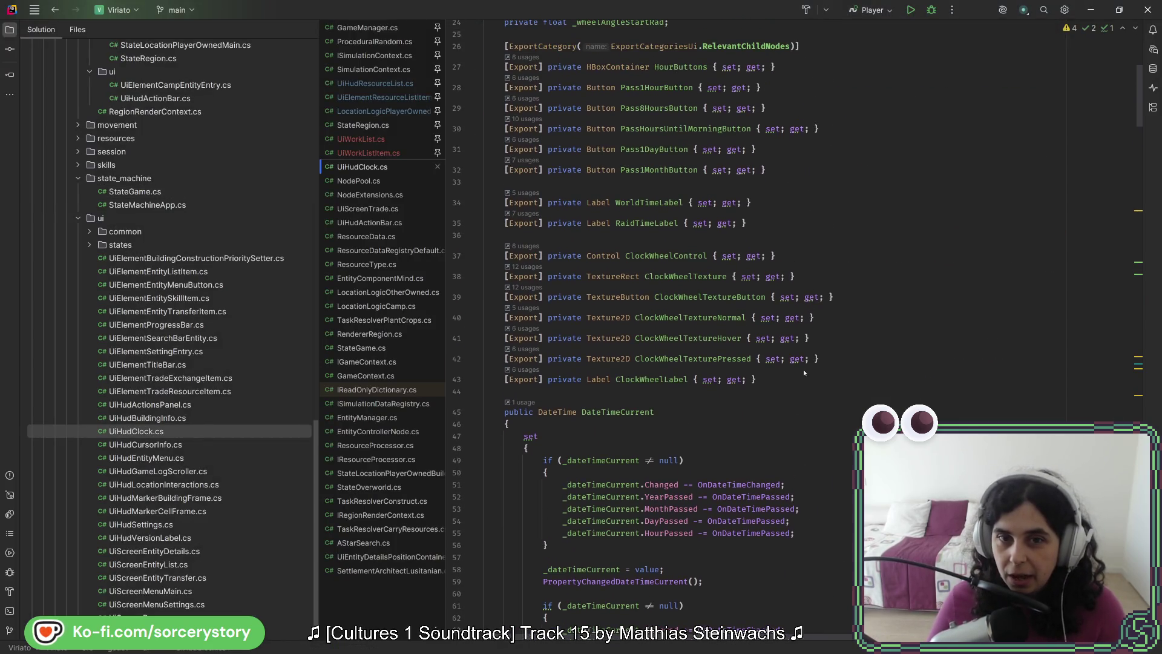
{"action": "left_click_drag", "start_coordinate": [805, 373], "coordinate": [840, 359]}
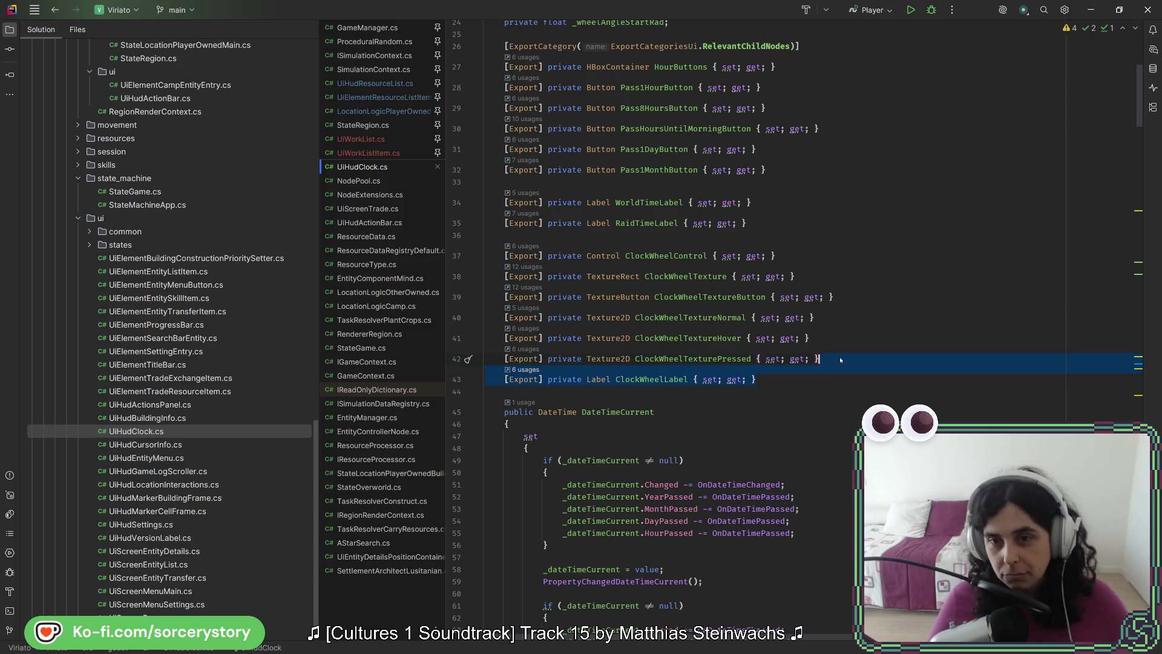
{"action": "key", "text": "ctrl+d"}
{"action": "left_click", "coordinate": [779, 373]}
{"action": "key", "text": "ctrl+v"}
{"action": "key", "text": "Return"}
{"action": "key", "text": "Return"}
Turn the first copy into a MarginContainer property named PanelLeftContainer.
{"action": "left_click", "coordinate": [609, 395]}
{"action": "key", "text": "ctrl+BackSpace"}
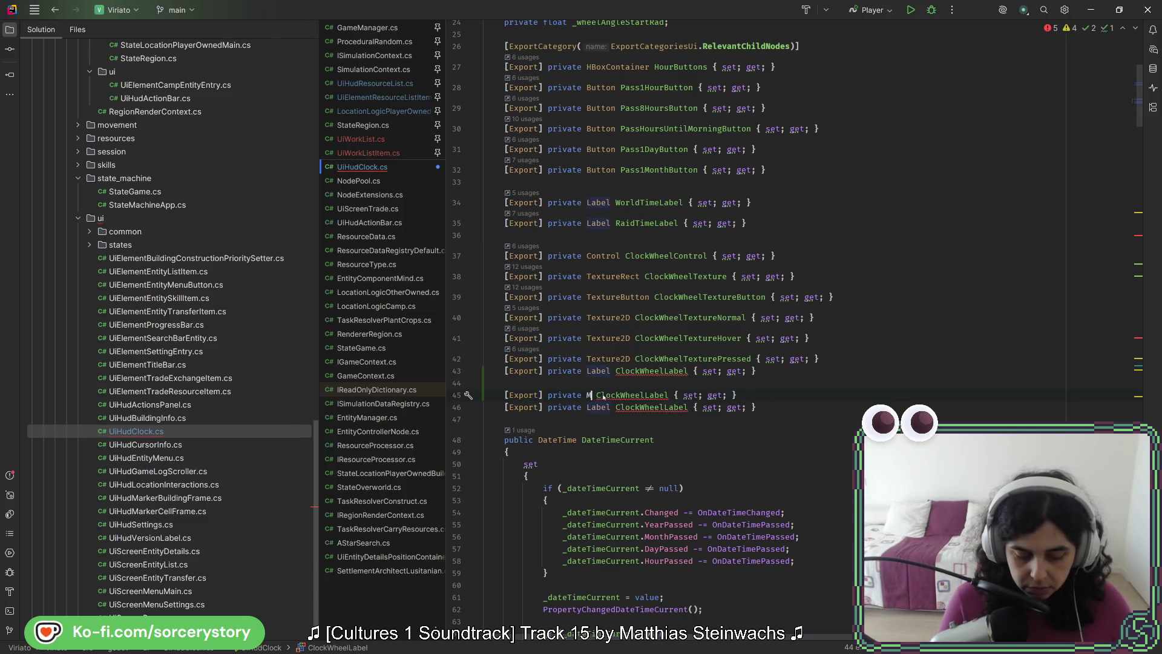
{"action": "type", "text": "Marg"}
{"action": "key", "text": "Return"}
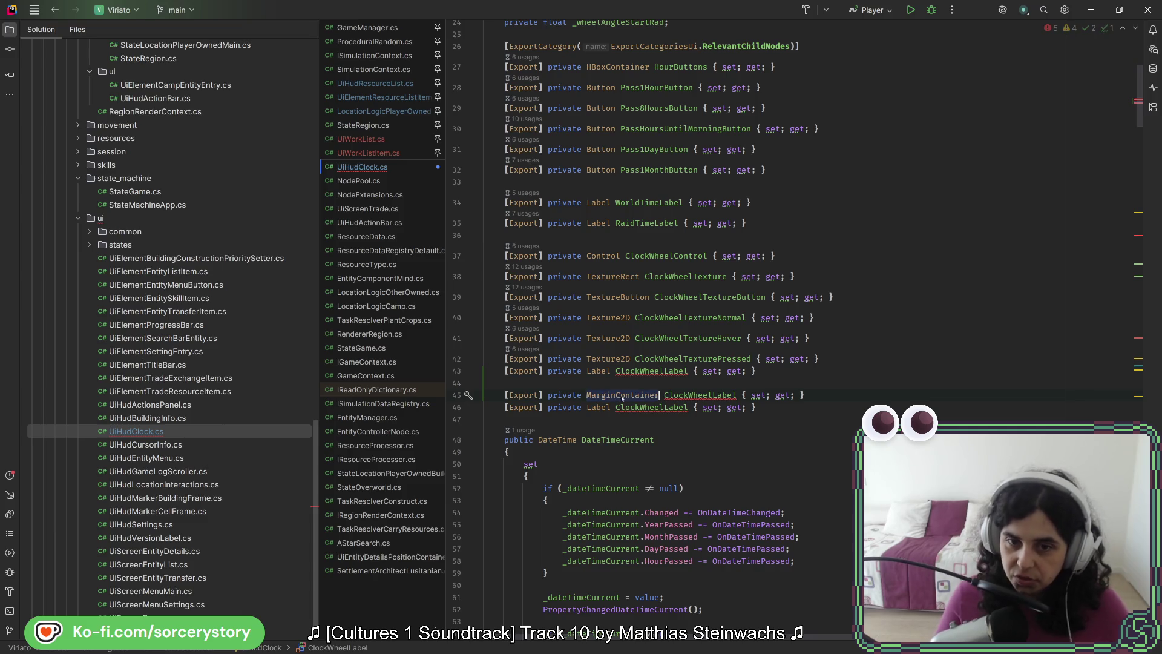
{"action": "left_click", "coordinate": [717, 397]}
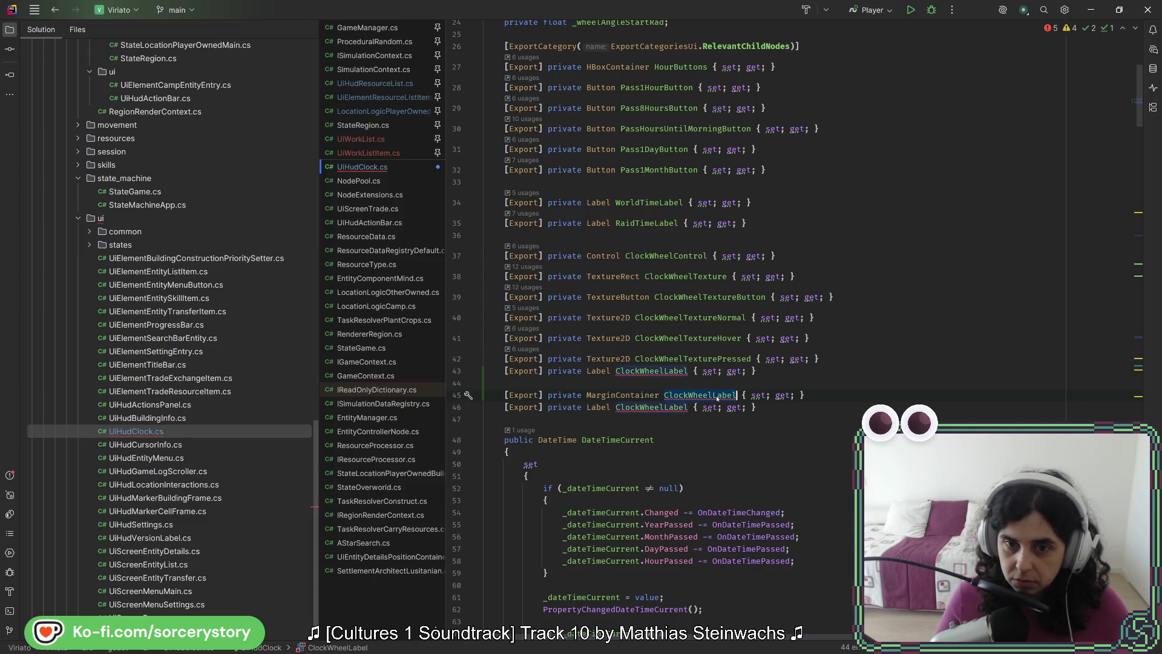
{"action": "double_click", "coordinate": [718, 395]}
{"action": "type", "text": "PanelLe"}
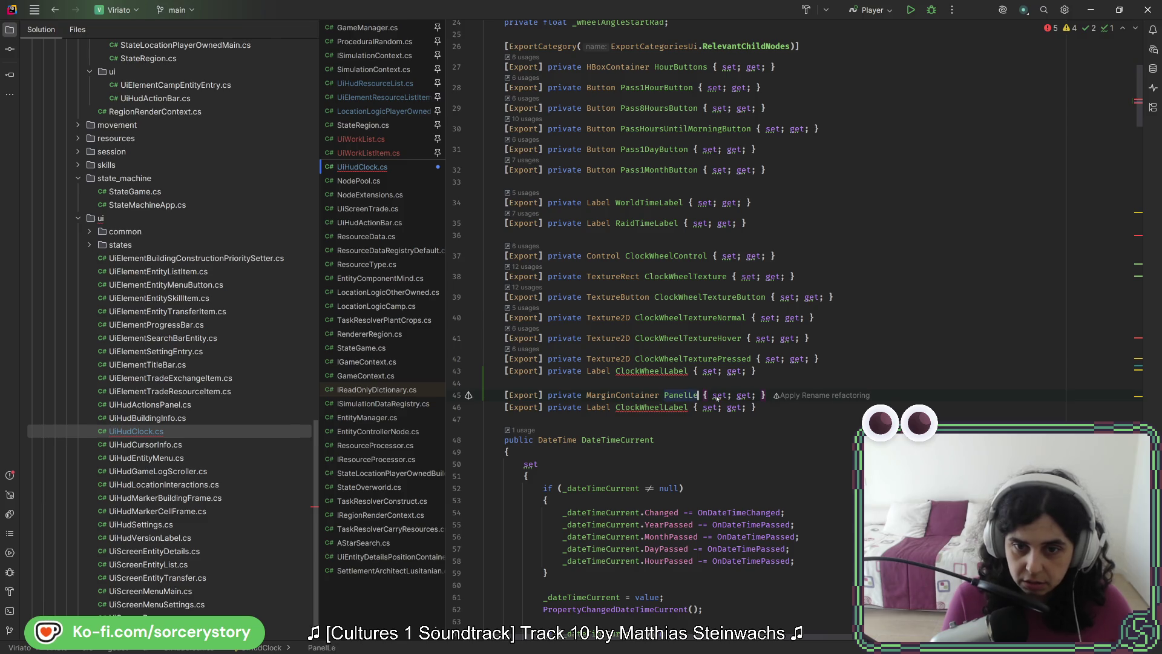
{"action": "type", "text": "ftContainer"}
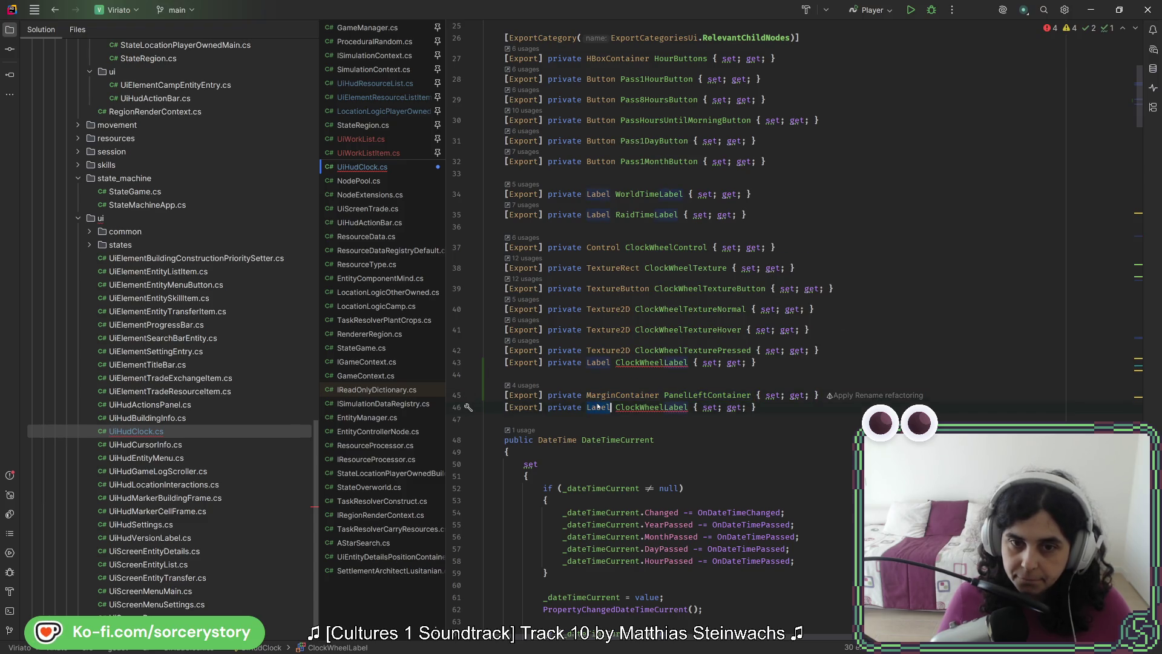
Turn the second copy into a MarginContainer property named PanelRightContainer.
{"action": "double_click", "coordinate": [598, 407]}
{"action": "type", "text": "MarginContainer"}
{"action": "double_click", "coordinate": [702, 407]}
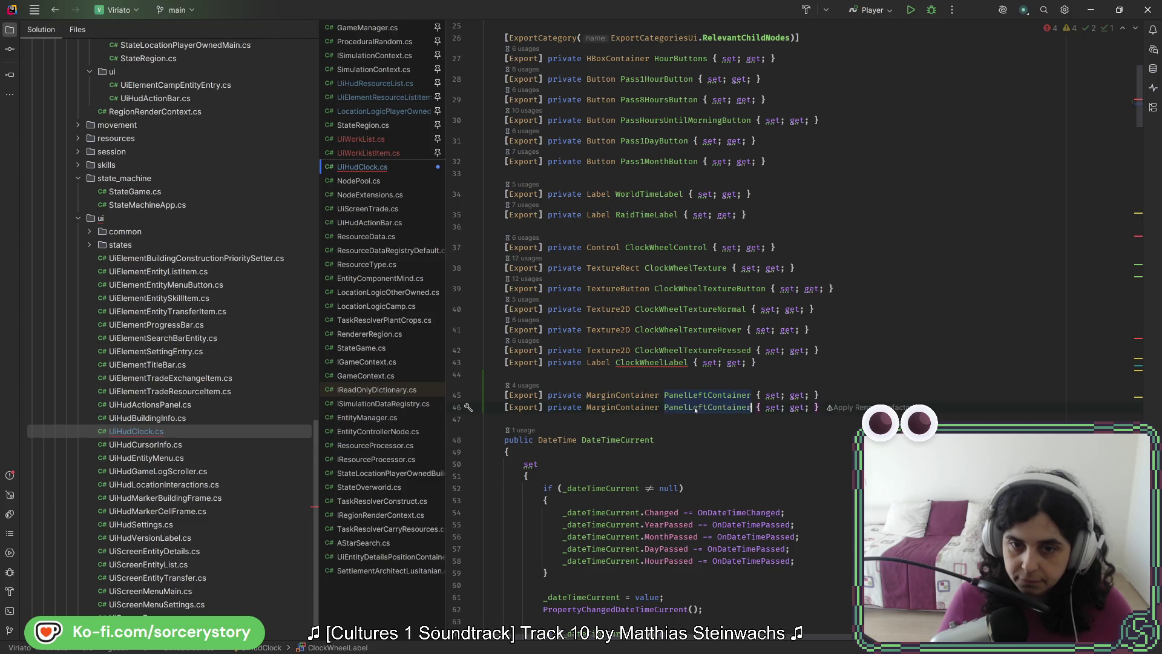
{"action": "key", "text": "ctrl+v"}
{"action": "key", "text": "Delete"}
{"action": "key", "text": "Delete"}
{"action": "key", "text": "Delete"}
{"action": "type", "text": "Right"}
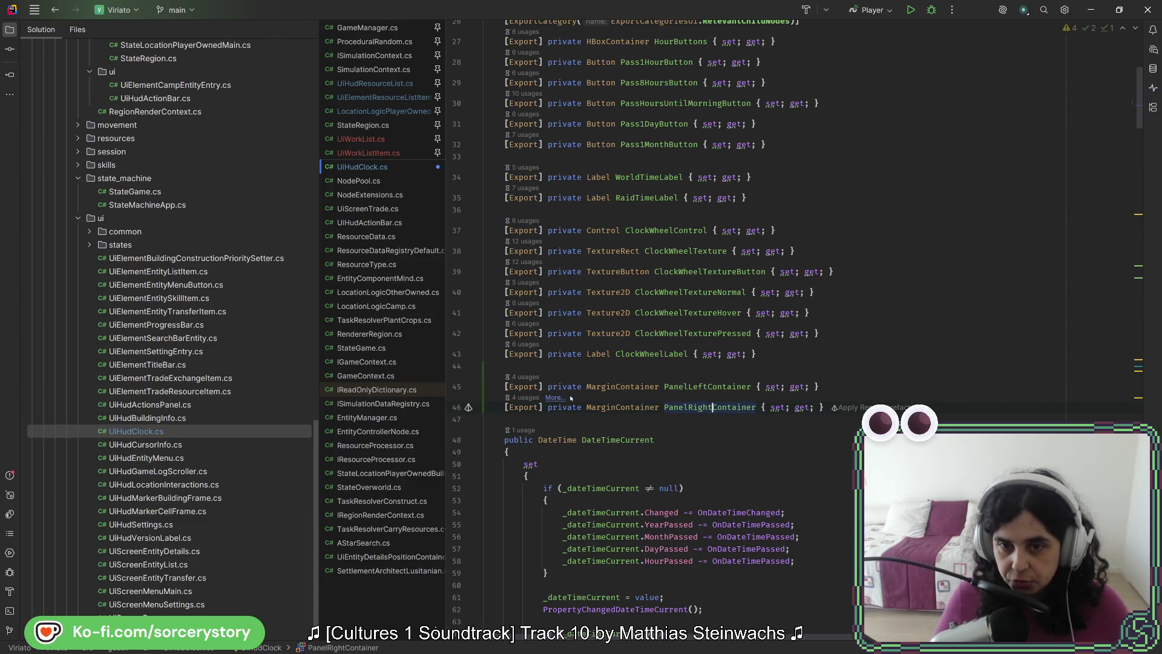
Make both panel properties public with private setters, run code cleanup, and build in Godot.
{"action": "double_click", "coordinate": [562, 387]}
{"action": "type", "text": "public"}
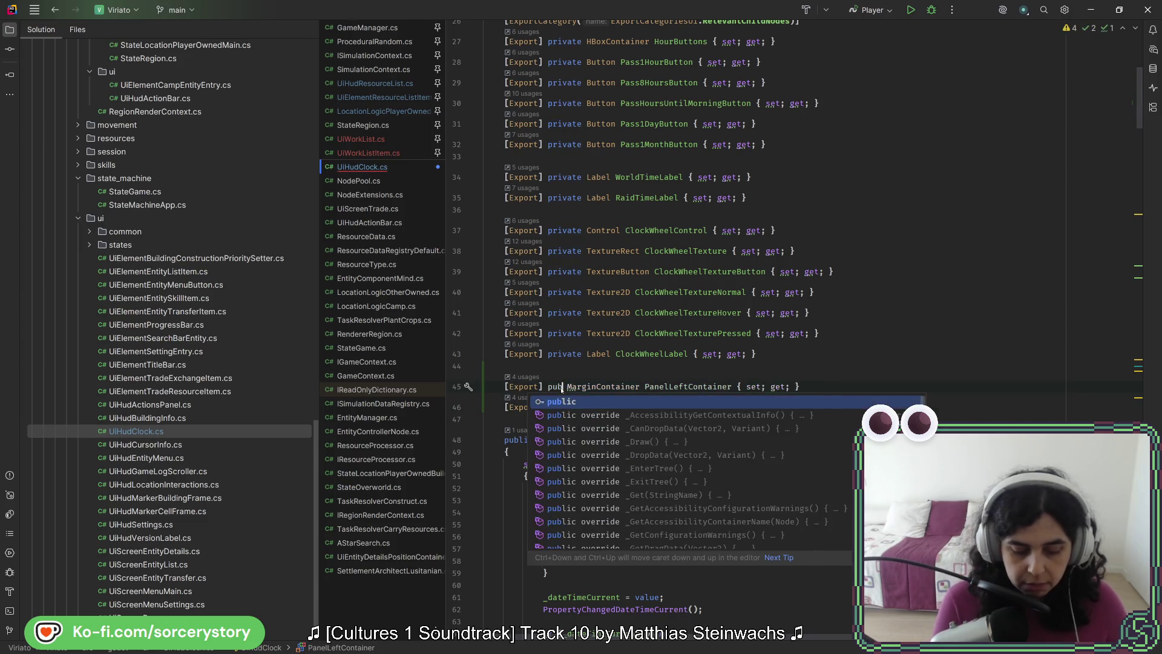
{"action": "double_click", "coordinate": [564, 407]}
{"action": "type", "text": "public"}
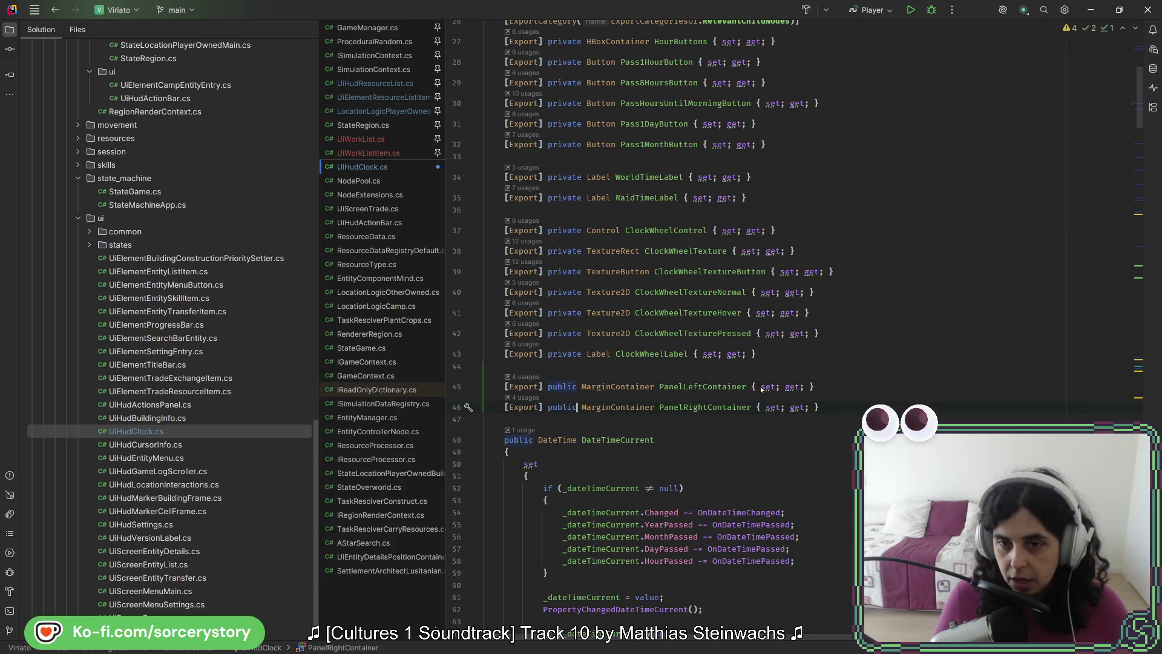
{"action": "type", "text": "private"}
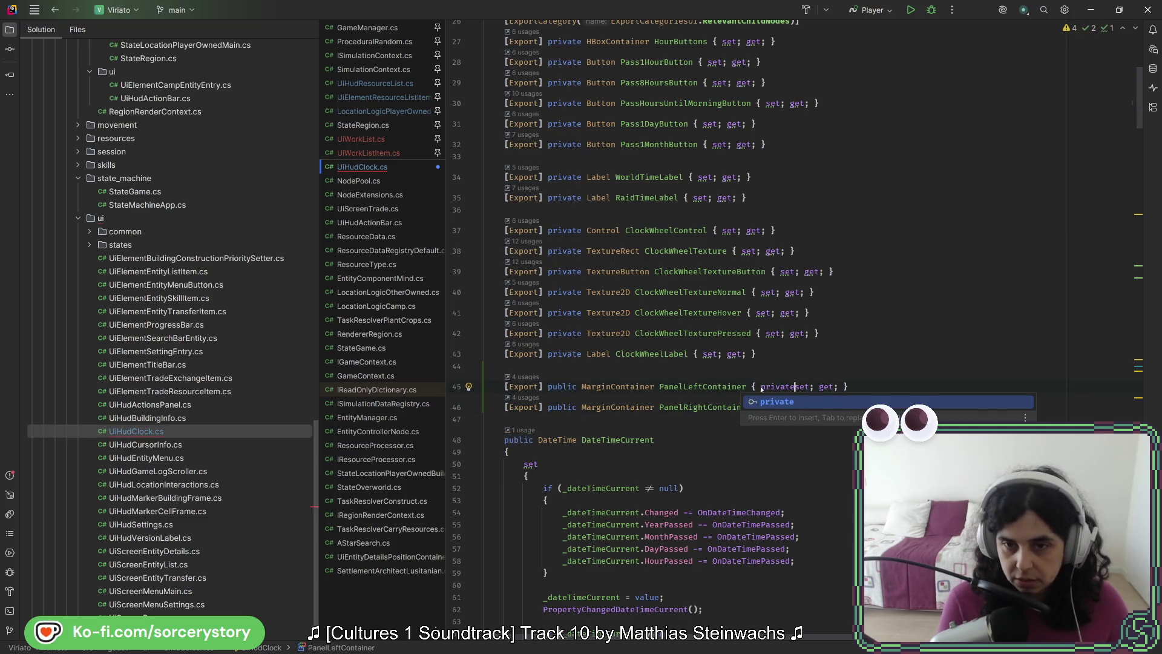
{"action": "left_click", "coordinate": [761, 407]}
{"action": "type", "text": "private set; get; }"}
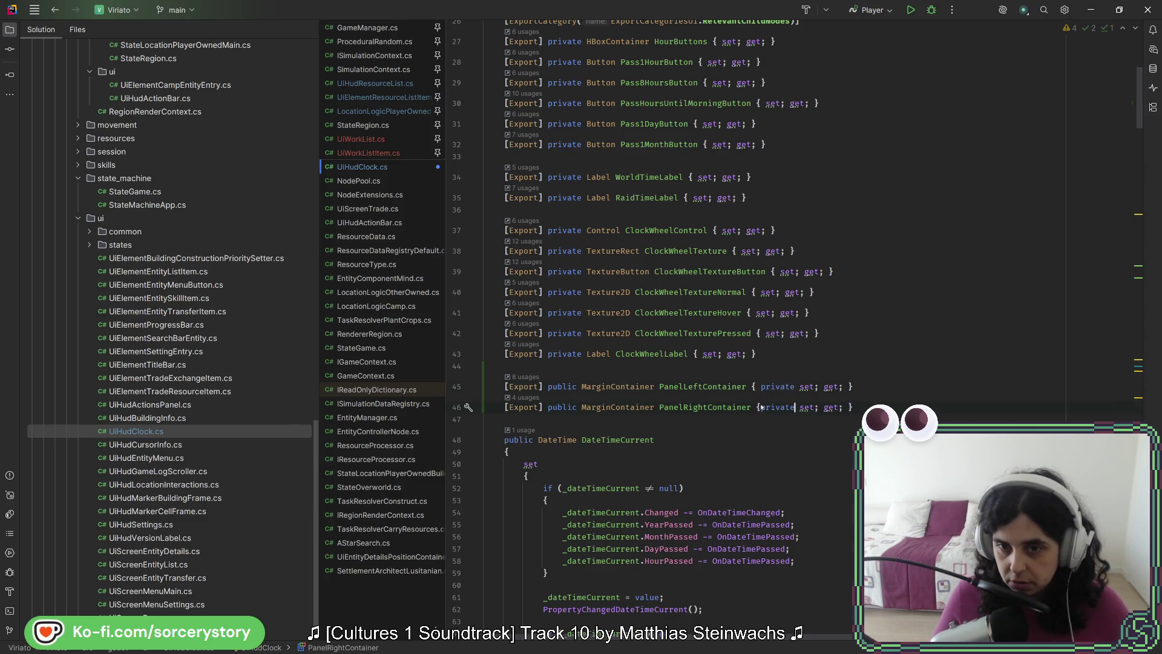
{"action": "key", "text": "ctrl+alt+l"}
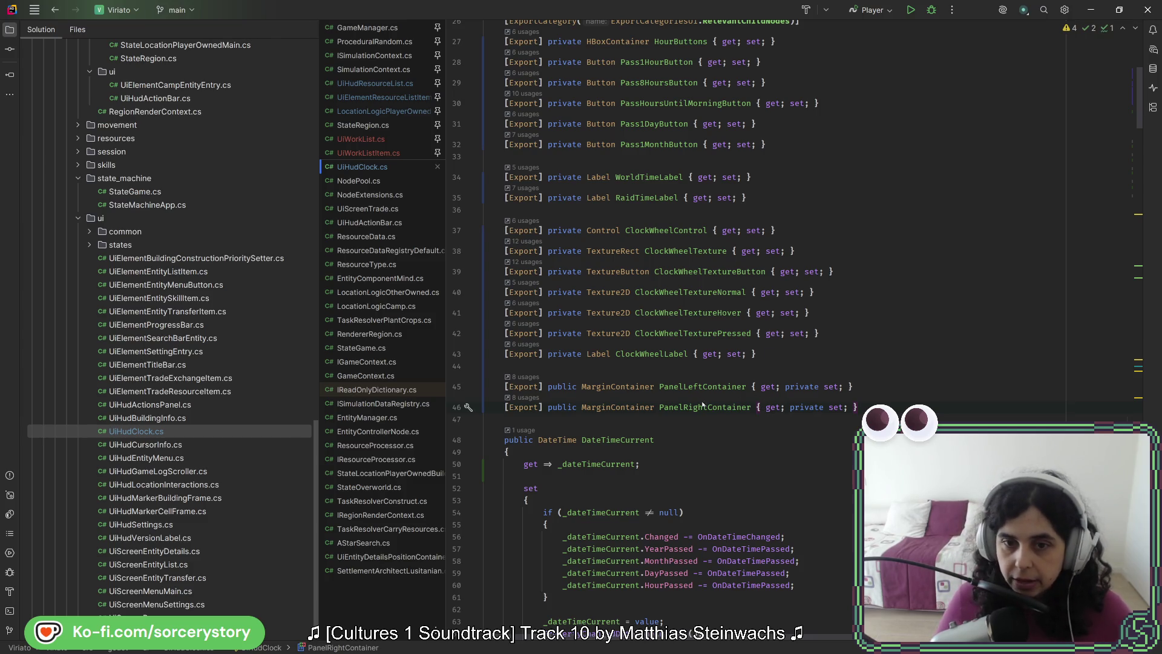
{"action": "key", "text": "alt+Tab"}
{"action": "left_click", "coordinate": [938, 30]}
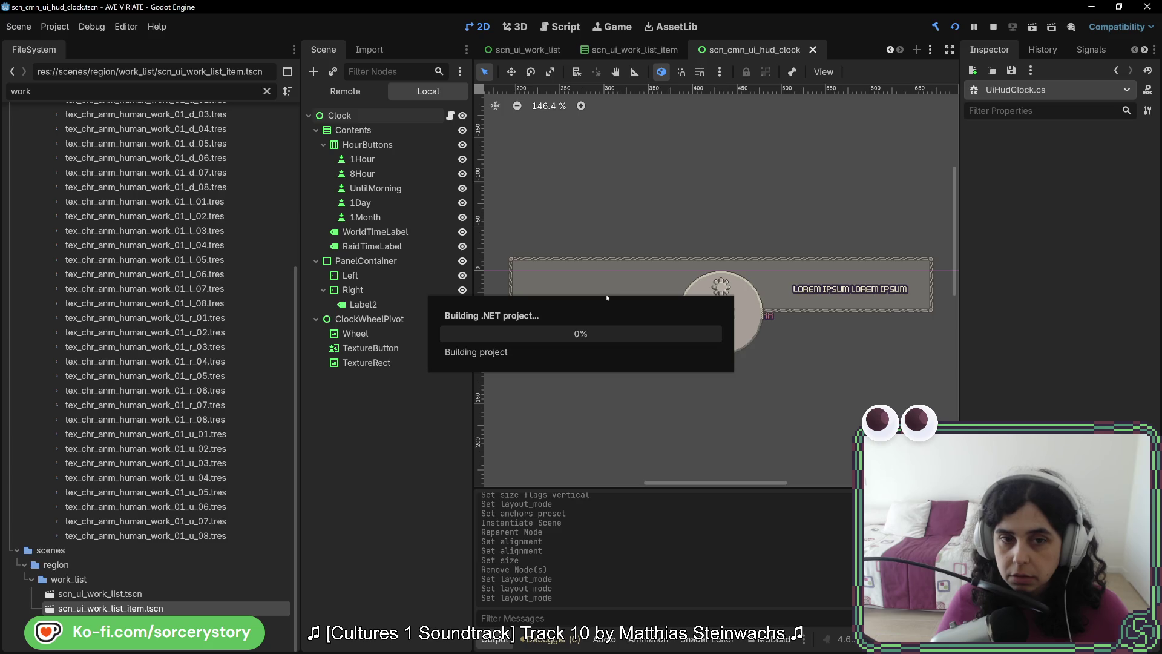
On Clock, assign Left to Panel Left Container and Right to Panel Right Container, then save.
{"action": "left_click", "coordinate": [336, 116]}
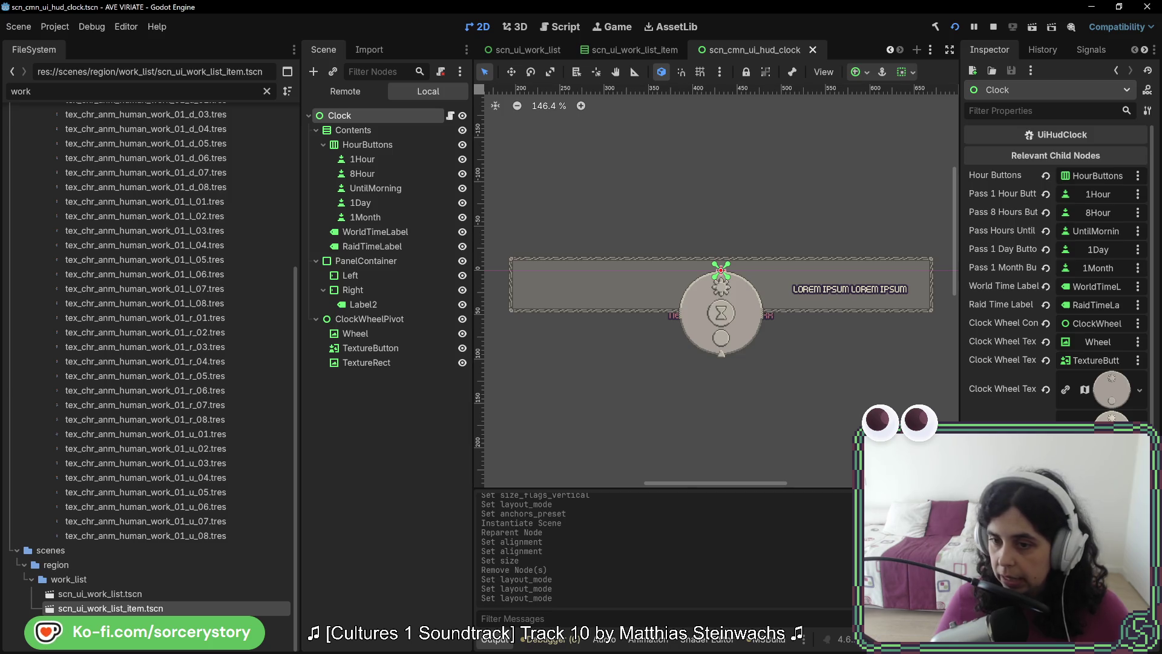
{"action": "double_click", "coordinate": [629, 204]}
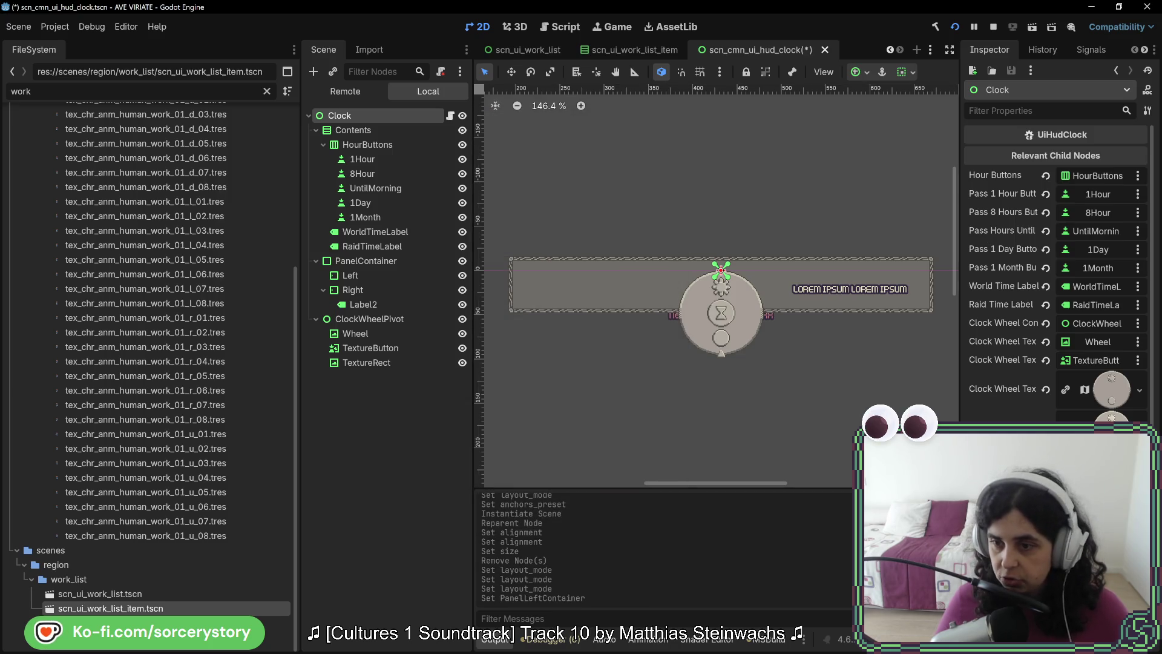
{"action": "double_click", "coordinate": [538, 222]}
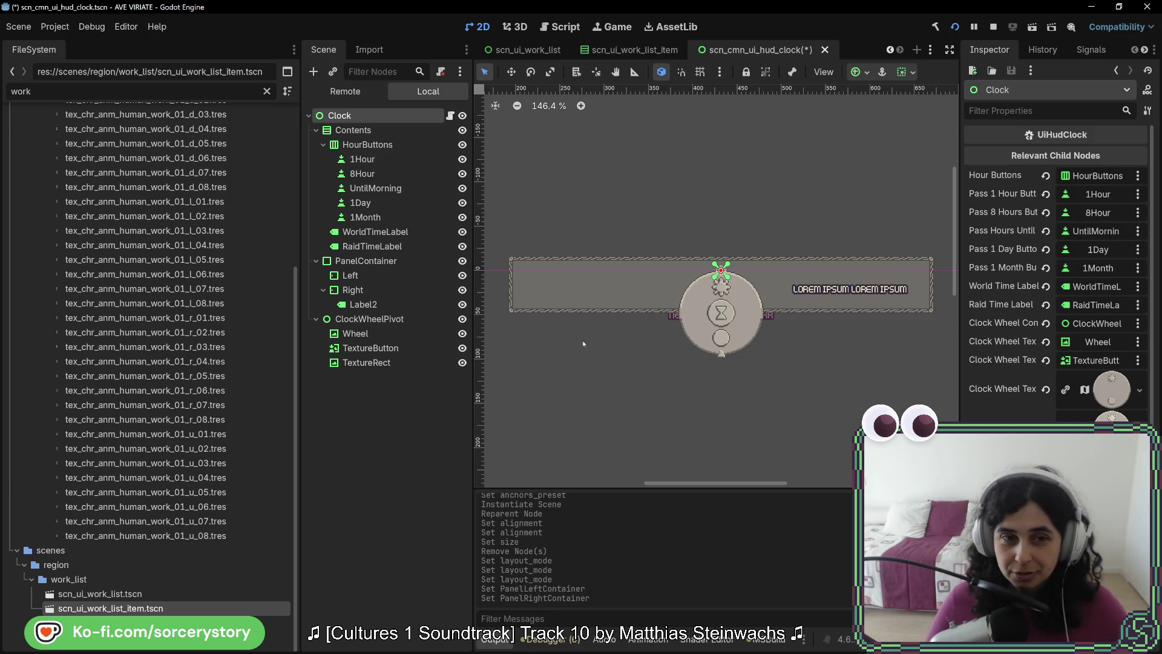
{"action": "key", "text": "ctrl+s"}
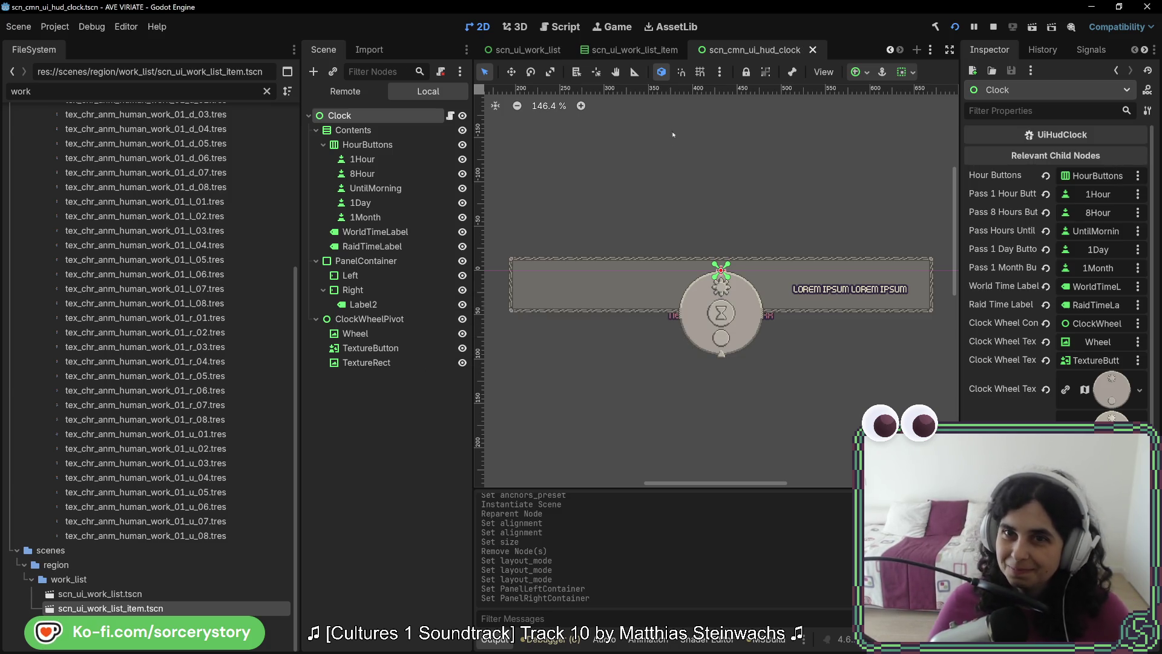
Back in UiHudClock.cs, review the ClockWheel and PanelLeftContainer exported properties.
{"action": "key", "text": "alt+Tab"}
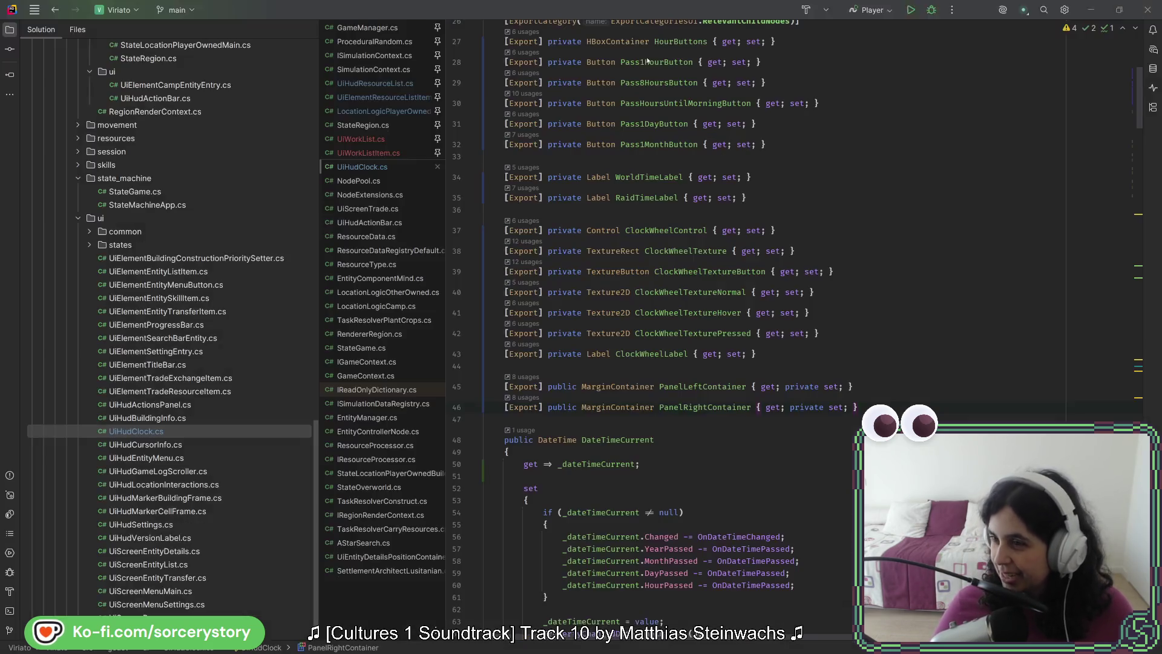
{"action": "left_click", "coordinate": [779, 356]}
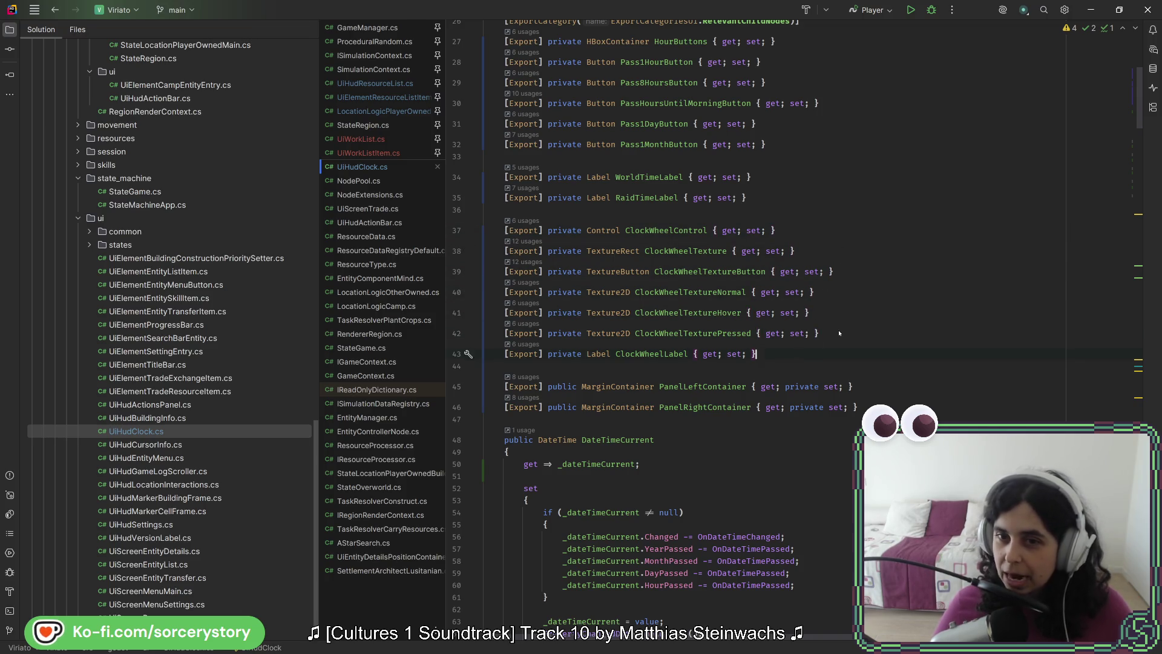
{"action": "left_click", "coordinate": [843, 281]}
{"action": "left_click", "coordinate": [844, 269]}
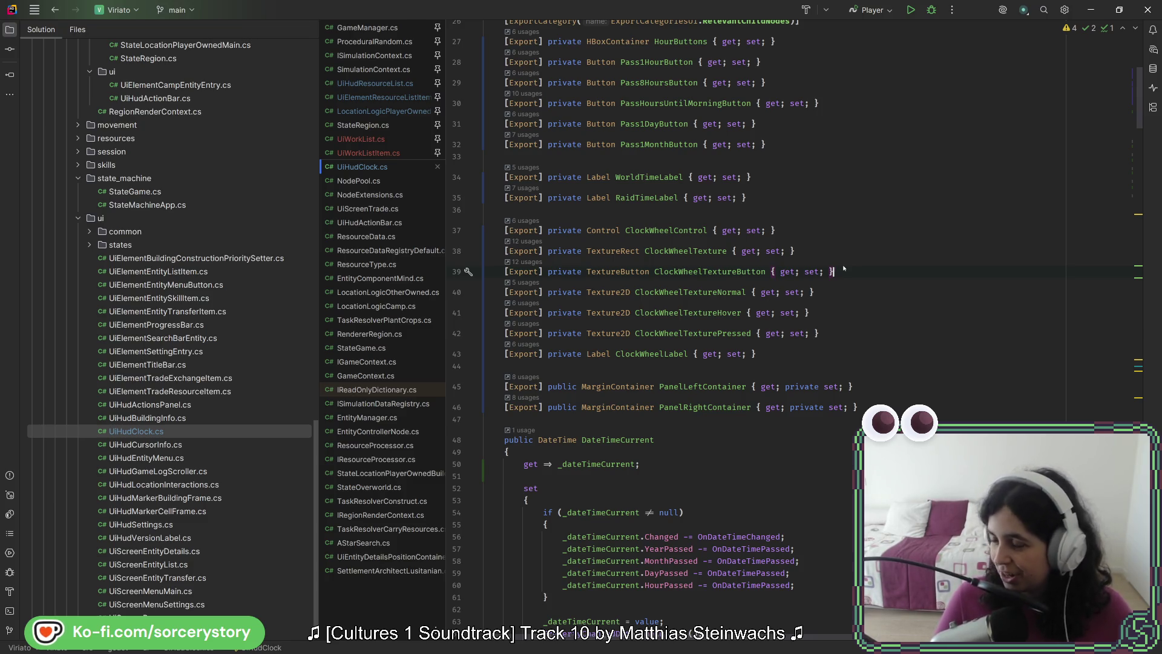
{"action": "left_click", "coordinate": [863, 352]}
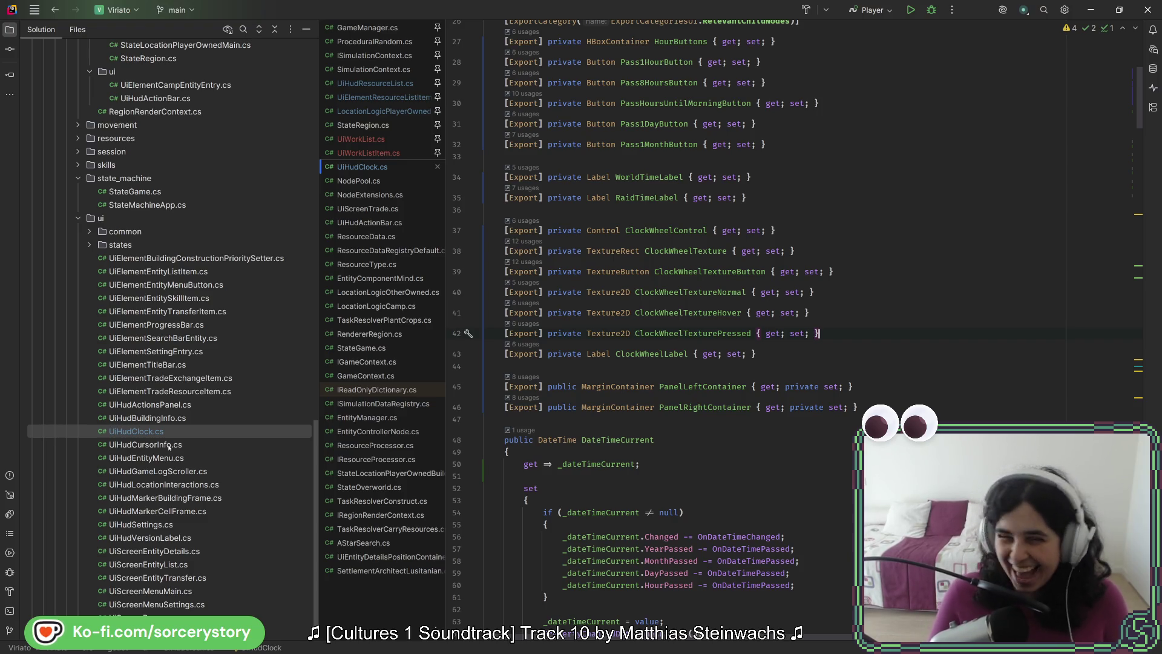
{"action": "left_click", "coordinate": [877, 390]}
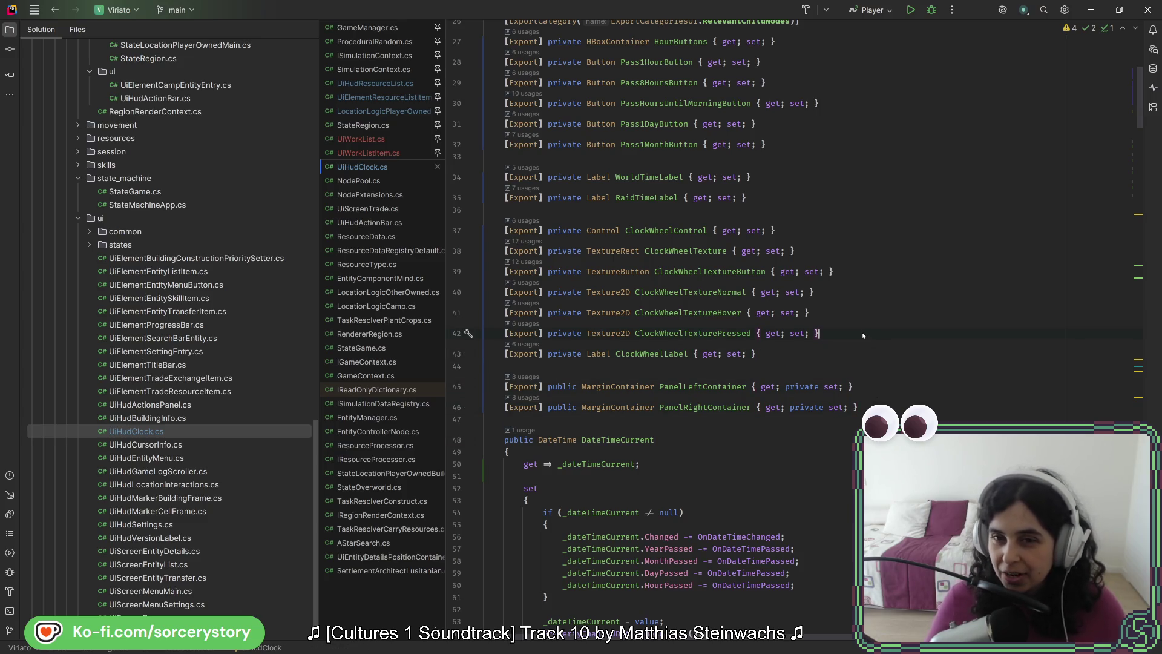
Scroll the Solution tree to godot/locations/states/logic and open LocationLogicPlayerOwned.cs.
{"action": "scroll", "coordinate": [864, 334], "scroll_direction": "up", "scroll_amount": 8}
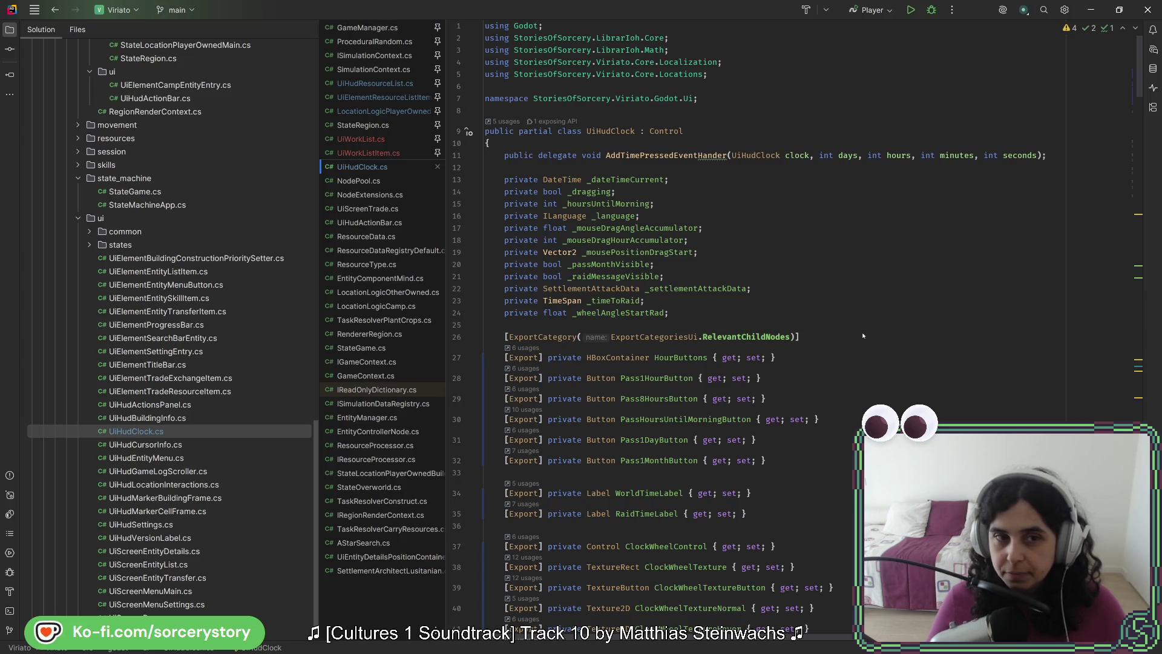
{"action": "scroll", "coordinate": [223, 430], "scroll_direction": "up", "scroll_amount": 10}
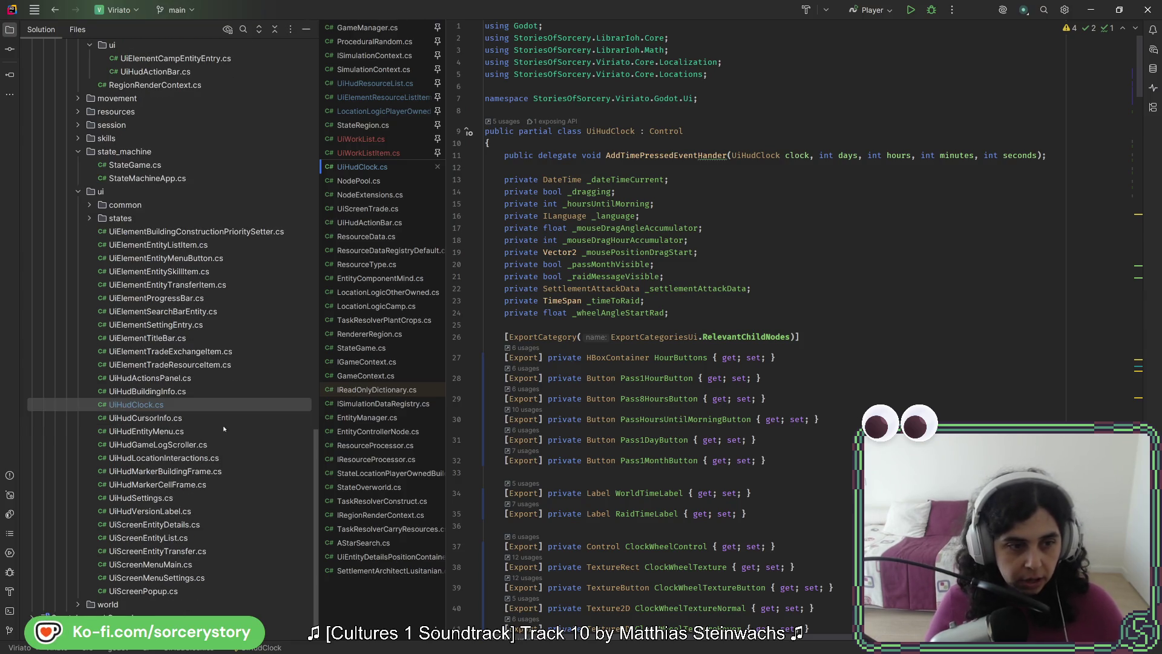
{"action": "double_click", "coordinate": [200, 458]}
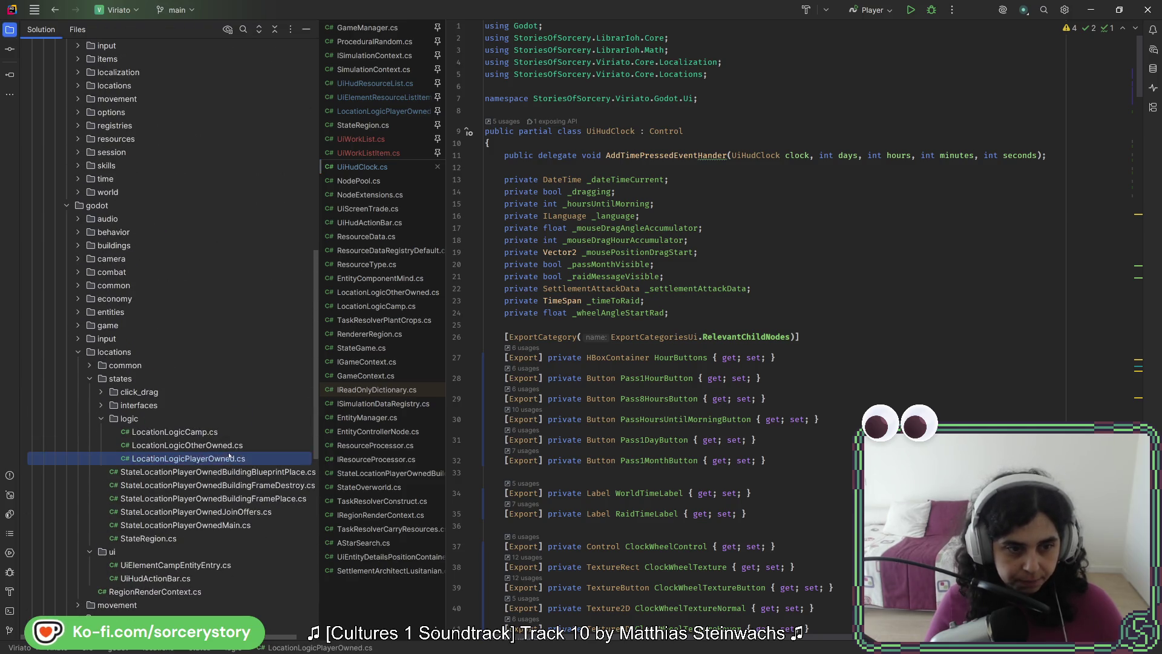
Insert an empty { } block after the _uiHudResourceList setup and put the caret inside.
{"action": "scroll", "coordinate": [768, 411], "scroll_direction": "down", "scroll_amount": 9}
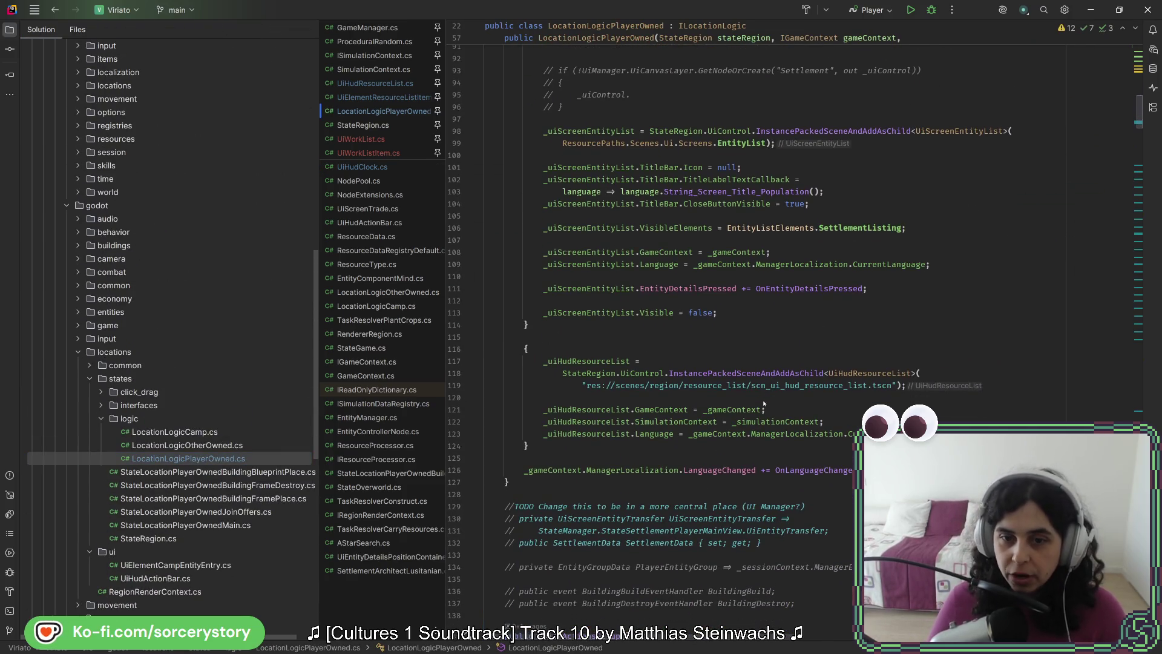
{"action": "key", "text": "Return"}
{"action": "key", "text": "Return"}
{"action": "type", "text": "{"}
{"action": "key", "text": "Return"}
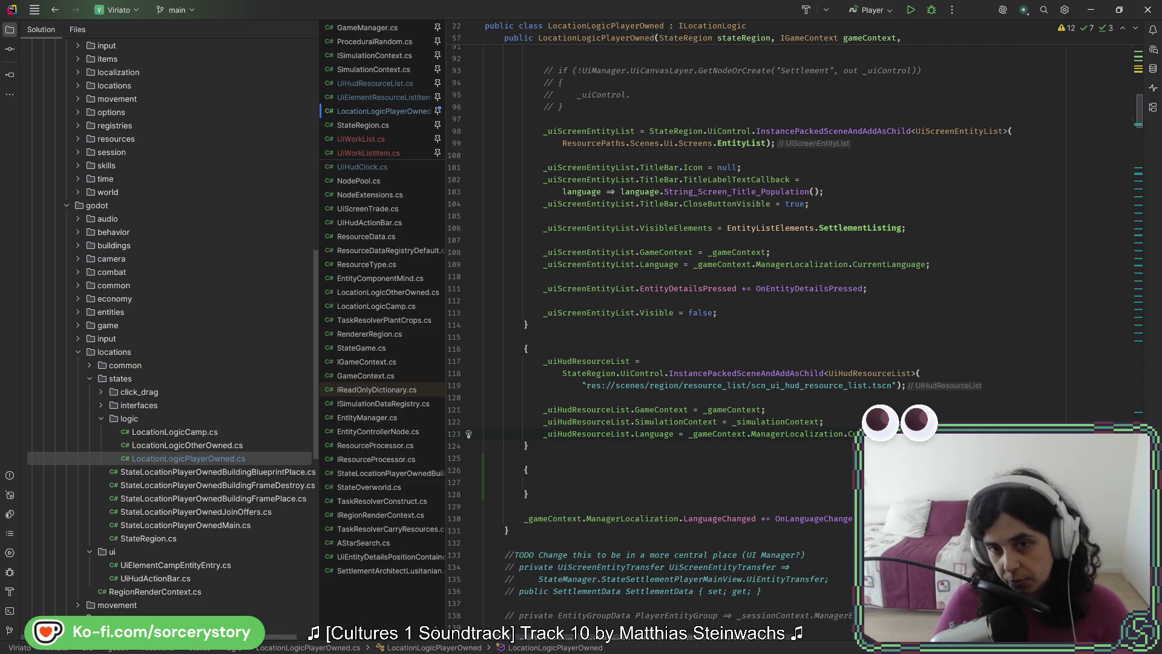
{"action": "left_click", "coordinate": [614, 482]}
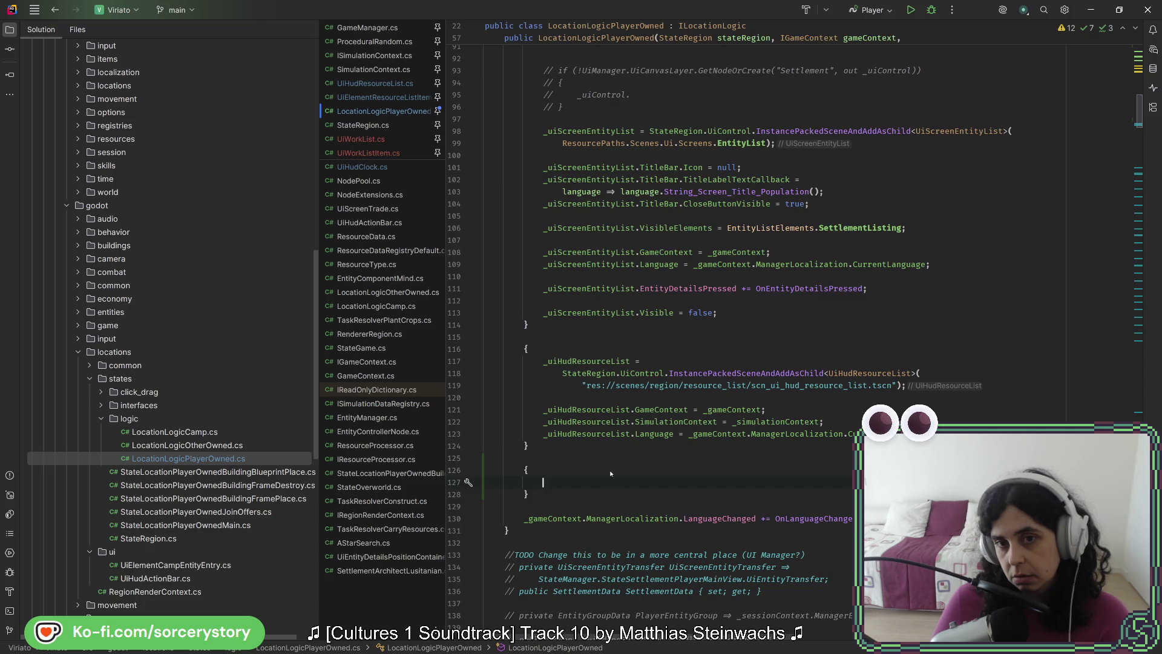
{"action": "scroll", "coordinate": [611, 473], "scroll_direction": "up", "scroll_amount": 14}
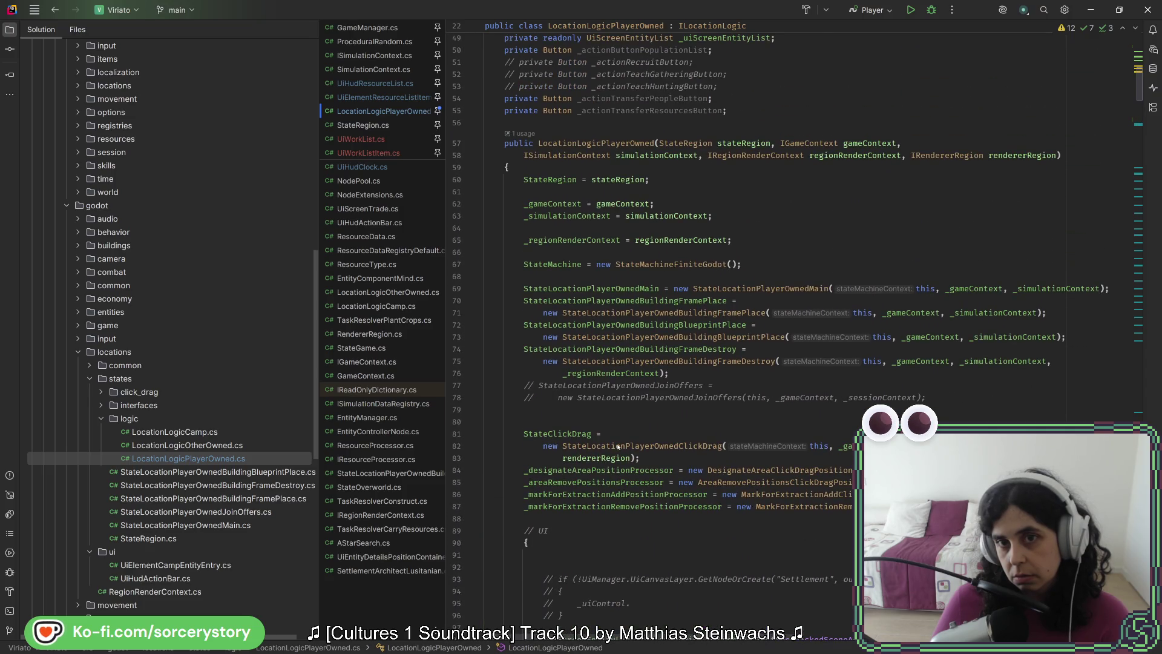
{"action": "scroll", "coordinate": [618, 446], "scroll_direction": "down", "scroll_amount": 16}
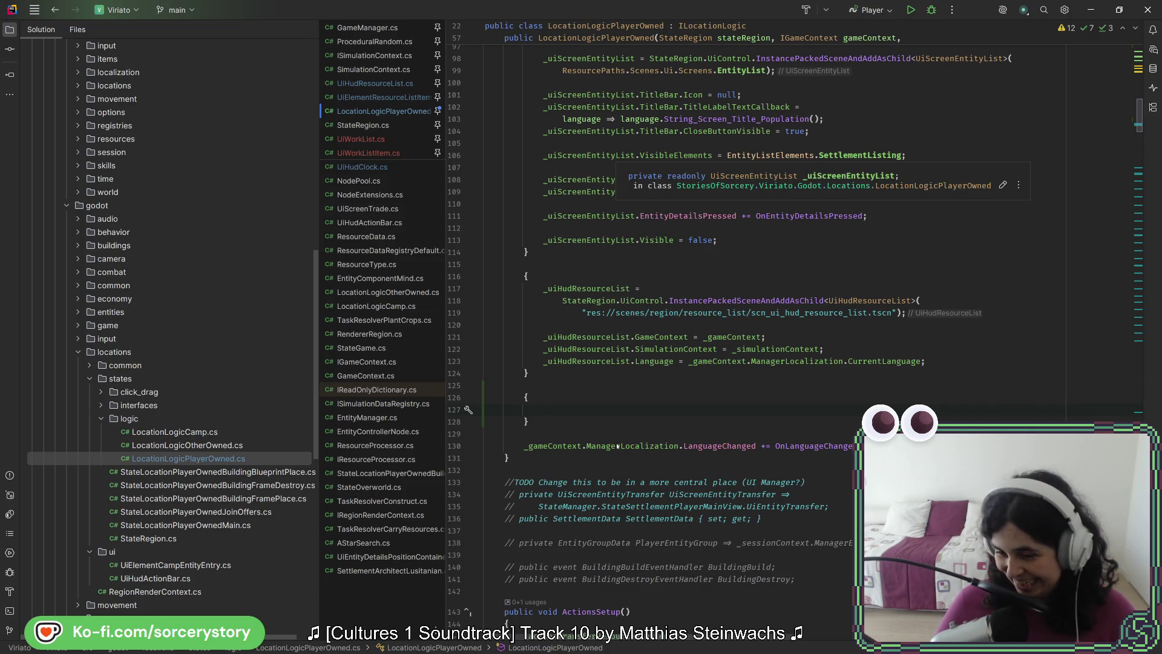
{"action": "key", "text": "Up"}
{"action": "key", "text": "Down"}
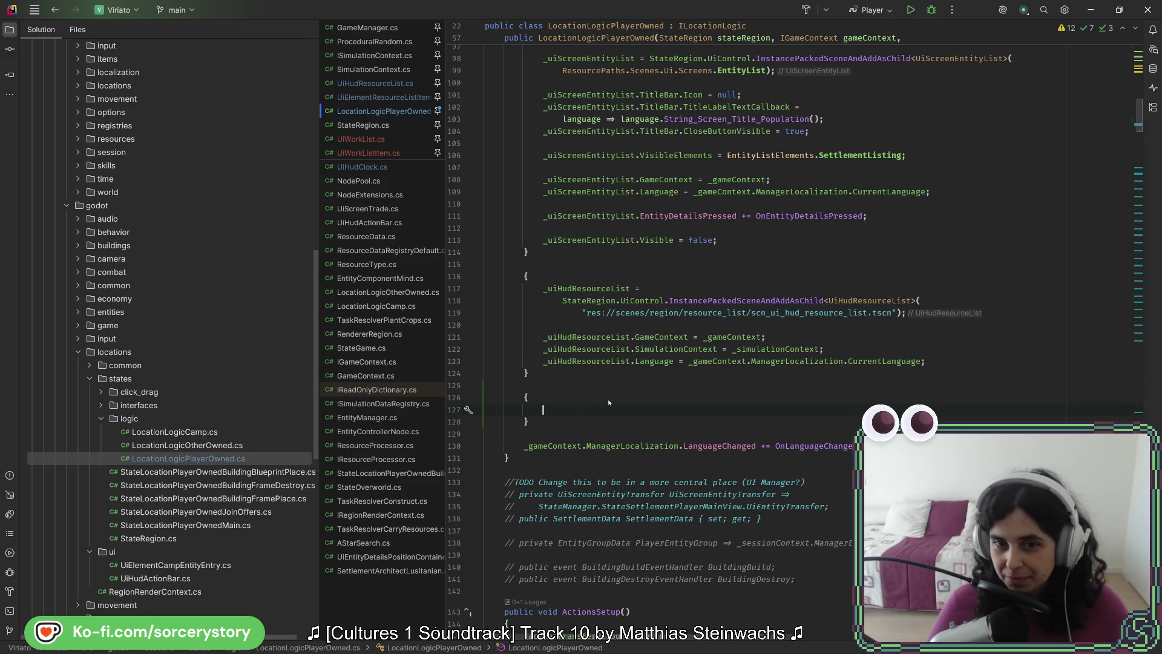
{"action": "scroll", "coordinate": [626, 403], "scroll_direction": "up", "scroll_amount": 2}
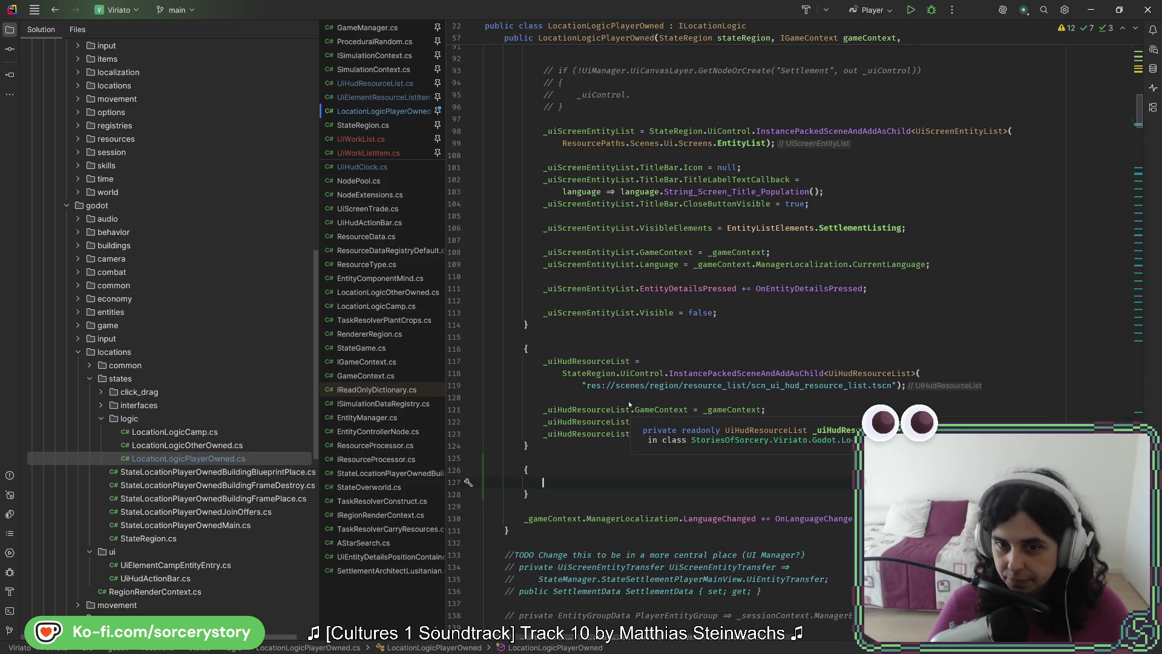
{"action": "double_click", "coordinate": [702, 373]}
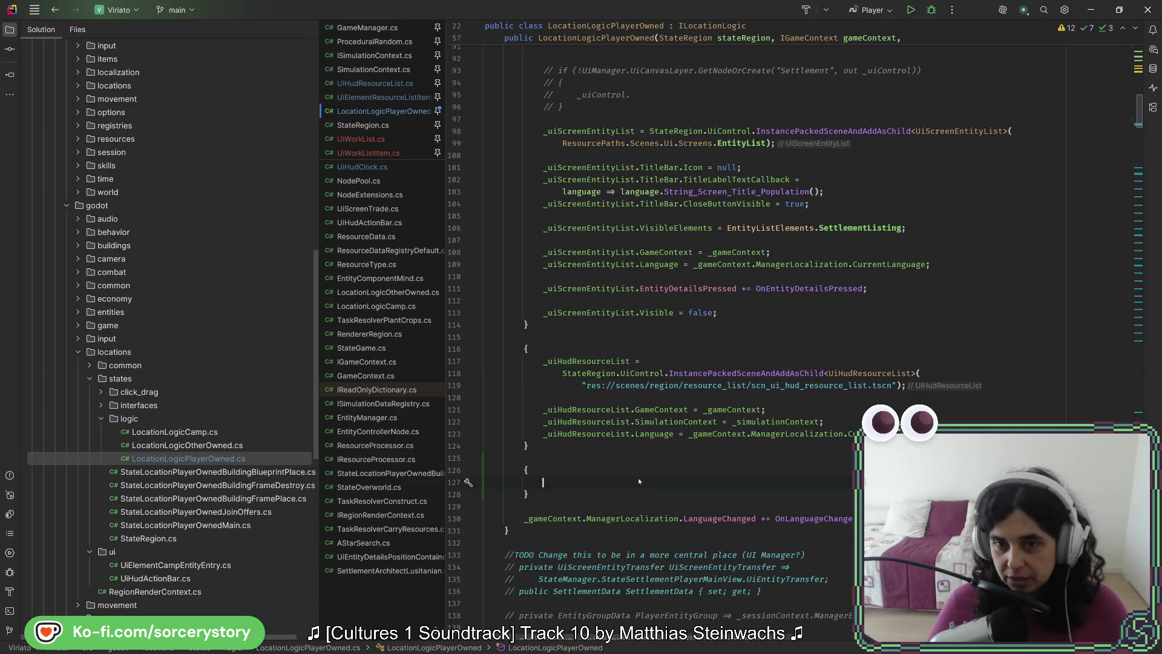
{"action": "scroll", "coordinate": [638, 479], "scroll_direction": "down", "scroll_amount": 12}
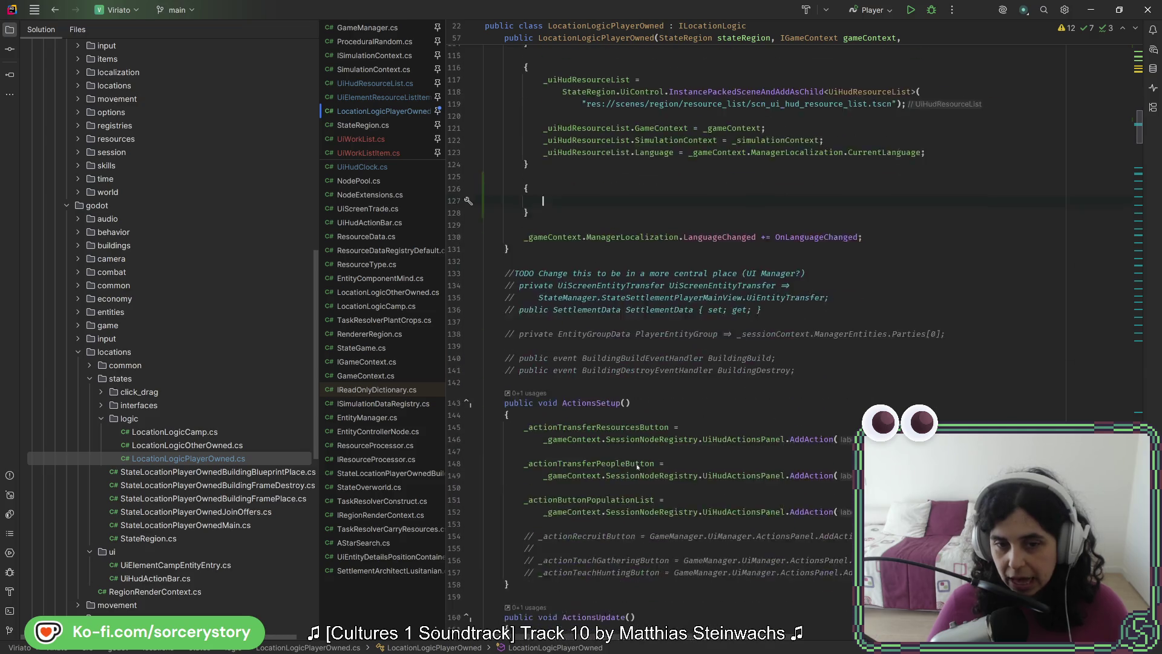
{"action": "scroll", "coordinate": [620, 517], "scroll_direction": "up", "scroll_amount": 11}
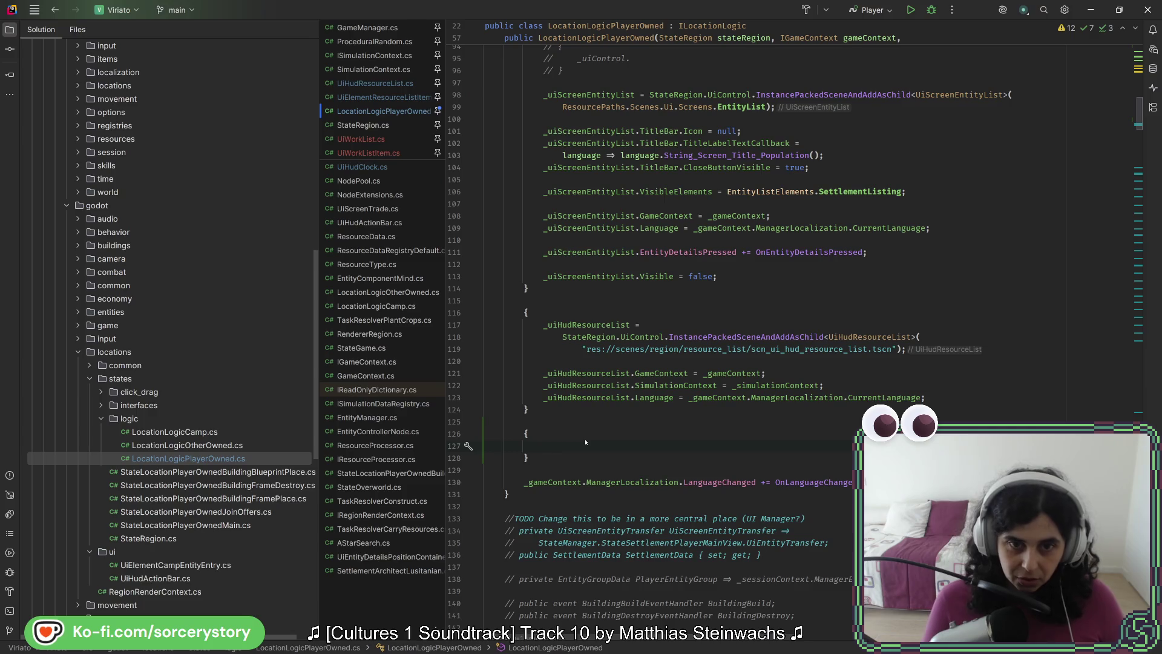
Write _uiWorkList = ResourceLoader.Load<UiWorkList>("") in the new block, using completions.
{"action": "type", "text": "_ui"}
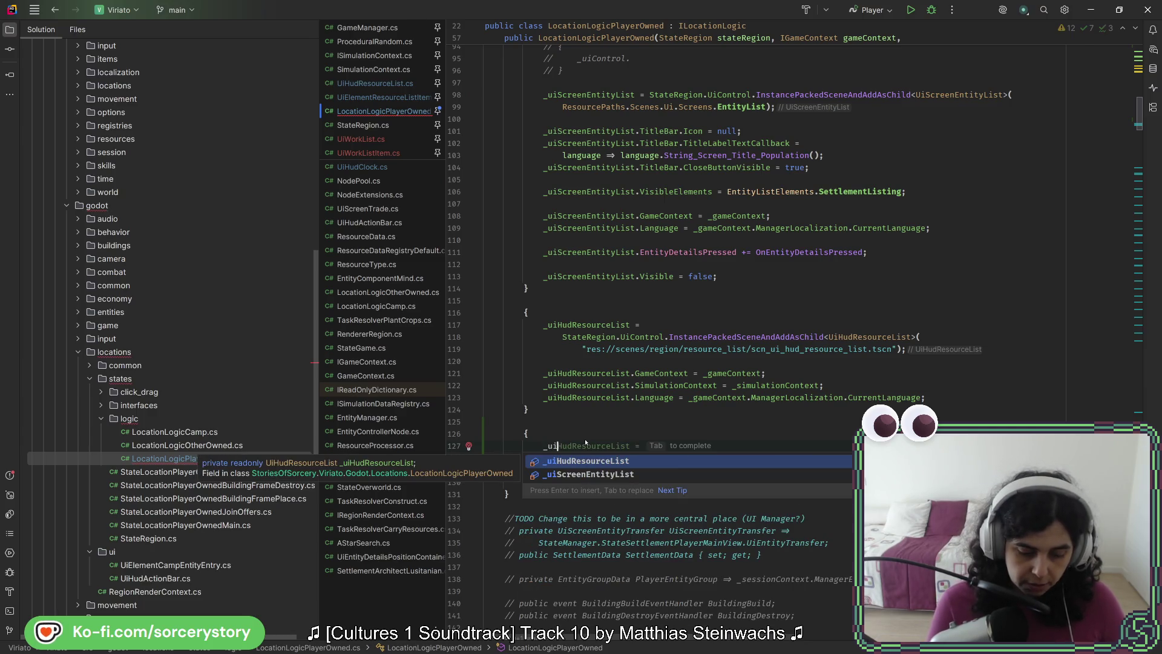
{"action": "type", "text": "Work"}
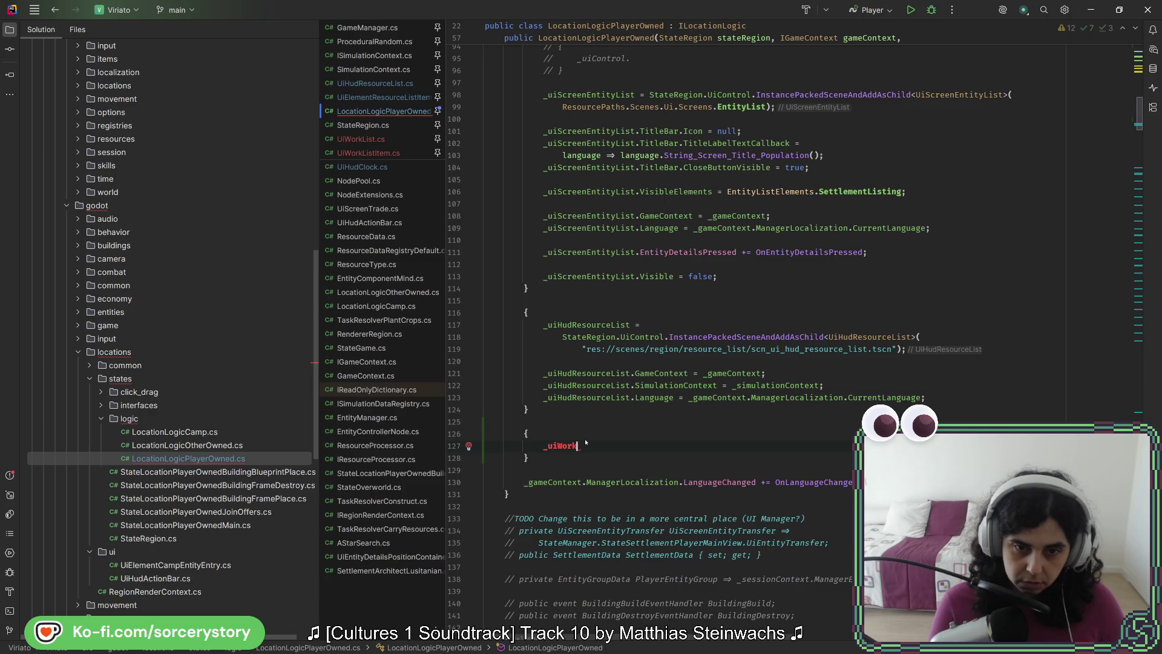
{"action": "type", "text": "List = "}
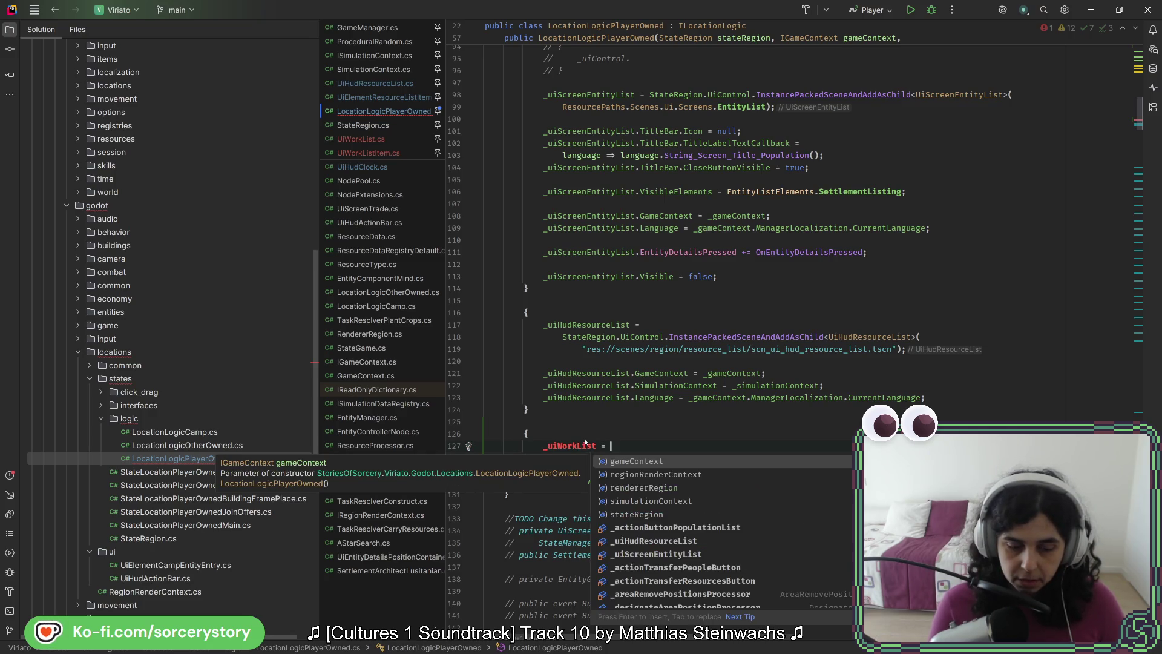
{"action": "type", "text": "Resour"}
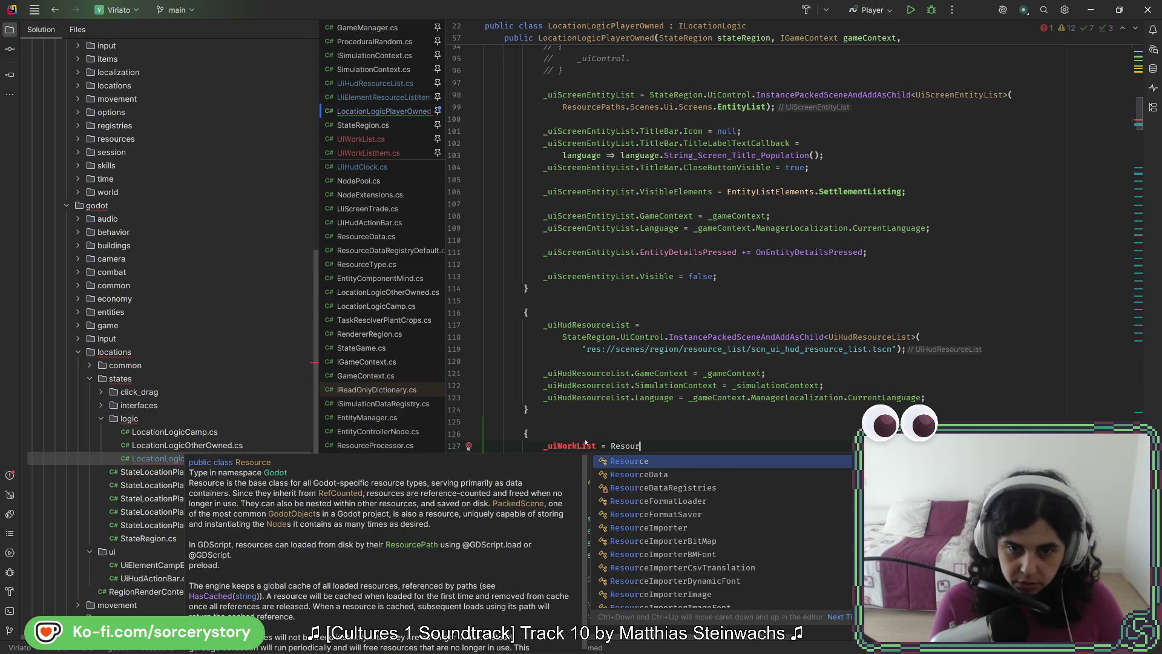
{"action": "type", "text": "ceLoad"}
{"action": "key", "text": "Return"}
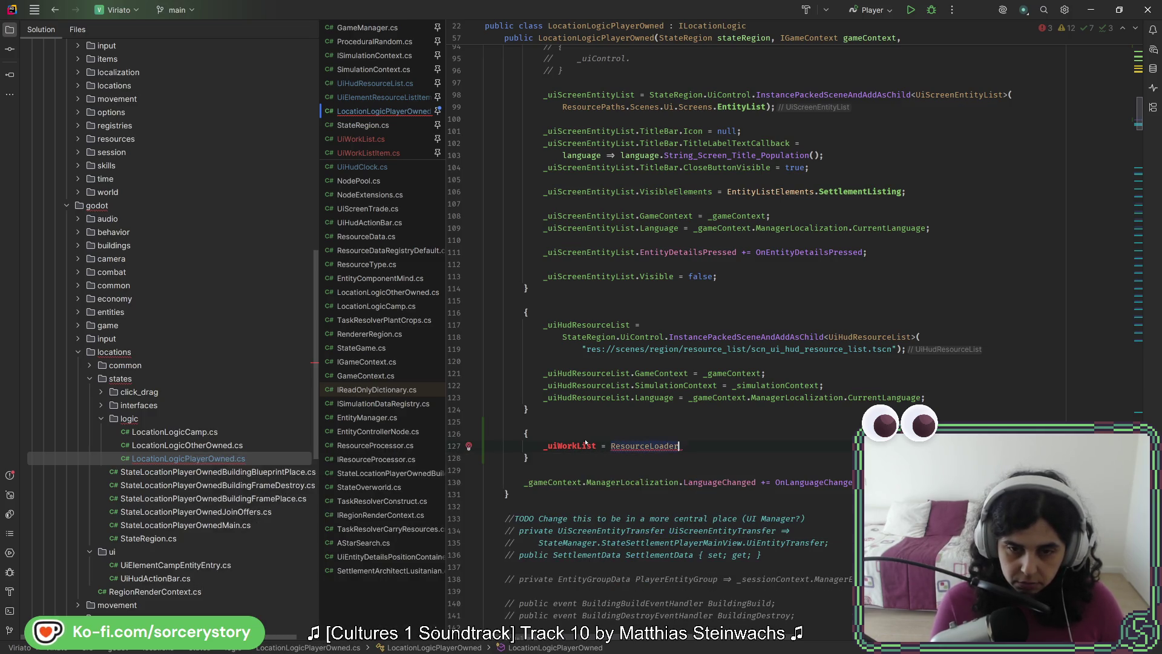
{"action": "type", "text": ".Loa"}
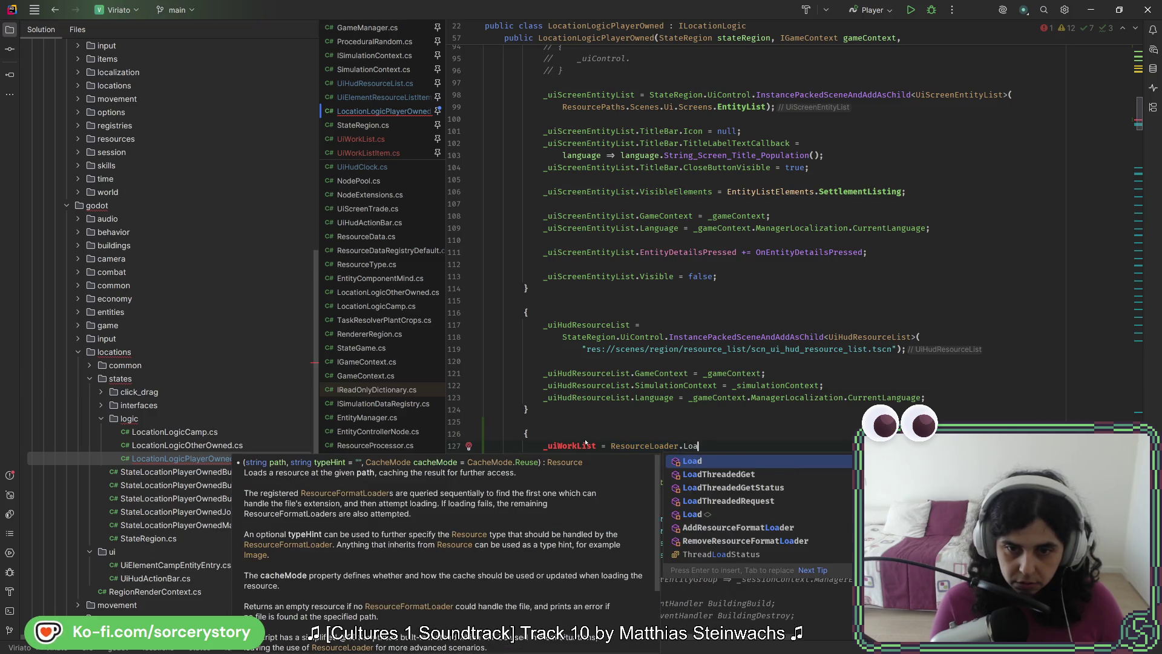
{"action": "key", "text": "Down"}
{"action": "key", "text": "Down"}
{"action": "key", "text": "Down"}
{"action": "key", "text": "Return"}
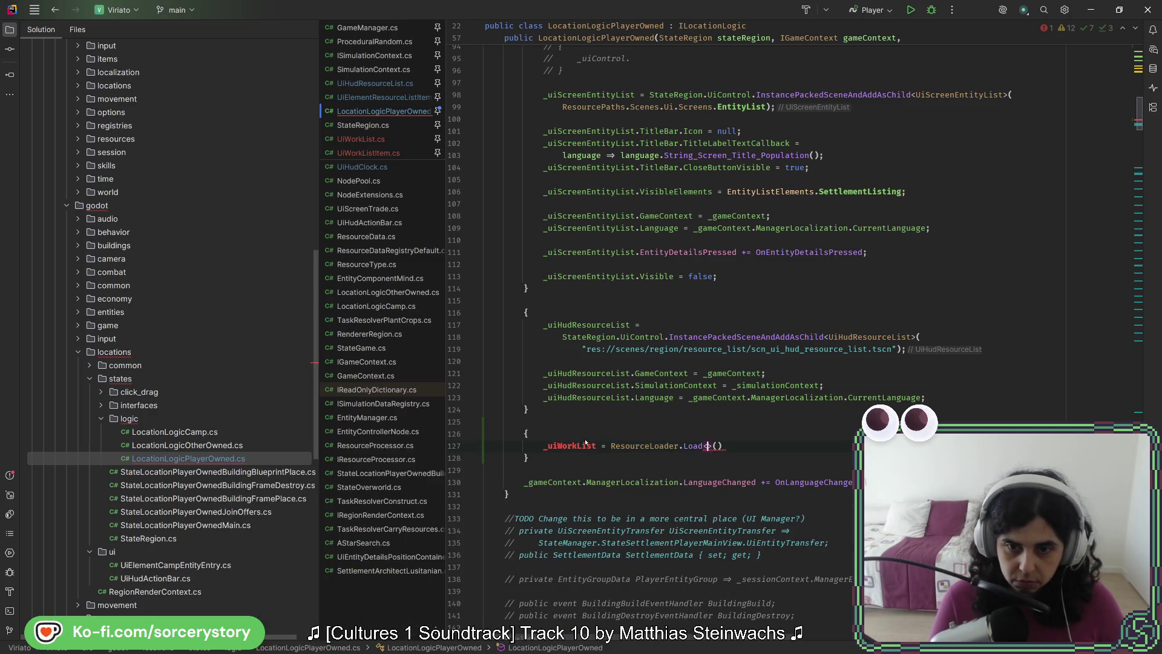
{"action": "type", "text": "UiWo"}
{"action": "key", "text": "Return"}
{"action": "key", "text": "Right"}
{"action": "key", "text": "Right"}
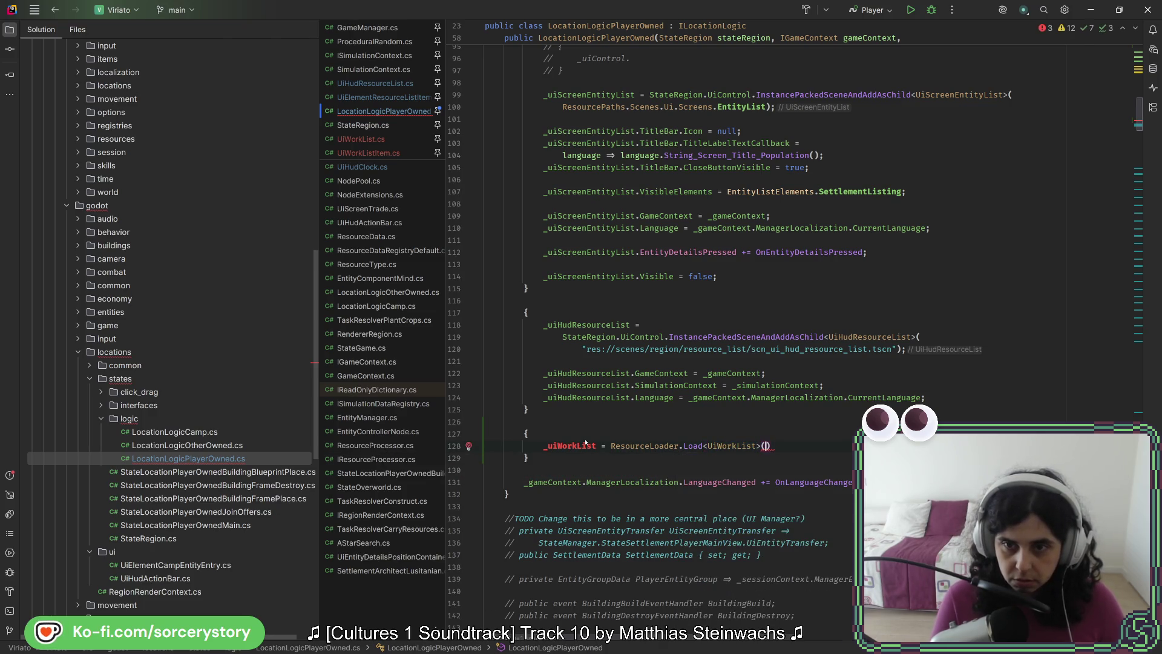
{"action": "left_click", "coordinate": [732, 337], "text": "ctrl"}
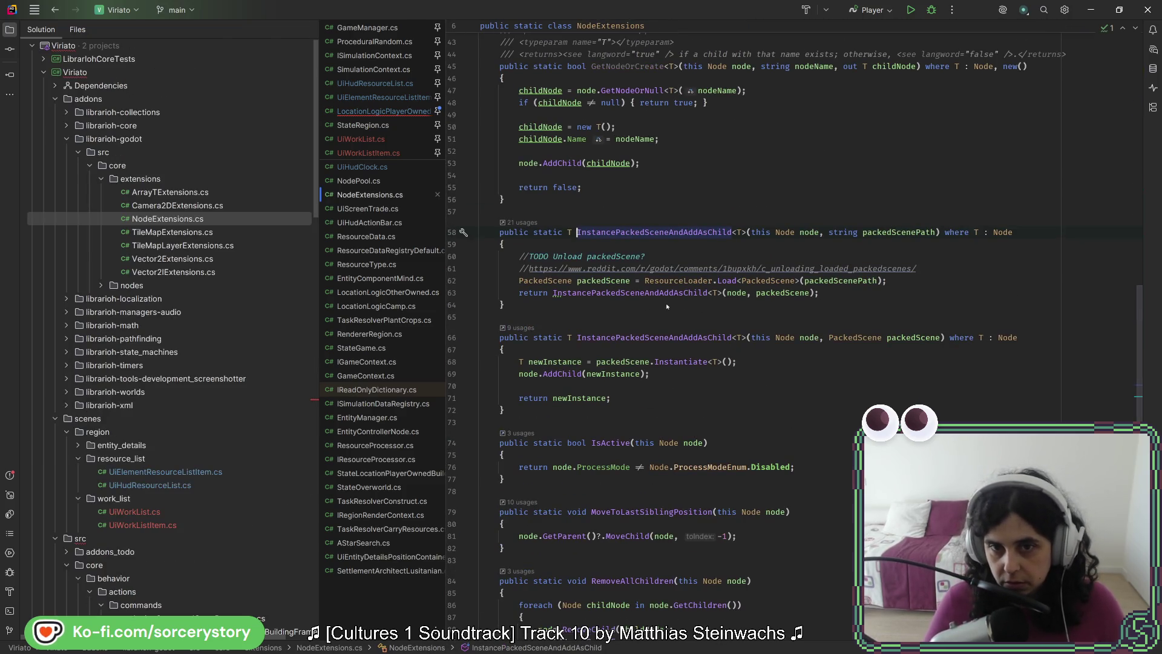
Inspect InstancePackedSceneAndAddAsChild's Load<PackedScene>, Instantiate<T> and AddChild(newInstance) lines in NodeExtensions.cs.
{"action": "left_click", "coordinate": [700, 292]}
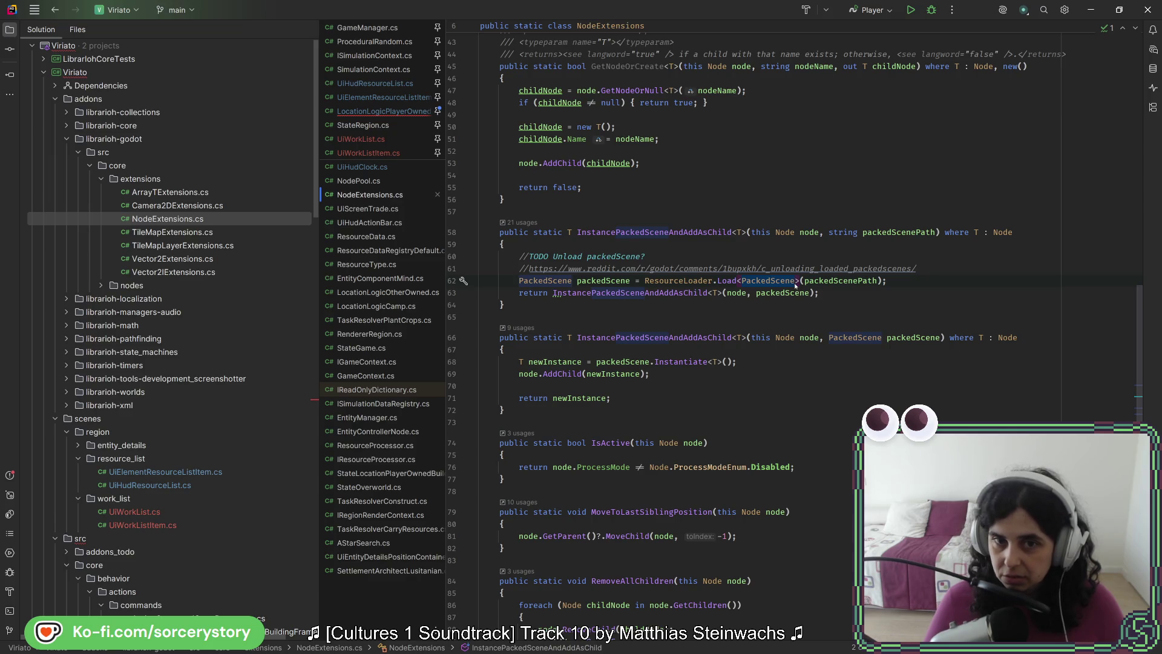
{"action": "left_click", "coordinate": [724, 362]}
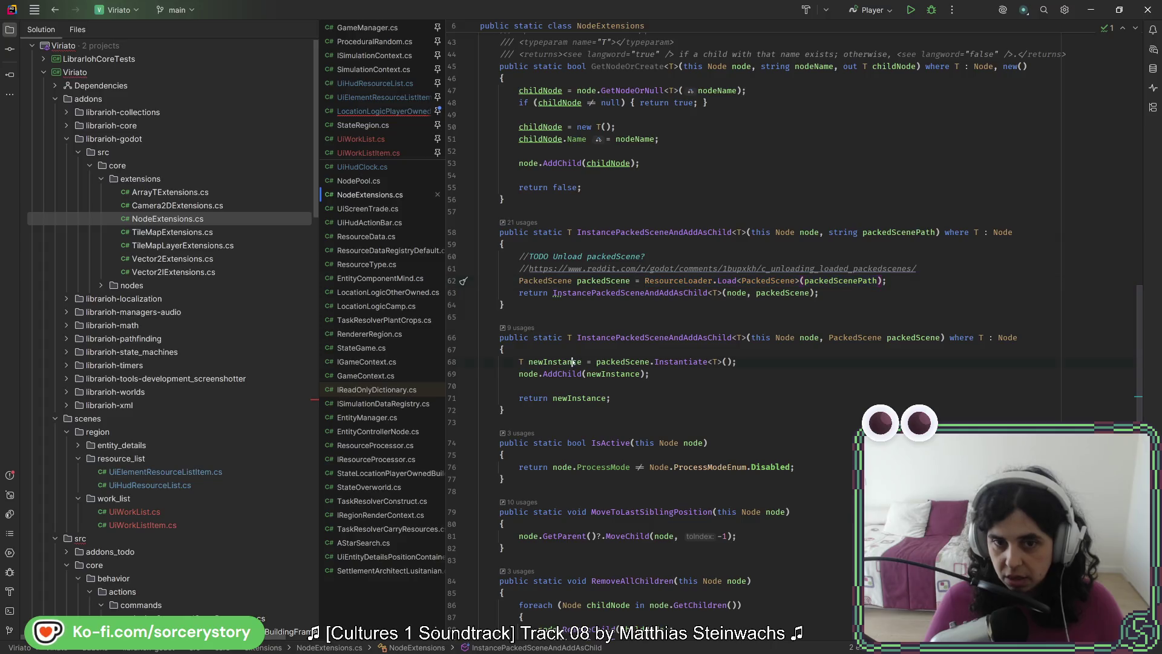
{"action": "left_click", "coordinate": [641, 374]}
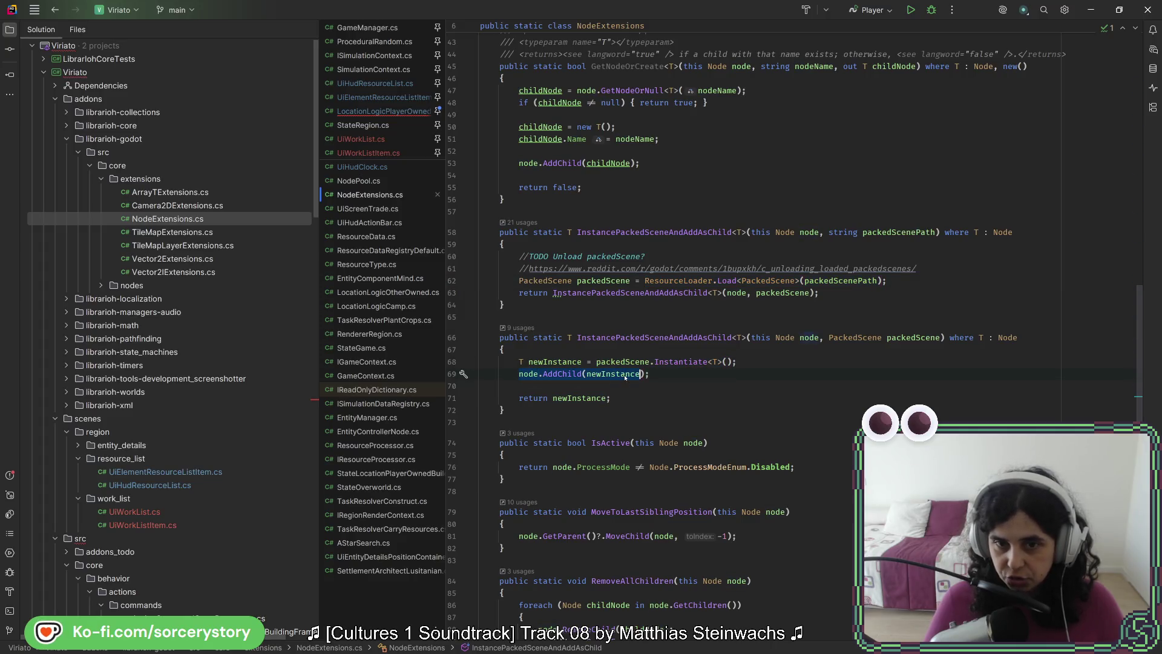
{"action": "left_click", "coordinate": [893, 284]}
{"action": "key", "text": "shift+Home"}
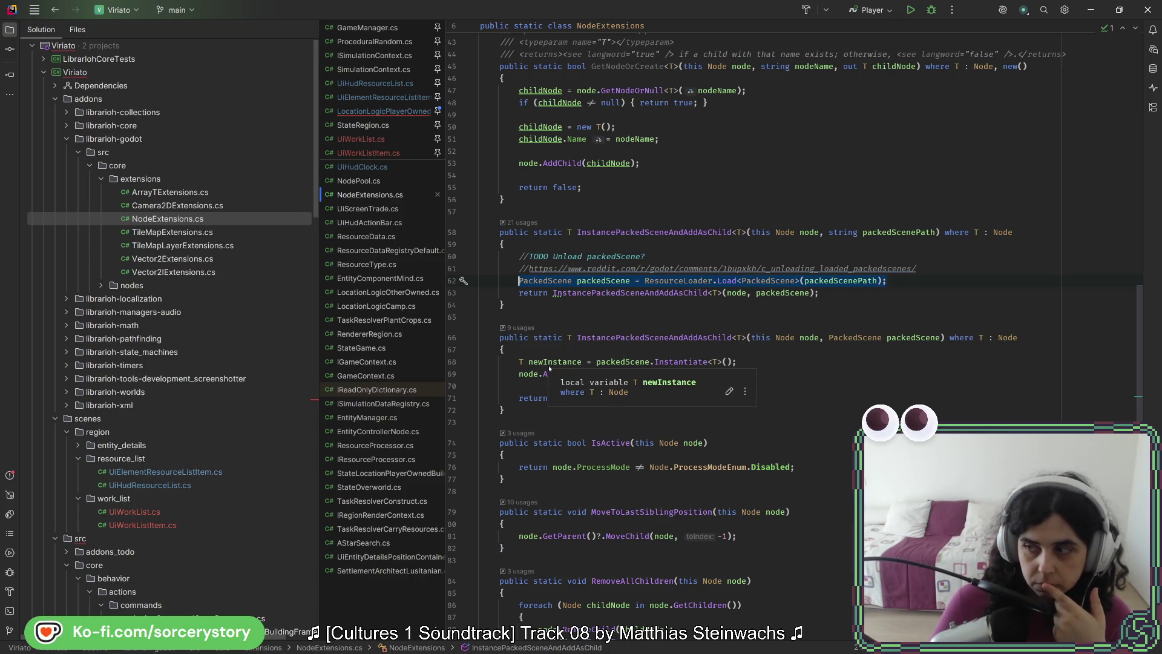
{"action": "left_click", "coordinate": [535, 411]}
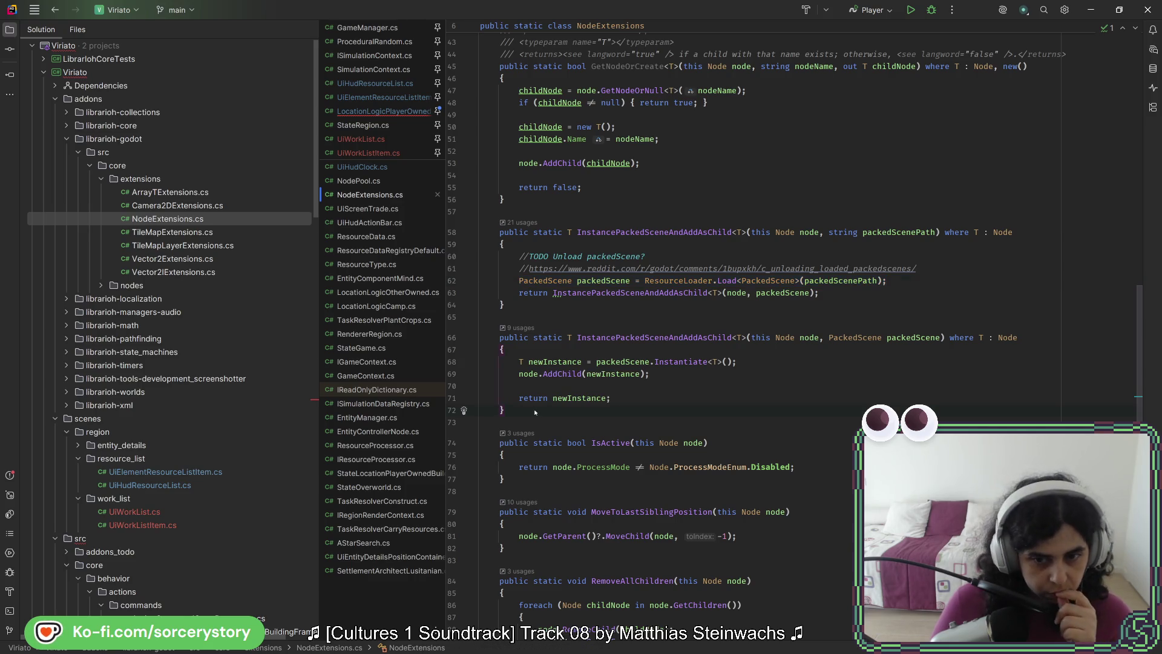
Scroll through NodeExtensions.cs and select both InstancePackedSceneAndAddAsChild overloads.
{"action": "scroll", "coordinate": [542, 407], "scroll_direction": "down", "scroll_amount": 2}
{"action": "scroll", "coordinate": [542, 407], "scroll_direction": "up", "scroll_amount": 3}
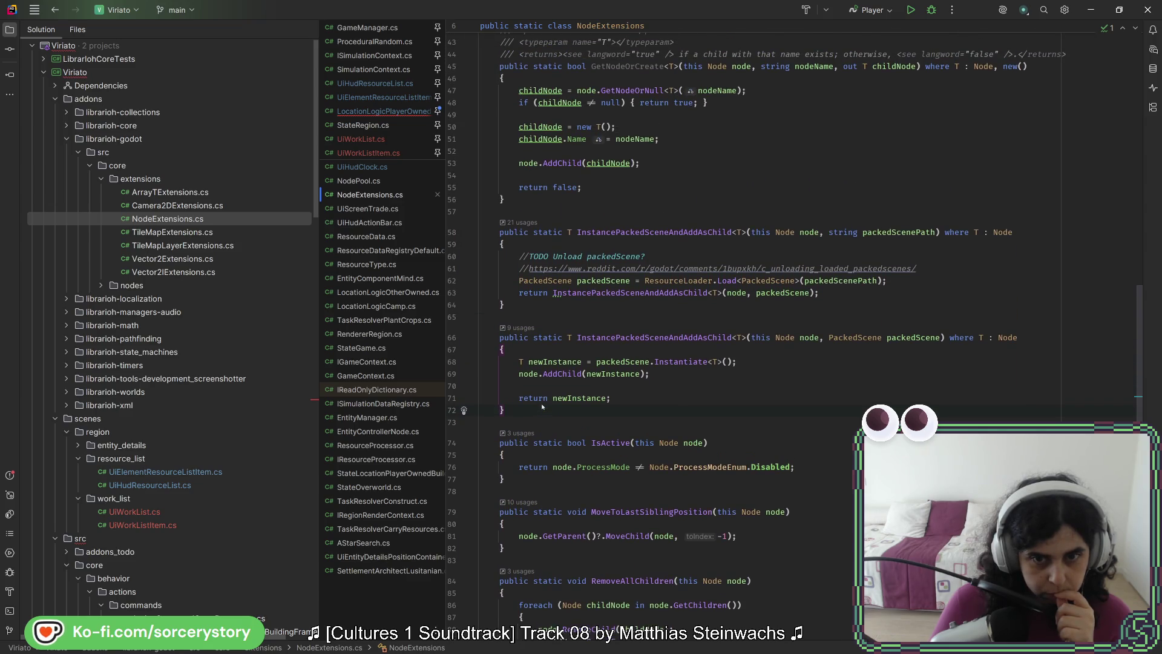
{"action": "scroll", "coordinate": [542, 407], "scroll_direction": "up", "scroll_amount": 7}
{"action": "scroll", "coordinate": [544, 404], "scroll_direction": "up", "scroll_amount": 13}
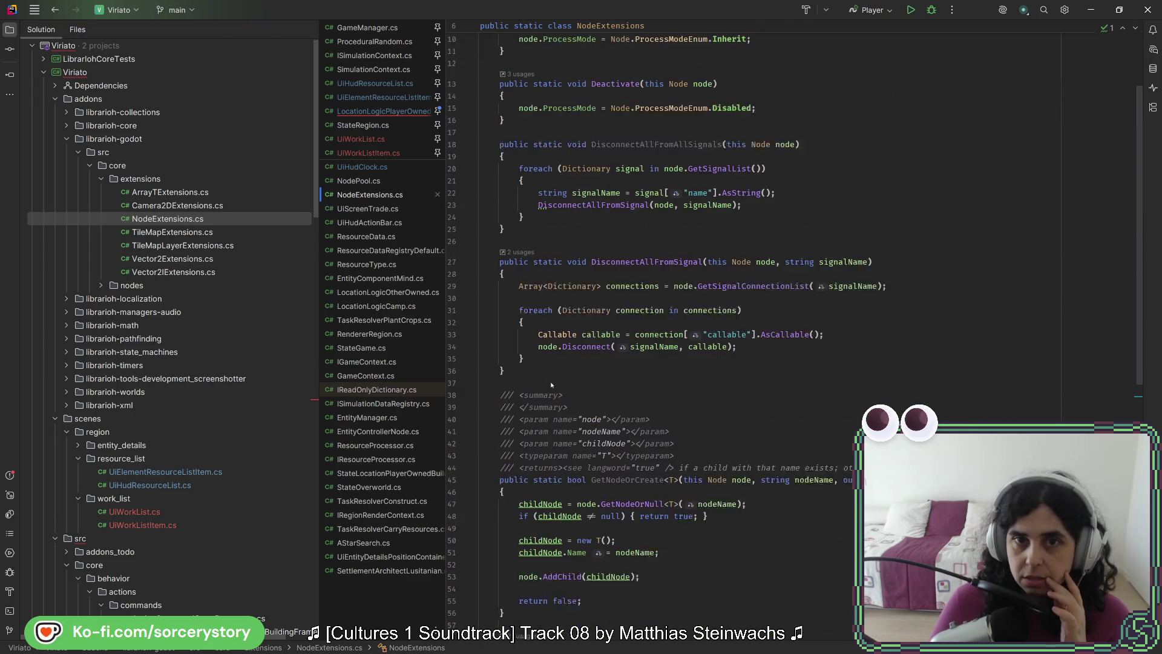
{"action": "scroll", "coordinate": [551, 384], "scroll_direction": "down", "scroll_amount": 15}
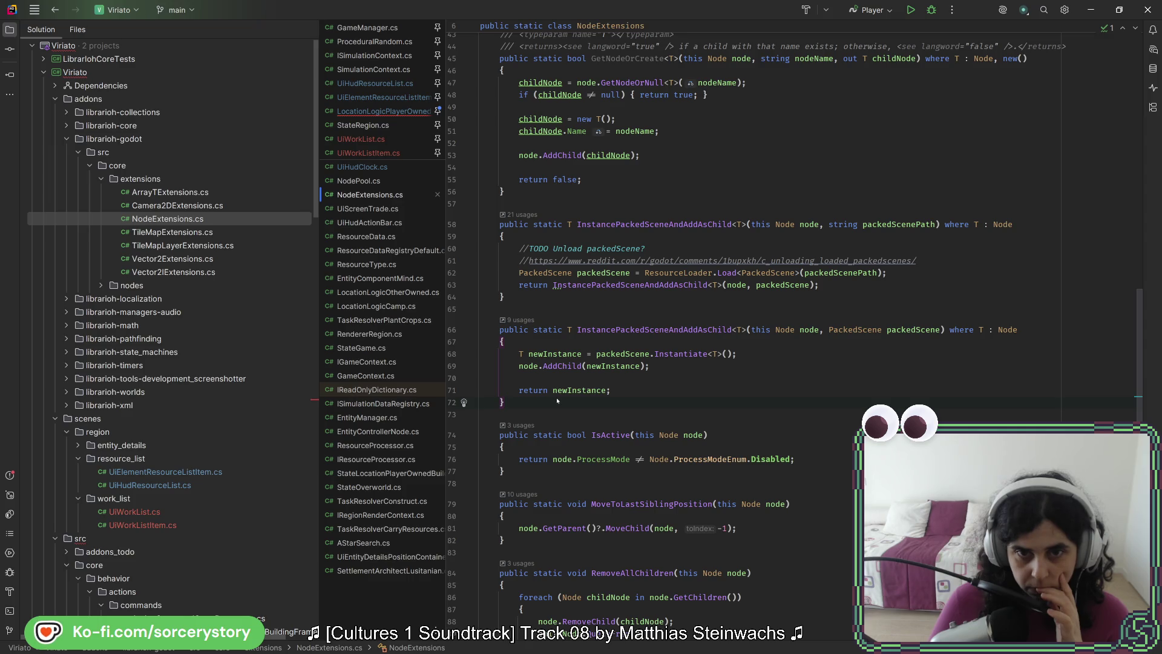
{"action": "key", "text": "shift+Up"}
{"action": "key", "text": "shift+Up"}
{"action": "key", "text": "shift+Up"}
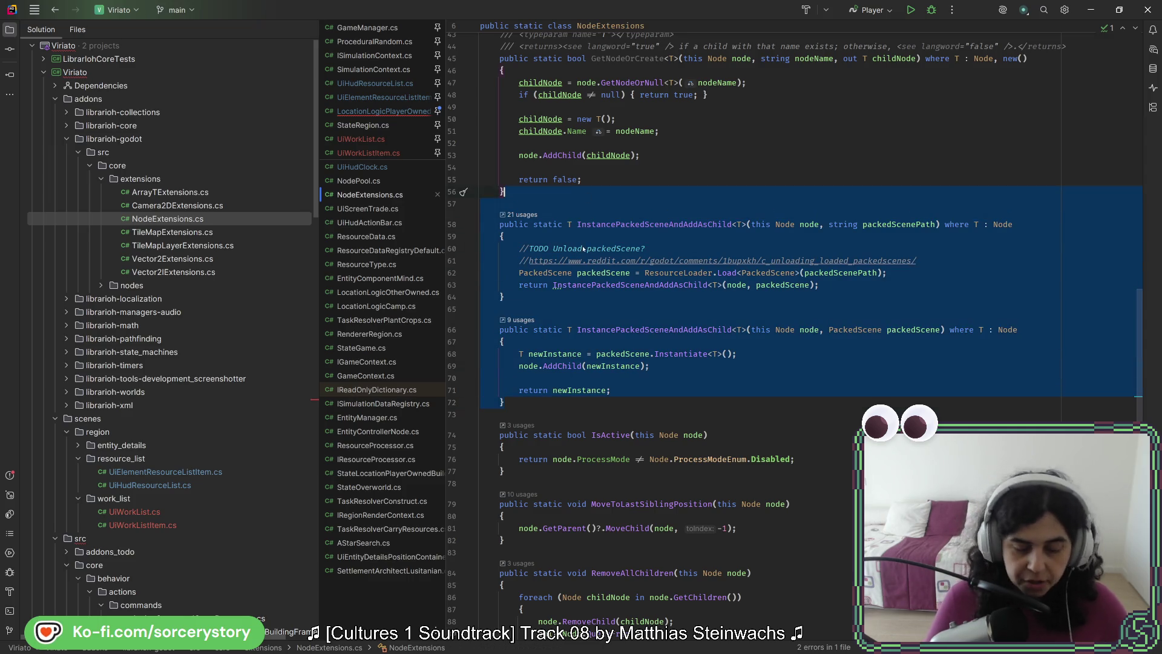
Duplicate both overloads and rename the copied method and its call to InstancePackedScene.
{"action": "key", "text": "ctrl+c"}
{"action": "key", "text": "Right"}
{"action": "key", "text": "ctrl+v"}
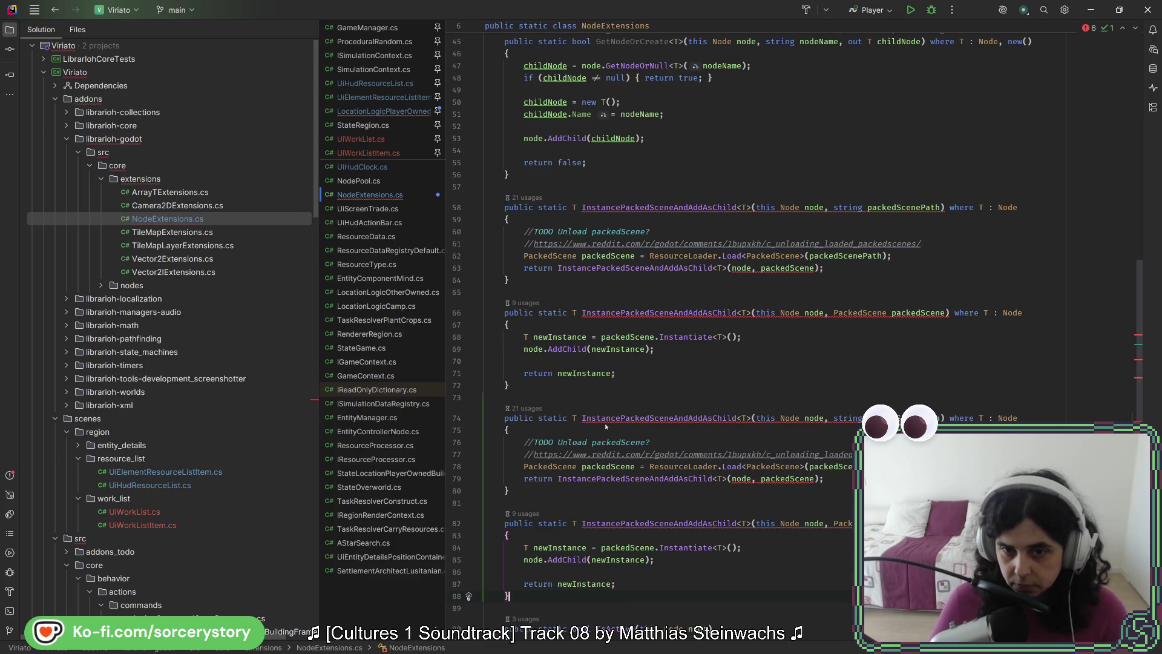
{"action": "double_click", "coordinate": [699, 418]}
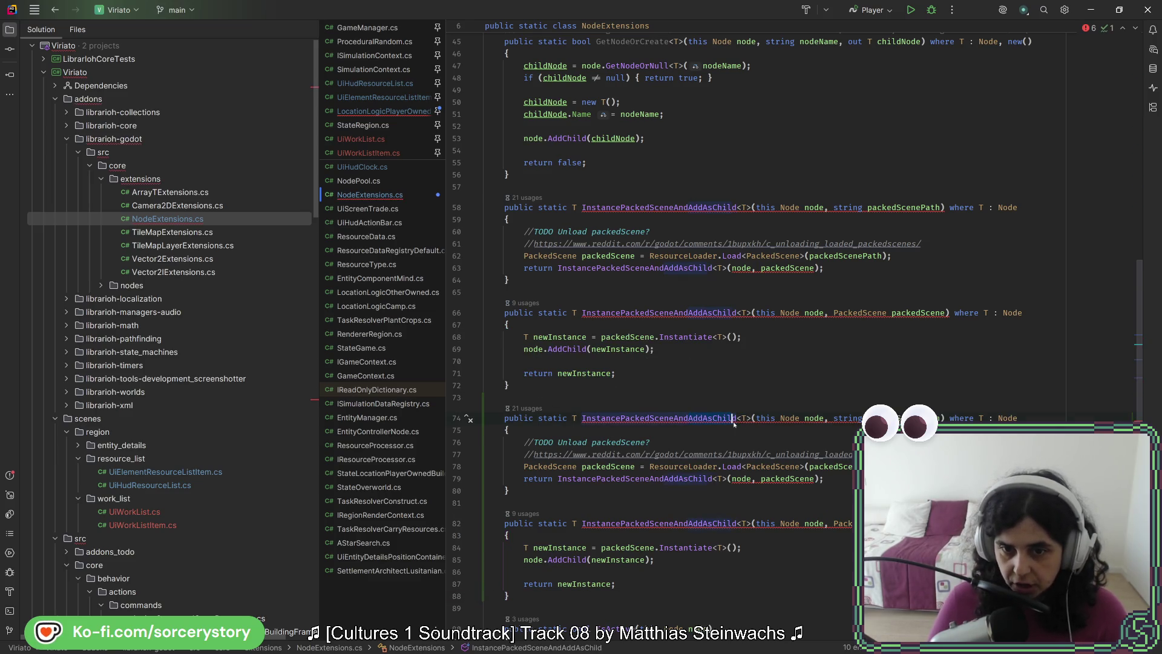
{"action": "key", "text": "BackSpace"}
{"action": "key", "text": "BackSpace"}
{"action": "key", "text": "BackSpace"}
{"action": "key", "text": "BackSpace"}
{"action": "key", "text": "BackSpace"}
{"action": "key", "text": "BackSpace"}
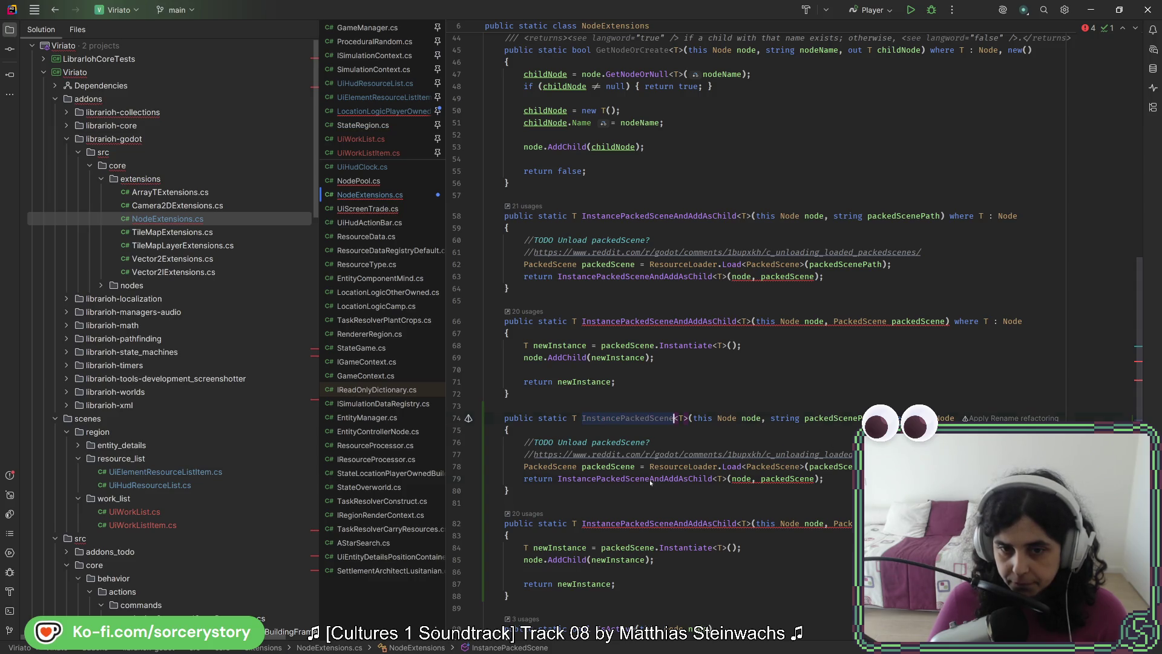
{"action": "left_click_drag", "start_coordinate": [699, 480], "coordinate": [713, 480]}
{"action": "key", "text": "BackSpace"}
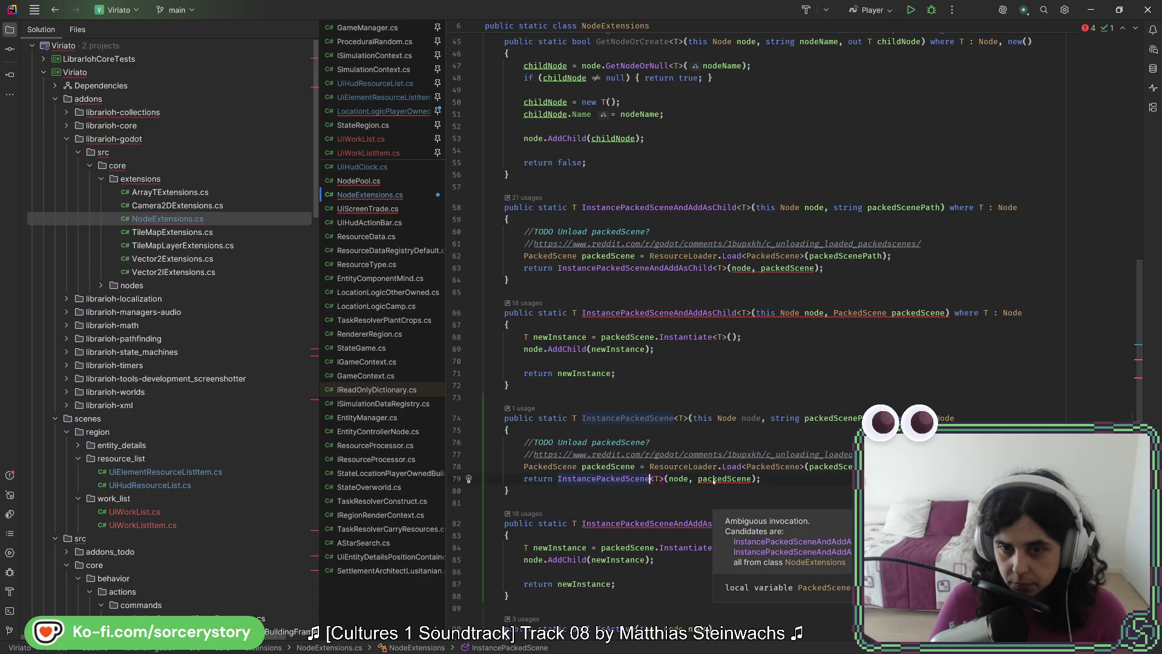
{"action": "key", "text": "Up"}
{"action": "key", "text": "Up"}
{"action": "key", "text": "End"}
{"action": "key", "text": "shift+Up"}
{"action": "key", "text": "shift+Down"}
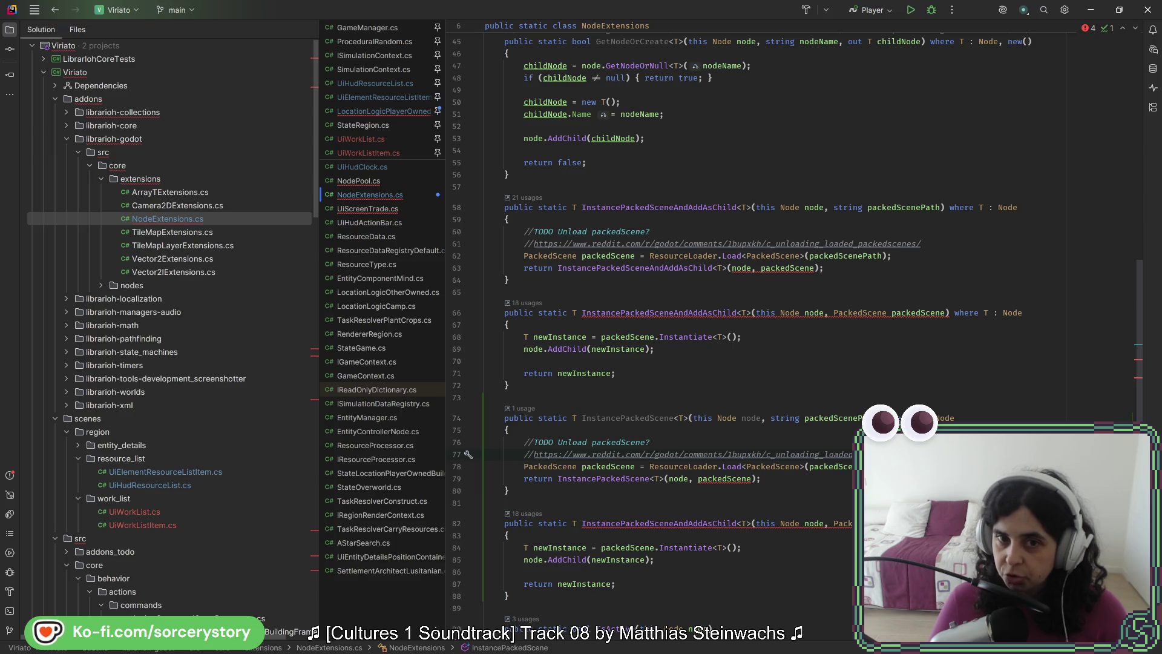
Declare a new method private PackedScene LoadPackedScene(string packedScenePath) between the overloads.
{"action": "left_click", "coordinate": [569, 398]}
{"action": "key", "text": "Return"}
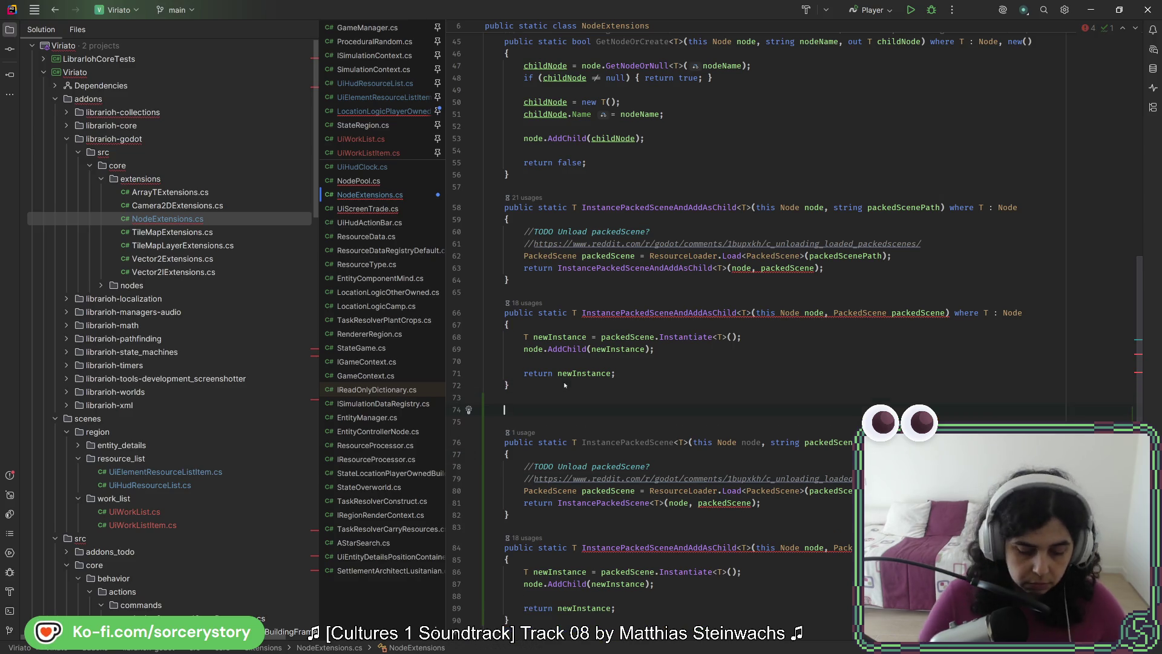
{"action": "type", "text": "private "}
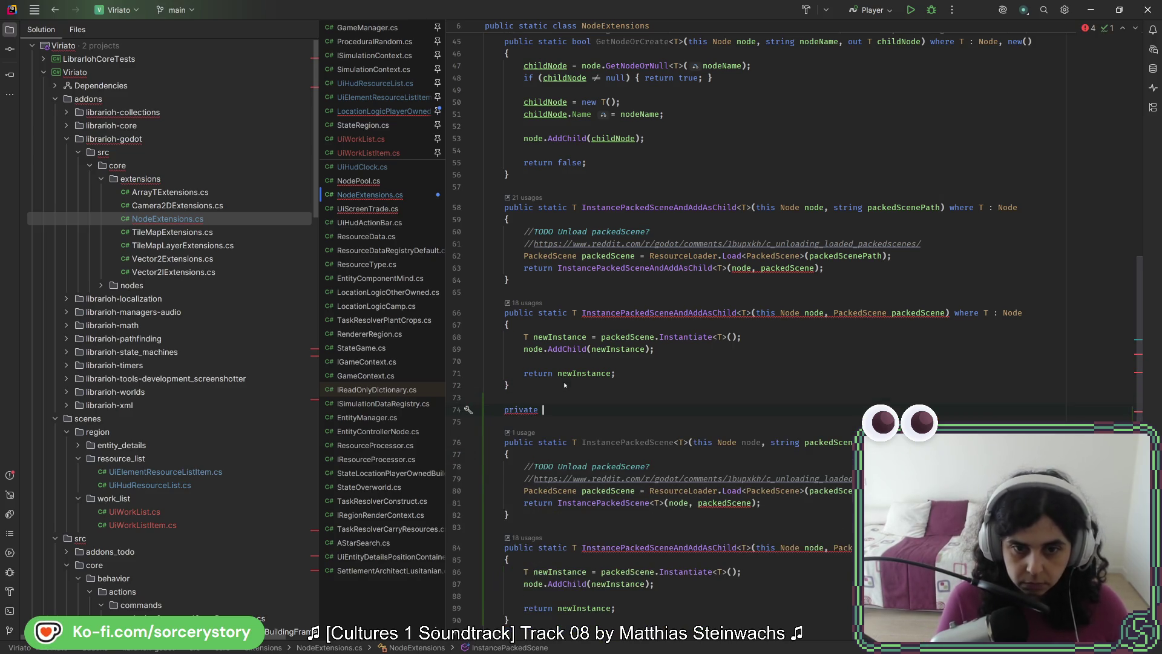
{"action": "type", "text": "PackedScene"}
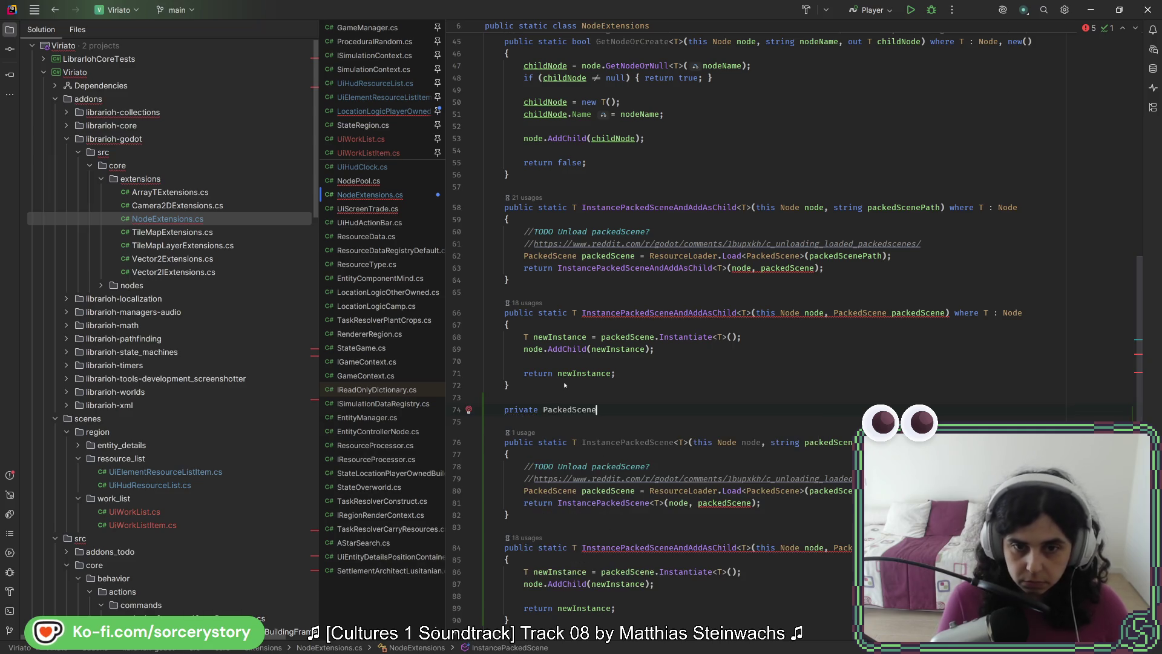
{"action": "type", "text": " LoadPac"}
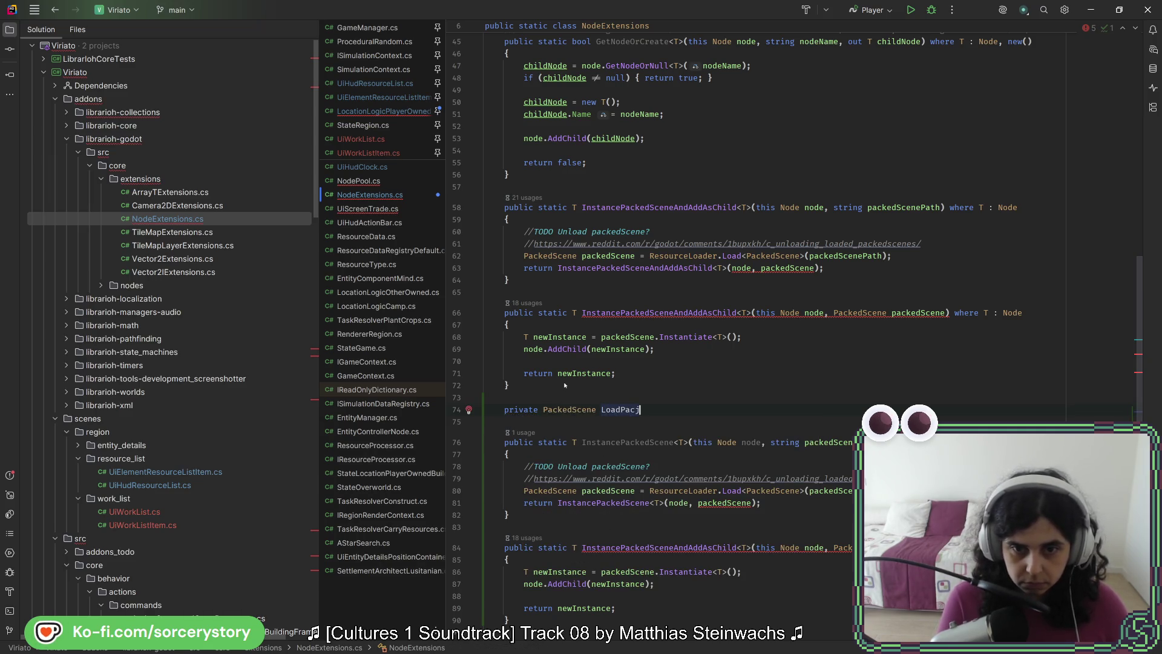
{"action": "key", "text": "BackSpace"}
{"action": "key", "text": "BackSpace"}
{"action": "type", "text": "k"}
{"action": "key", "text": "Return"}
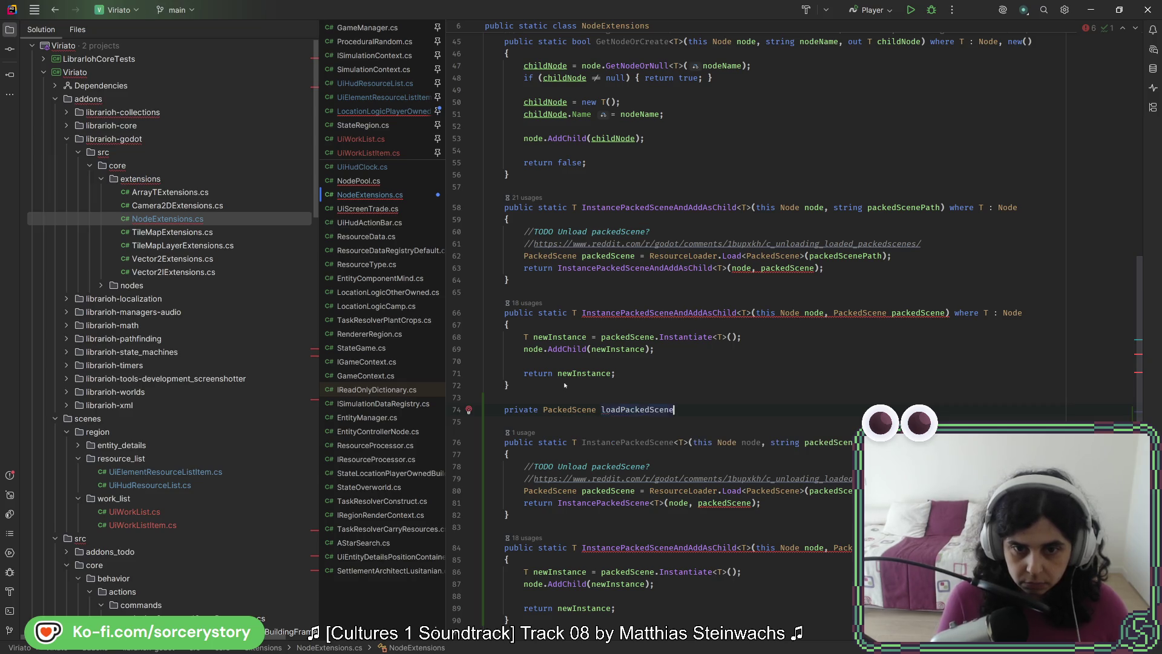
{"action": "left_click", "coordinate": [601, 410]}
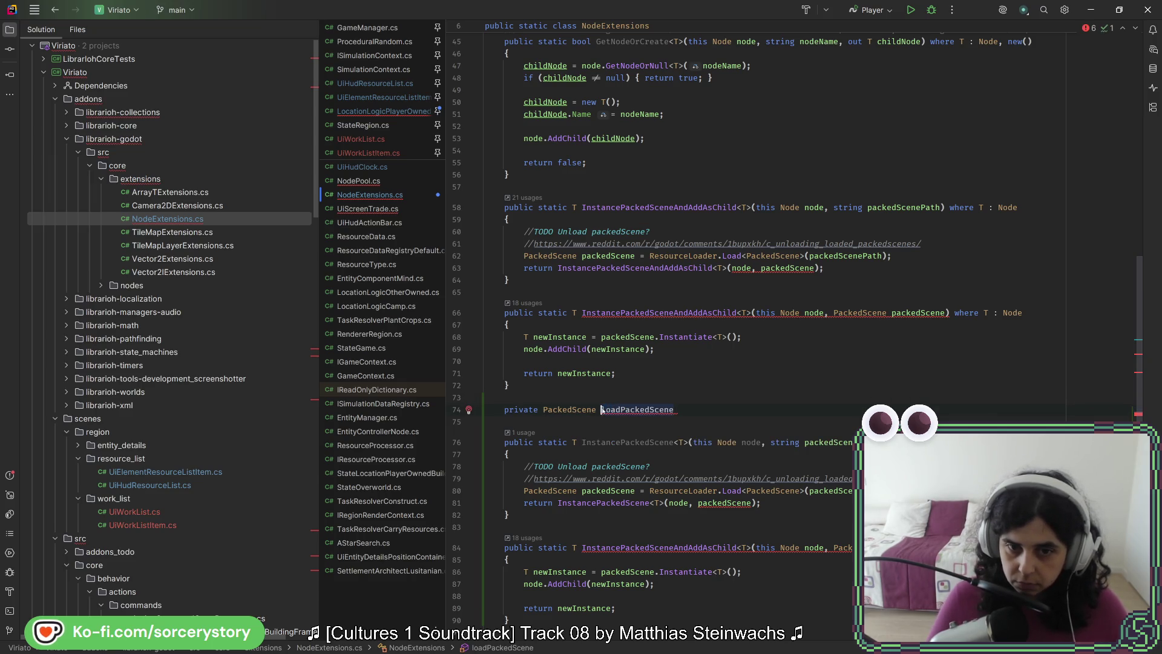
{"action": "key", "text": "Delete"}
{"action": "type", "text": "L"}
{"action": "key", "text": "End"}
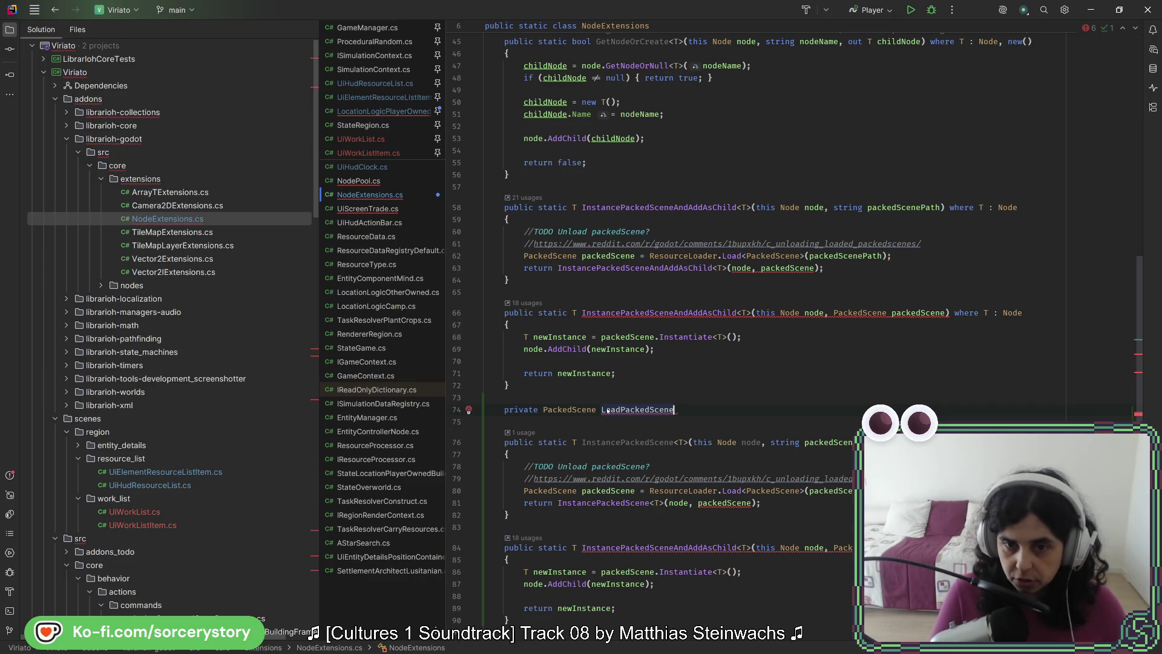
{"action": "left_click", "coordinate": [788, 442]}
{"action": "left_click", "coordinate": [696, 412]}
{"action": "type", "text": "(string packedScenePath)"}
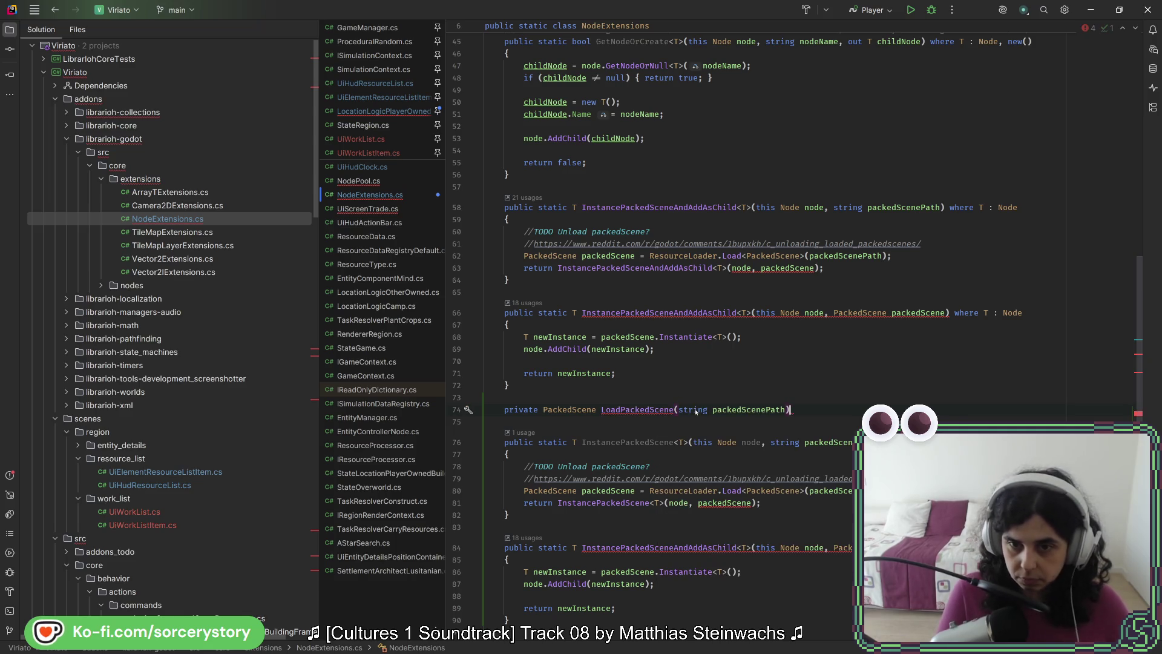
{"action": "type", "text": "{"}
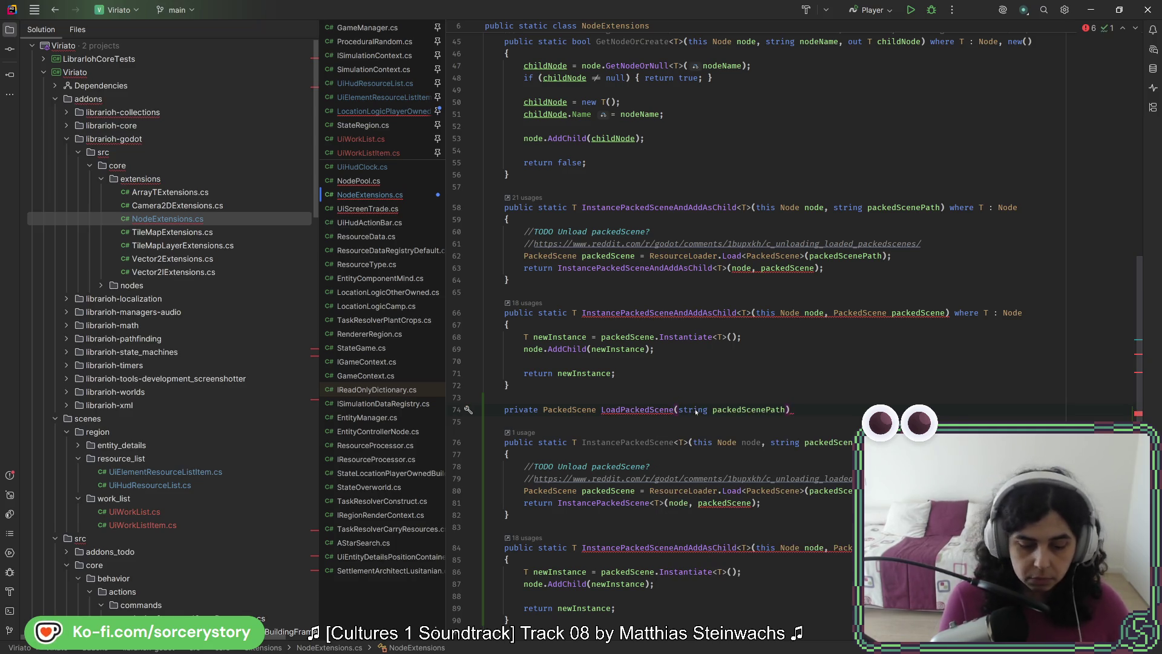
{"action": "key", "text": "Return"}
Move the scene-loading lines into LoadPackedScene as return ResourceLoader.Load<PackedScene>(packedScenePath).
{"action": "left_click", "coordinate": [894, 256]}
{"action": "key", "text": "shift+Up"}
{"action": "key", "text": "shift+Up"}
{"action": "key", "text": "shift+Up"}
{"action": "key", "text": "BackSpace"}
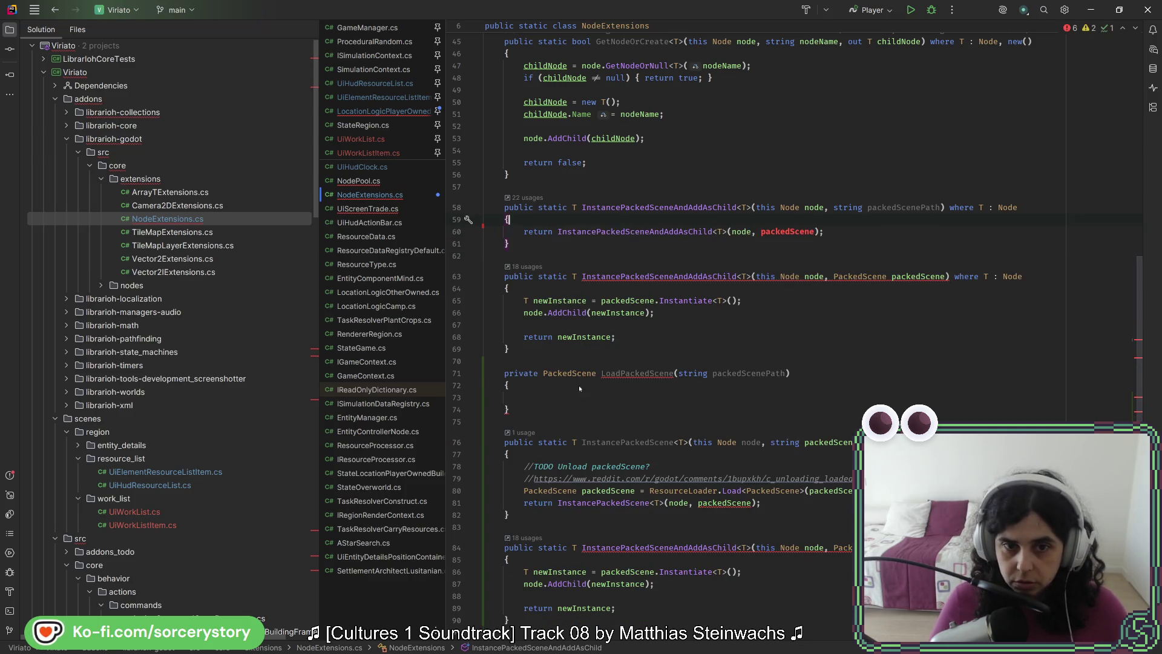
{"action": "left_click", "coordinate": [572, 395]}
{"action": "key", "text": "ctrl+v"}
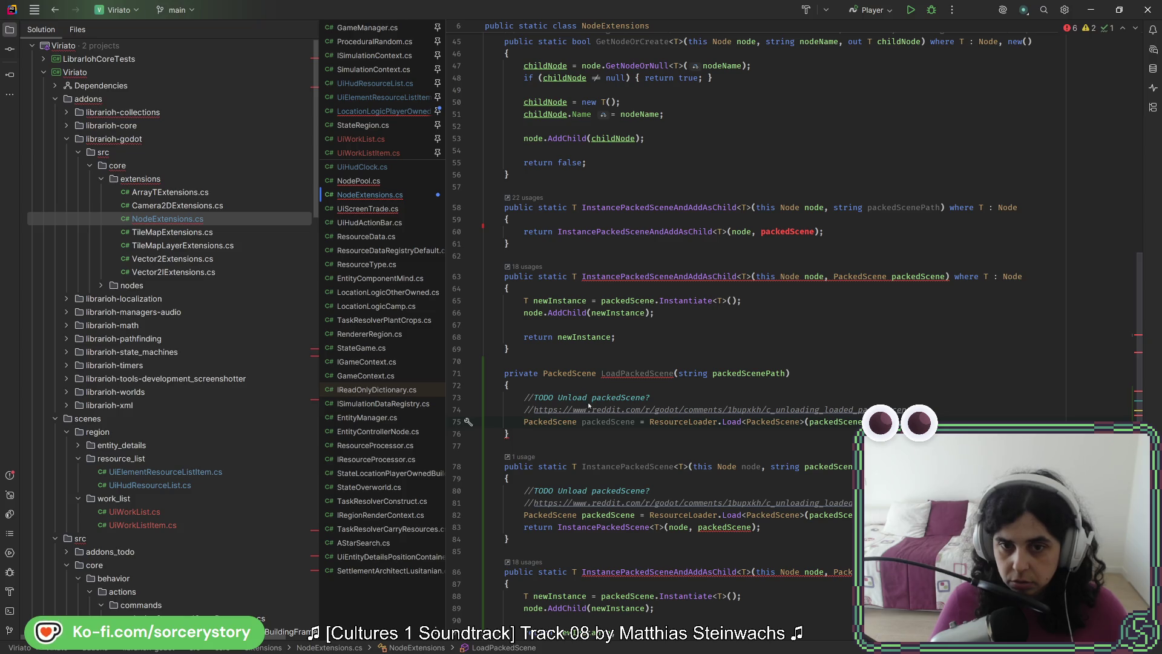
{"action": "left_click_drag", "start_coordinate": [524, 422], "coordinate": [646, 424]}
{"action": "key", "text": "BackSpace"}
{"action": "type", "text": "retur"}
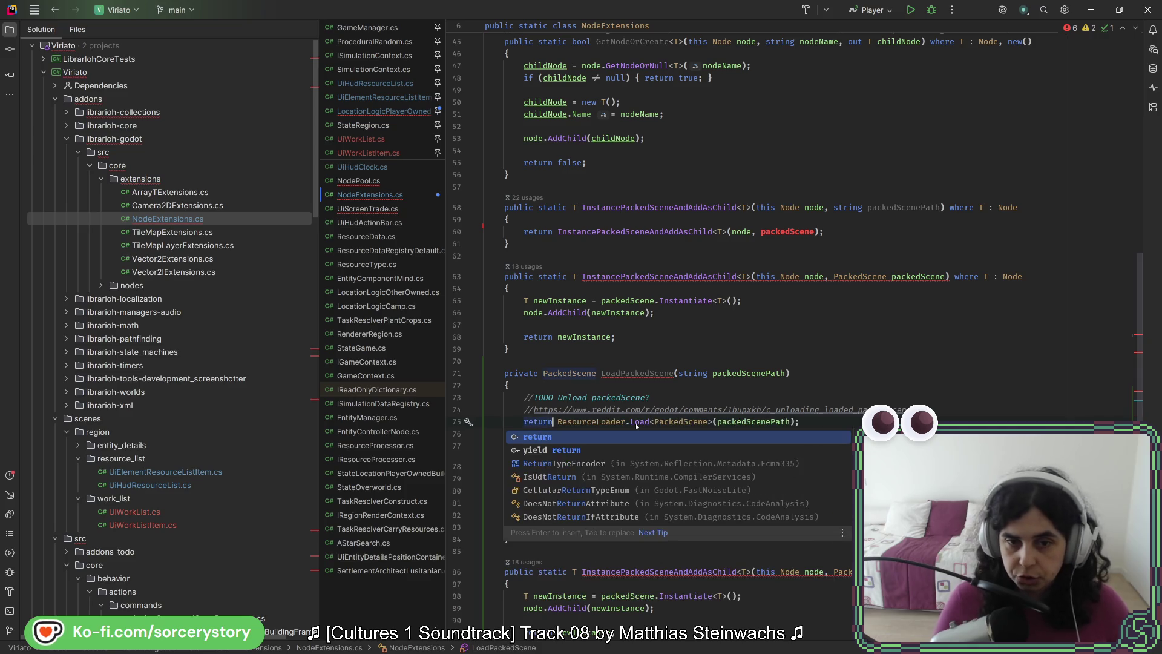
{"action": "key", "text": "Return"}
{"action": "left_click", "coordinate": [836, 421]}
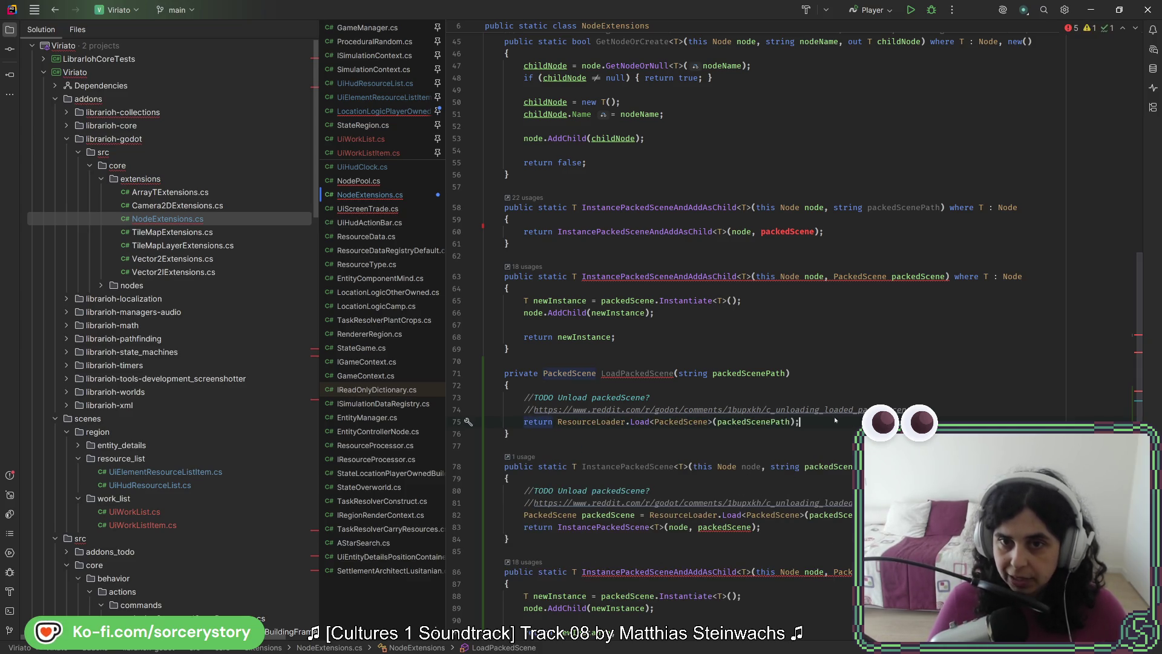
{"action": "left_click", "coordinate": [789, 232]}
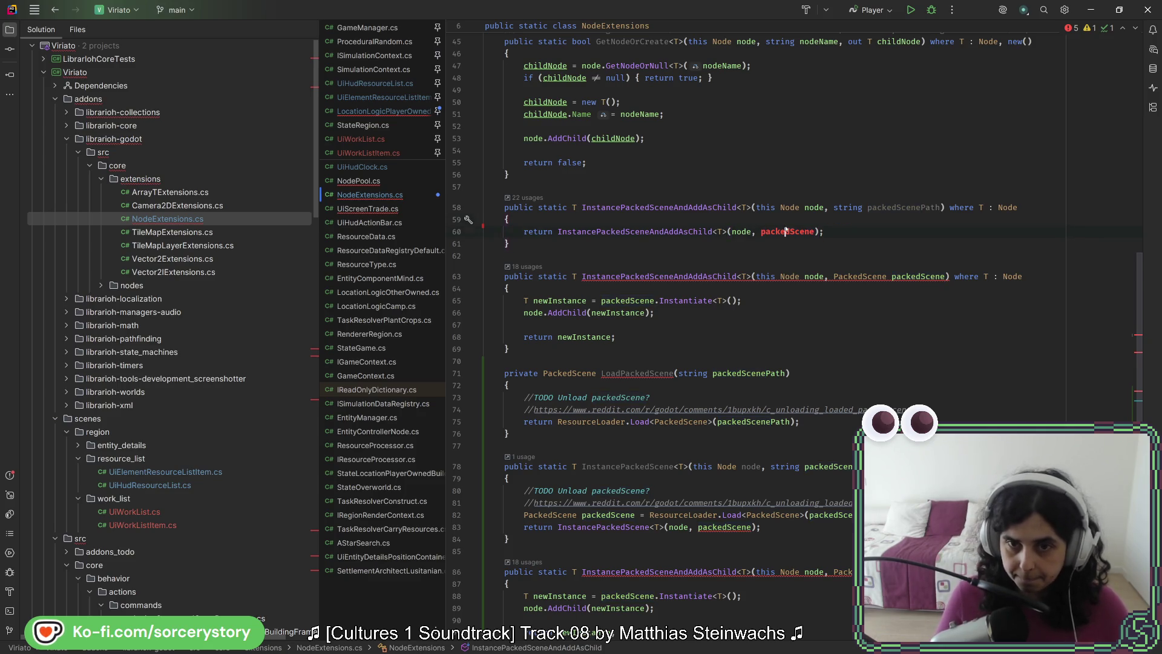
{"action": "left_click", "coordinate": [744, 224]}
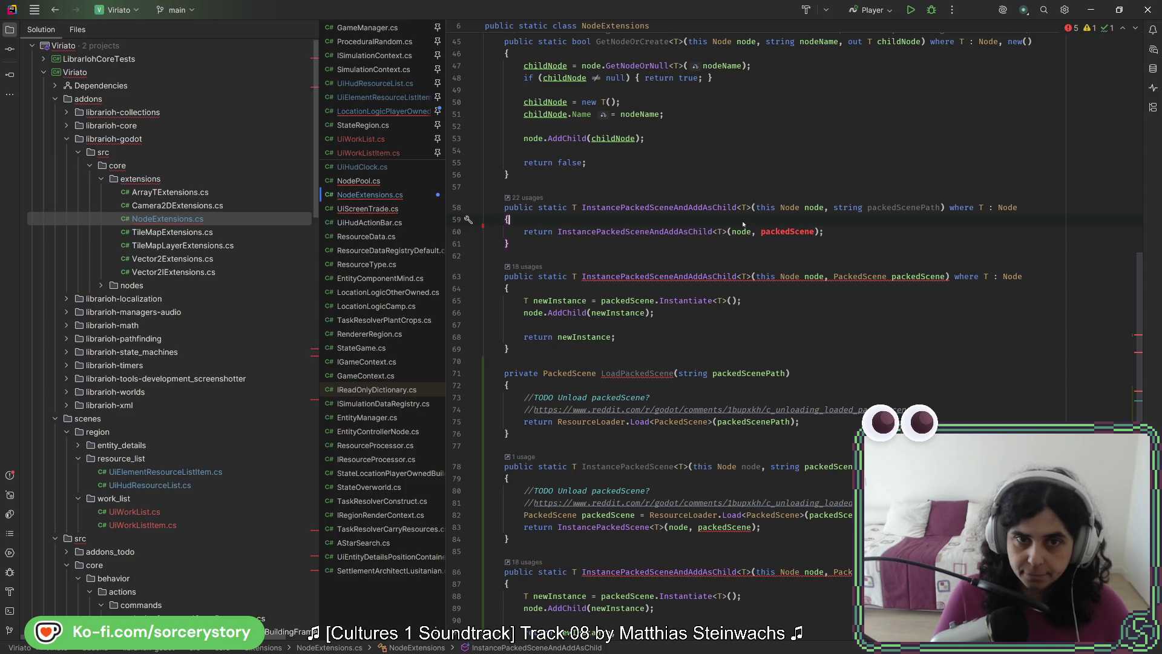
Add PackedScene packedScene = LoadPackedScene(packedScenePath); to the string-path overload.
{"action": "key", "text": "Return"}
{"action": "type", "text": "Pac"}
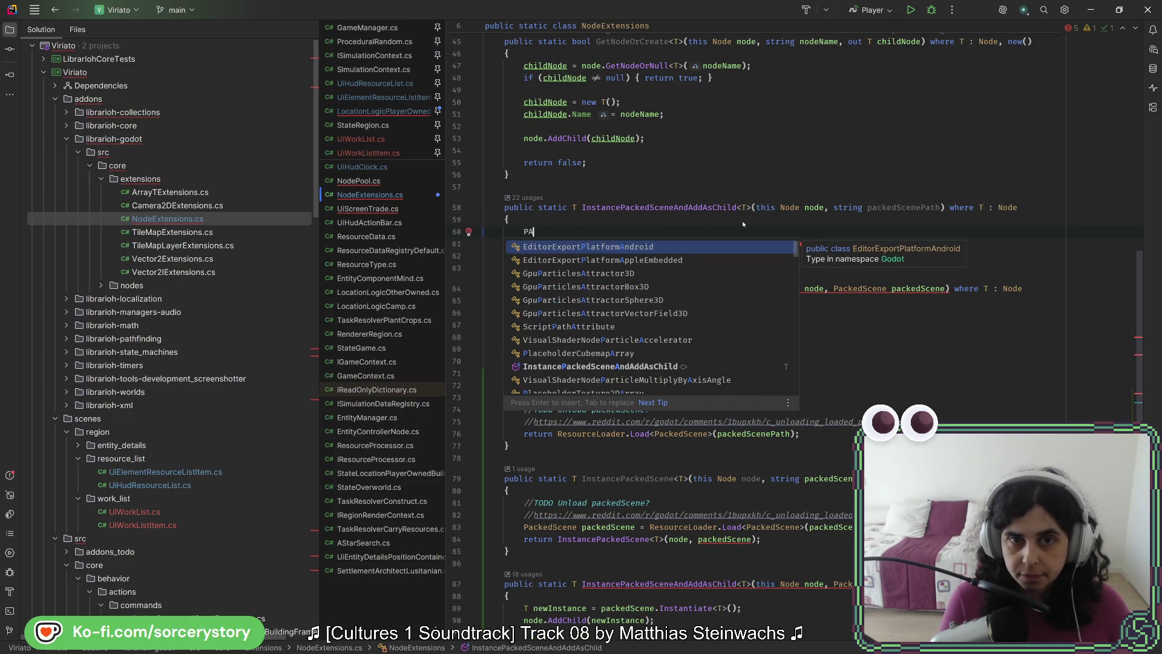
{"action": "key", "text": "Return"}
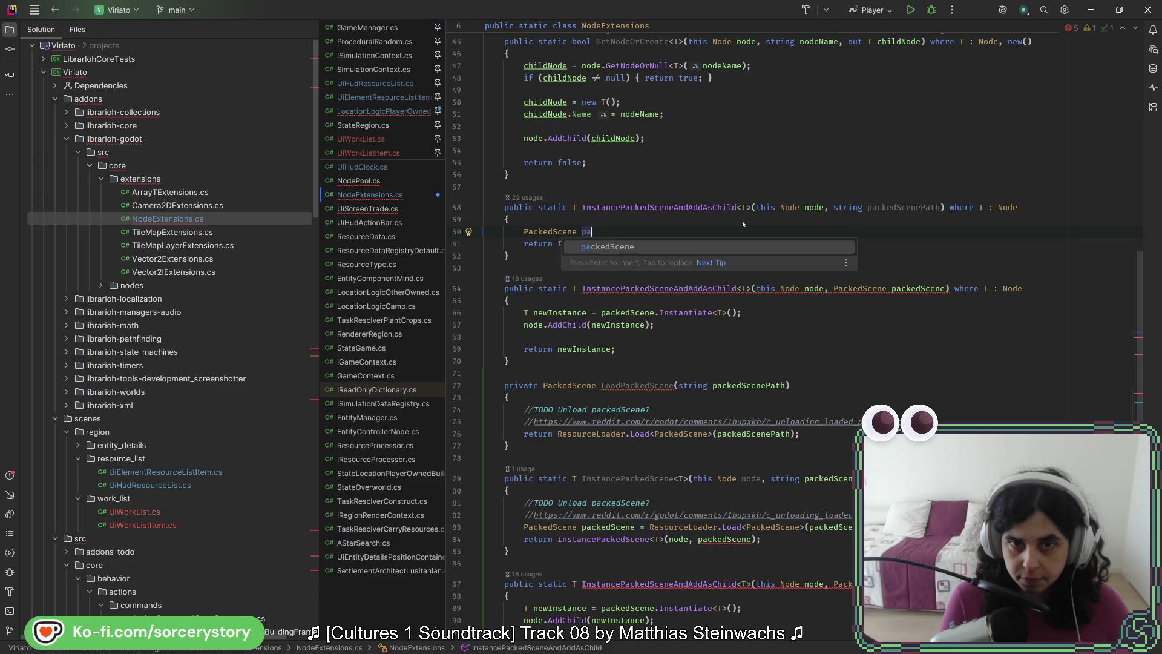
{"action": "key", "text": "Return"}
{"action": "type", "text": "= Loa"}
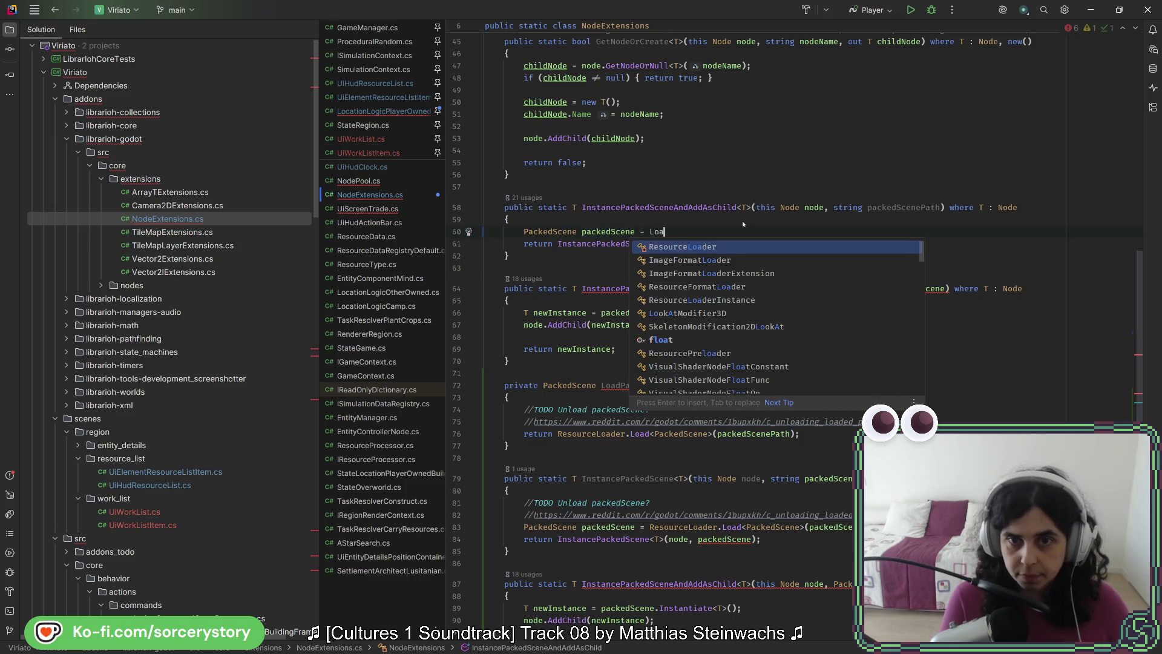
{"action": "type", "text": "dPack"}
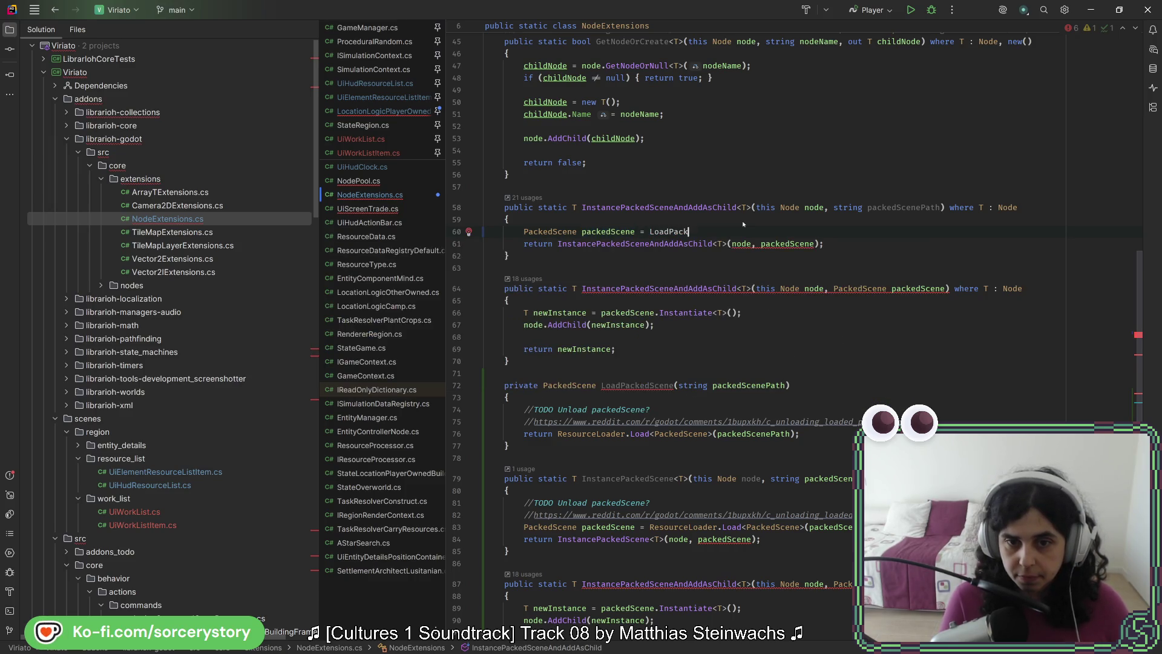
{"action": "type", "text": "edScene"}
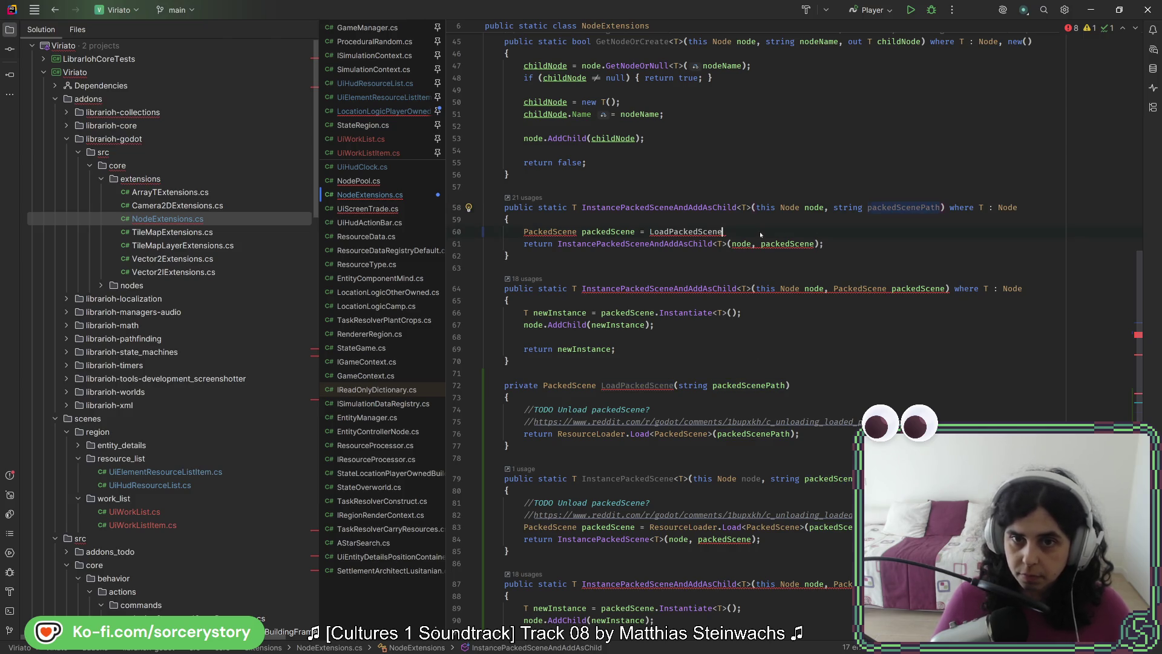
{"action": "type", "text": "(packedScenePath);"}
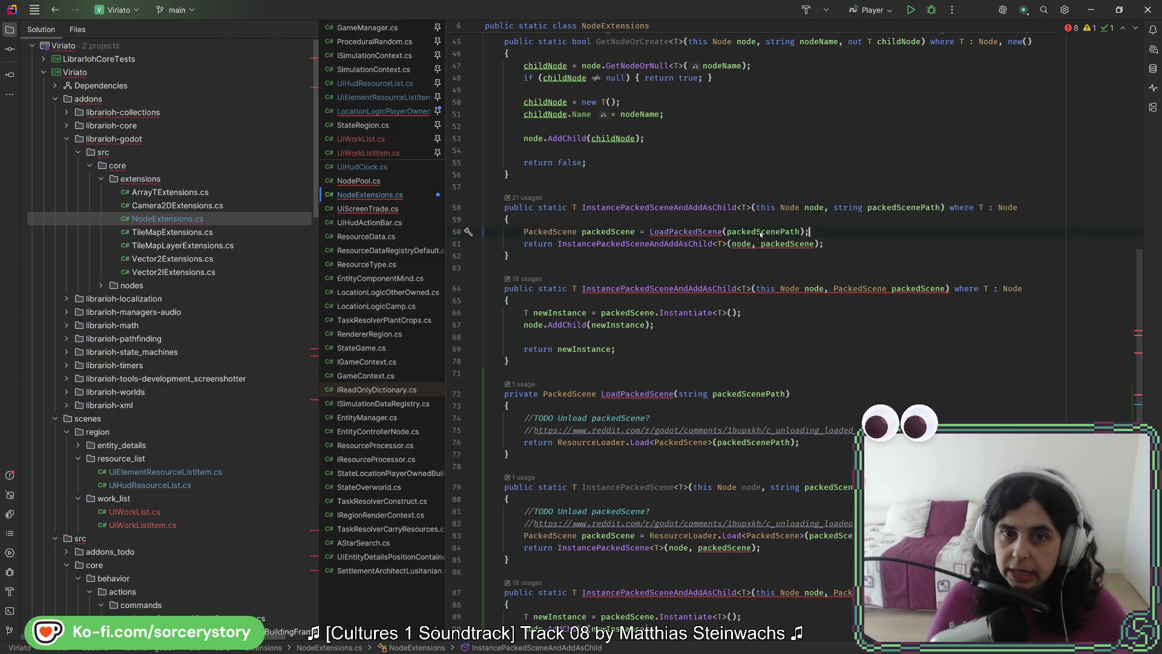
Make the LoadPackedScene helper private static.
{"action": "mouse_move", "coordinate": [696, 233]}
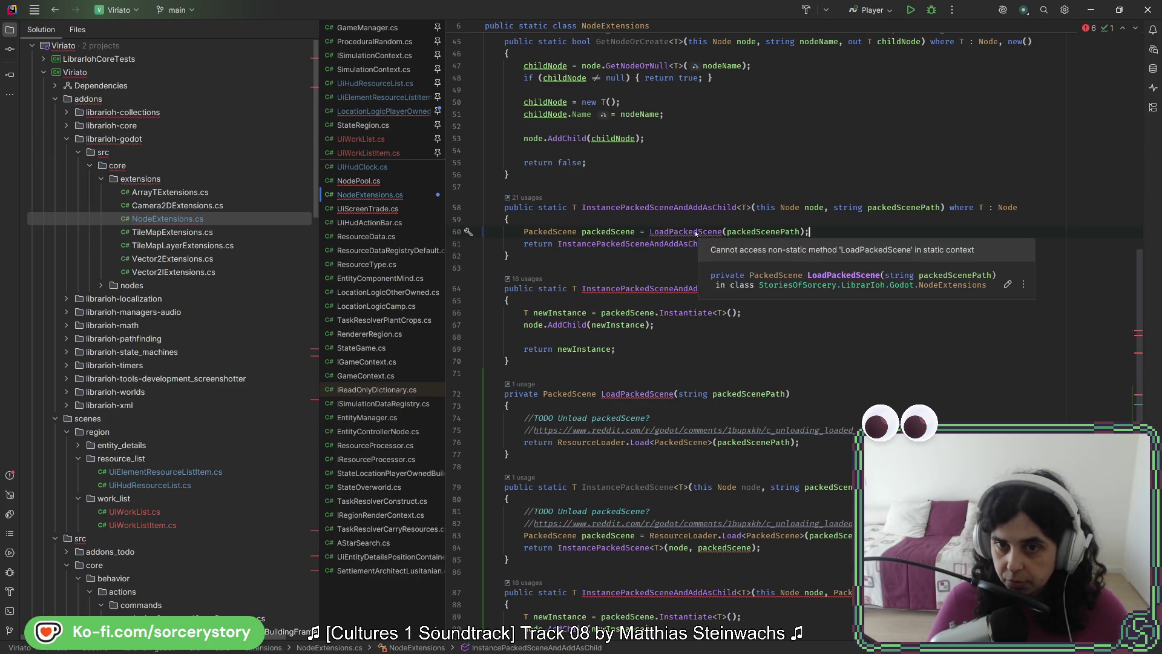
{"action": "left_click", "coordinate": [538, 394]}
{"action": "type", "text": "static"}
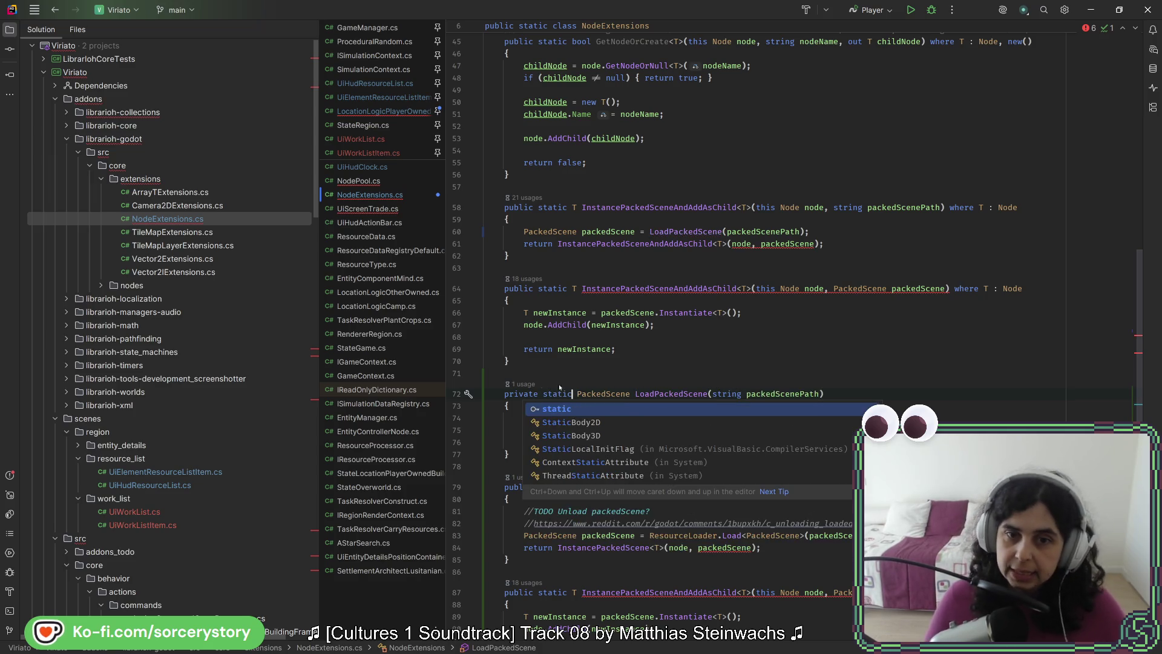
{"action": "key", "text": "Escape"}
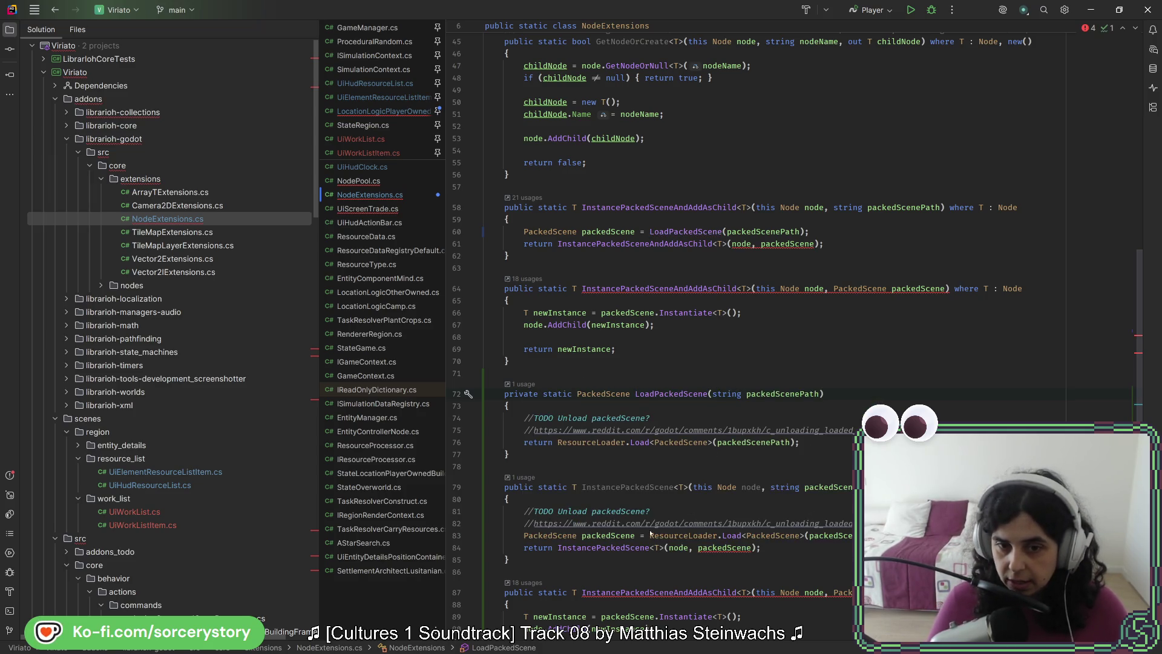
Replace InstancePackedScene's duplicated loading lines with the LoadPackedScene call.
{"action": "key", "text": "shift+Up"}
{"action": "key", "text": "ctrl+c"}
{"action": "left_click", "coordinate": [853, 535]}
{"action": "key", "text": "shift+Up"}
{"action": "key", "text": "shift+Up"}
{"action": "key", "text": "shift+Up"}
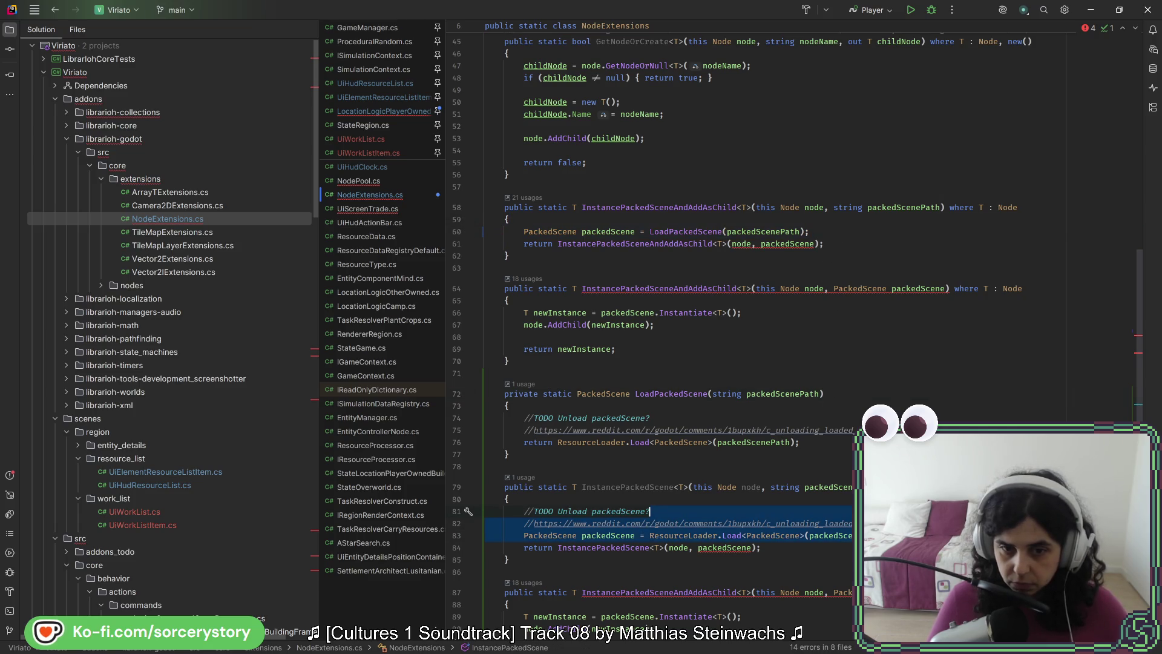
{"action": "key", "text": "ctrl+v"}
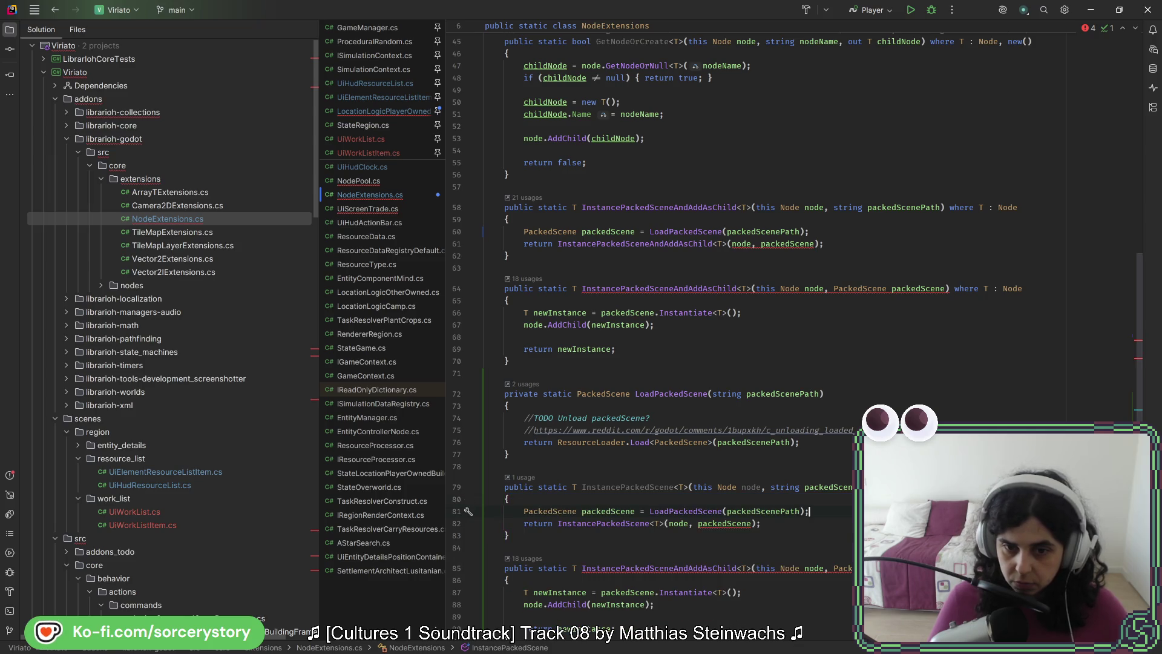
Rename the copied PackedScene overload from InstancePackedSceneAndAddAsChild to InstancePackedScene.
{"action": "left_click", "coordinate": [625, 523]}
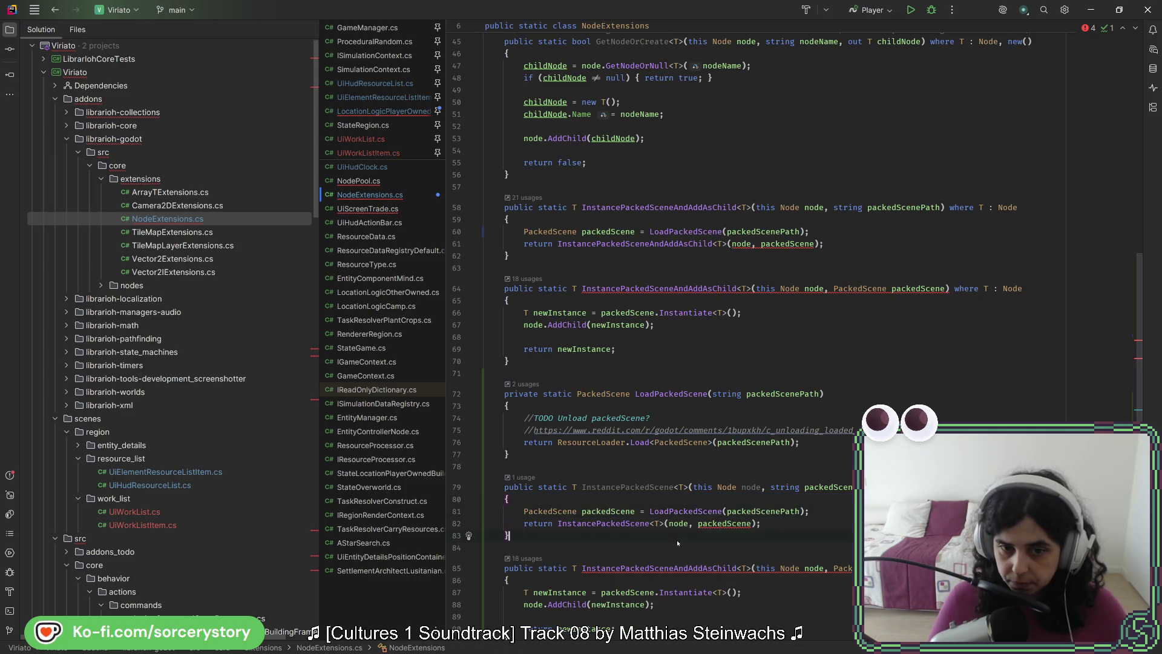
{"action": "scroll", "coordinate": [629, 514], "scroll_direction": "down", "scroll_amount": 4}
{"action": "left_click", "coordinate": [736, 422]}
{"action": "key", "text": "BackSpace"}
{"action": "key", "text": "BackSpace"}
{"action": "key", "text": "BackSpace"}
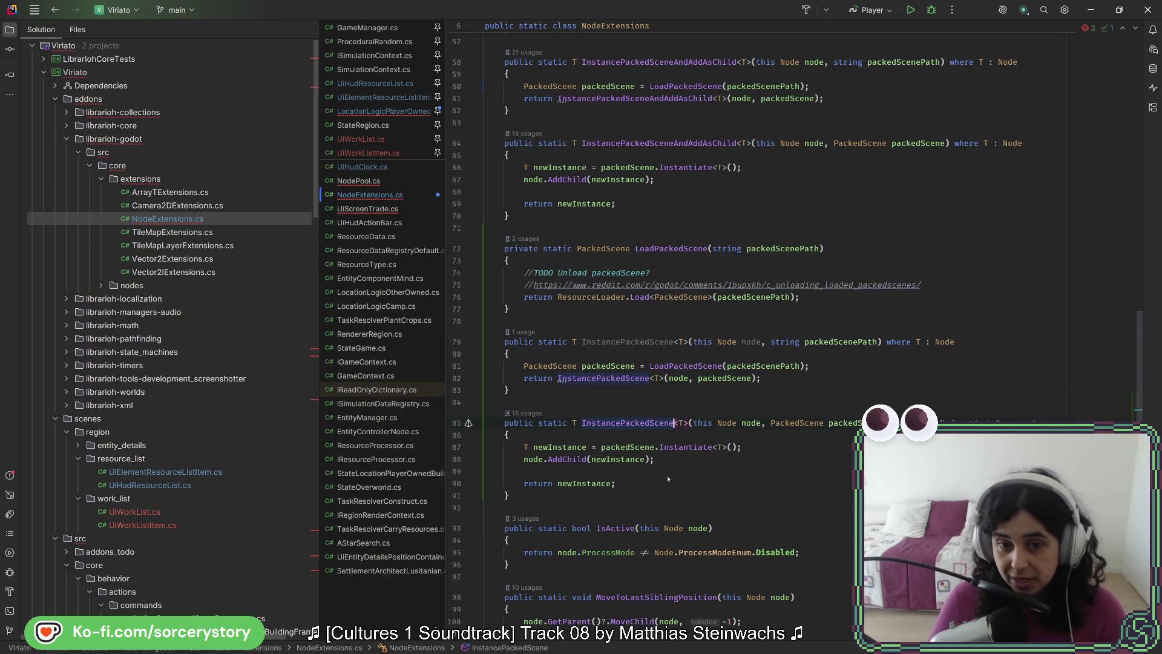
Delete the node.AddChild(newInstance) line and its blank line, then review the overload.
{"action": "key", "text": "ctrl+y"}
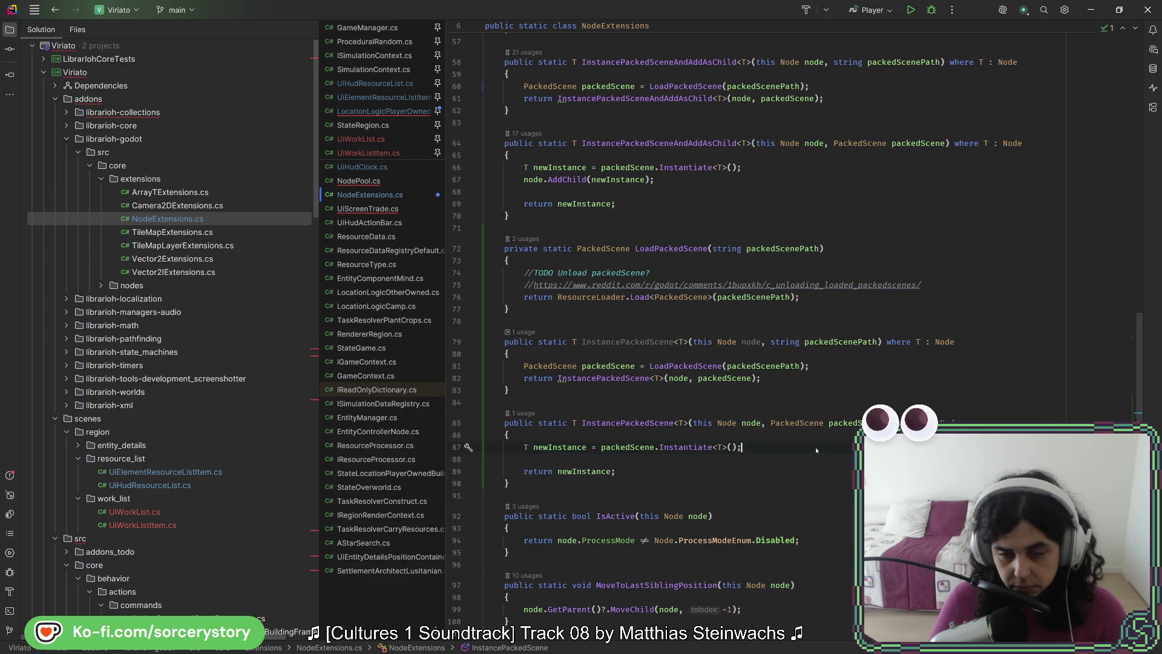
{"action": "key", "text": "BackSpace"}
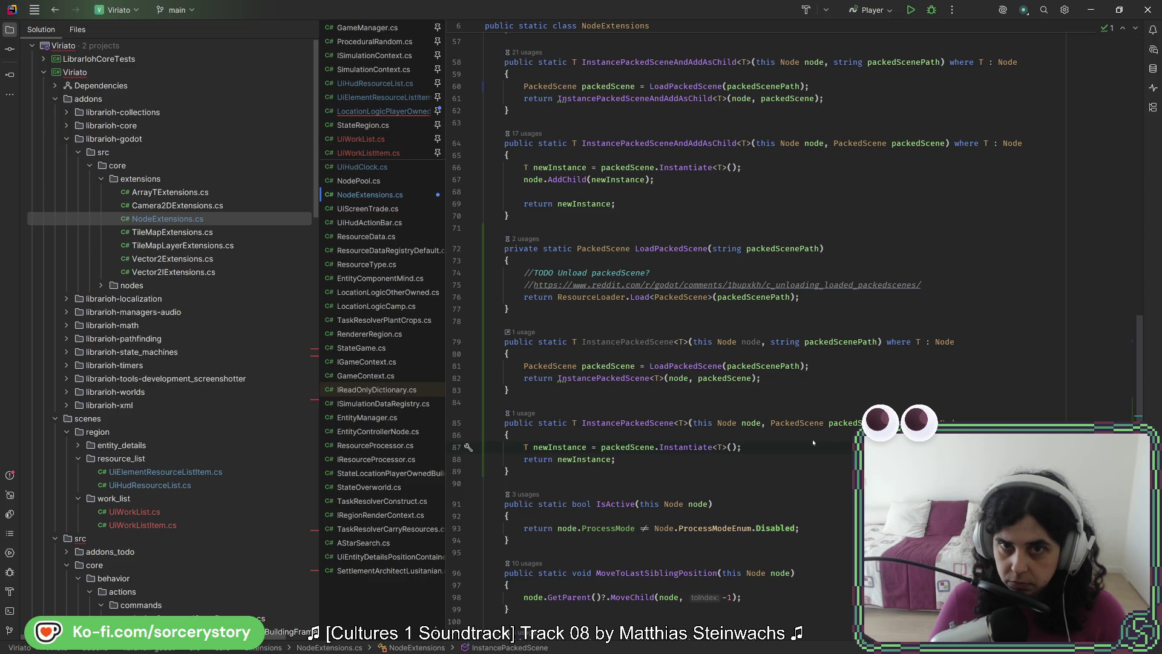
{"action": "scroll", "coordinate": [773, 422], "scroll_direction": "up", "scroll_amount": 4}
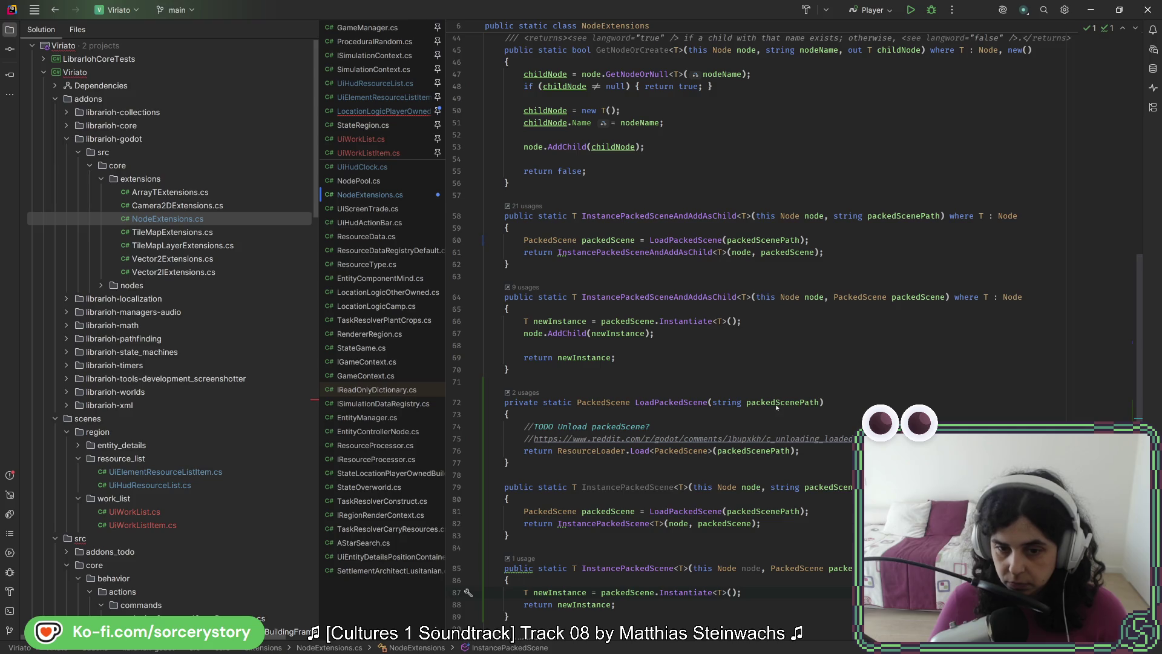
{"action": "scroll", "coordinate": [775, 417], "scroll_direction": "down", "scroll_amount": 1}
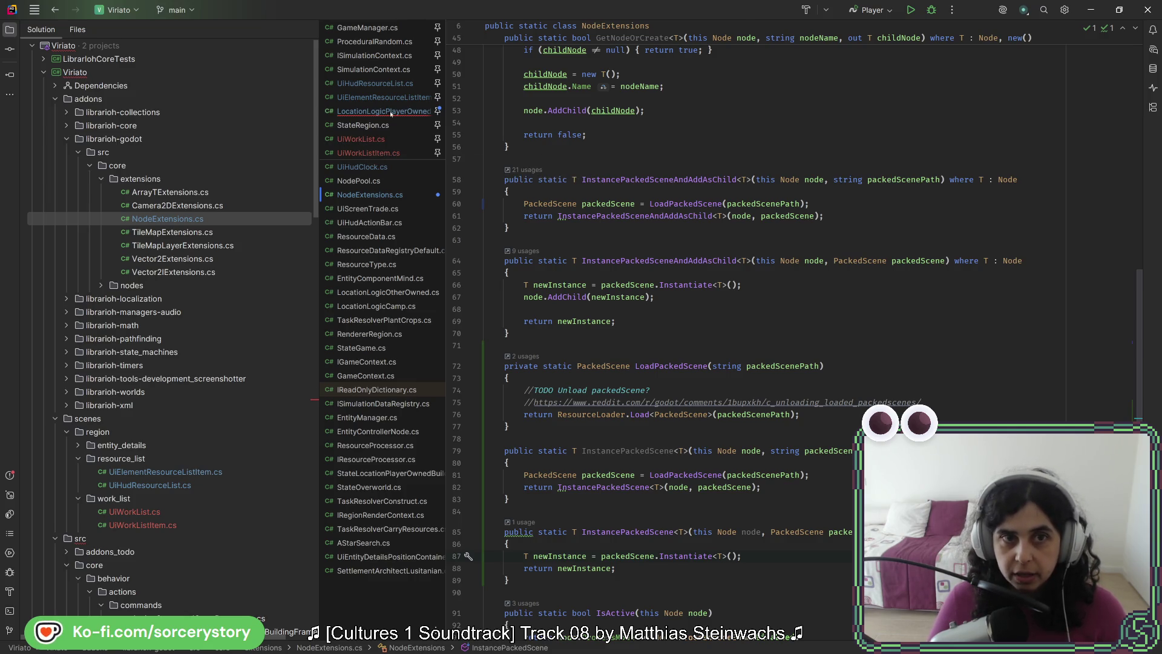
{"action": "left_click", "coordinate": [390, 111]}
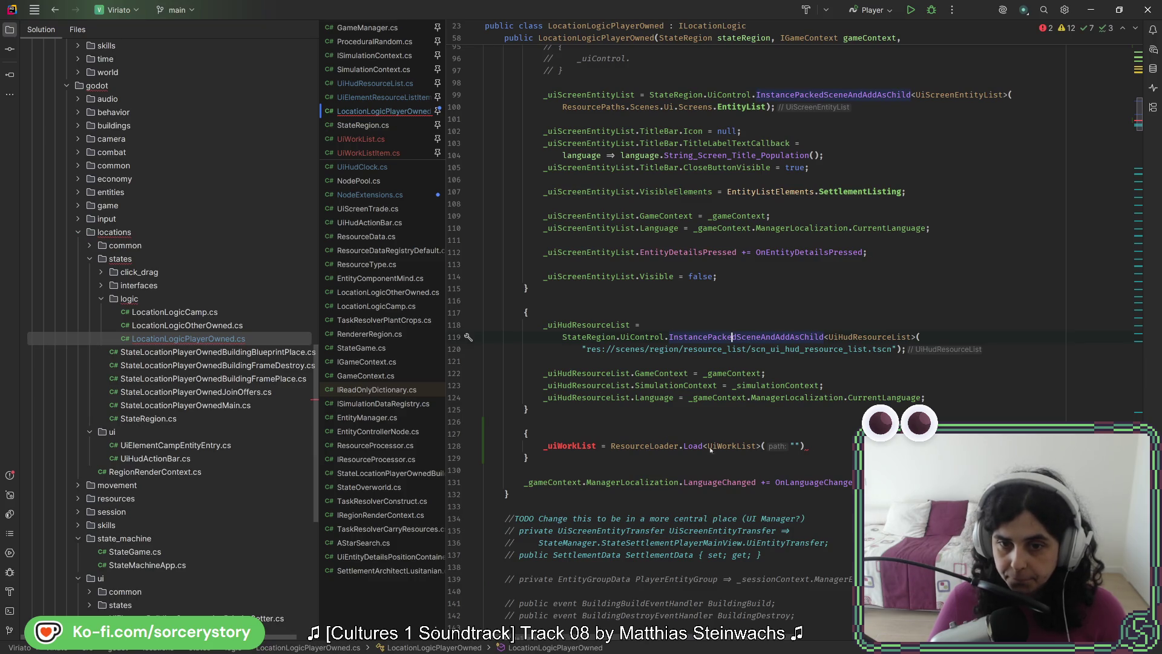
{"action": "left_click", "coordinate": [606, 446]}
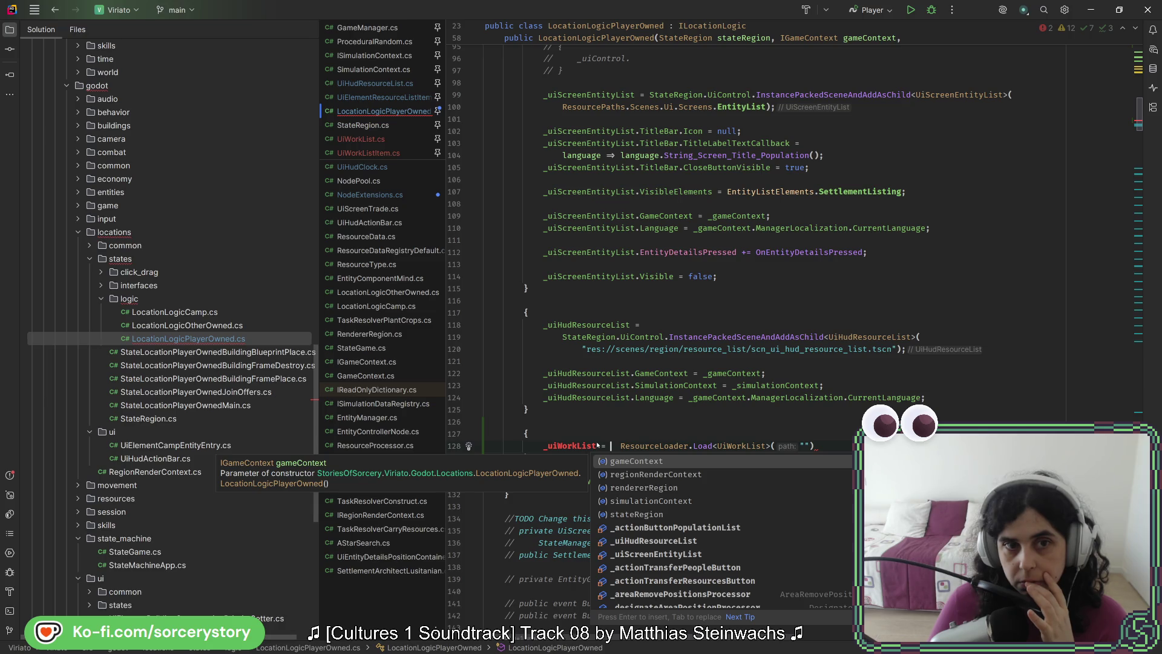
{"action": "left_click", "coordinate": [400, 196]}
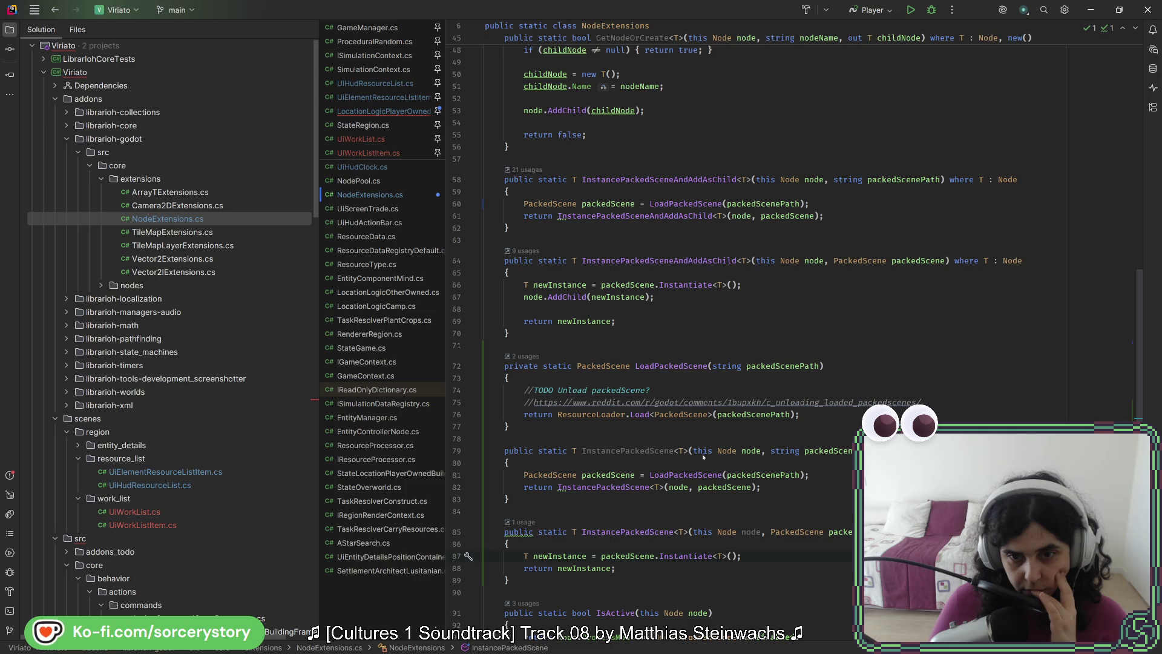
Remove 'this Node node' from both InstancePackedScene overloads and the node argument from the call.
{"action": "left_click_drag", "start_coordinate": [695, 451], "coordinate": [753, 453]}
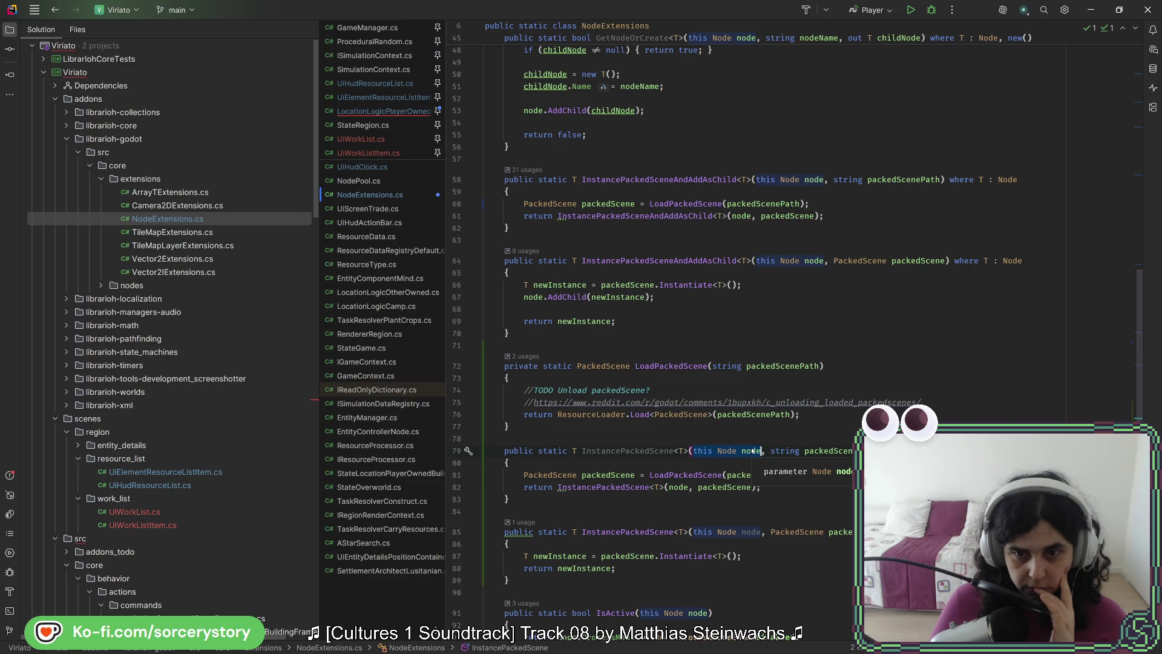
{"action": "key", "text": "BackSpace"}
{"action": "key", "text": "Delete"}
{"action": "key", "text": "Delete"}
{"action": "key", "text": "ctrl+Delete"}
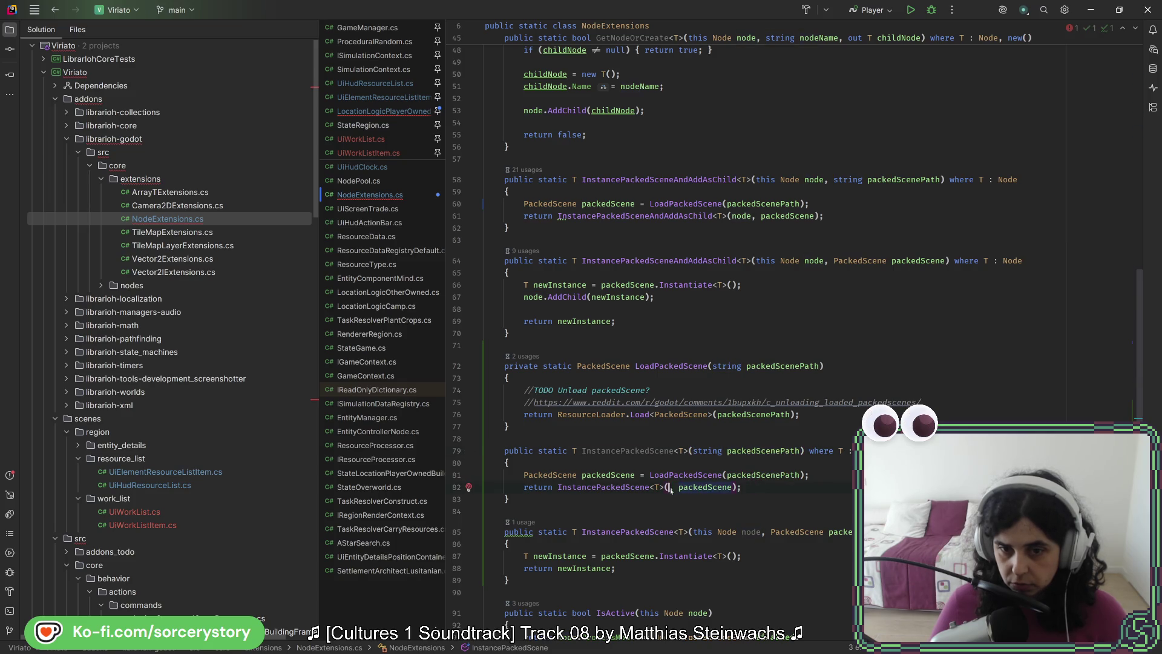
{"action": "left_click", "coordinate": [701, 532]}
{"action": "key", "text": "ctrl+Delete"}
{"action": "key", "text": "ctrl+Delete"}
{"action": "key", "text": "ctrl+Delete"}
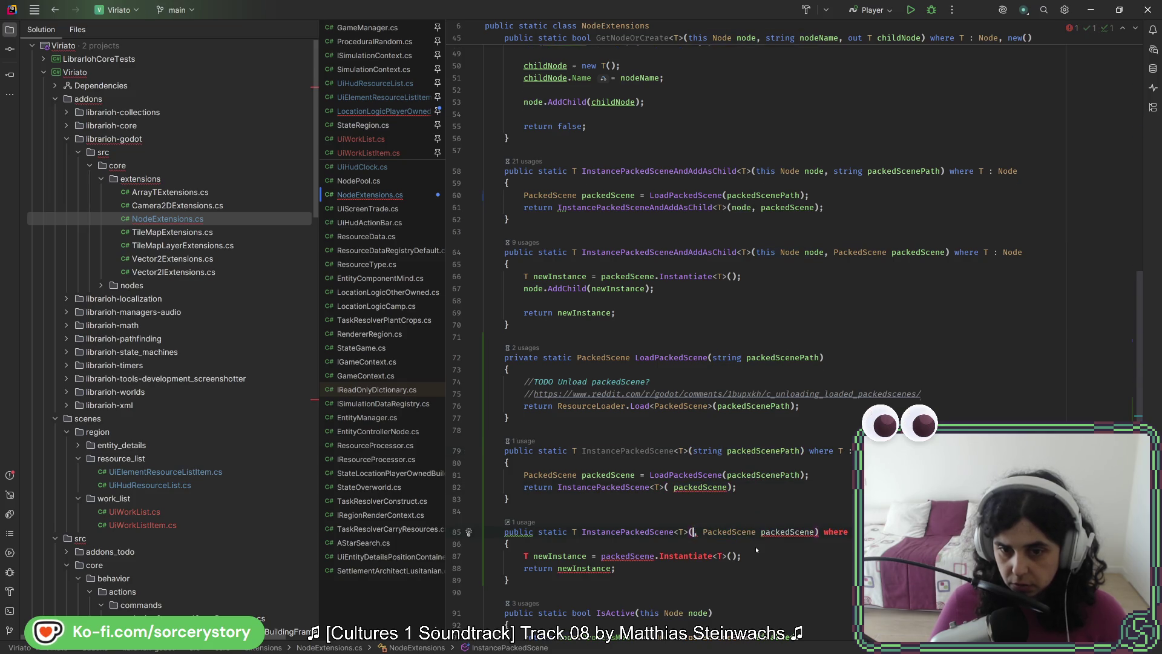
{"action": "key", "text": "Down"}
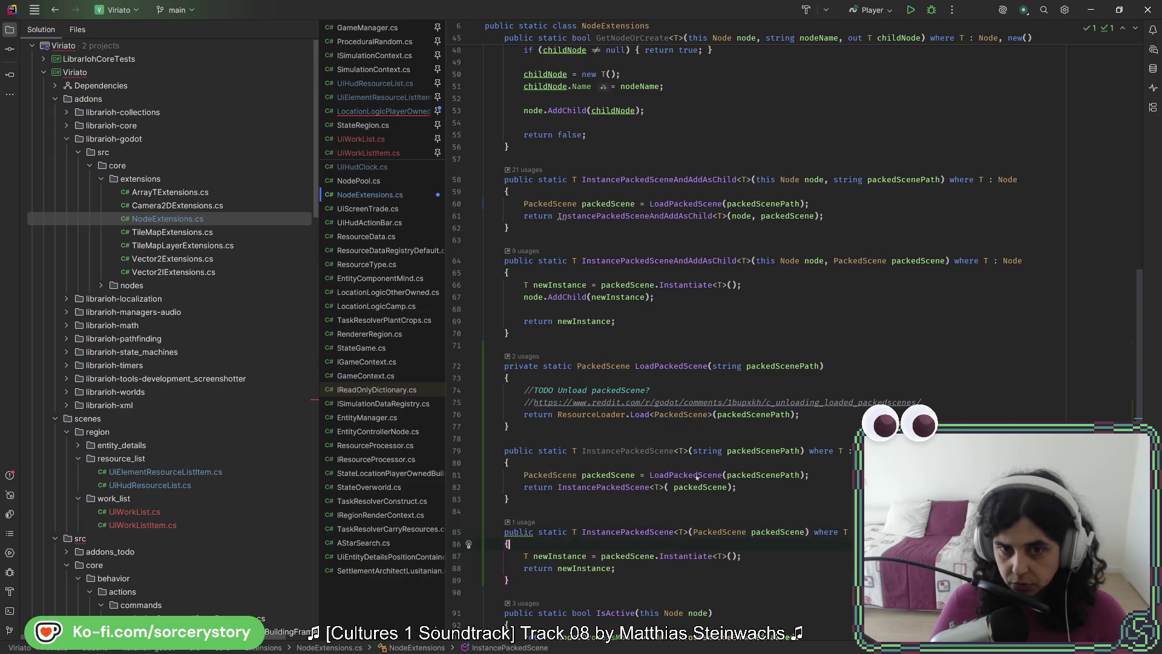
{"action": "left_click", "coordinate": [561, 346]}
{"action": "key", "text": "Return"}
Add '//TODO MOVE (This isn't technically an extension)' above LoadPackedScene and the InstancePackedScene overloads.
{"action": "type", "text": "//("}
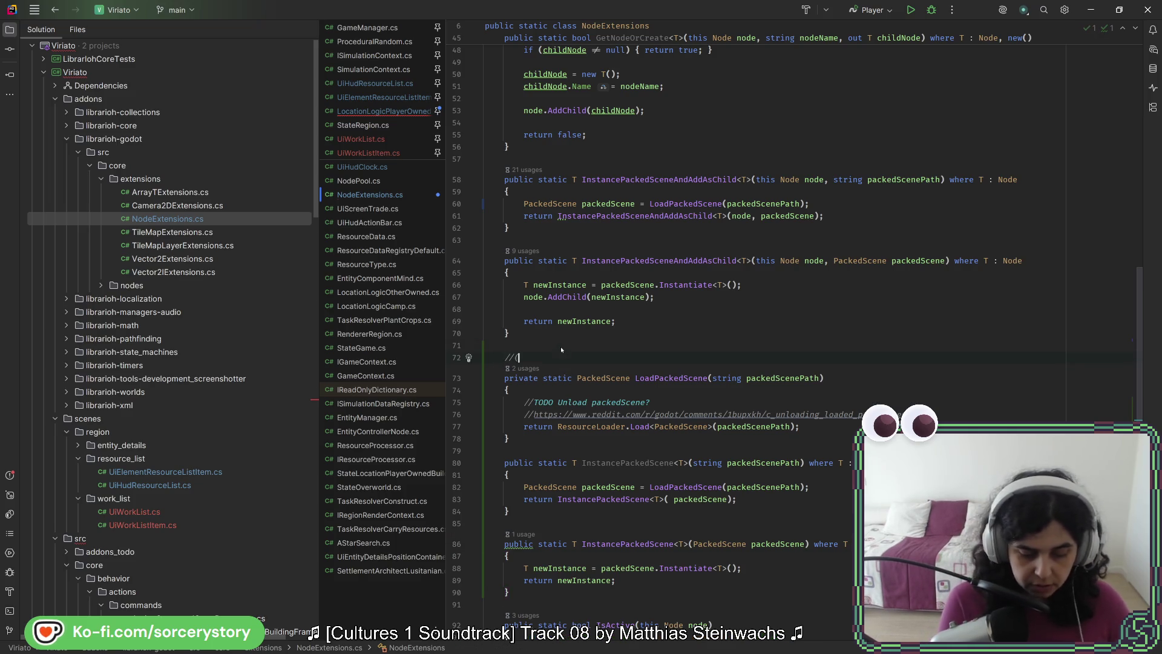
{"action": "key", "text": "BackSpace"}
{"action": "type", "text": "TODO M"}
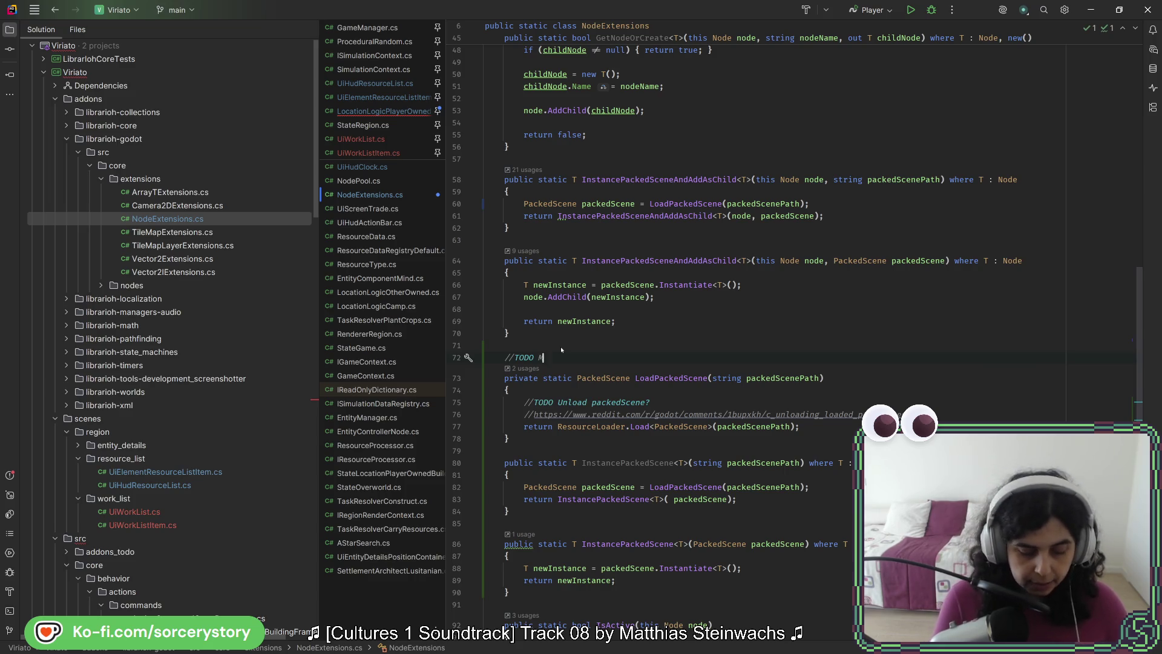
{"action": "type", "text": "OVE (This isn't techni"}
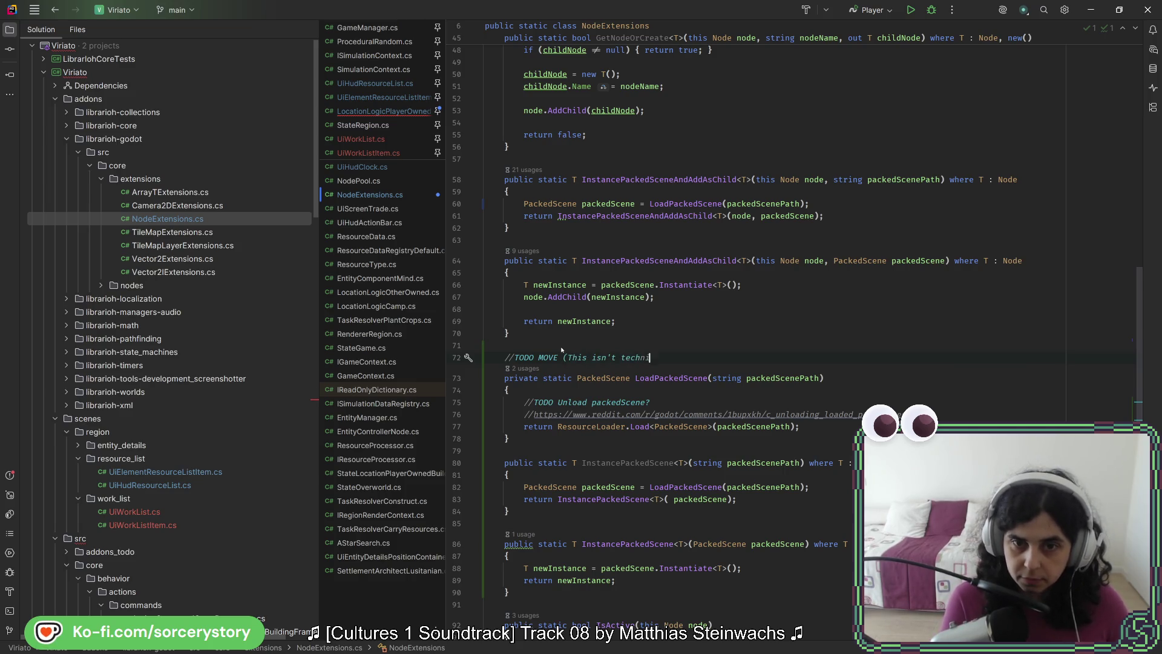
{"action": "type", "text": "cally an ext"}
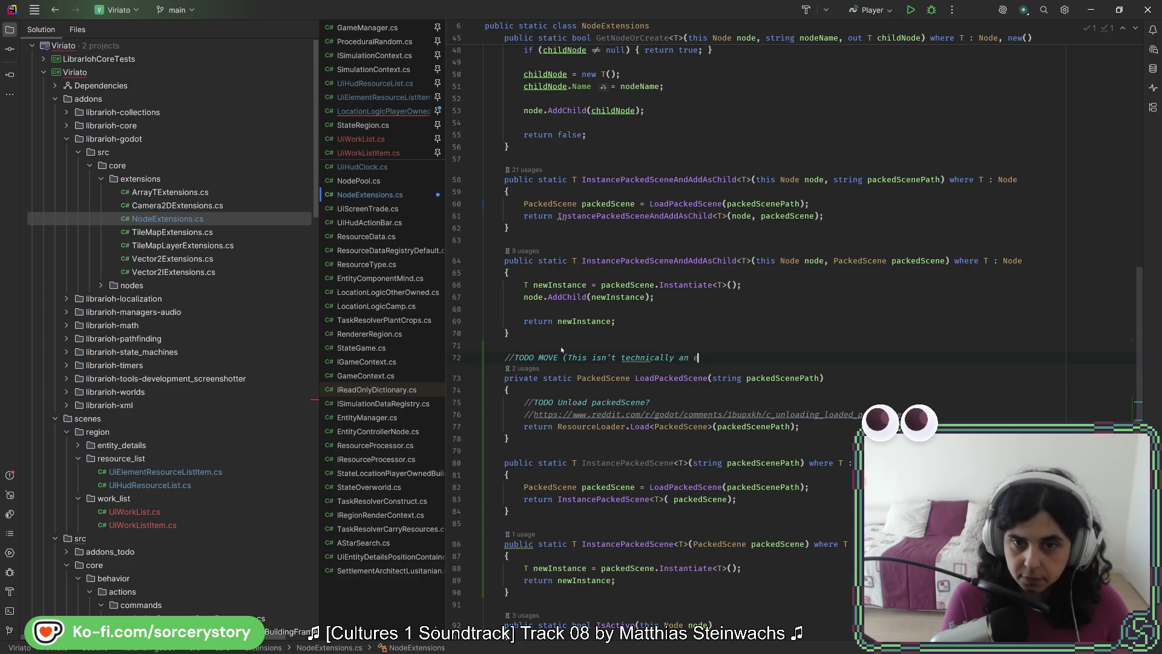
{"action": "type", "text": "ension)"}
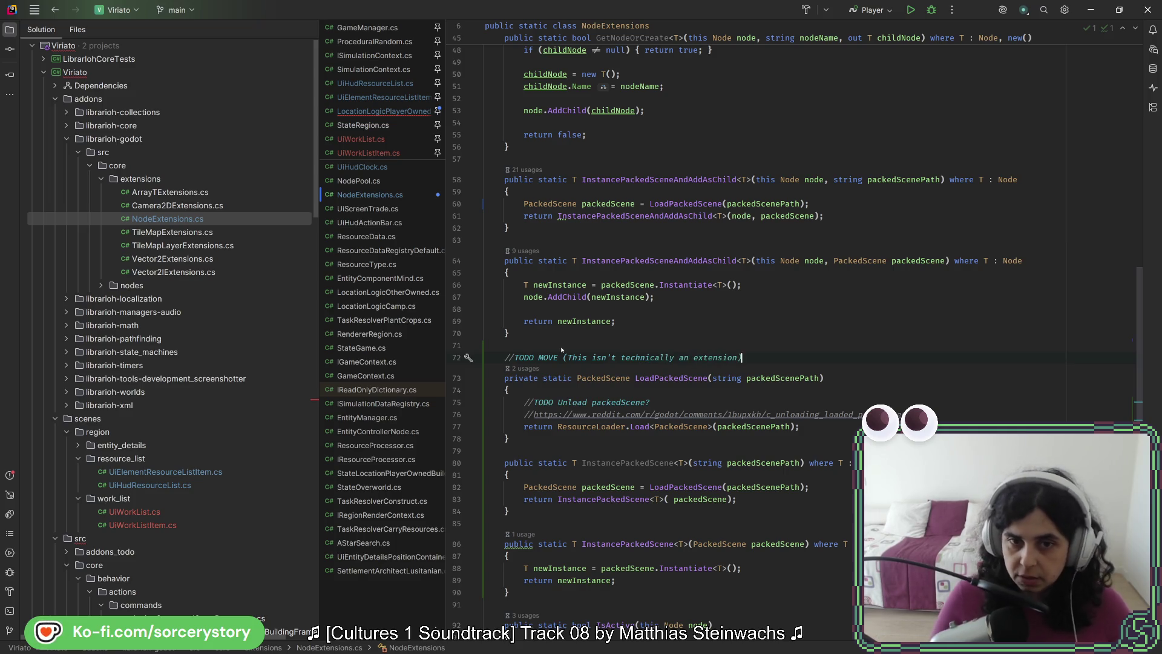
{"action": "left_click_drag", "start_coordinate": [774, 350], "coordinate": [777, 357]}
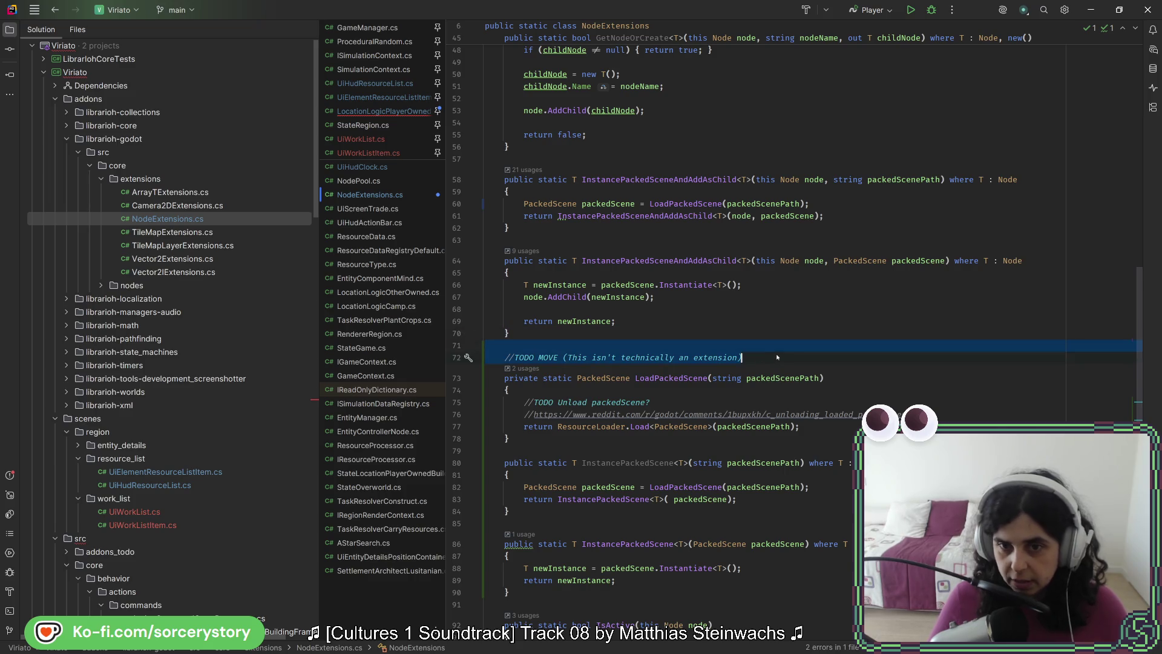
{"action": "type", "text": "//TODO MOVE (This isn't technically an extension)"}
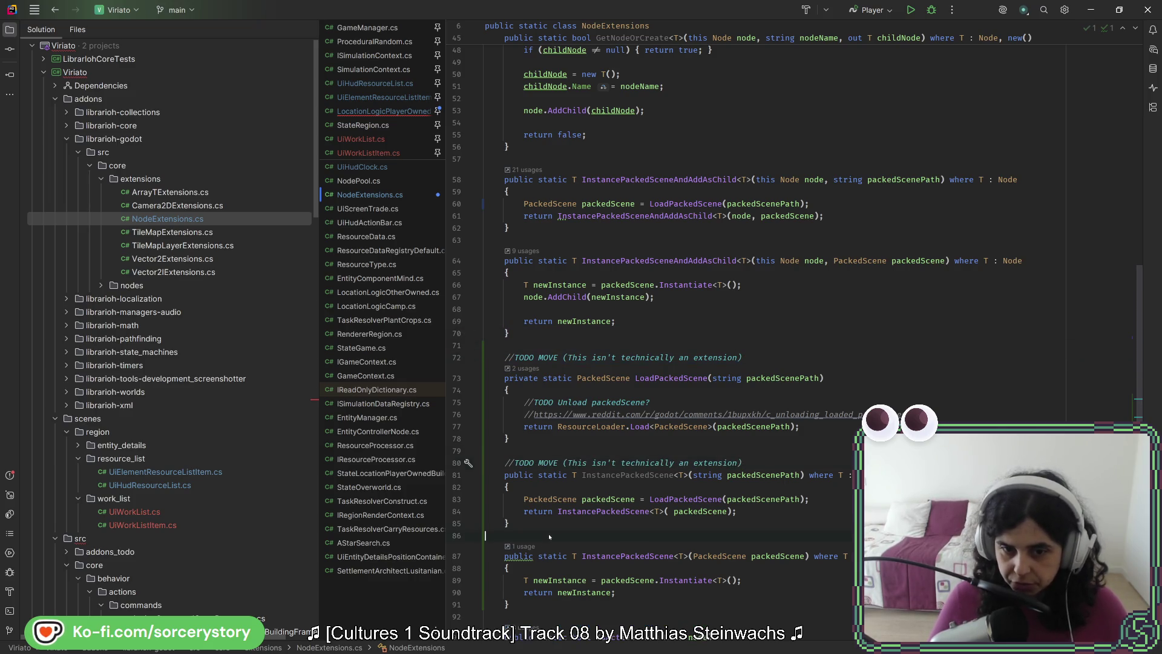
{"action": "left_click", "coordinate": [548, 532]}
{"action": "type", "text": "//TODO MOVE (This isn't technically an extension)"}
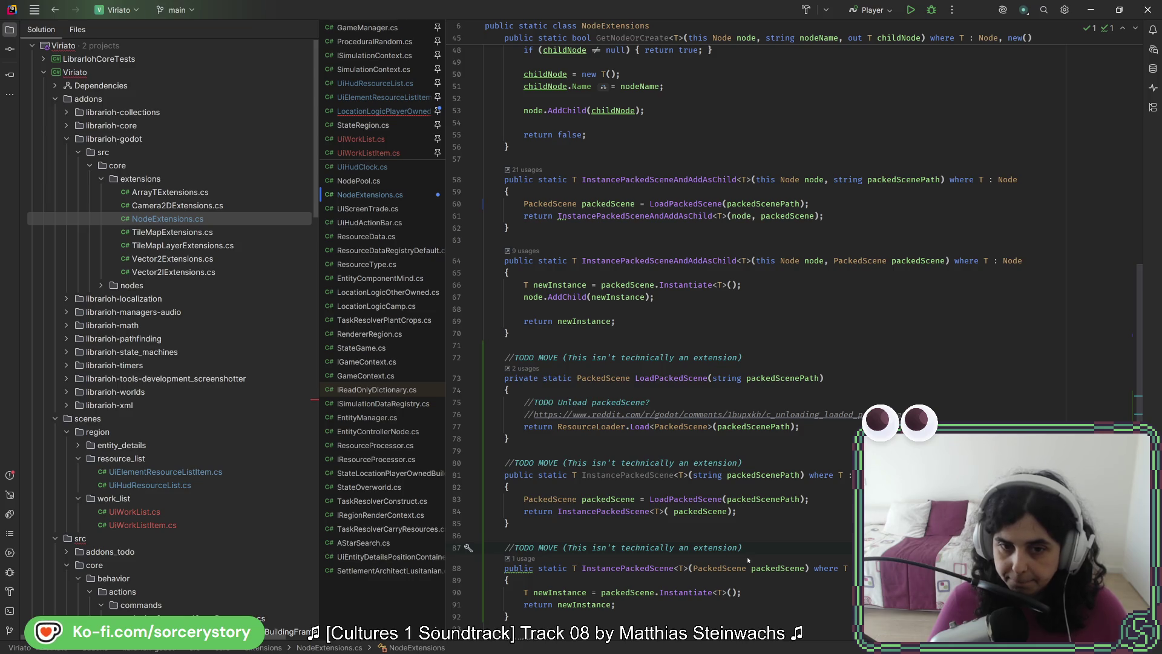
{"action": "scroll", "coordinate": [805, 514], "scroll_direction": "up", "scroll_amount": 5}
{"action": "scroll", "coordinate": [793, 501], "scroll_direction": "down", "scroll_amount": 15}
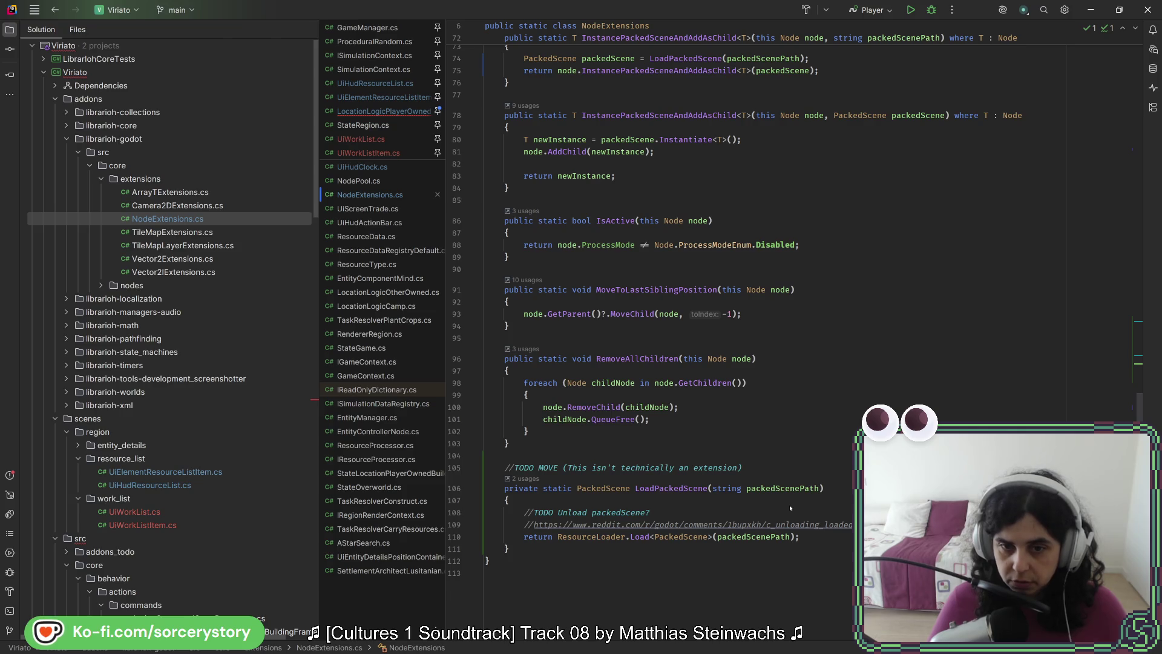
{"action": "scroll", "coordinate": [790, 508], "scroll_direction": "up", "scroll_amount": 10}
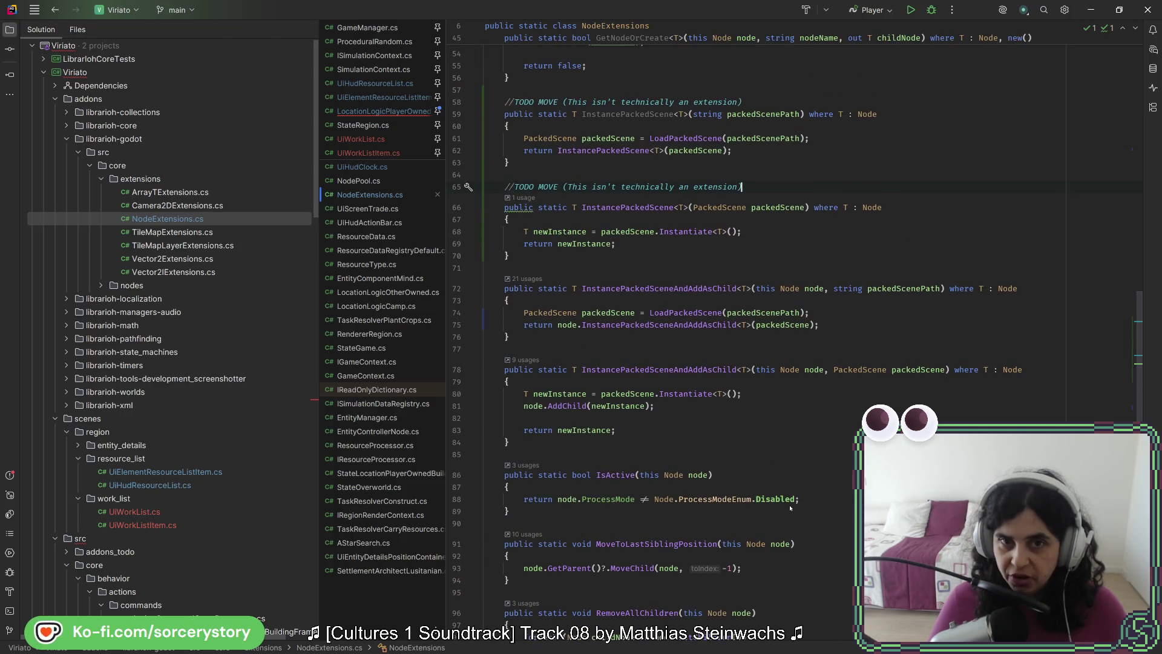
Navigate back to the _uiWorkList line in LocationLogicPlayerOwned.cs.
{"action": "left_click", "coordinate": [61, 11]}
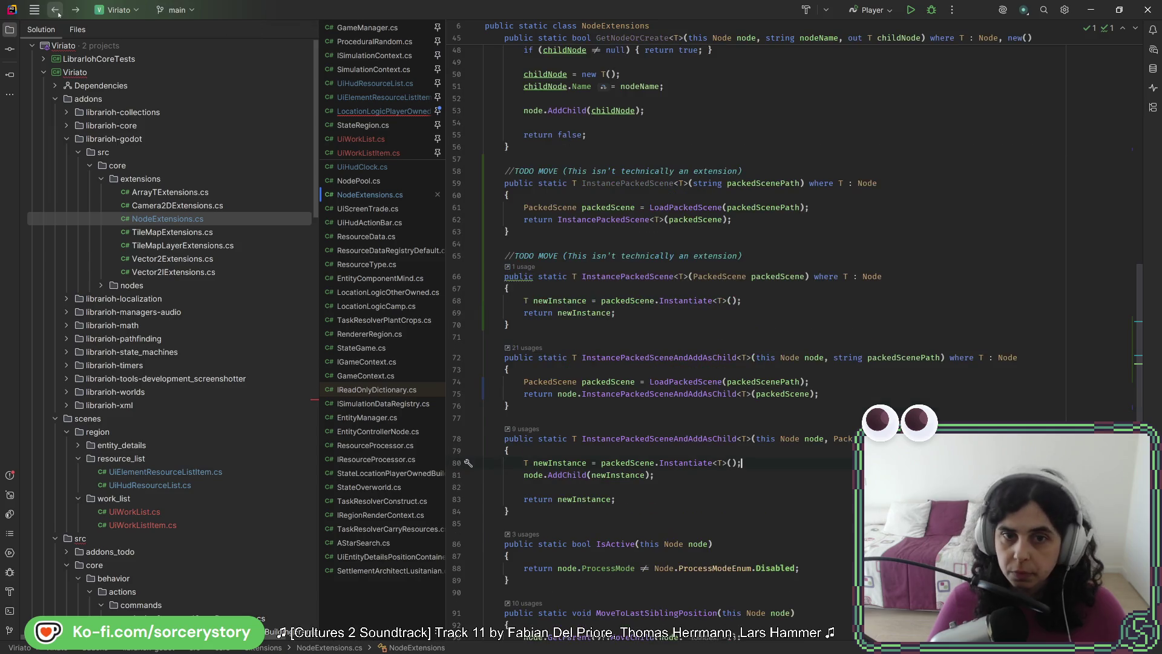
{"action": "left_click", "coordinate": [55, 10]}
{"action": "left_click", "coordinate": [55, 10]}
{"action": "left_click", "coordinate": [55, 10]}
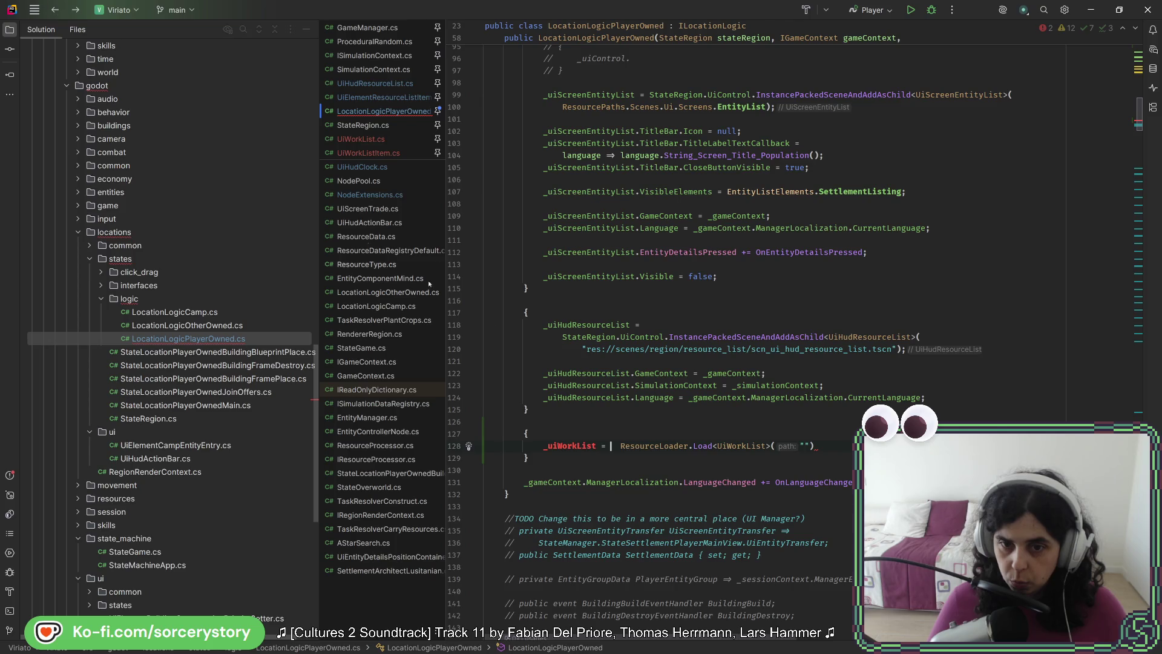
Replace the ResourceLoader.Load call with NodeExtensions.InstancePackedScene<UiWorkList>().
{"action": "left_click_drag", "start_coordinate": [621, 446], "coordinate": [767, 447]}
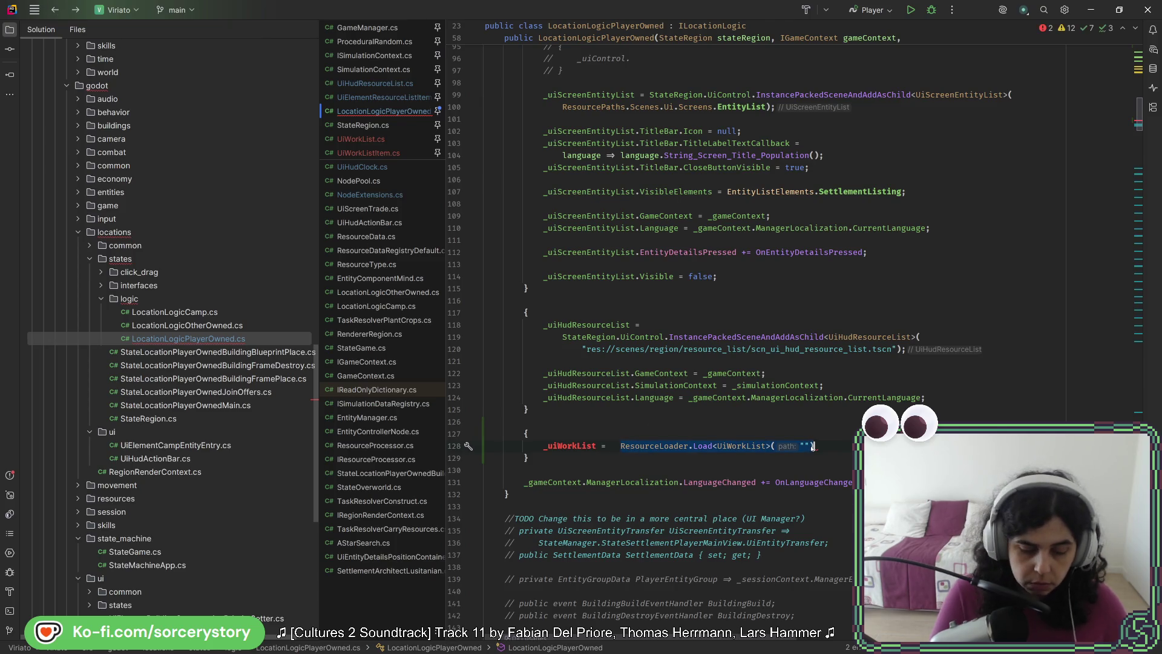
{"action": "type", "text": "Extensi"}
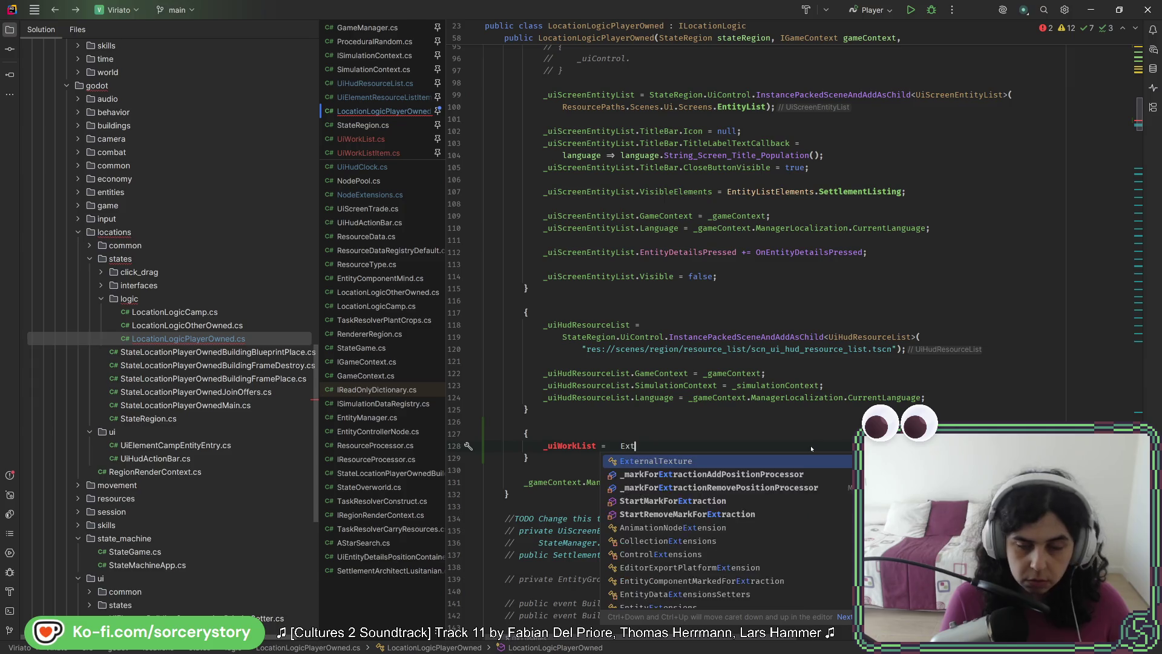
{"action": "key", "text": "BackSpace"}
{"action": "key", "text": "BackSpace"}
{"action": "key", "text": "BackSpace"}
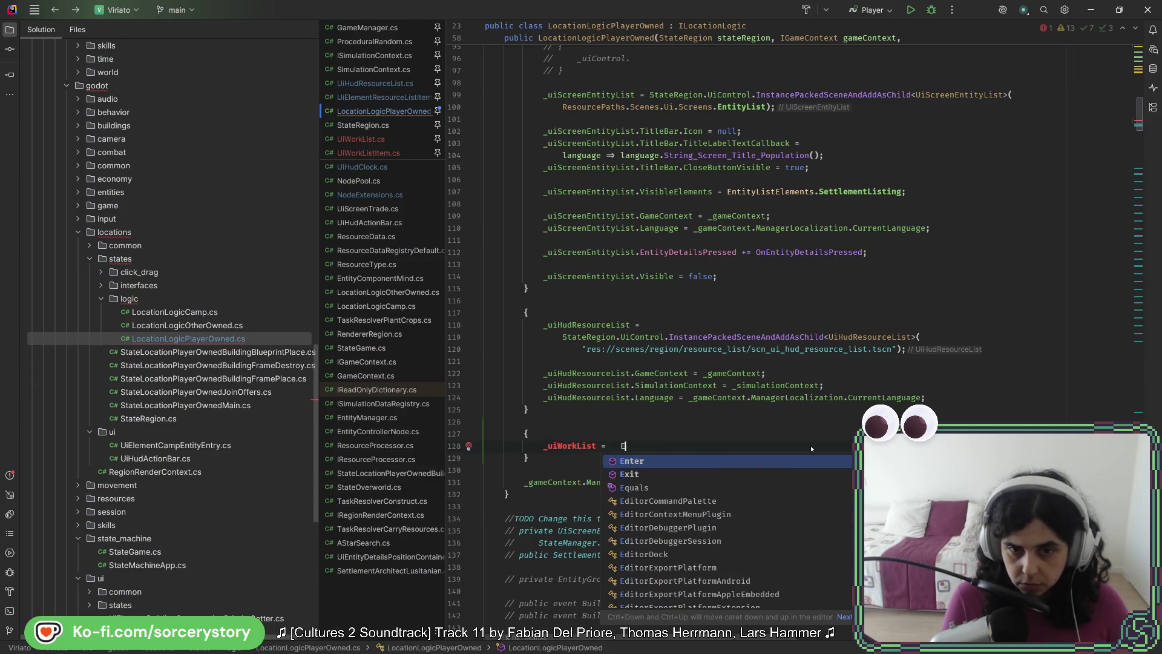
{"action": "type", "text": "NodeE"}
{"action": "key", "text": "Return"}
{"action": "type", "text": "."}
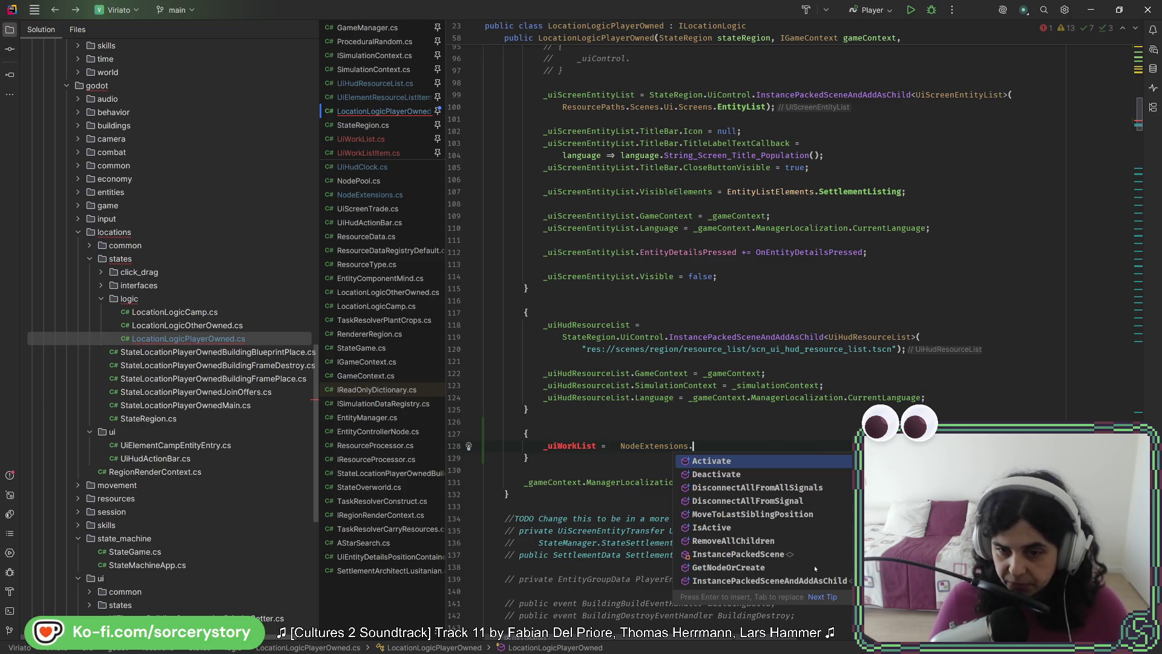
{"action": "left_click", "coordinate": [772, 556]}
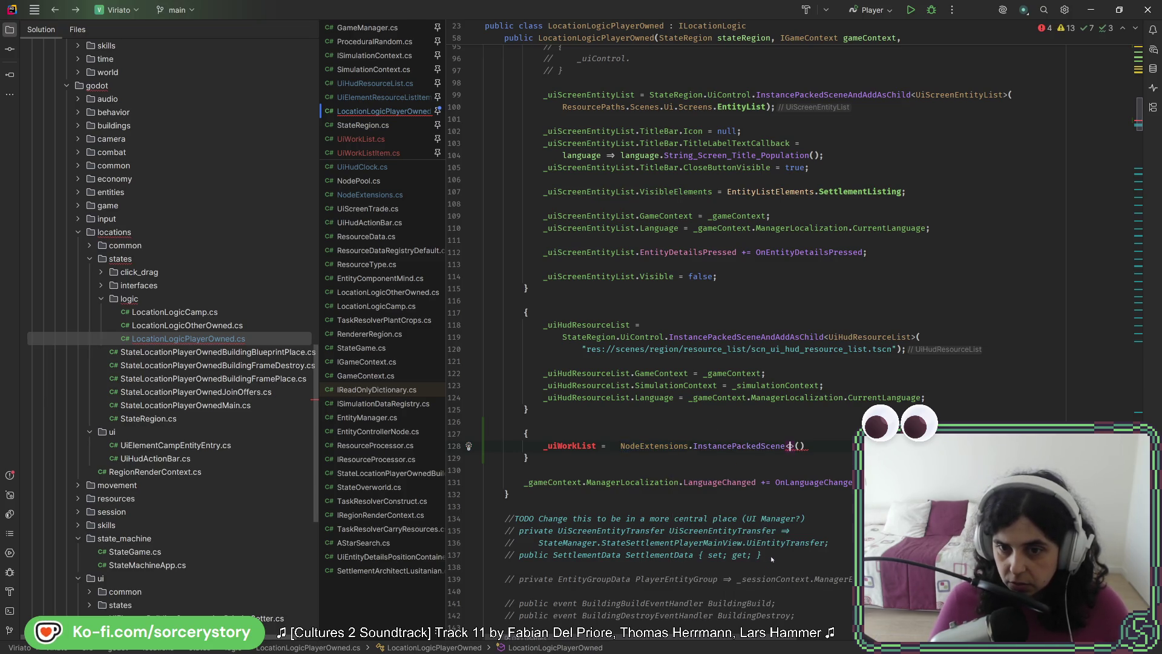
{"action": "type", "text": "UiWork"}
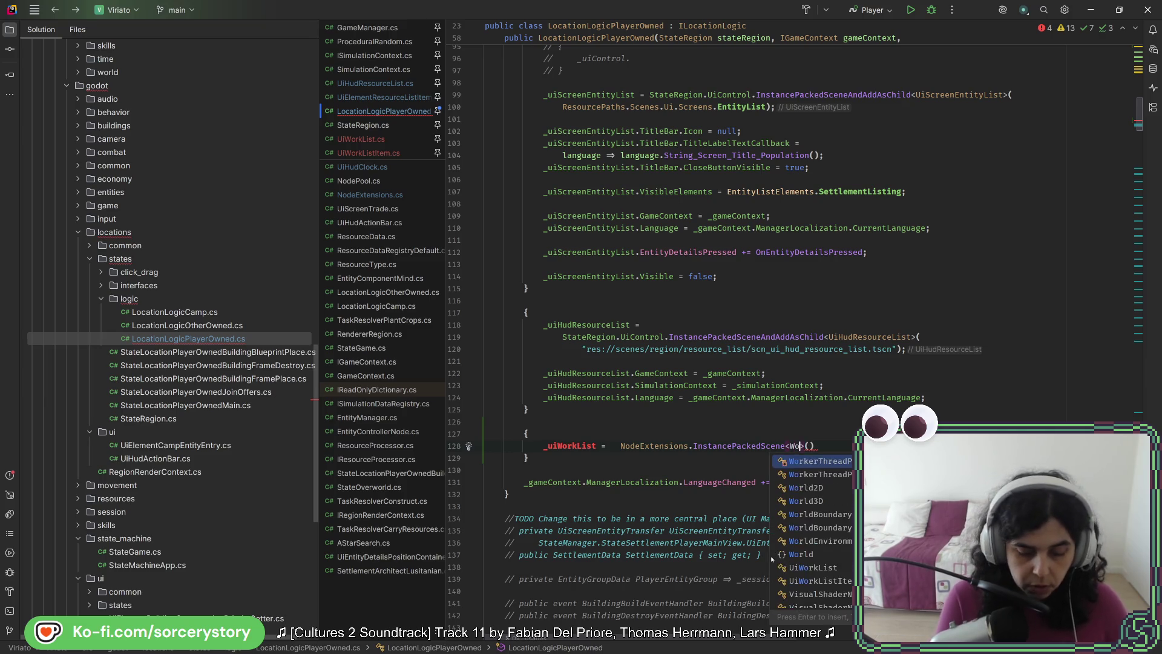
{"action": "key", "text": "Return"}
{"action": "key", "text": "Tab"}
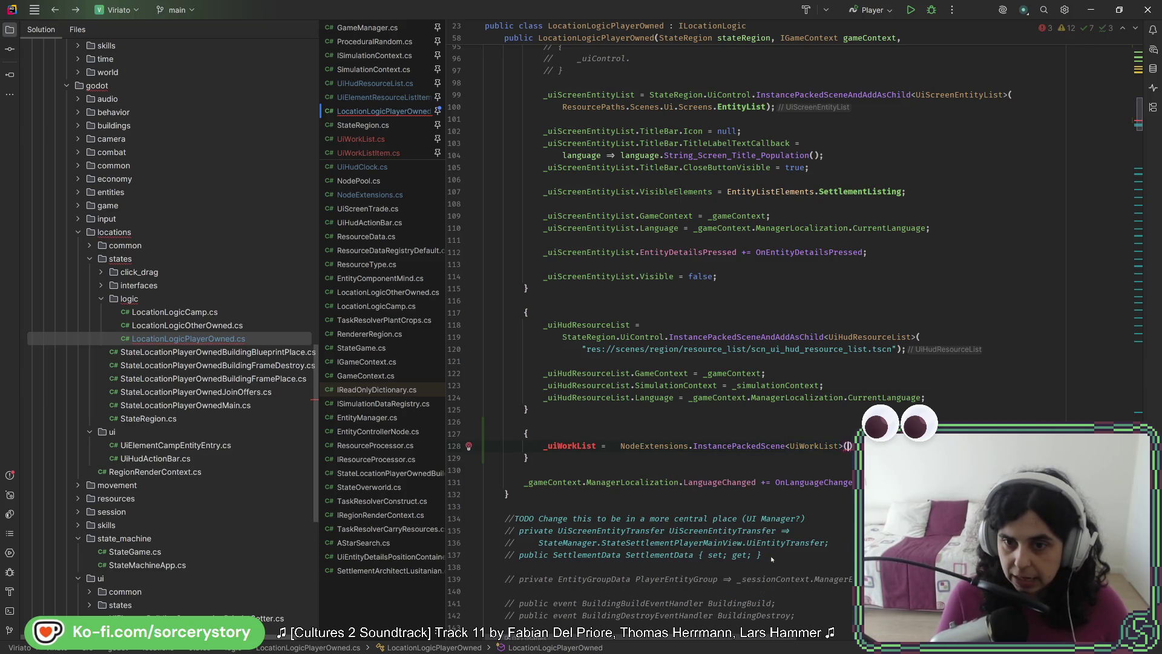
Copy the scn_ui_work_list.tscn path from Godot's FileSystem for the call's argument.
{"action": "key", "text": "alt+Tab"}
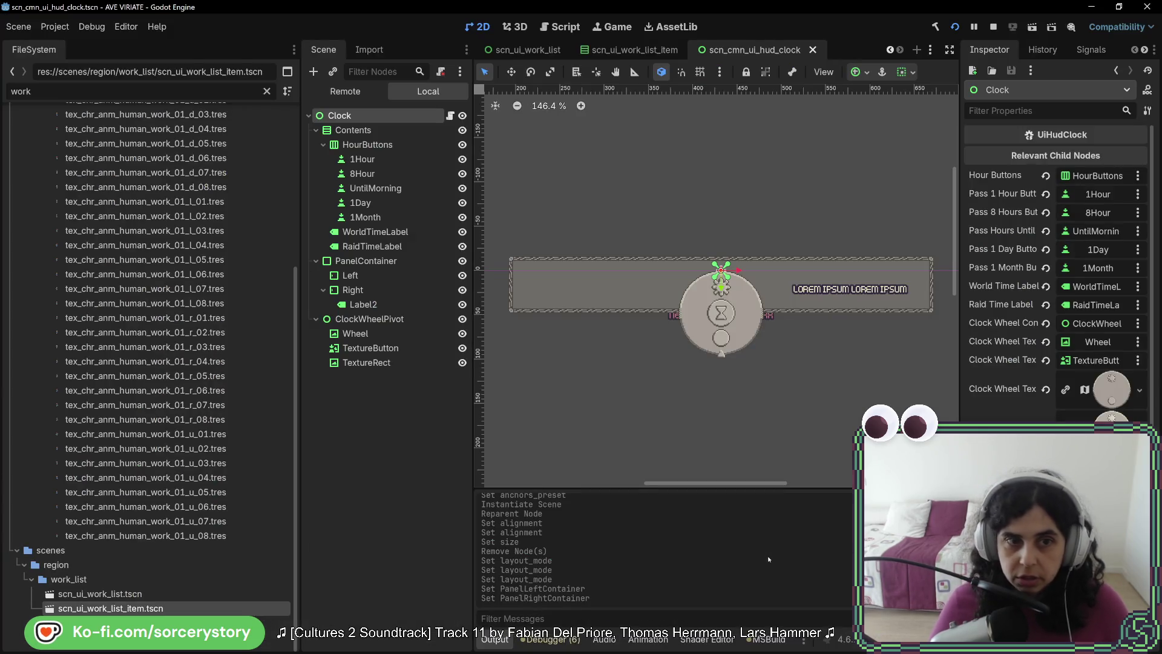
{"action": "left_click", "coordinate": [121, 594]}
{"action": "right_click", "coordinate": [121, 596]}
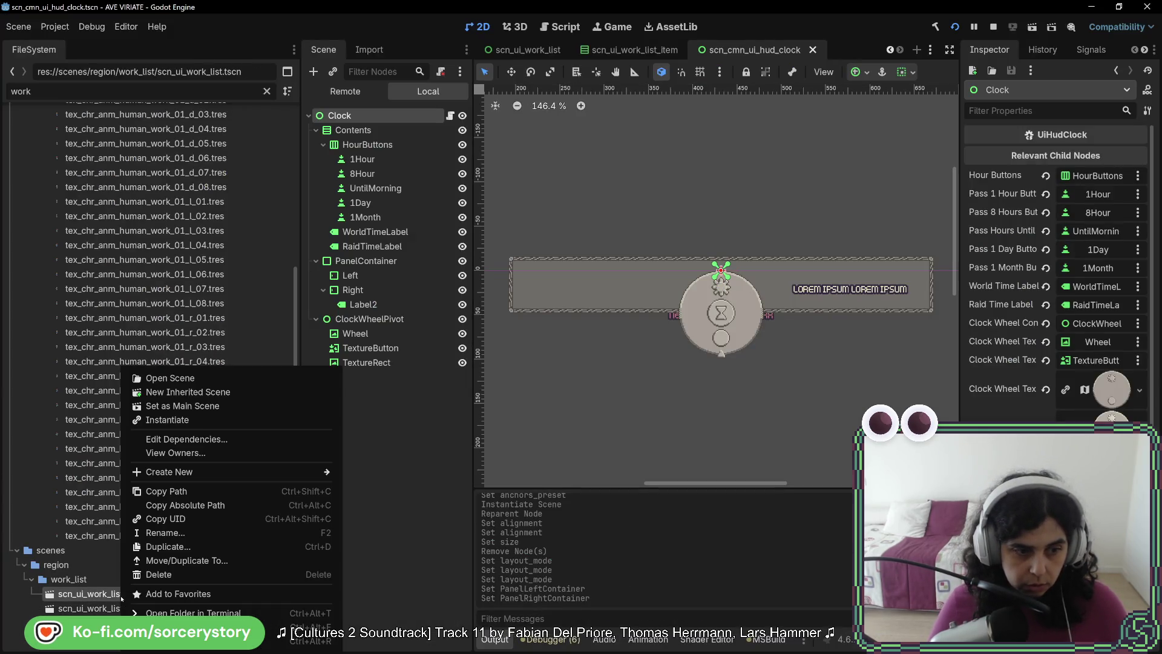
{"action": "left_click", "coordinate": [166, 491]}
{"action": "key", "text": "alt+Tab"}
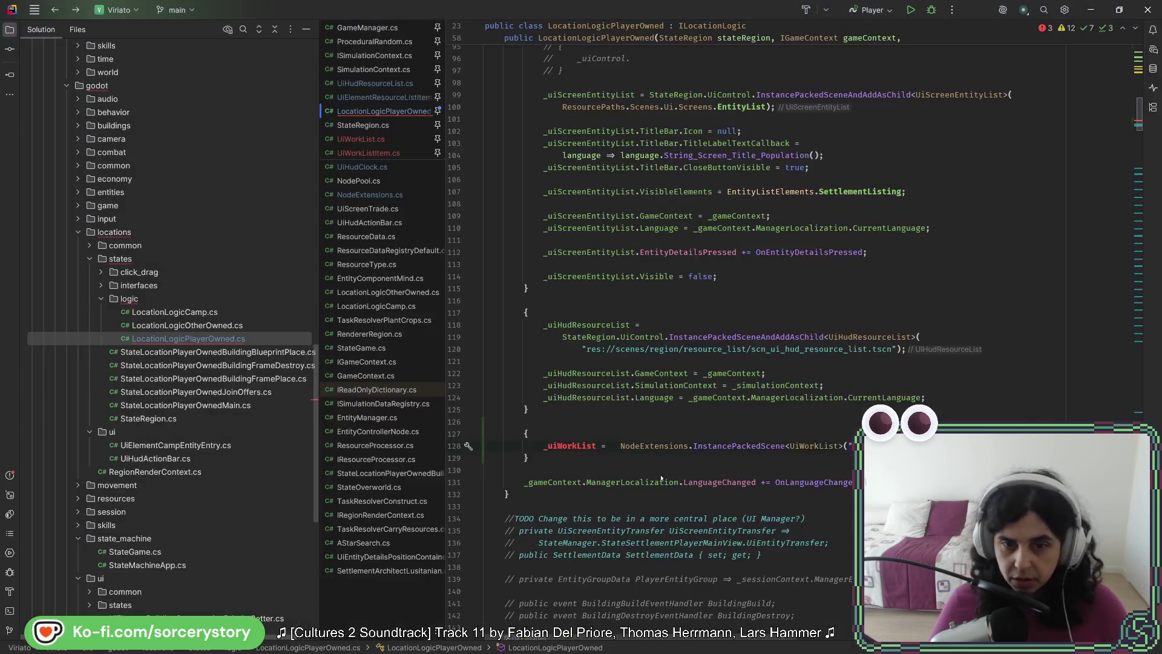
{"action": "key", "text": "alt+Tab"}
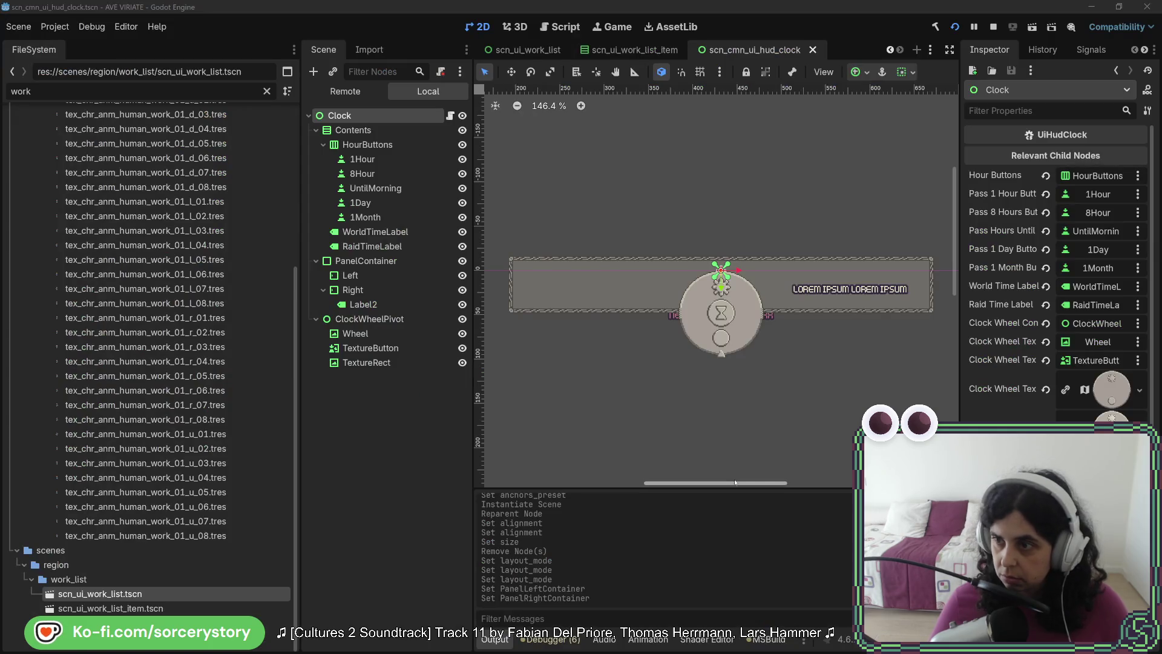
{"action": "key", "text": "alt+Tab"}
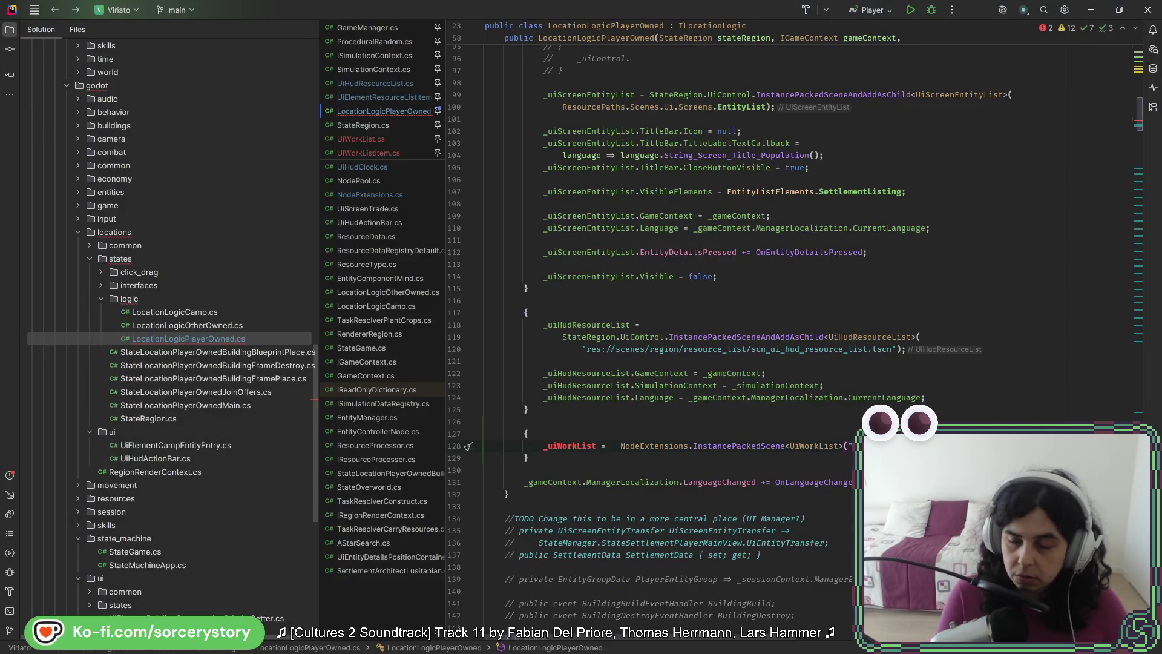
Wrap the NodeExtensions call onto its own line and quick-fix the undeclared _uiWorkList field.
{"action": "key", "text": "Return"}
{"action": "key", "text": "Up"}
{"action": "key", "text": "Up"}
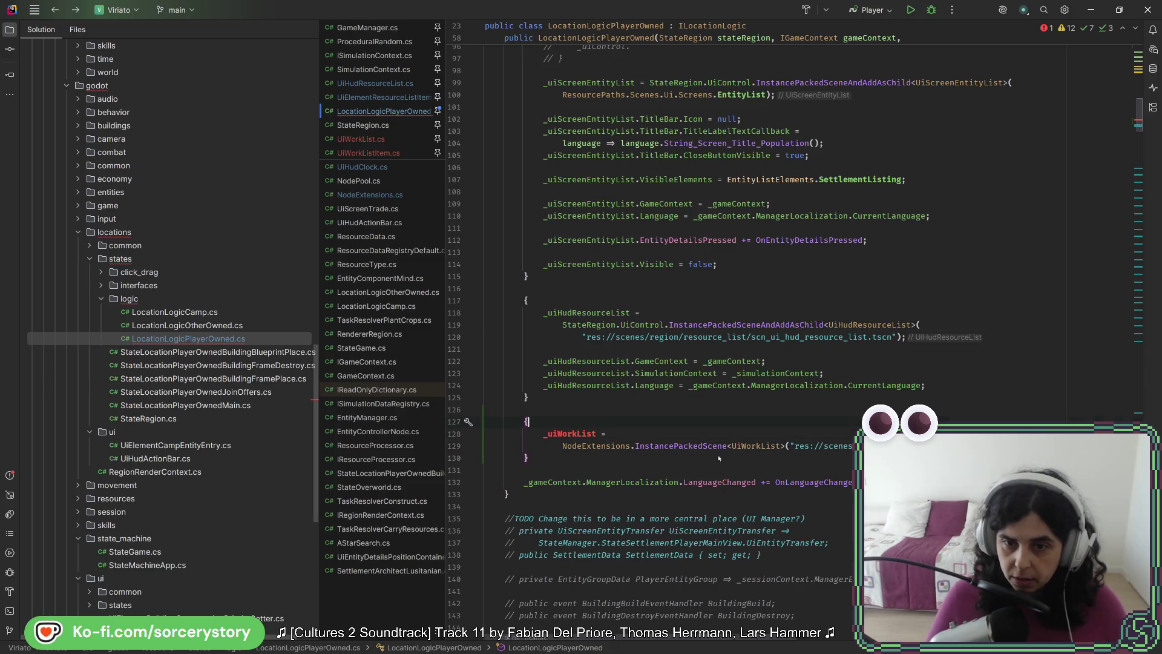
{"action": "left_click", "coordinate": [468, 434]}
Create the private readonly _uiWorkList field and clean up the file's using directives.
{"action": "left_click", "coordinate": [577, 440]}
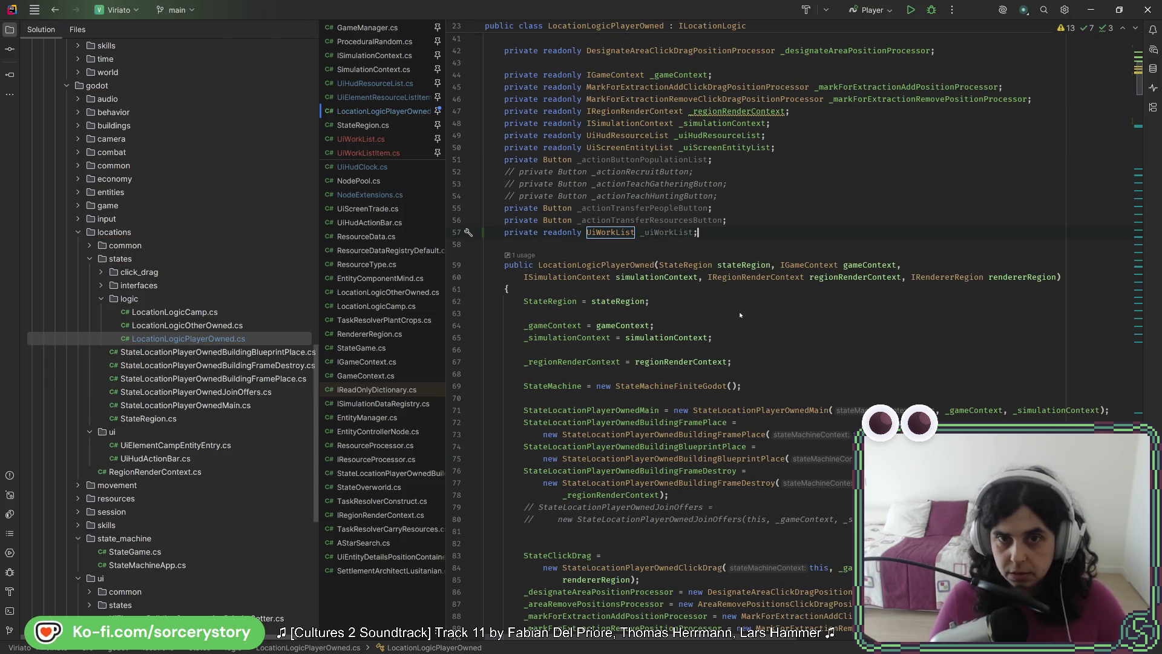
{"action": "key", "text": "ctrl+alt+l"}
{"action": "scroll", "coordinate": [745, 290], "scroll_direction": "down", "scroll_amount": 15}
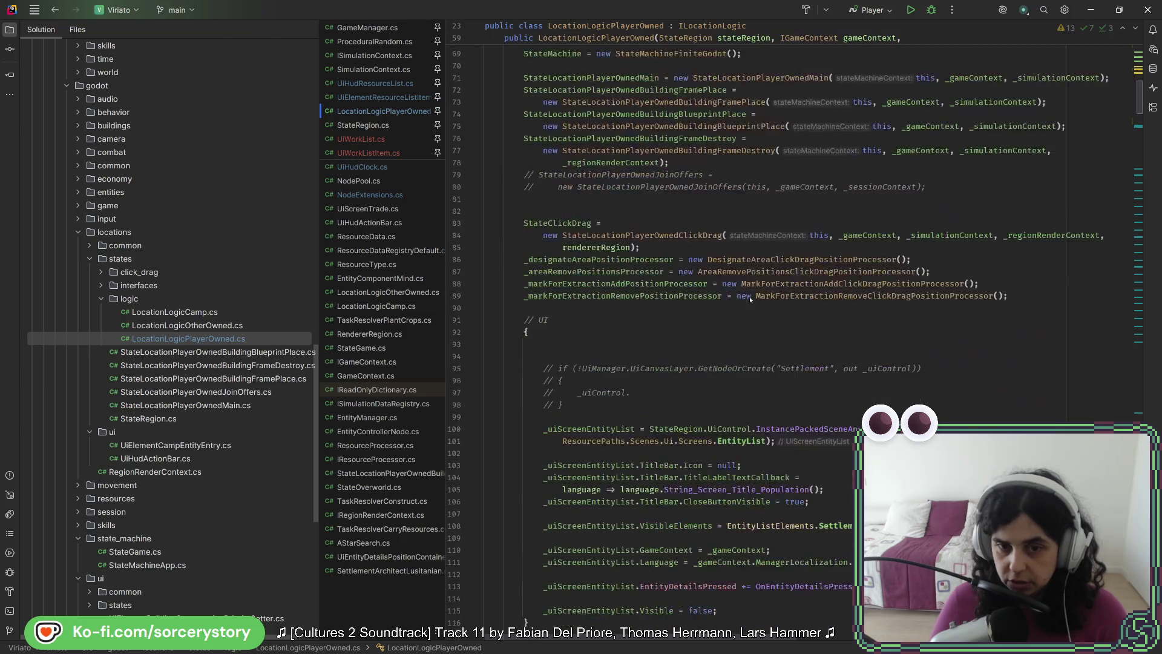
{"action": "scroll", "coordinate": [748, 303], "scroll_direction": "up", "scroll_amount": 7}
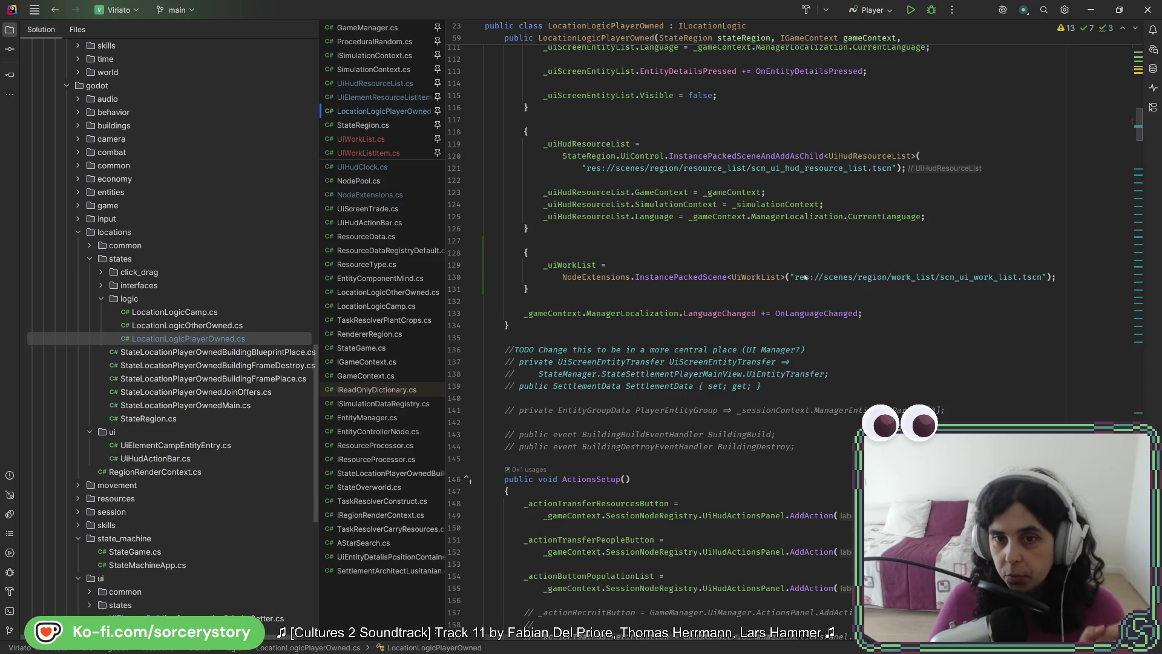
Add a new blank line after UpdateResourceList() in the Enter method.
{"action": "scroll", "coordinate": [793, 290], "scroll_direction": "down", "scroll_amount": 12}
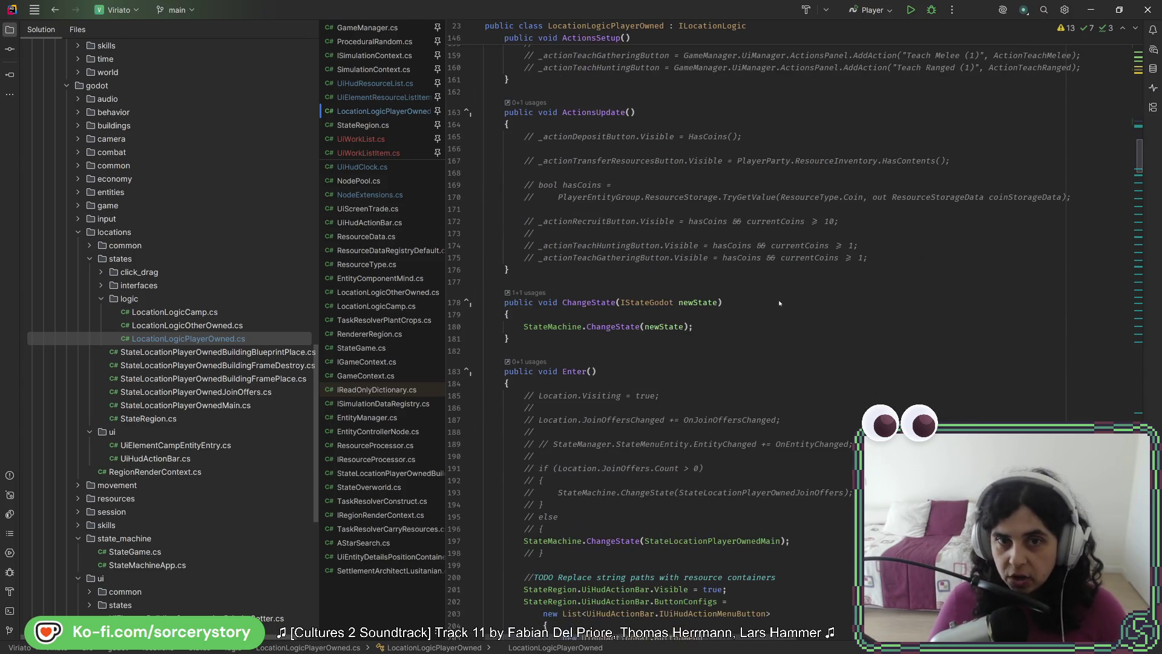
{"action": "scroll", "coordinate": [780, 303], "scroll_direction": "down", "scroll_amount": 5}
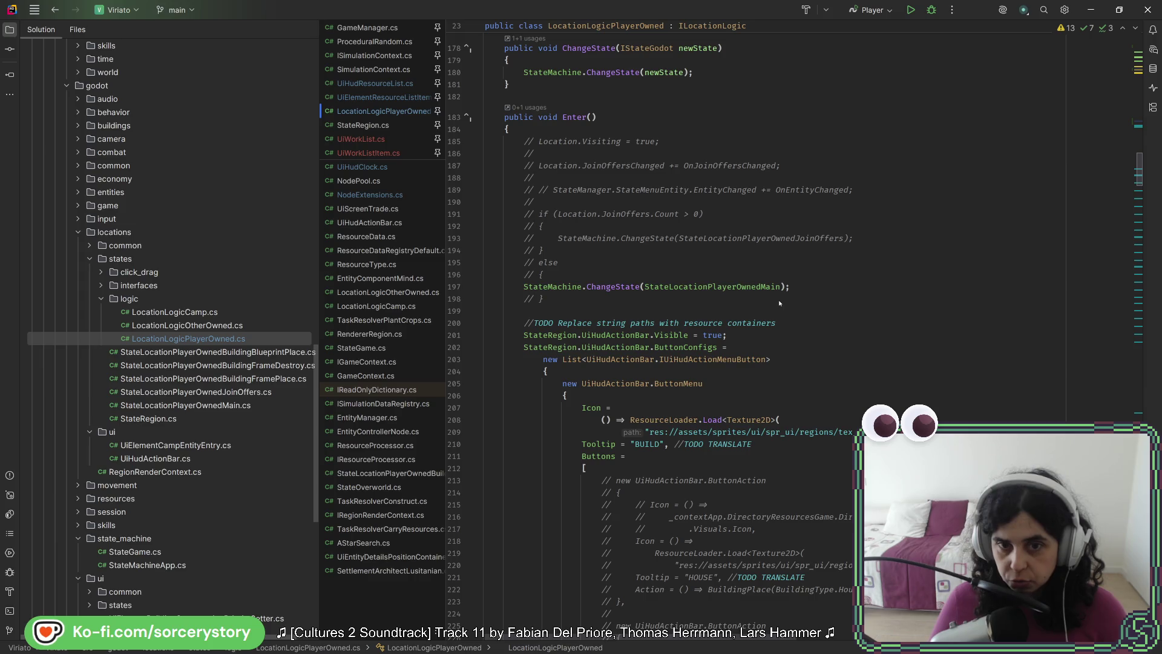
{"action": "scroll", "coordinate": [780, 302], "scroll_direction": "down", "scroll_amount": 20}
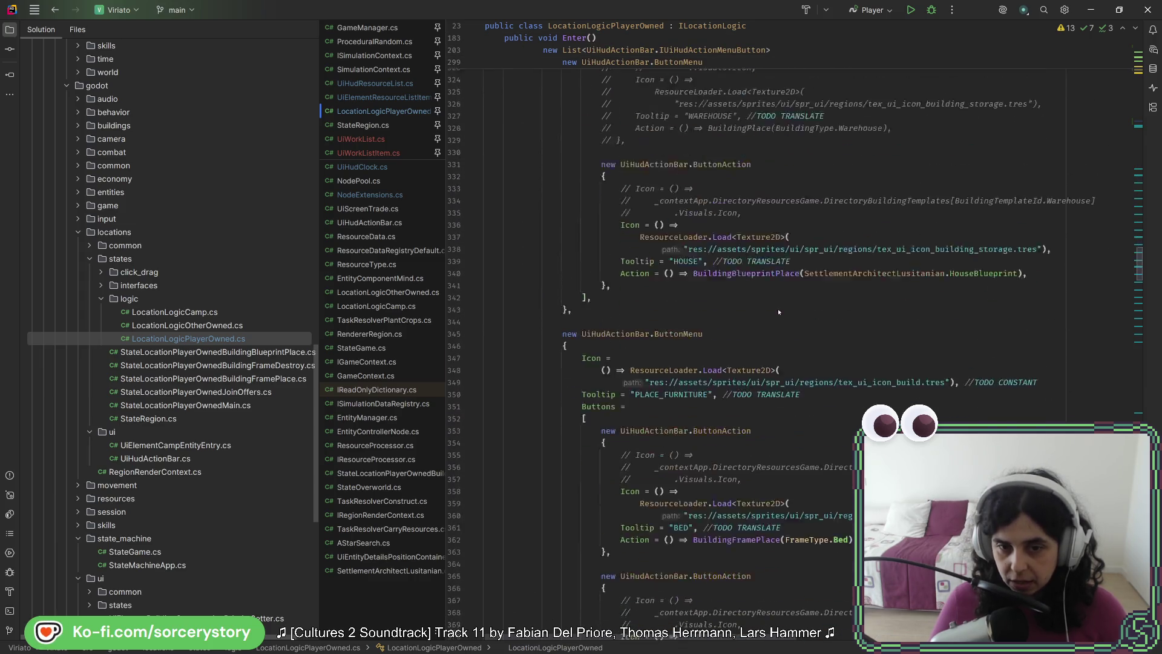
{"action": "scroll", "coordinate": [778, 315], "scroll_direction": "down", "scroll_amount": 20}
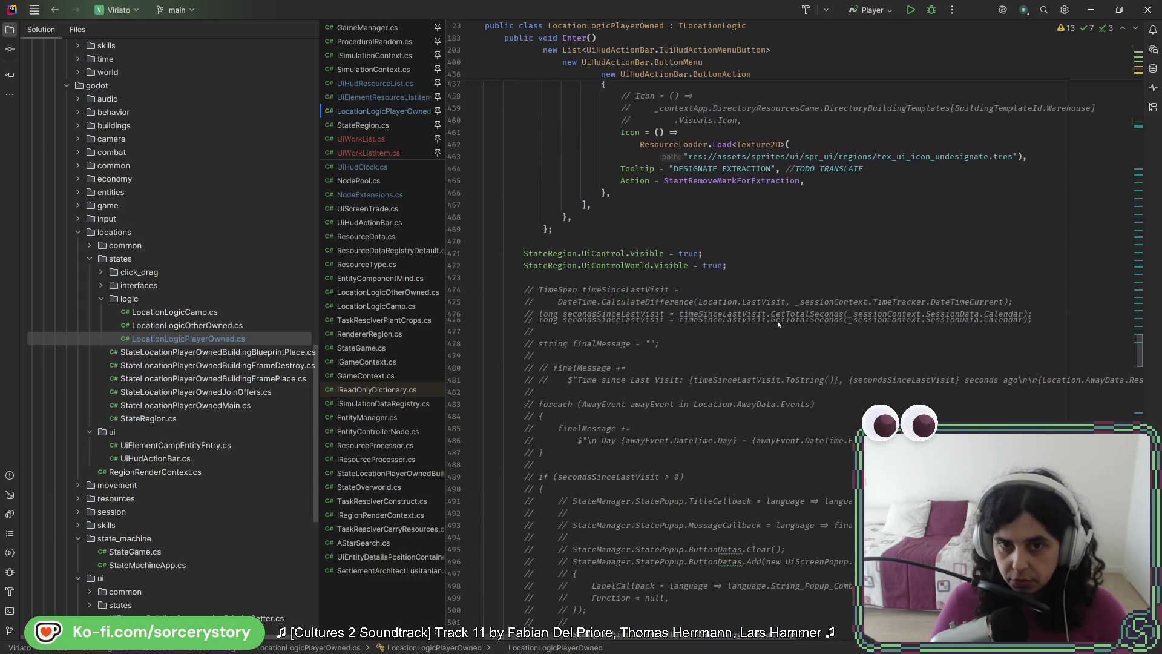
{"action": "scroll", "coordinate": [778, 325], "scroll_direction": "down", "scroll_amount": 14}
{"action": "left_click", "coordinate": [934, 233]}
{"action": "key", "text": "Return"}
{"action": "key", "text": "Return"}
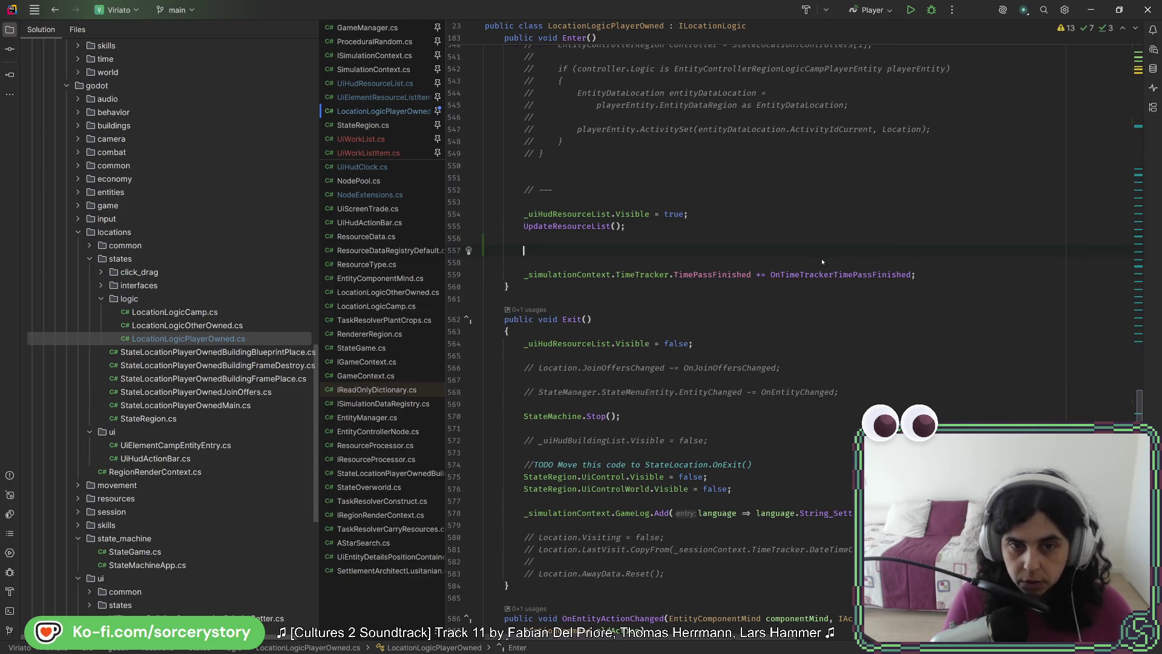
Try a StateRegion reference via completion, inspect its MainNode member, then erase it.
{"action": "type", "text": "S"}
{"action": "key", "text": "Down"}
{"action": "key", "text": "Down"}
{"action": "key", "text": "Down"}
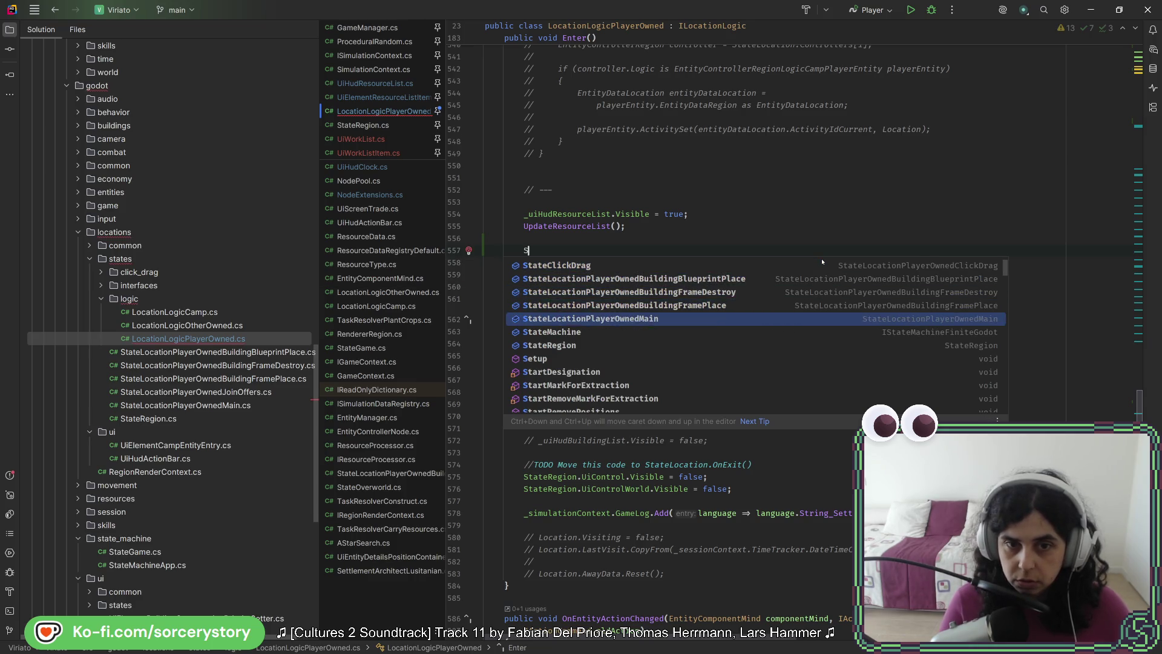
{"action": "key", "text": "Return"}
{"action": "type", "text": "."}
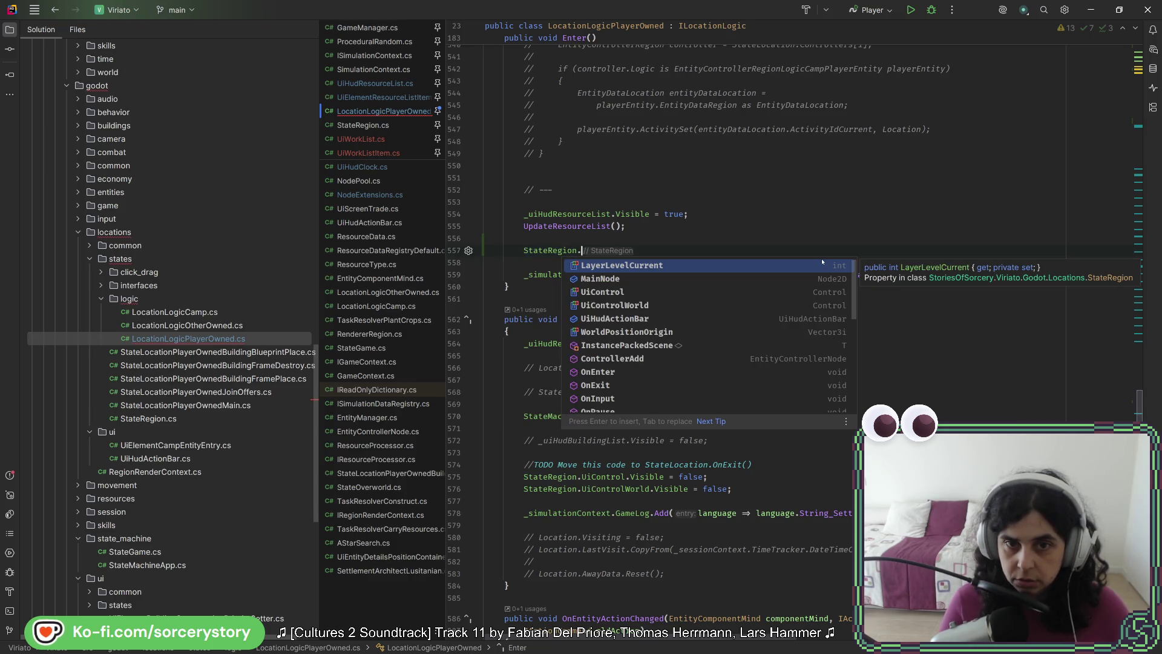
{"action": "key", "text": "Down"}
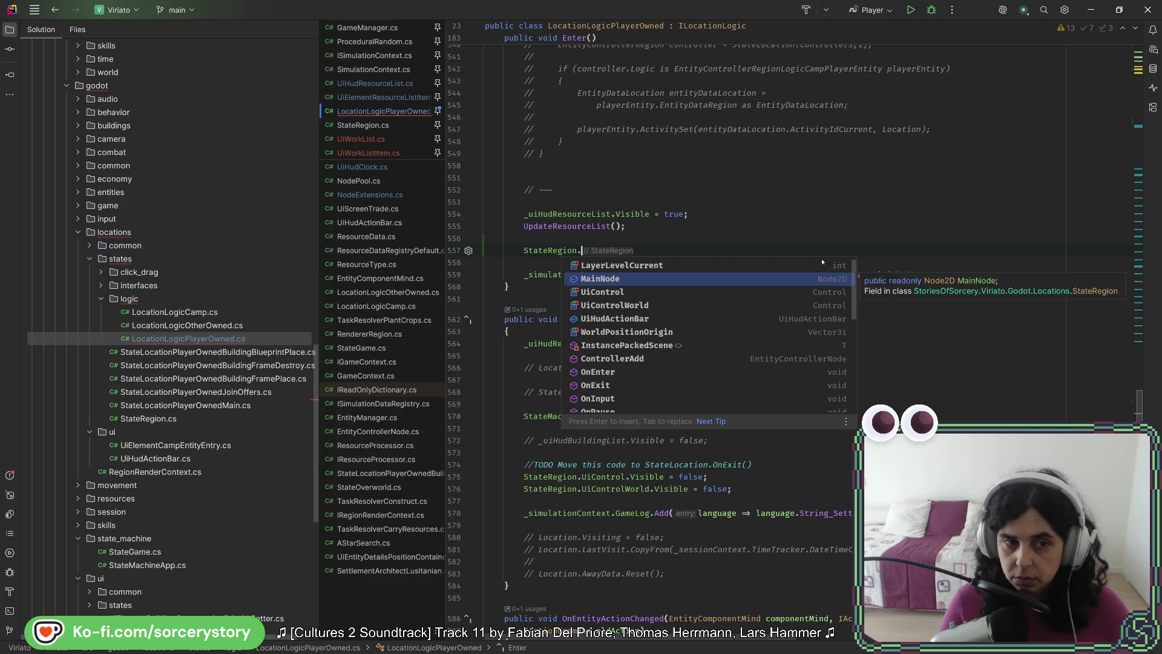
{"action": "key", "text": "Escape"}
{"action": "key", "text": "BackSpace"}
{"action": "key", "text": "BackSpace"}
{"action": "key", "text": "BackSpace"}
{"action": "key", "text": "BackSpace"}
{"action": "key", "text": "BackSpace"}
Start a _gameContext. statement, browse its members, and open StateGame.cs for reference.
{"action": "type", "text": "_gam"}
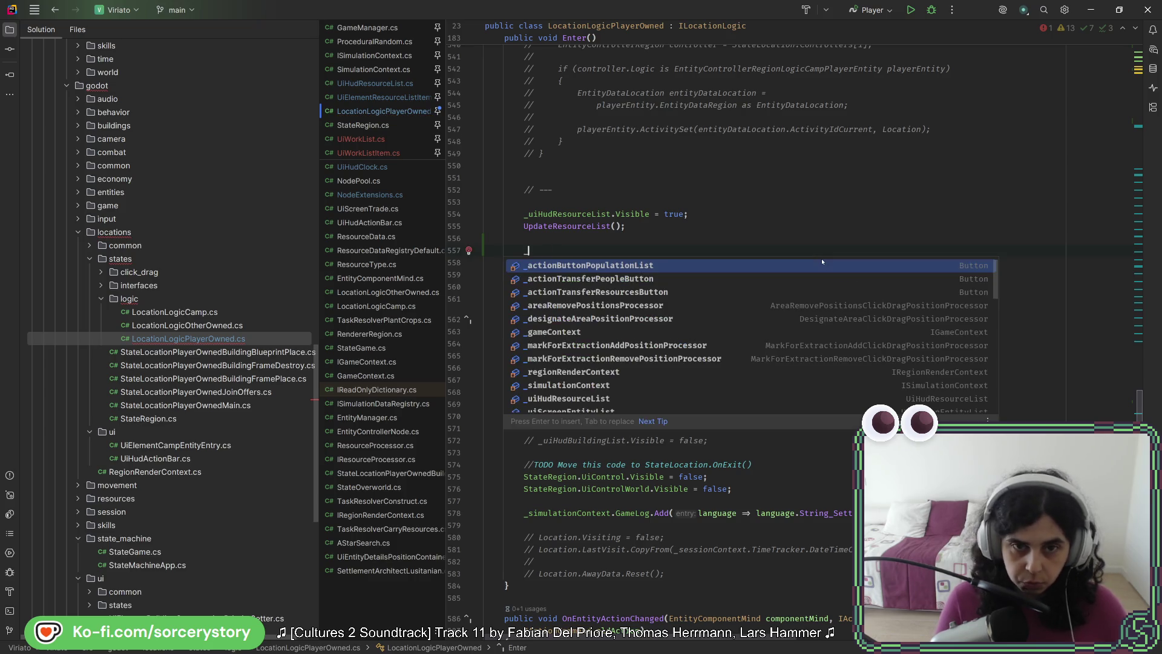
{"action": "key", "text": "Return"}
{"action": "type", "text": "."}
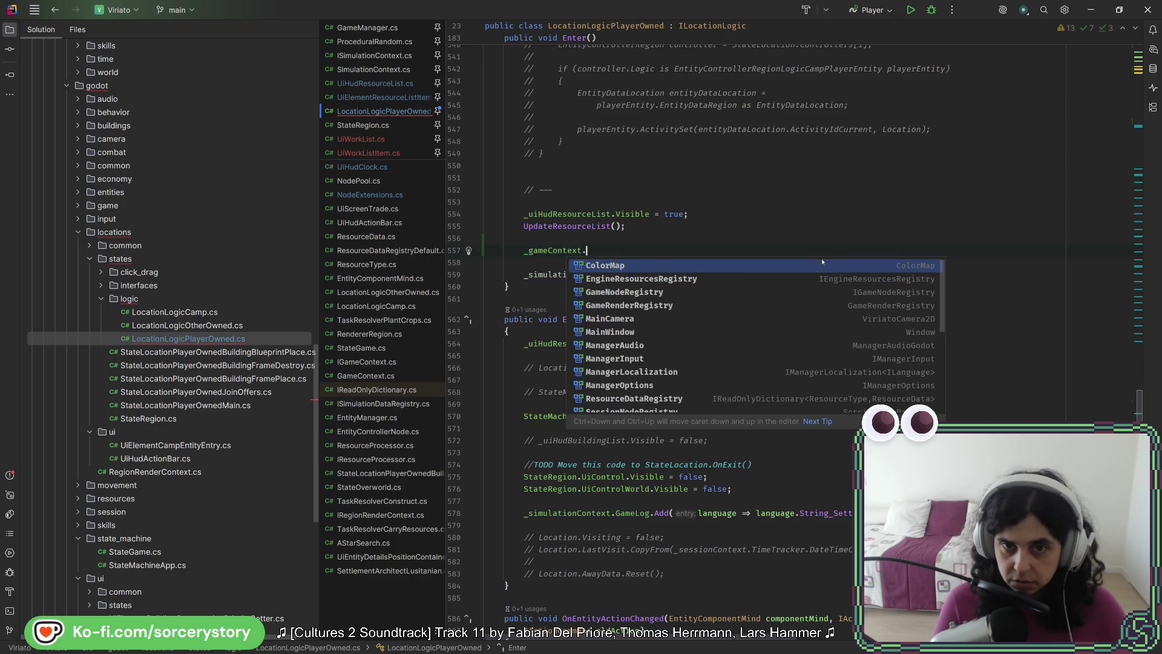
{"action": "scroll", "coordinate": [730, 305], "scroll_direction": "down", "scroll_amount": 2}
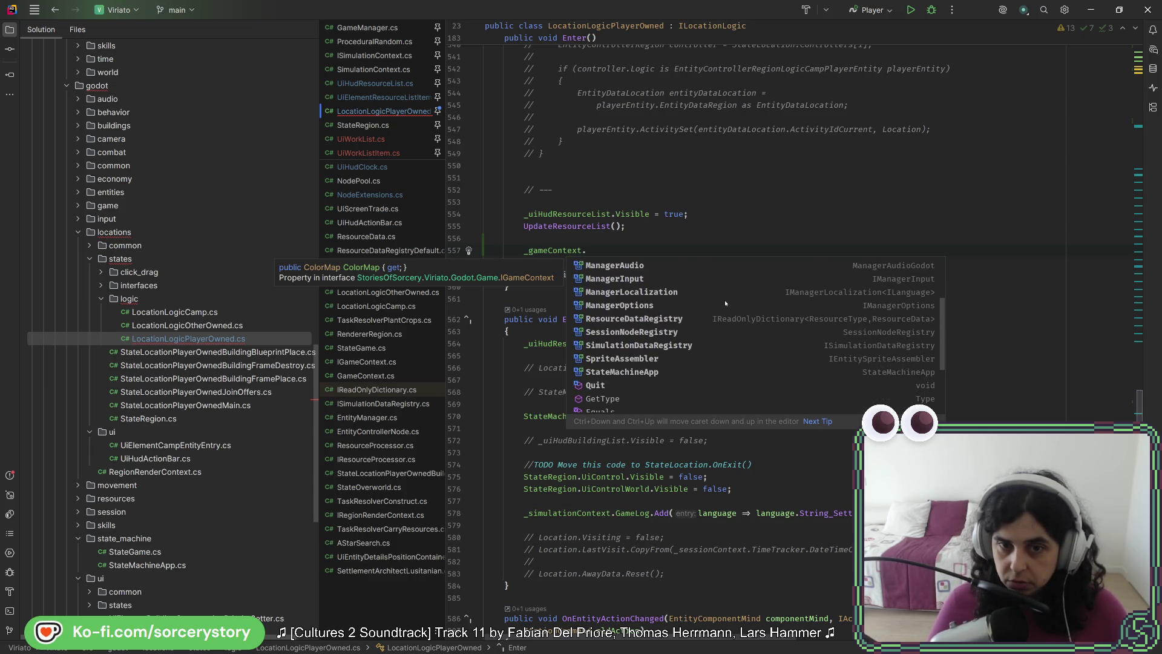
{"action": "scroll", "coordinate": [701, 356], "scroll_direction": "up", "scroll_amount": 1}
{"action": "scroll", "coordinate": [701, 355], "scroll_direction": "up", "scroll_amount": 2}
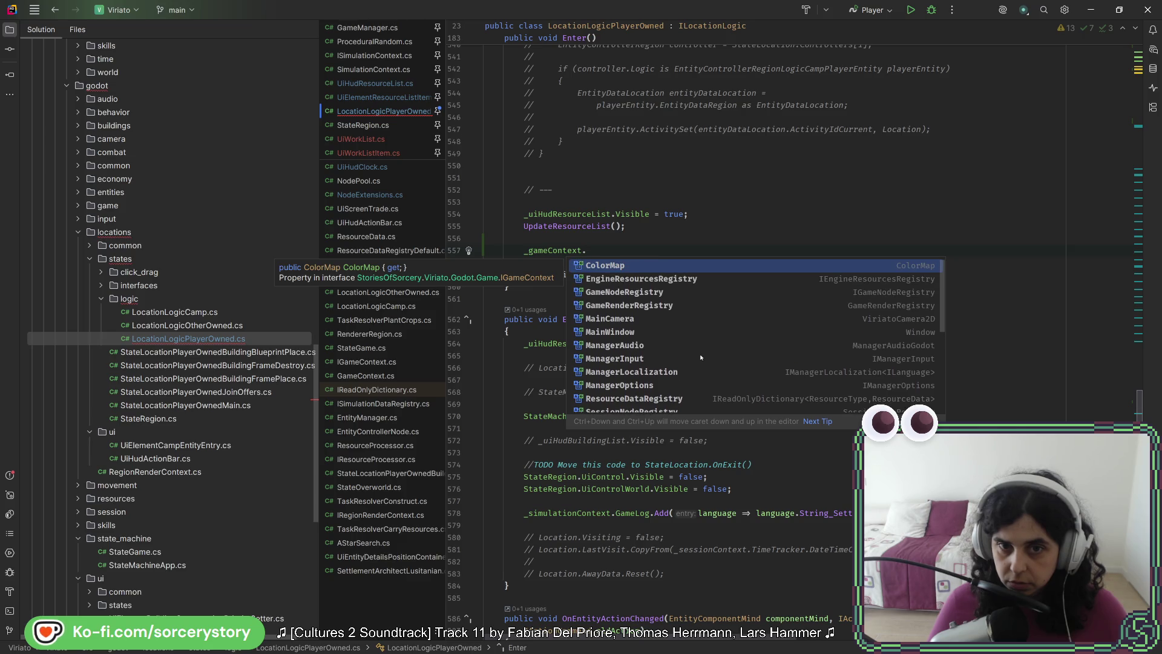
{"action": "scroll", "coordinate": [708, 352], "scroll_direction": "down", "scroll_amount": 3}
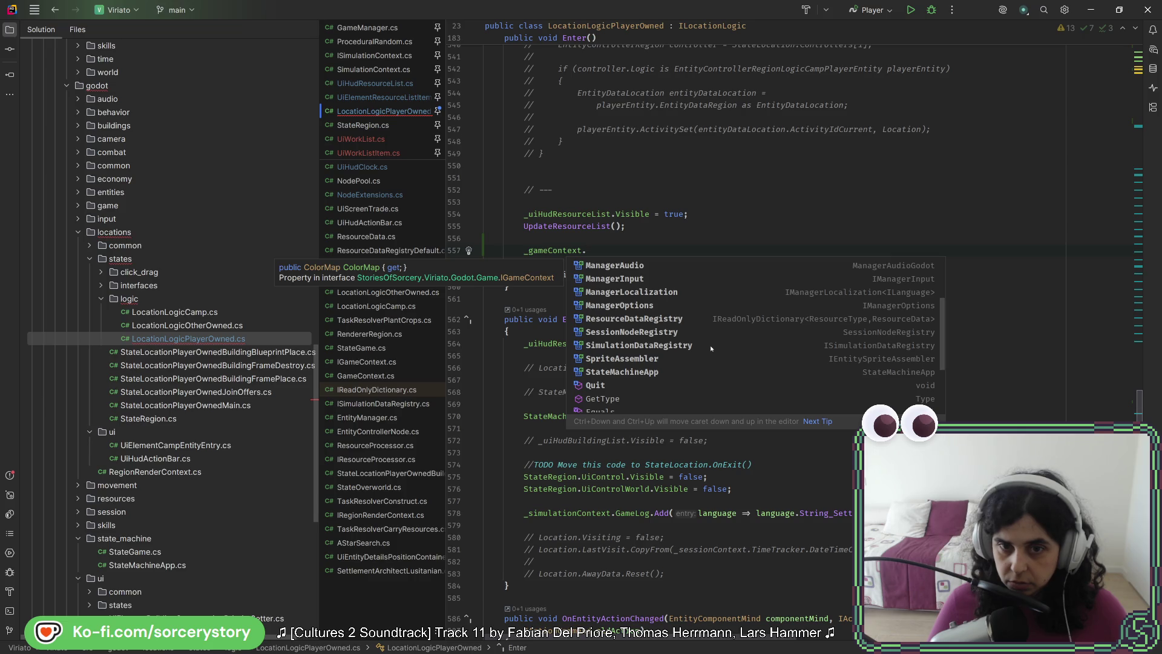
{"action": "scroll", "coordinate": [711, 348], "scroll_direction": "down", "scroll_amount": 2}
{"action": "key", "text": "Escape"}
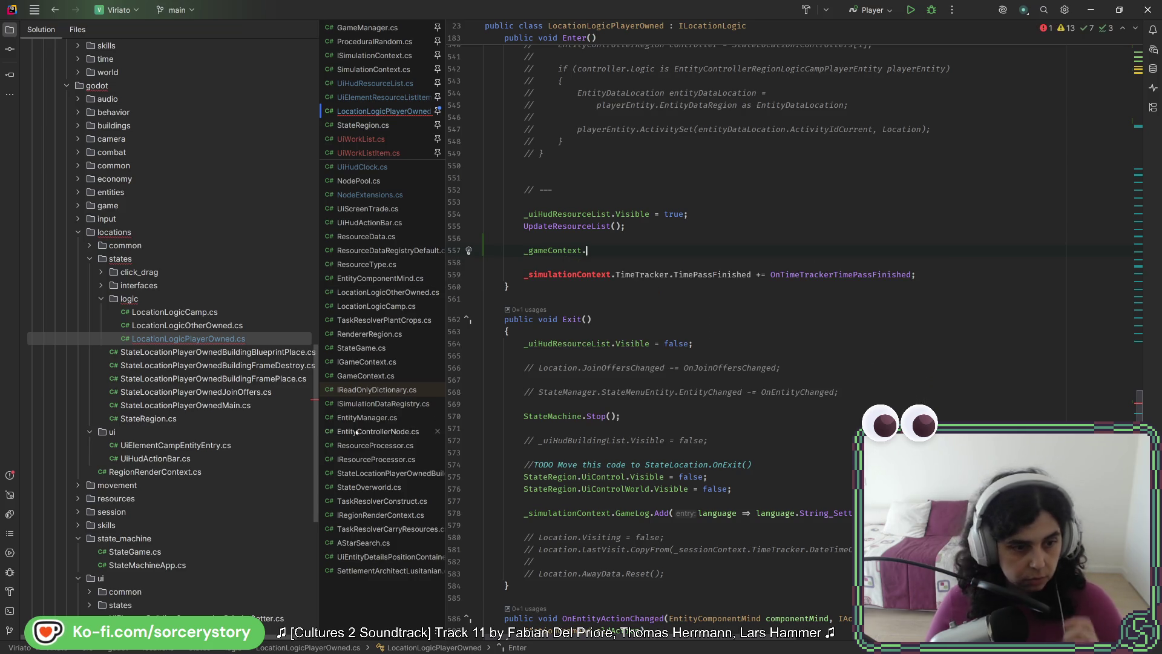
{"action": "left_click", "coordinate": [362, 347]}
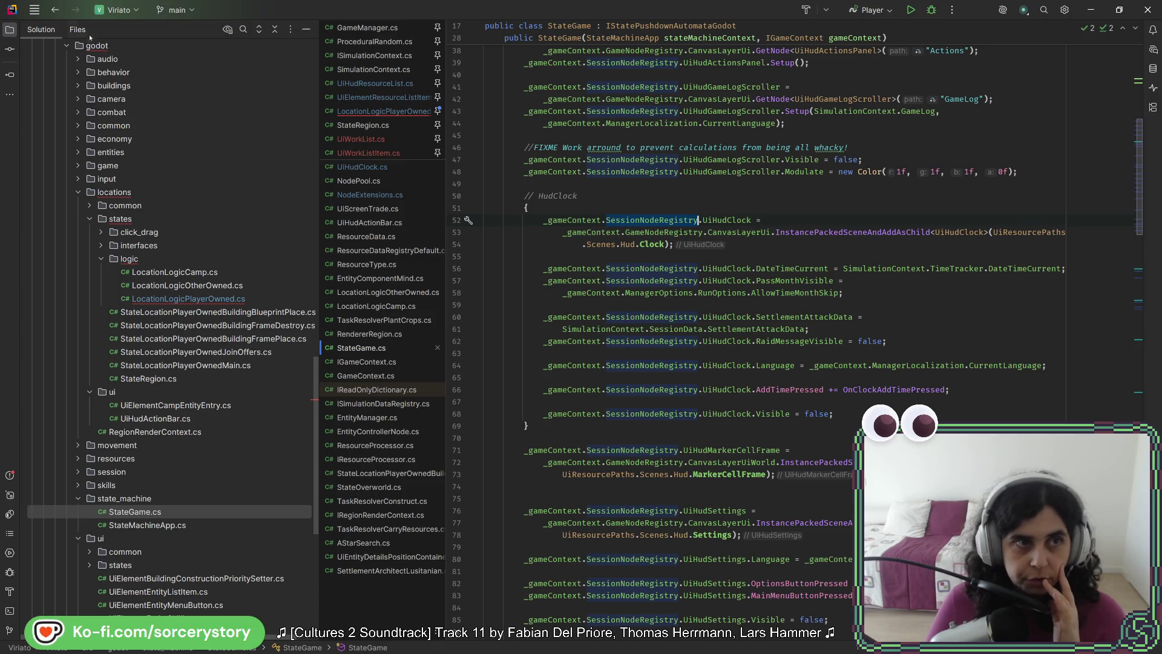
Extend the line to _gameContext.SessionNodeRegistry.UiHudClock.PanelLeftContainer.AddChild( using completion.
{"action": "left_click", "coordinate": [61, 12]}
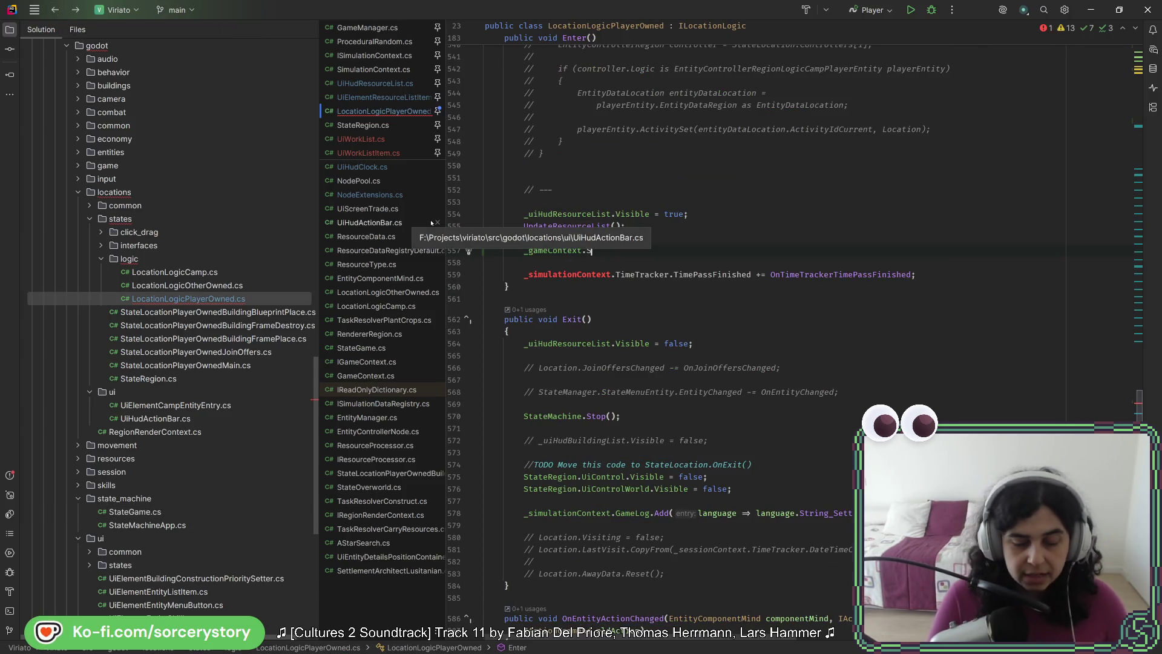
{"action": "type", "text": "SessionNodeRegistry."}
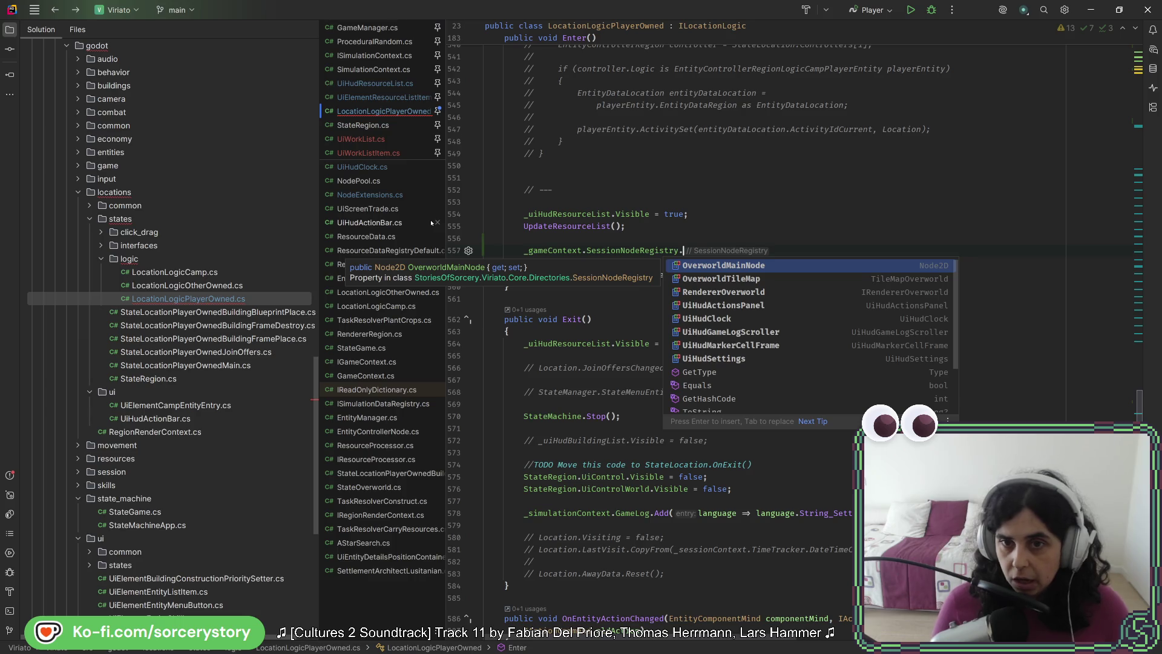
{"action": "key", "text": "Down"}
{"action": "key", "text": "Down"}
{"action": "key", "text": "Down"}
{"action": "key", "text": "Return"}
{"action": "type", "text": "."}
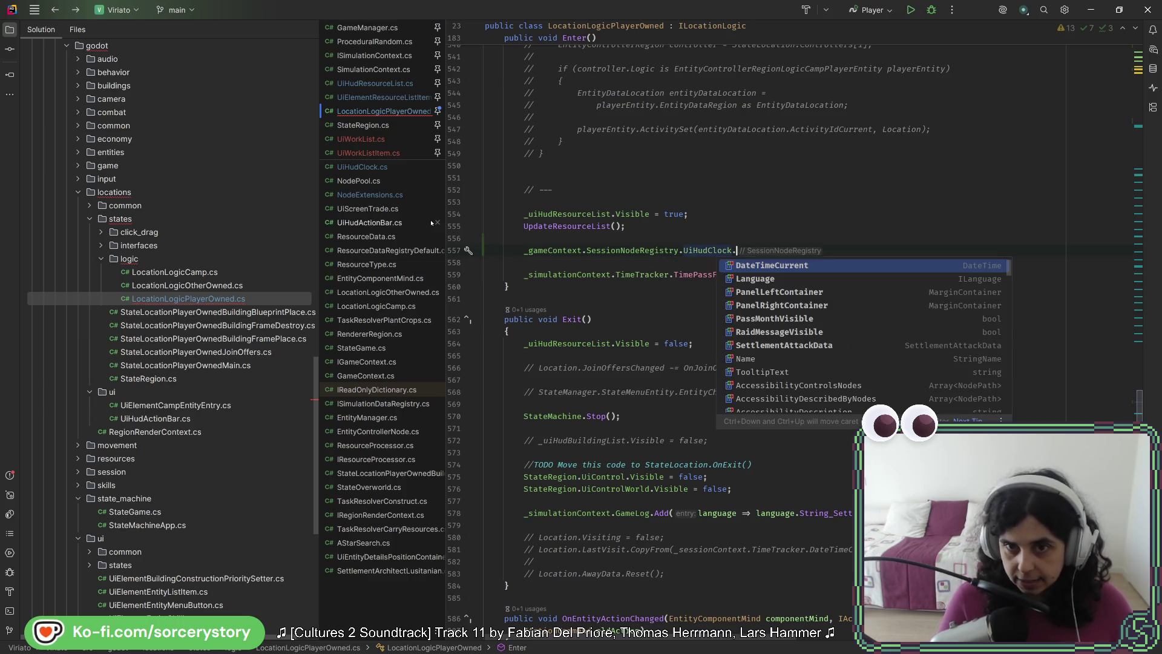
{"action": "key", "text": "Down"}
{"action": "key", "text": "Down"}
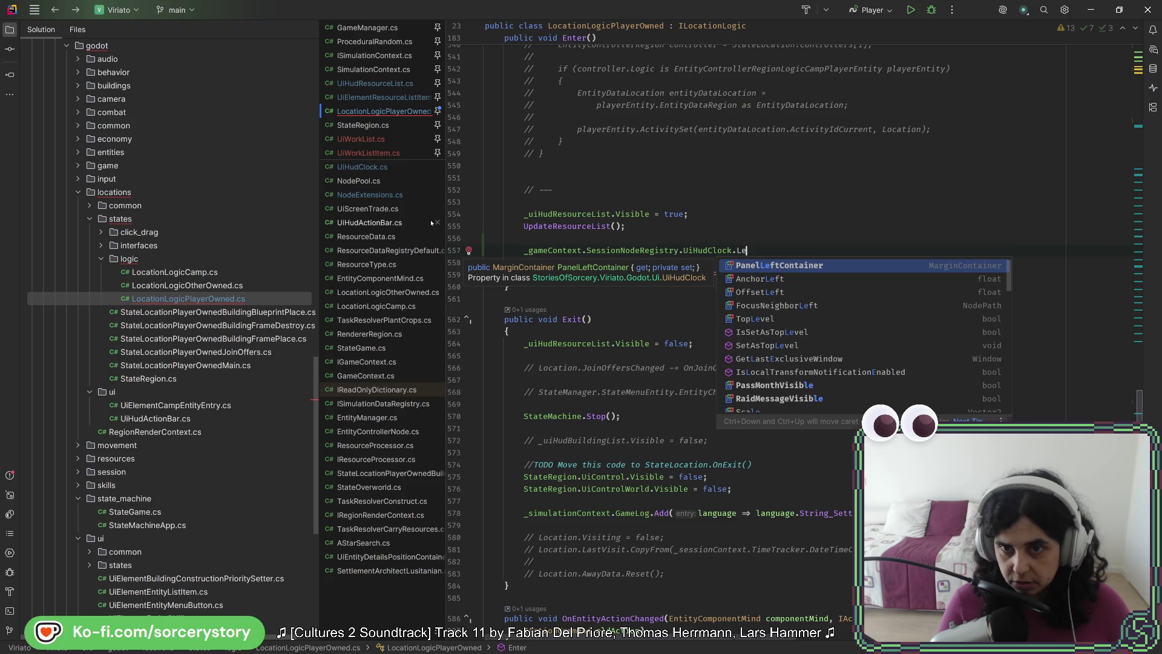
{"action": "key", "text": "Return"}
{"action": "type", "text": "."}
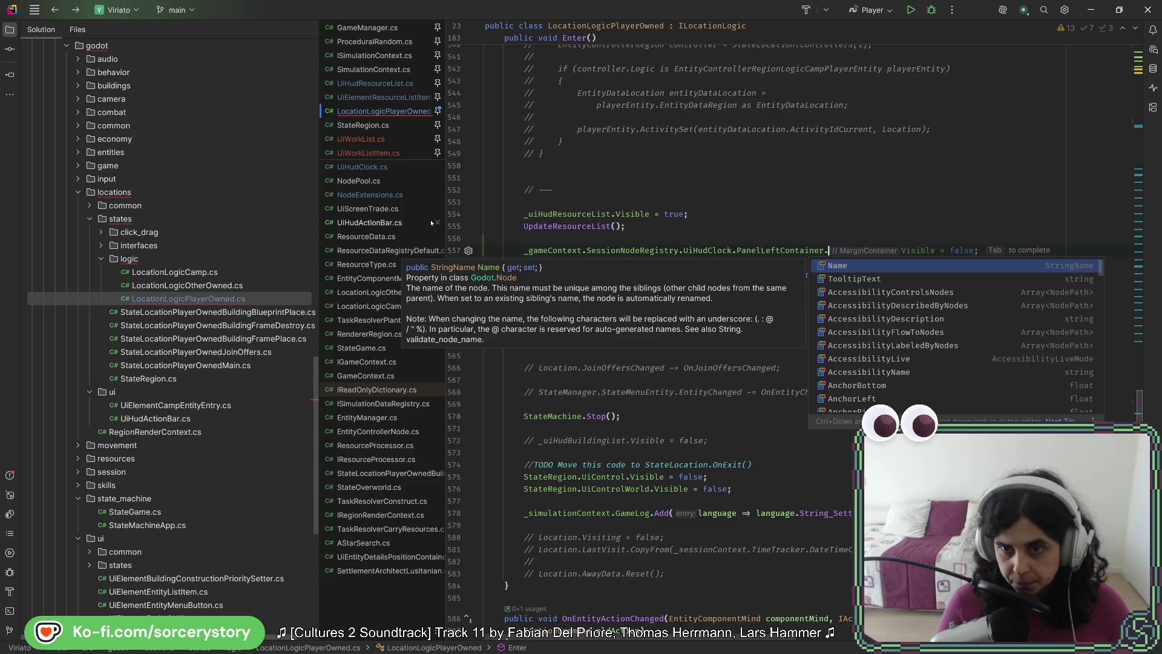
{"action": "type", "text": "addc"}
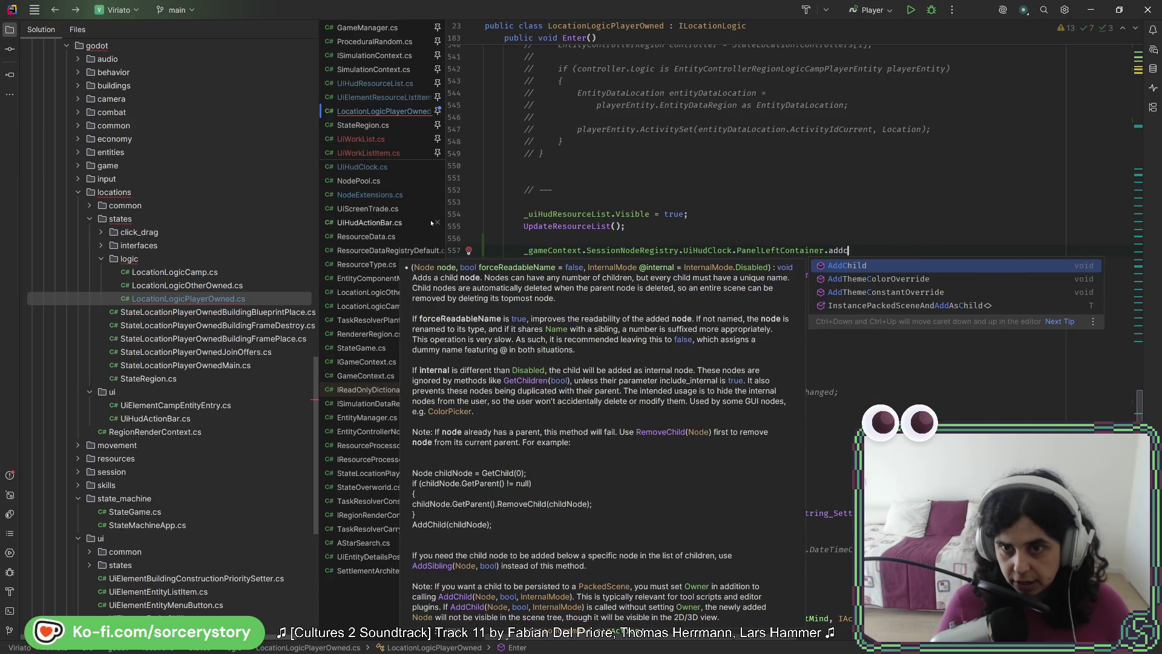
{"action": "key", "text": "Return"}
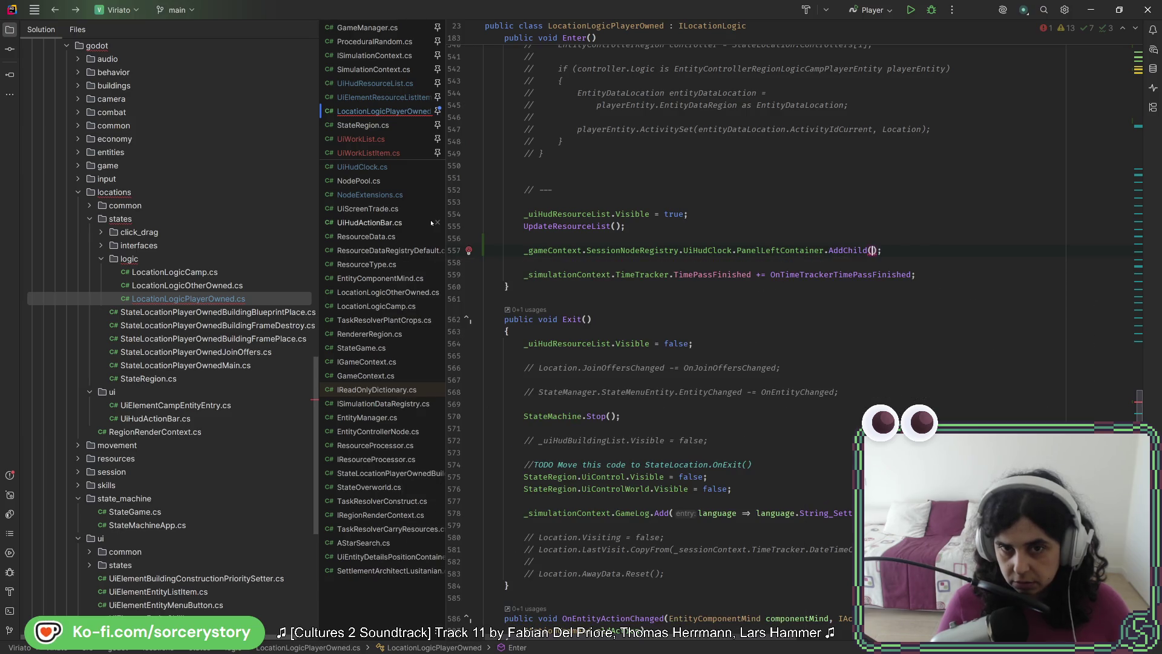
Pass _uiWorkList as the AddChild argument and add a blank line after the call.
{"action": "type", "text": "_"}
{"action": "key", "text": "Tab"}
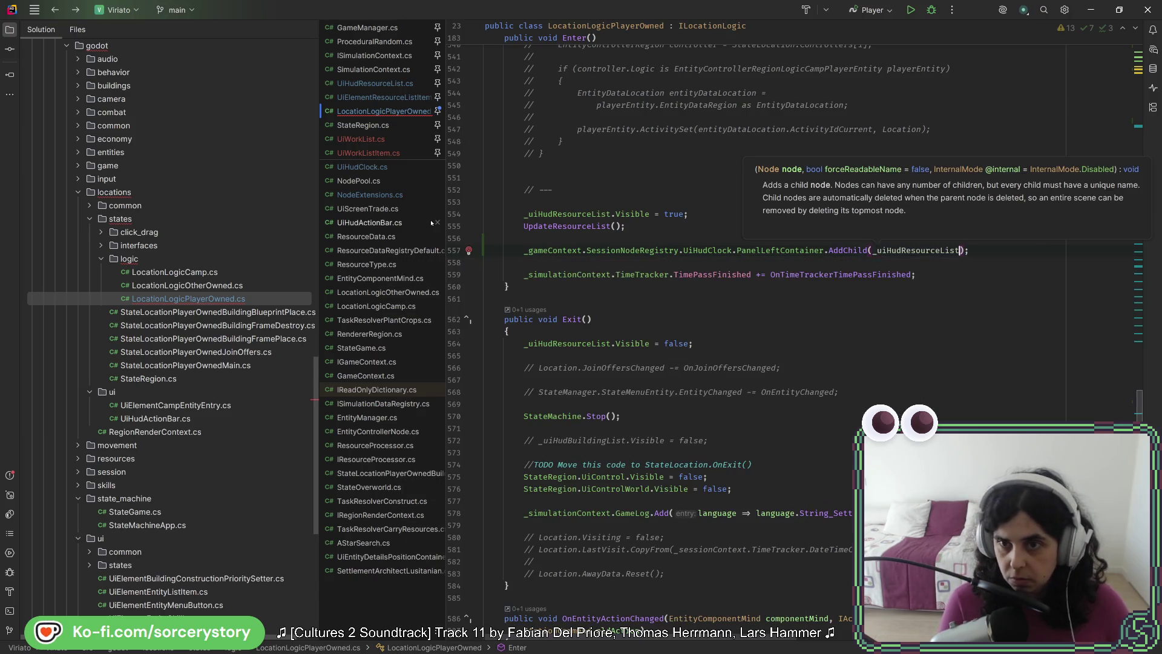
{"action": "key", "text": "BackSpace"}
{"action": "key", "text": "BackSpace"}
{"action": "key", "text": "BackSpace"}
{"action": "type", "text": "Wo"}
{"action": "key", "text": "Return"}
{"action": "key", "text": "End"}
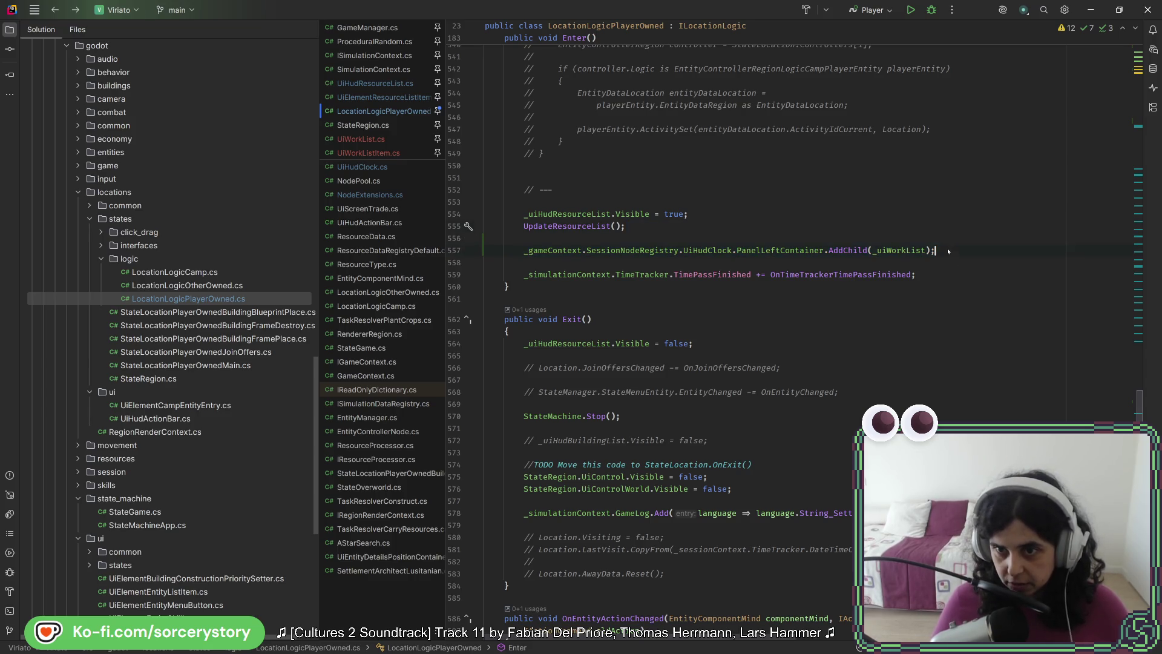
{"action": "key", "text": "Return"}
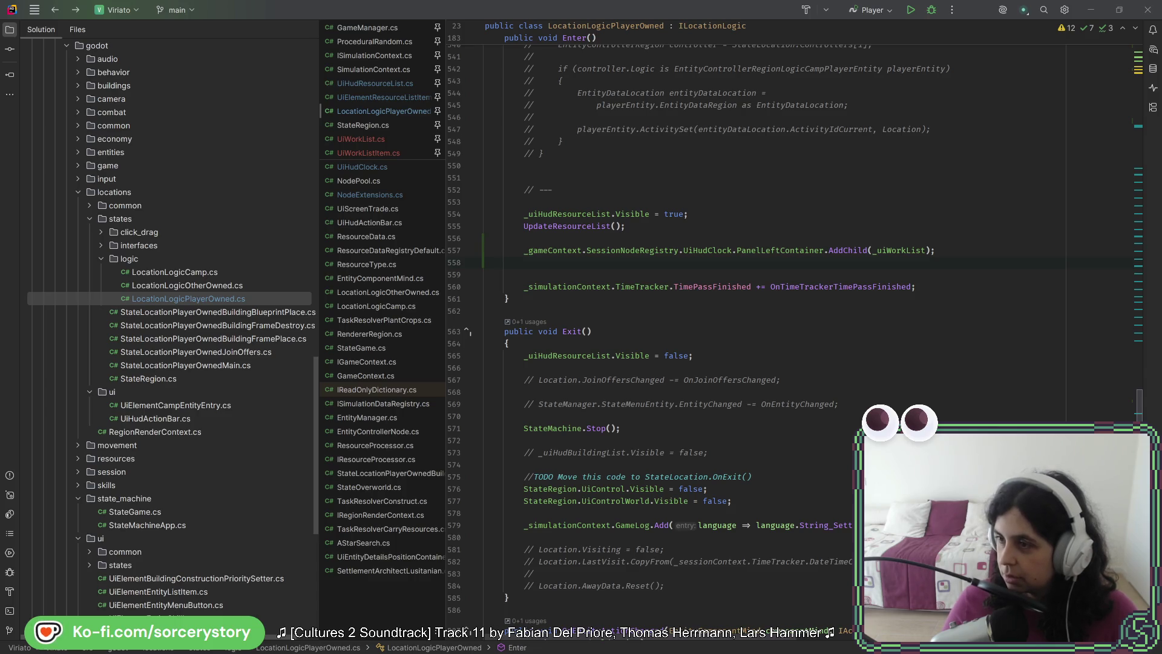
{"action": "left_click_drag", "start_coordinate": [808, 93], "coordinate": [484, 52]}
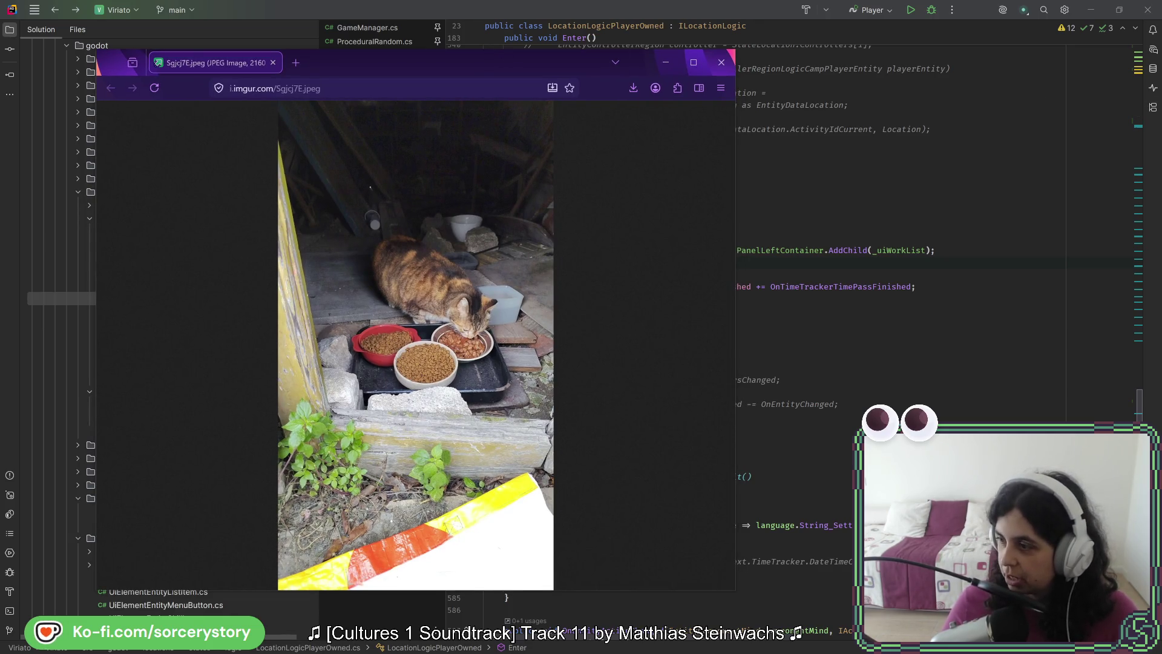
{"action": "left_click", "coordinate": [471, 315]}
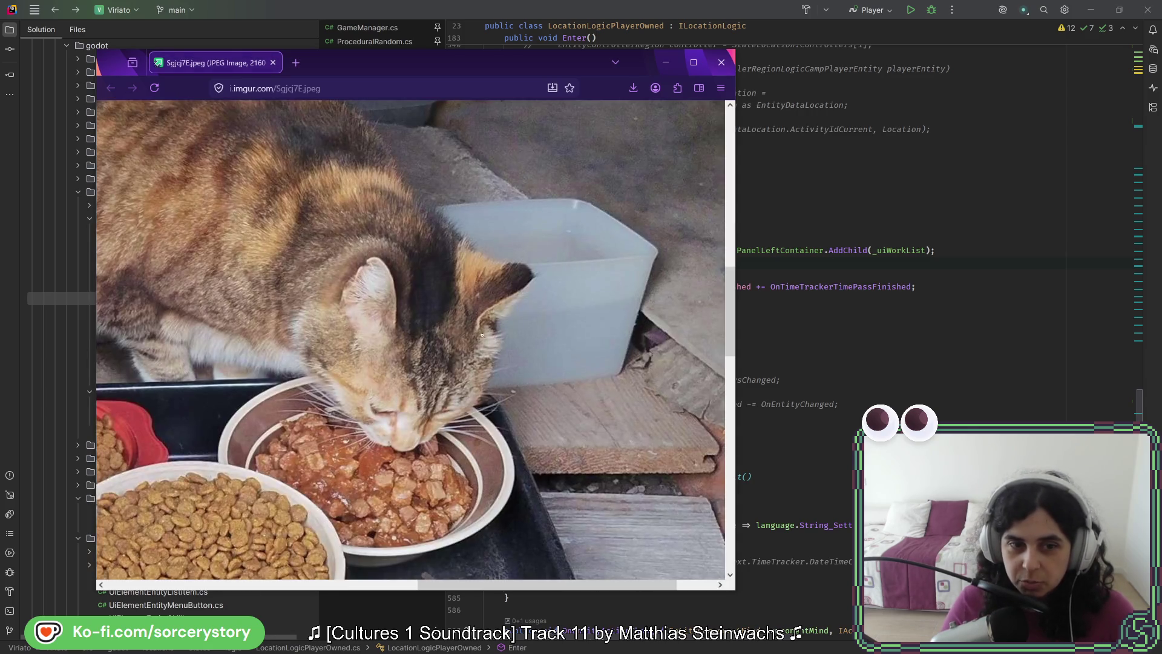
{"action": "scroll", "coordinate": [571, 402], "scroll_direction": "left", "scroll_amount": 5}
{"action": "scroll", "coordinate": [552, 426], "scroll_direction": "down", "scroll_amount": 3}
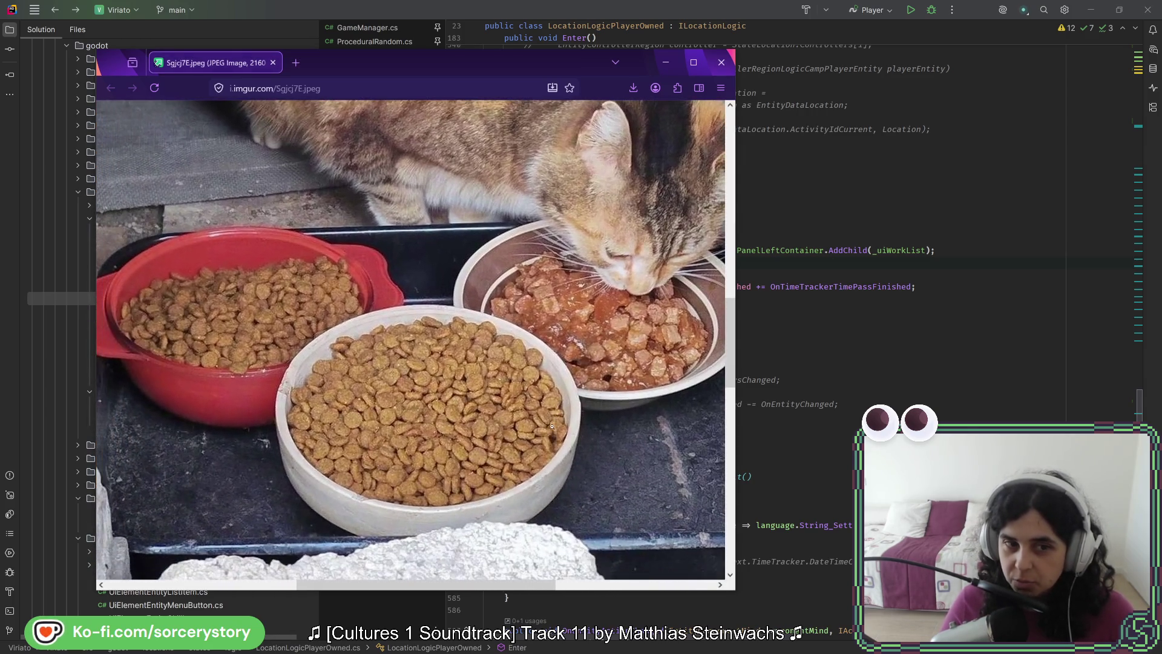
{"action": "scroll", "coordinate": [561, 443], "scroll_direction": "up", "scroll_amount": 4}
{"action": "scroll", "coordinate": [605, 387], "scroll_direction": "right", "scroll_amount": 2}
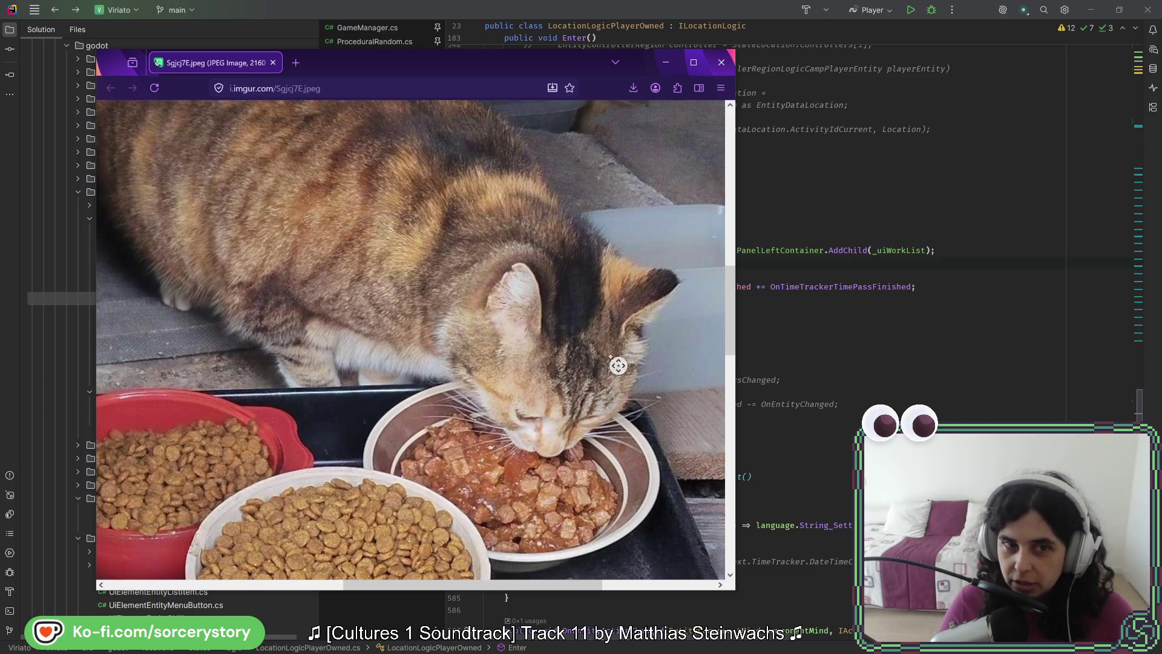
{"action": "scroll", "coordinate": [618, 366], "scroll_direction": "up", "scroll_amount": 5}
{"action": "scroll", "coordinate": [617, 366], "scroll_direction": "left", "scroll_amount": 2}
{"action": "scroll", "coordinate": [527, 327], "scroll_direction": "down", "scroll_amount": 4}
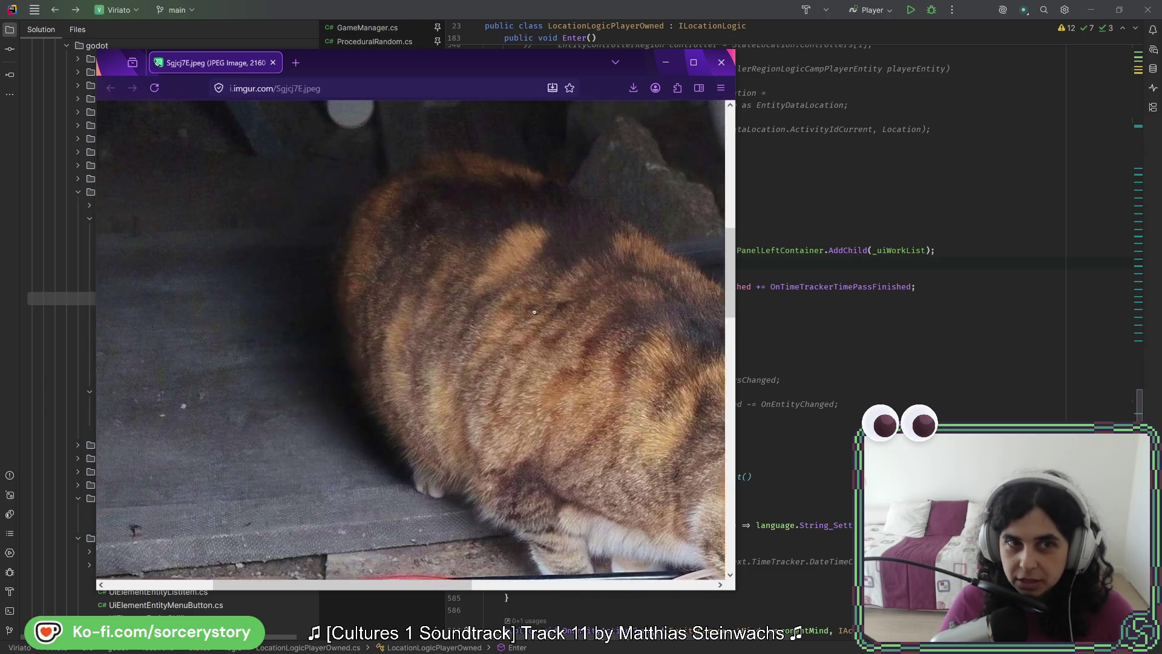
{"action": "scroll", "coordinate": [550, 338], "scroll_direction": "down", "scroll_amount": 3}
{"action": "scroll", "coordinate": [550, 338], "scroll_direction": "right", "scroll_amount": 3}
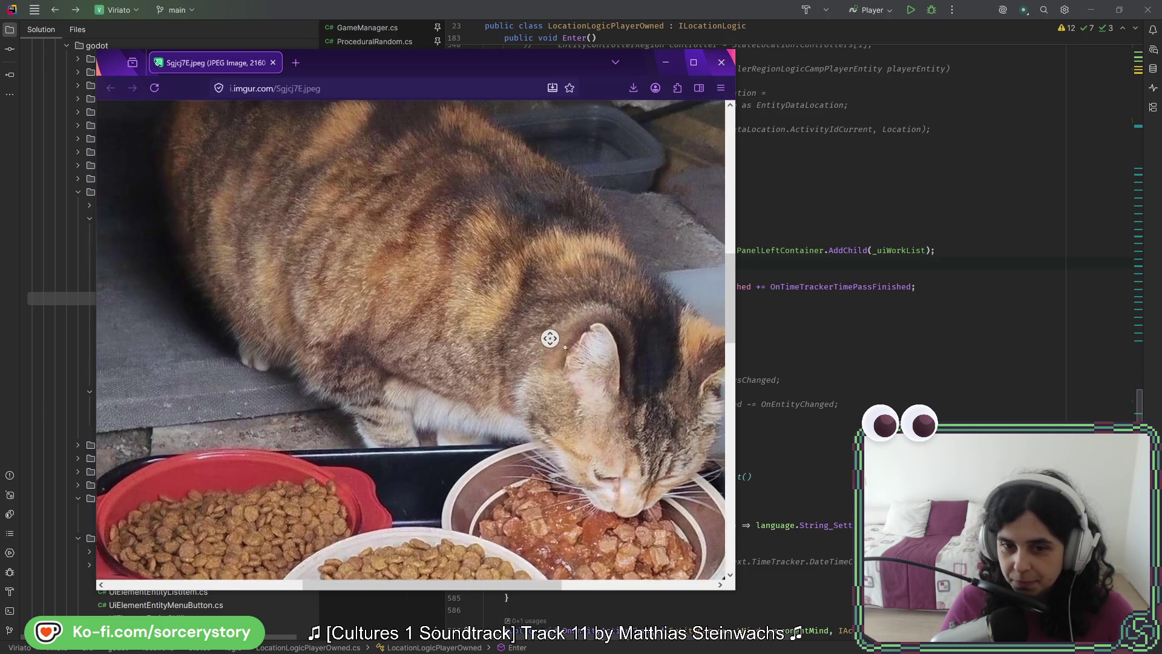
{"action": "left_click", "coordinate": [551, 365]}
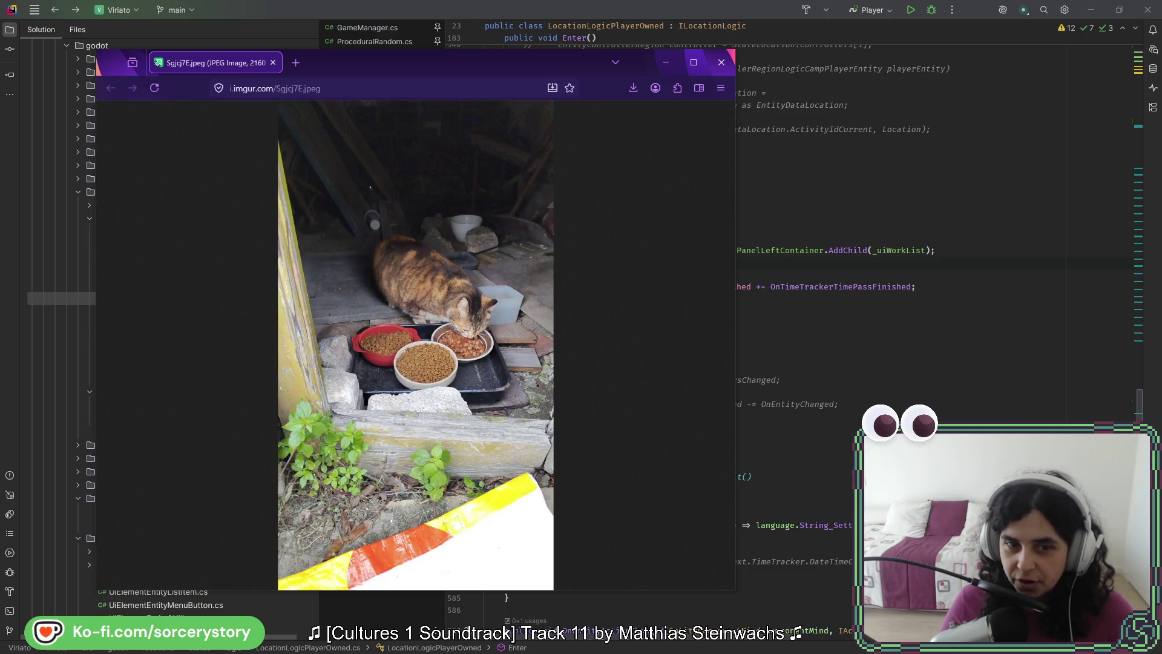
{"action": "left_click", "coordinate": [494, 293]}
{"action": "middle_click", "coordinate": [509, 378]}
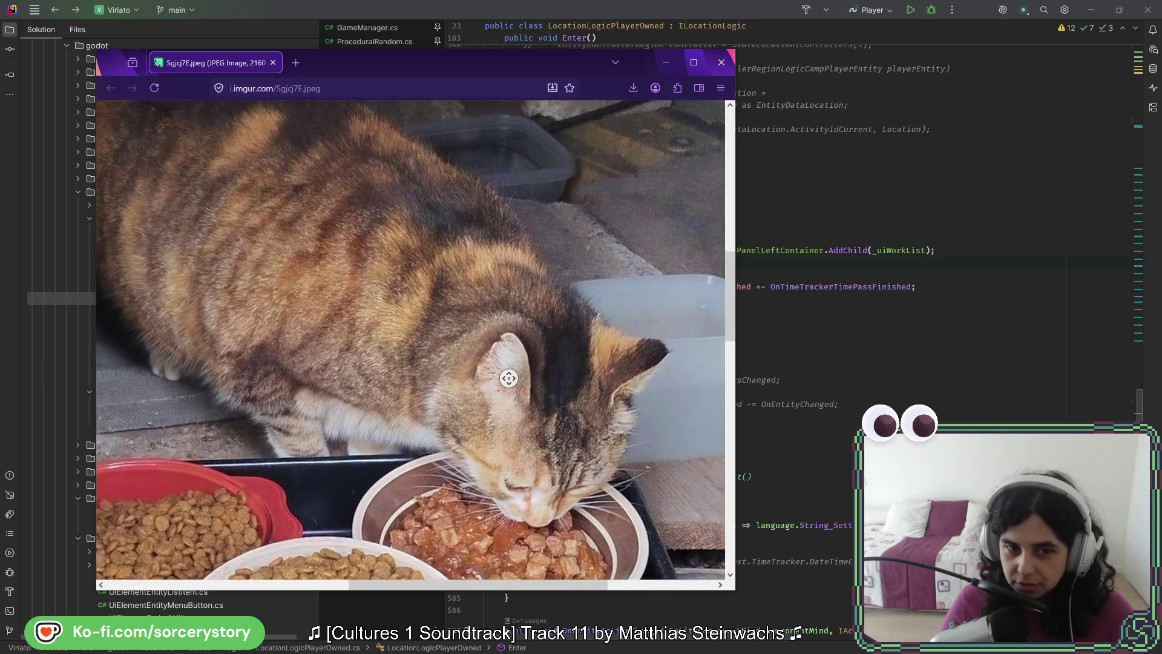
{"action": "left_click", "coordinate": [497, 379]}
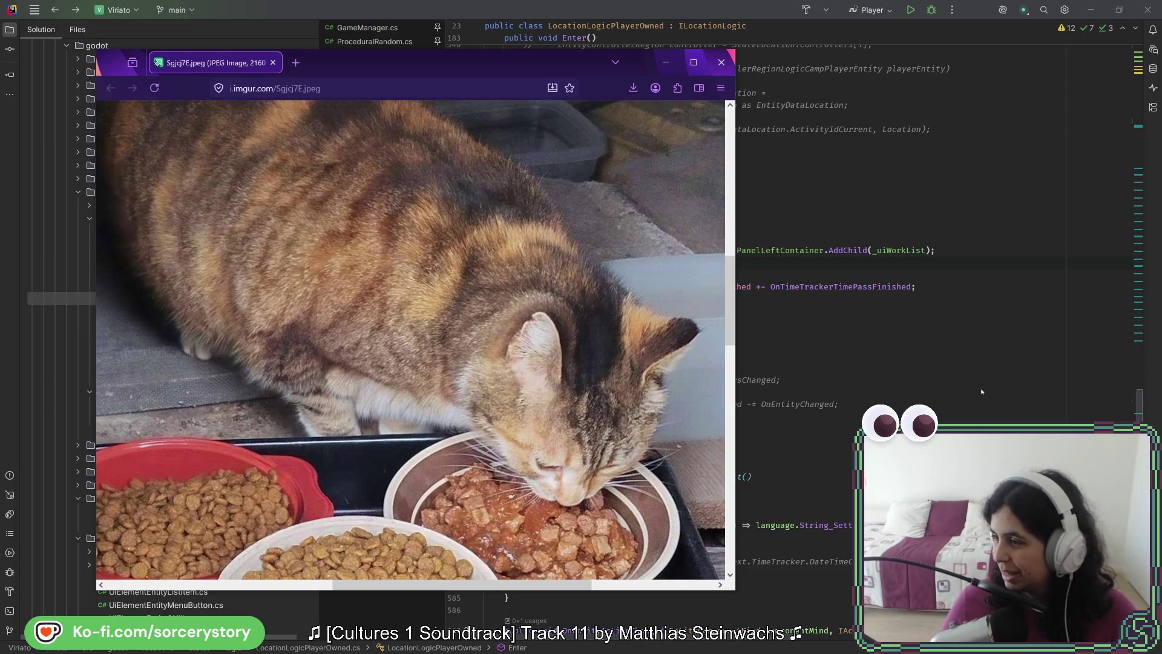
{"action": "scroll", "coordinate": [566, 394], "scroll_direction": "down", "scroll_amount": 3}
{"action": "scroll", "coordinate": [566, 395], "scroll_direction": "left", "scroll_amount": 2}
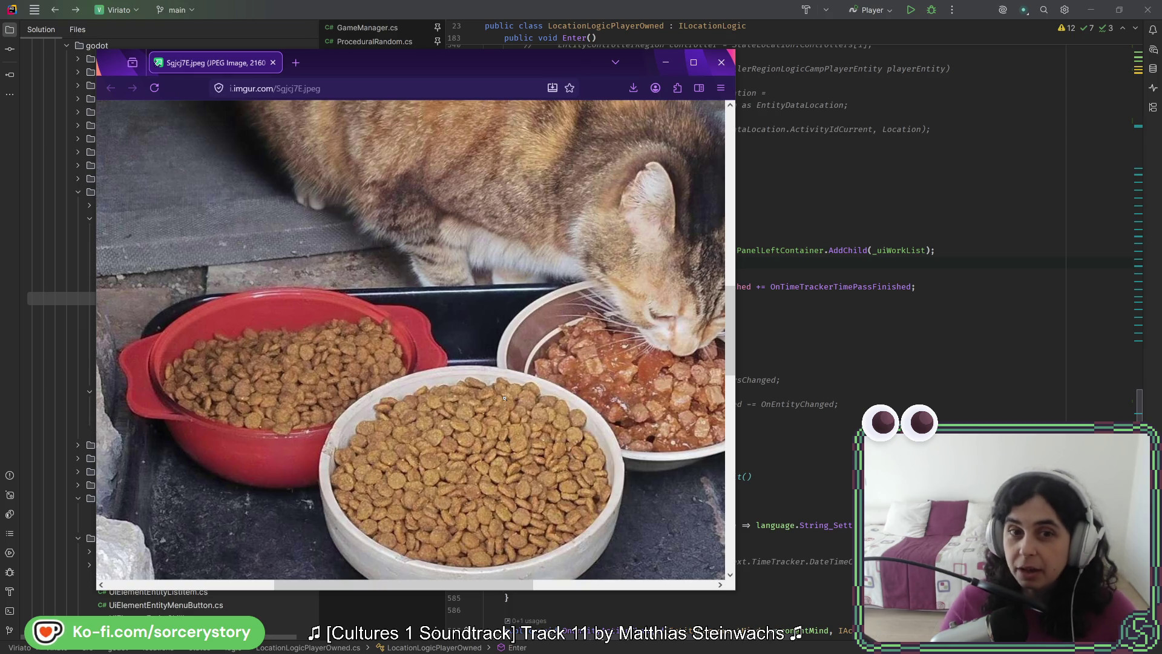
{"action": "scroll", "coordinate": [565, 346], "scroll_direction": "up", "scroll_amount": 1}
{"action": "scroll", "coordinate": [565, 346], "scroll_direction": "right", "scroll_amount": 2}
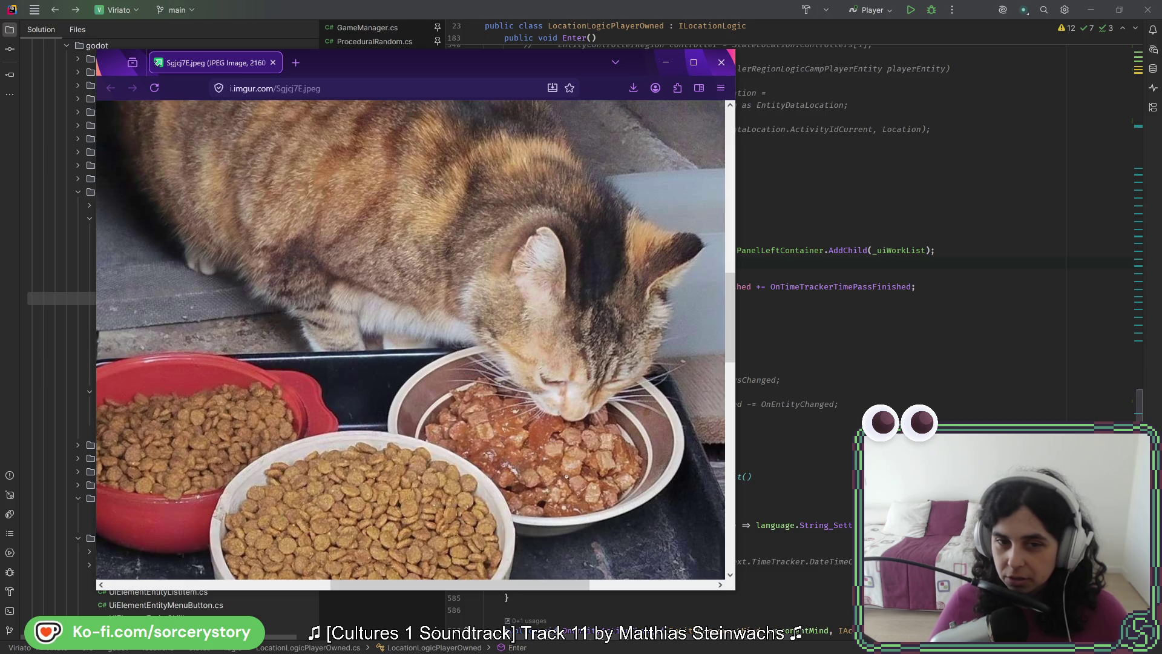
{"action": "scroll", "coordinate": [595, 448], "scroll_direction": "down", "scroll_amount": 3}
{"action": "scroll", "coordinate": [595, 448], "scroll_direction": "left", "scroll_amount": 2}
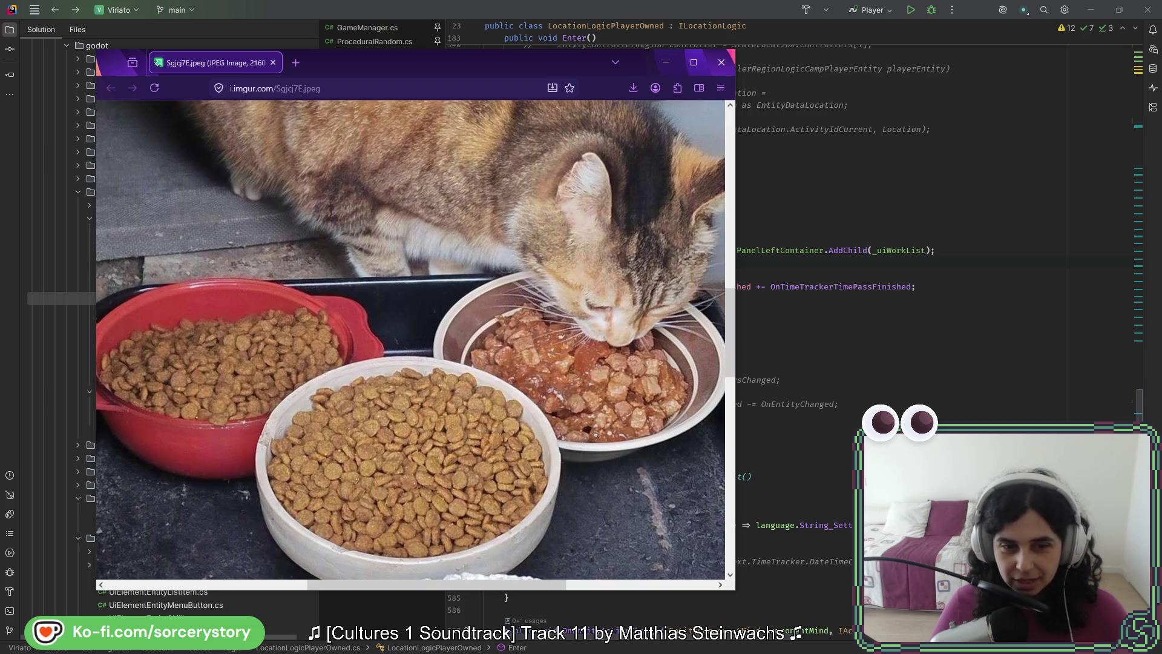
{"action": "scroll", "coordinate": [628, 491], "scroll_direction": "up", "scroll_amount": 3}
{"action": "scroll", "coordinate": [629, 491], "scroll_direction": "right", "scroll_amount": 1}
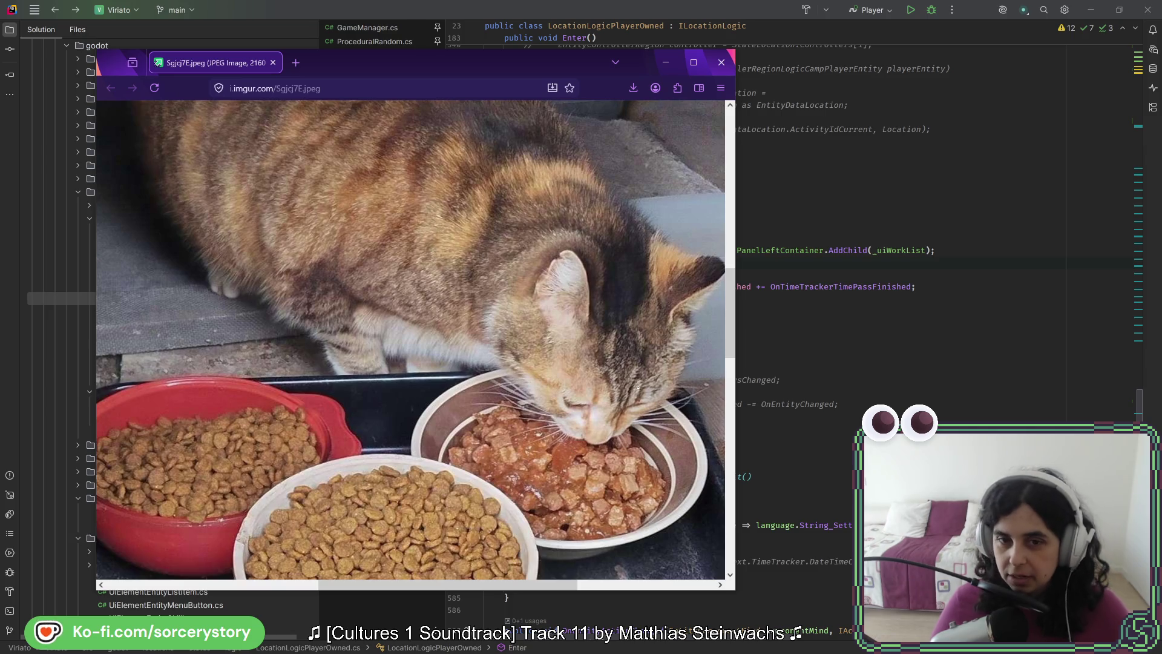
{"action": "scroll", "coordinate": [651, 395], "scroll_direction": "right", "scroll_amount": 2}
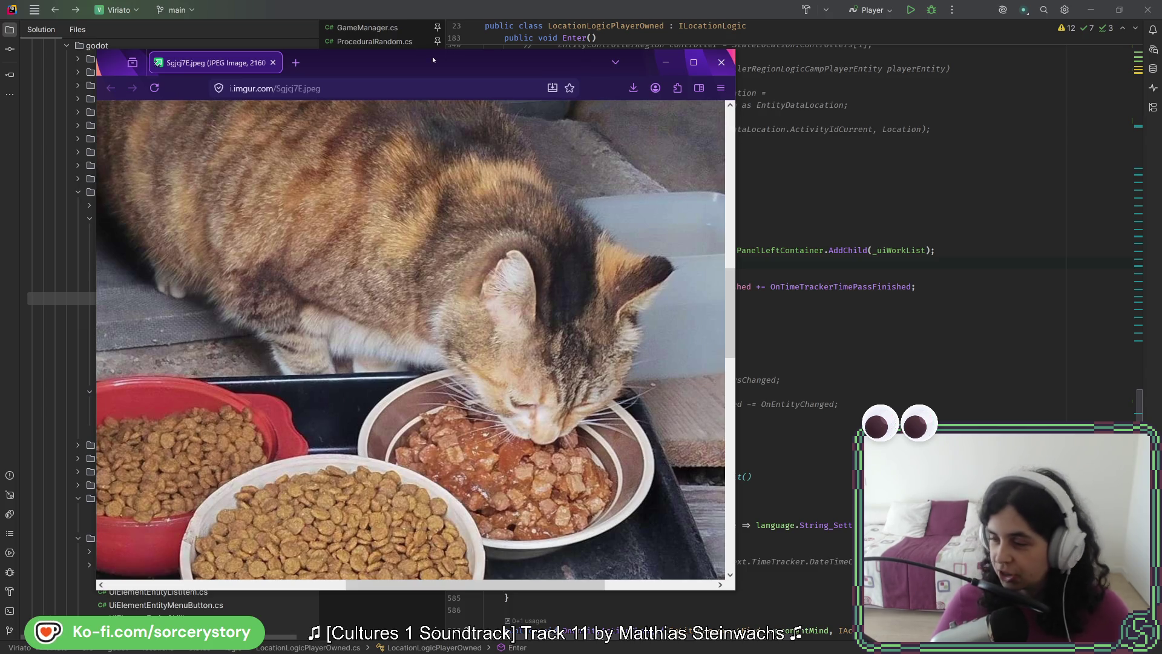
{"action": "mouse_move", "coordinate": [414, 65]}
{"action": "left_mouse_down"}
{"action": "mouse_move", "coordinate": [612, 63]}
{"action": "mouse_move", "coordinate": [481, 59]}
{"action": "mouse_move", "coordinate": [522, 52]}
{"action": "left_mouse_up"}
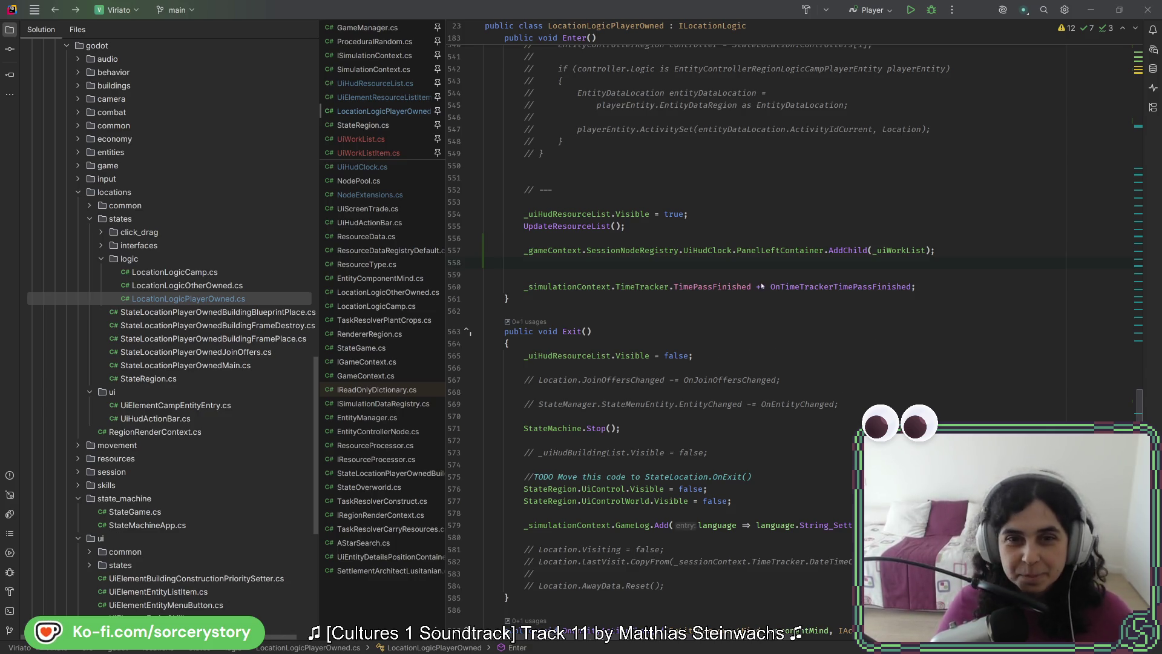
Copy the AddChild(_uiWorkList) line from Enter() and paste it into Exit().
{"action": "left_click", "coordinate": [776, 290]}
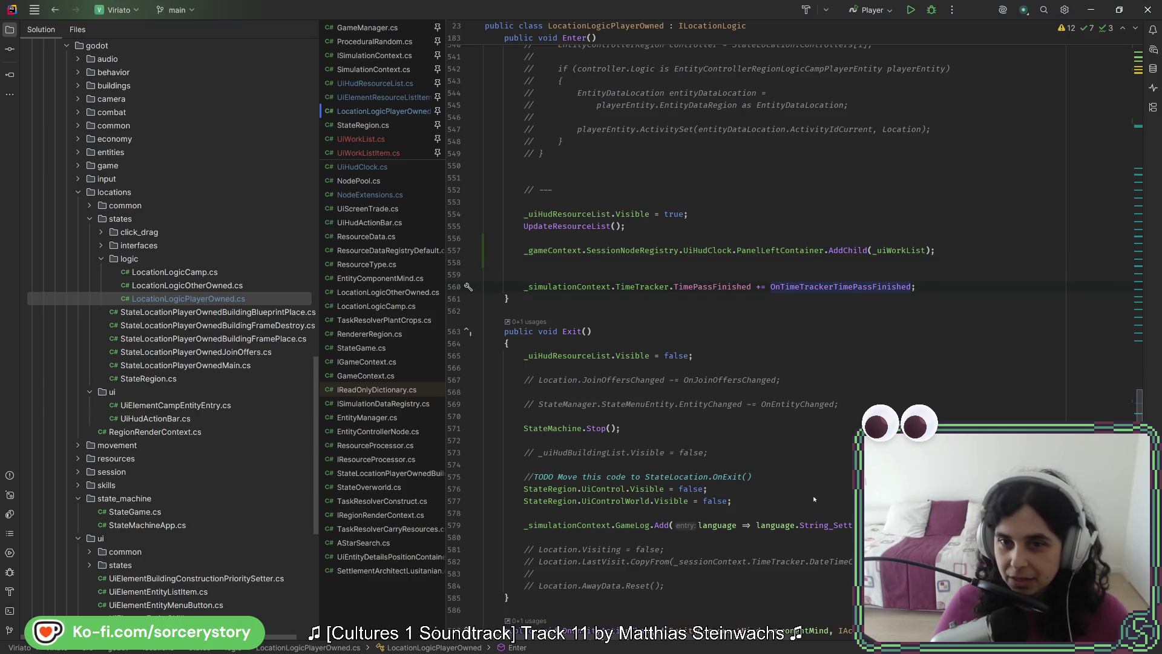
{"action": "left_click", "coordinate": [863, 265]}
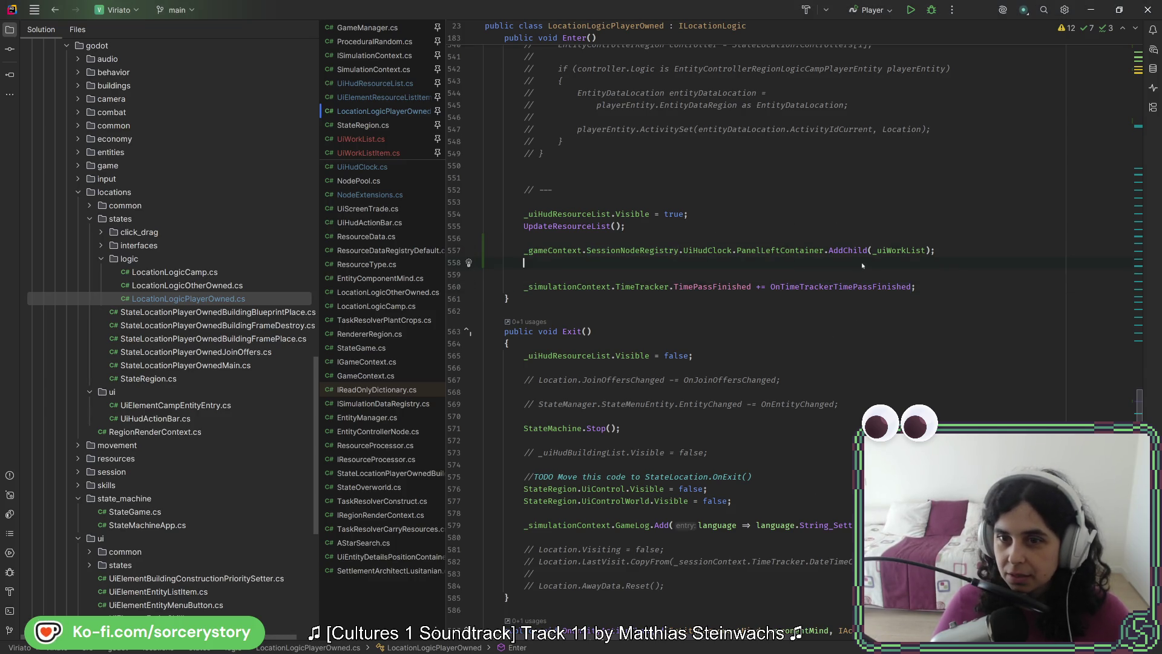
{"action": "left_click_drag", "start_coordinate": [951, 257], "coordinate": [951, 228]}
{"action": "key", "text": "ctrl+c"}
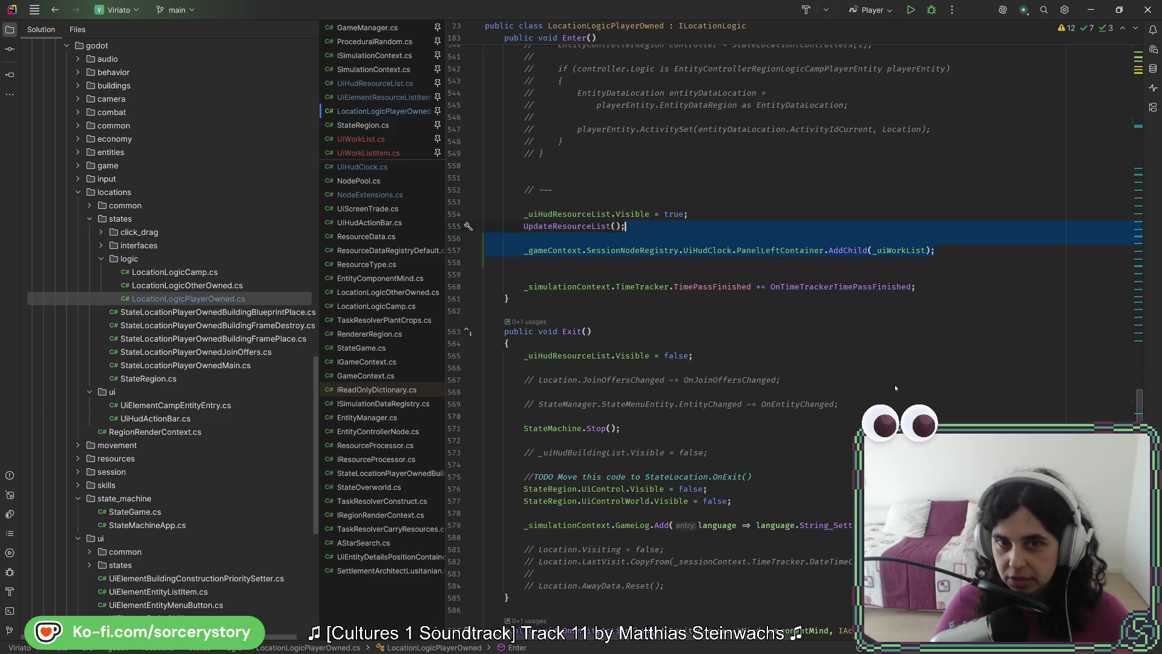
{"action": "scroll", "coordinate": [896, 388], "scroll_direction": "down", "scroll_amount": 5}
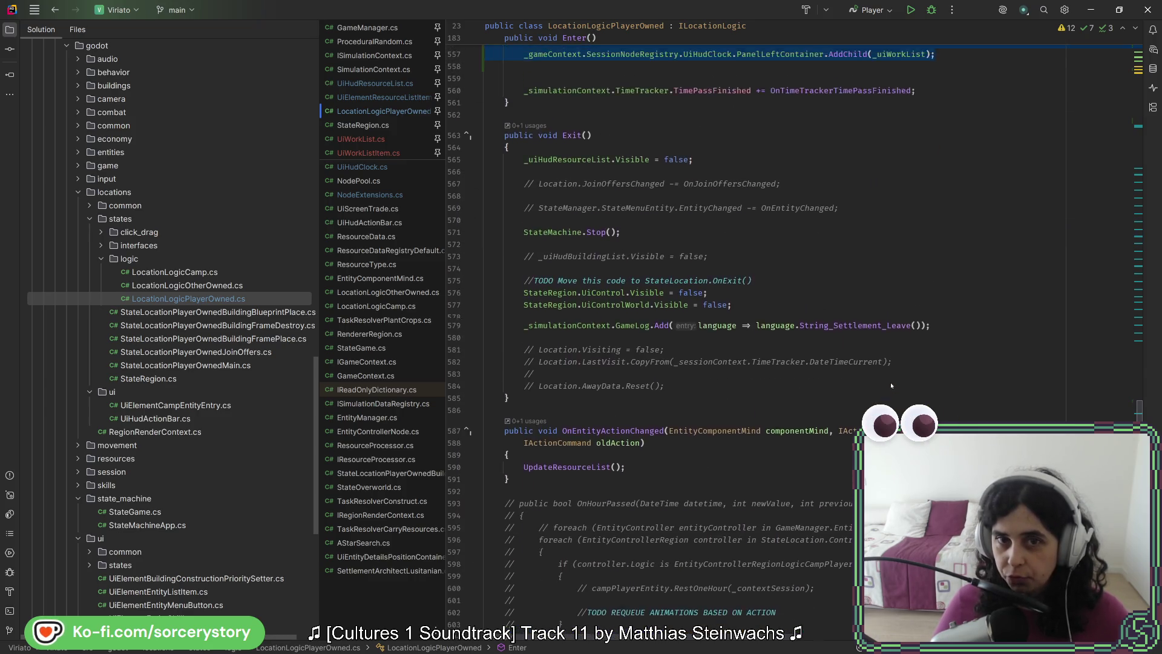
{"action": "scroll", "coordinate": [891, 385], "scroll_direction": "up", "scroll_amount": 5}
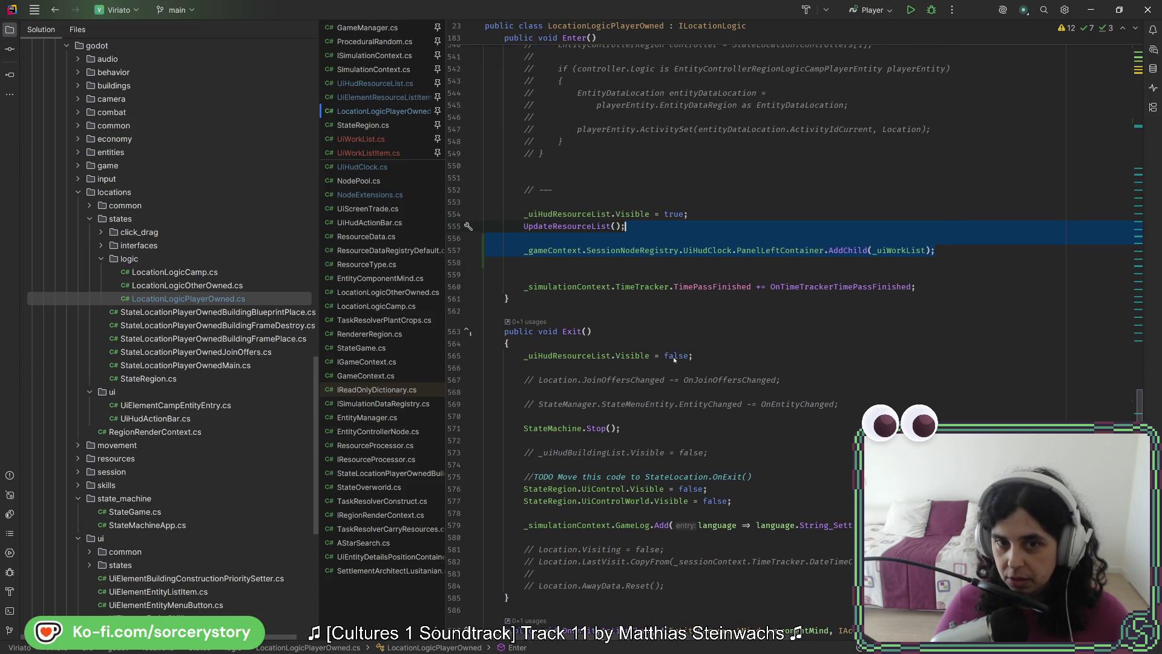
{"action": "key", "text": "Return"}
{"action": "key", "text": "ctrl+v"}
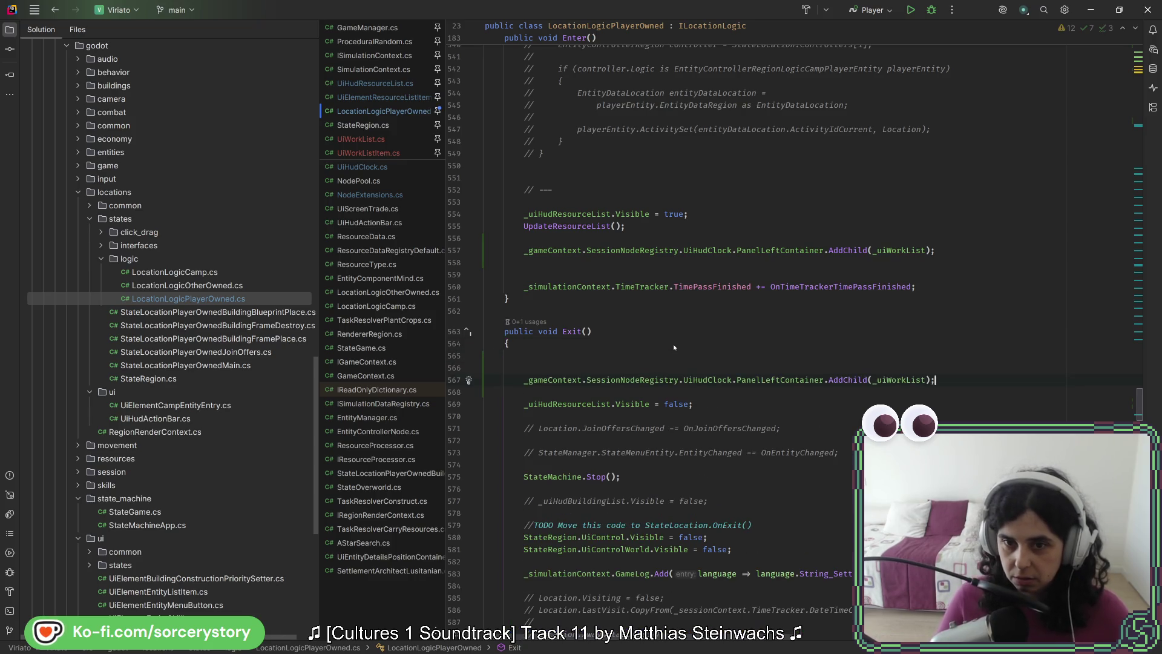
Change the pasted AddChild to RemoveChild and delete the blank lines above it.
{"action": "double_click", "coordinate": [848, 380]}
{"action": "type", "text": "remov"}
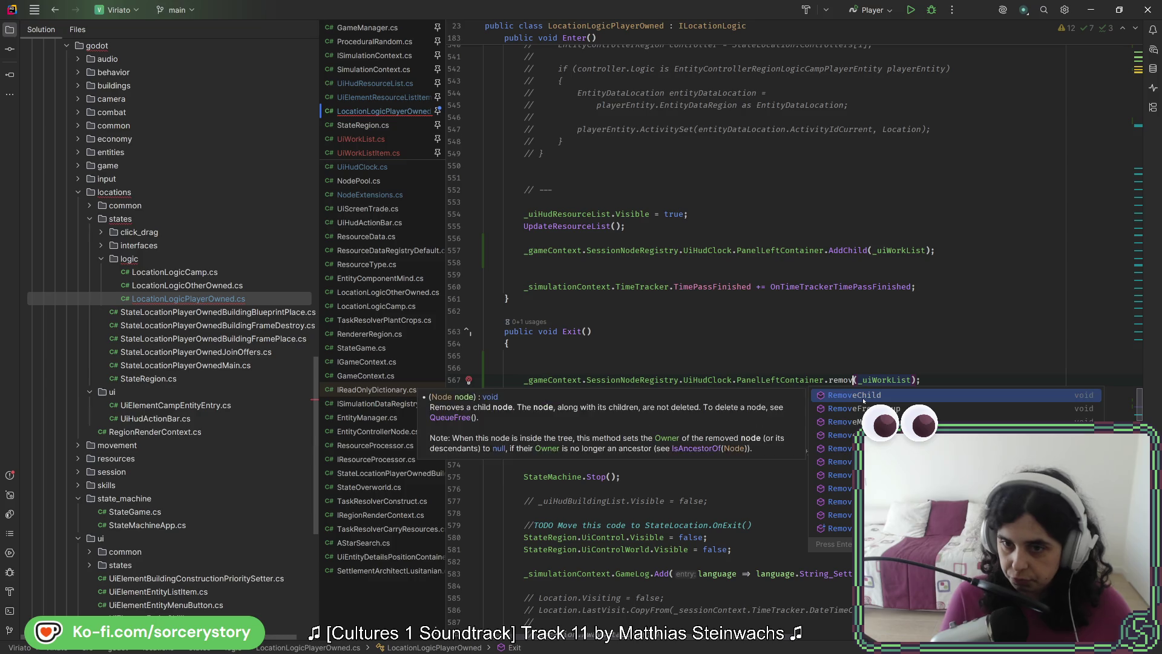
{"action": "left_click", "coordinate": [864, 400]}
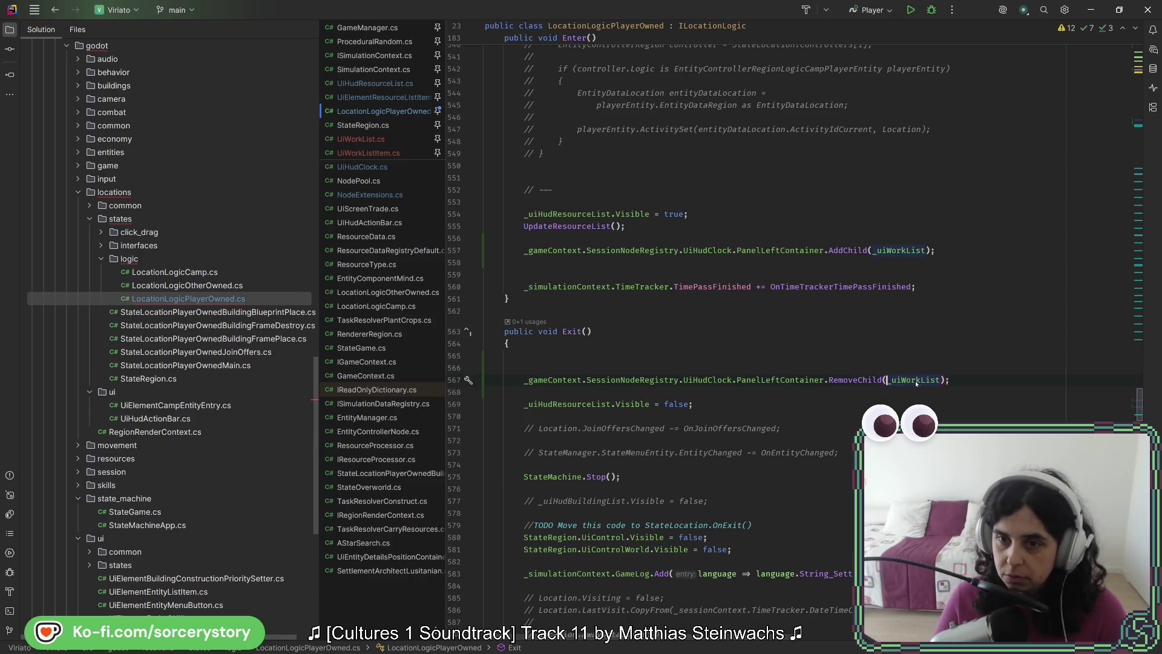
{"action": "mouse_move", "coordinate": [854, 382]}
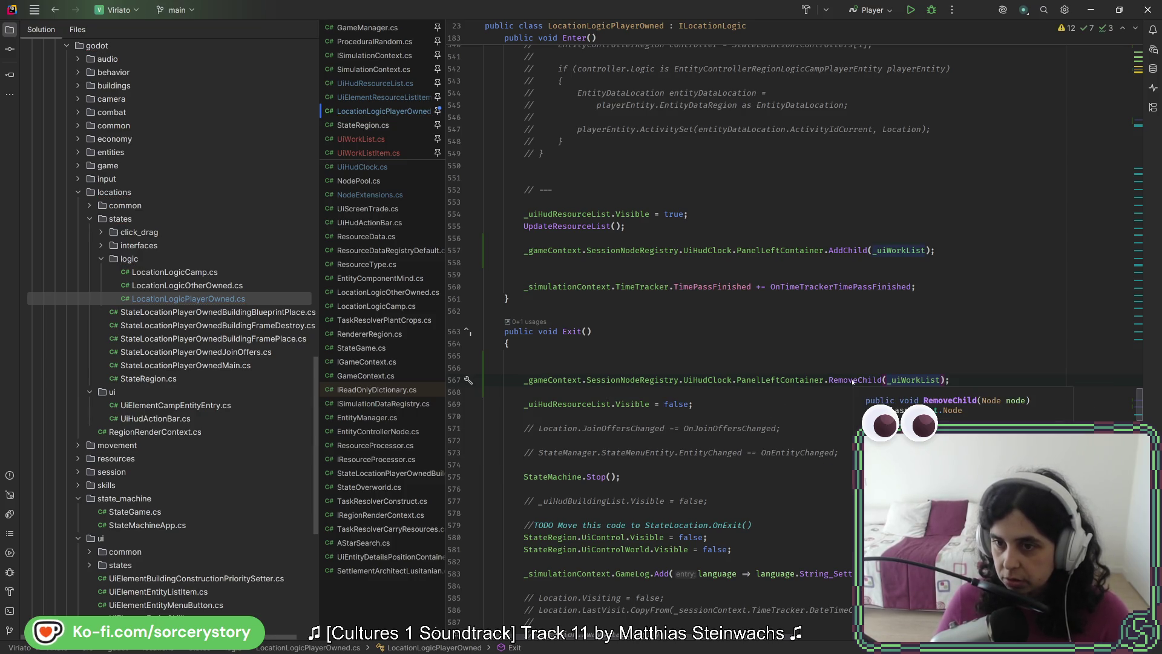
{"action": "left_click", "coordinate": [753, 356]}
{"action": "key", "text": "BackSpace"}
{"action": "key", "text": "Delete"}
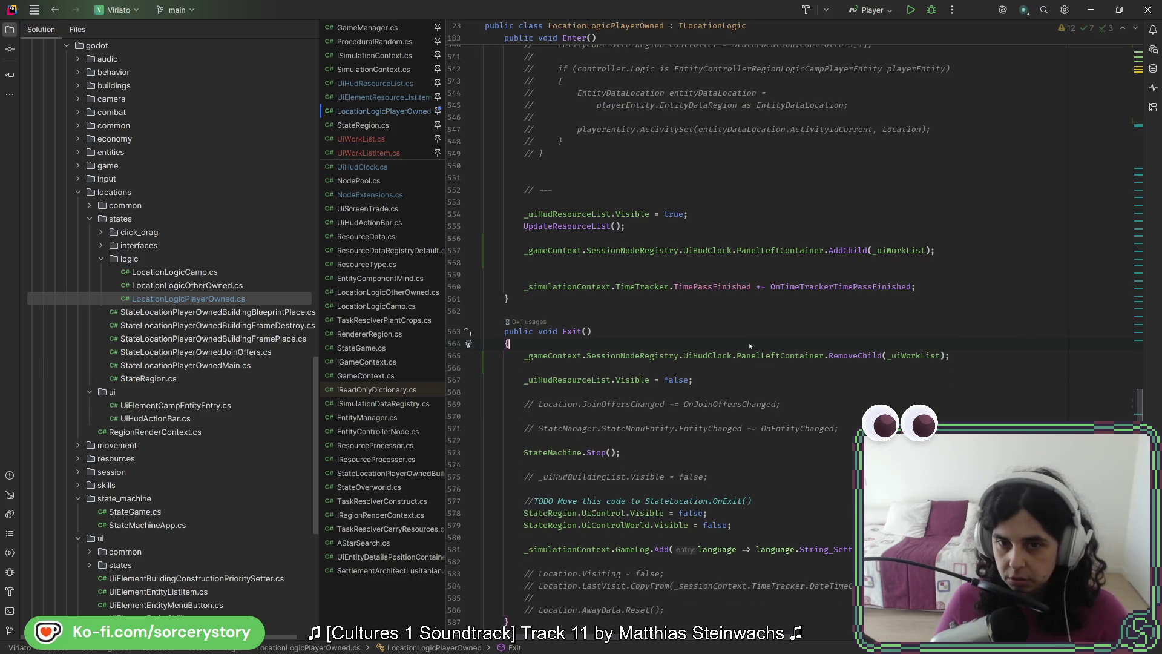
{"action": "scroll", "coordinate": [733, 440], "scroll_direction": "up", "scroll_amount": 4}
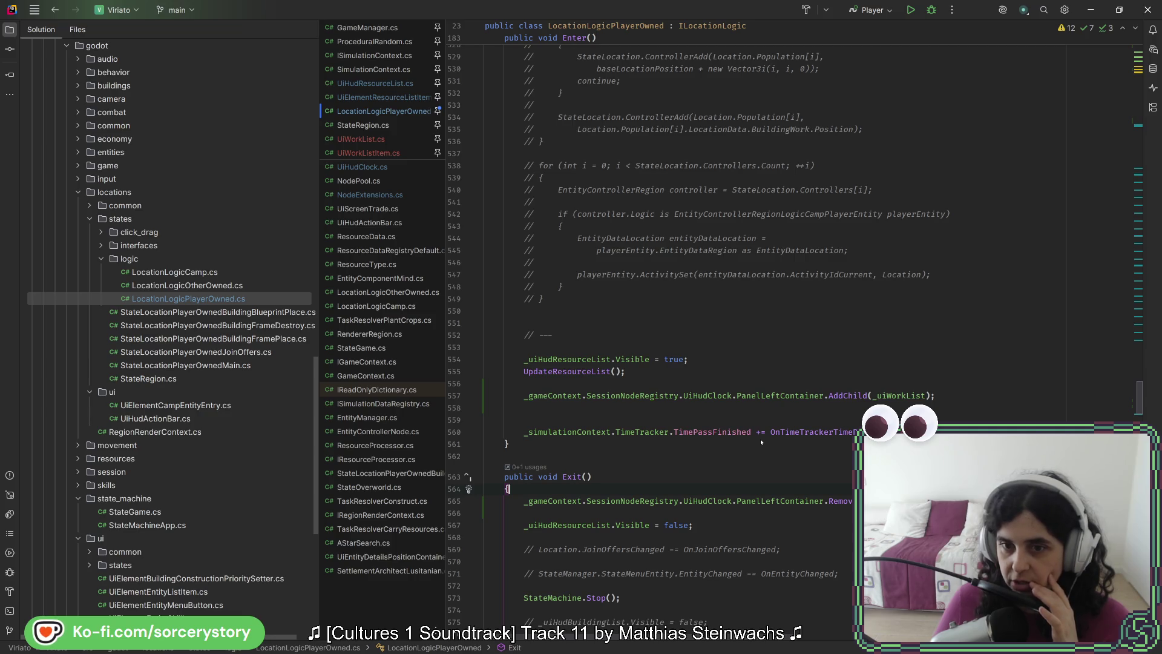
Add a line after AddChild in Enter(), begin a _uiWorkList. call, then open UiWorkList.cs.
{"action": "mouse_move", "coordinate": [875, 500]}
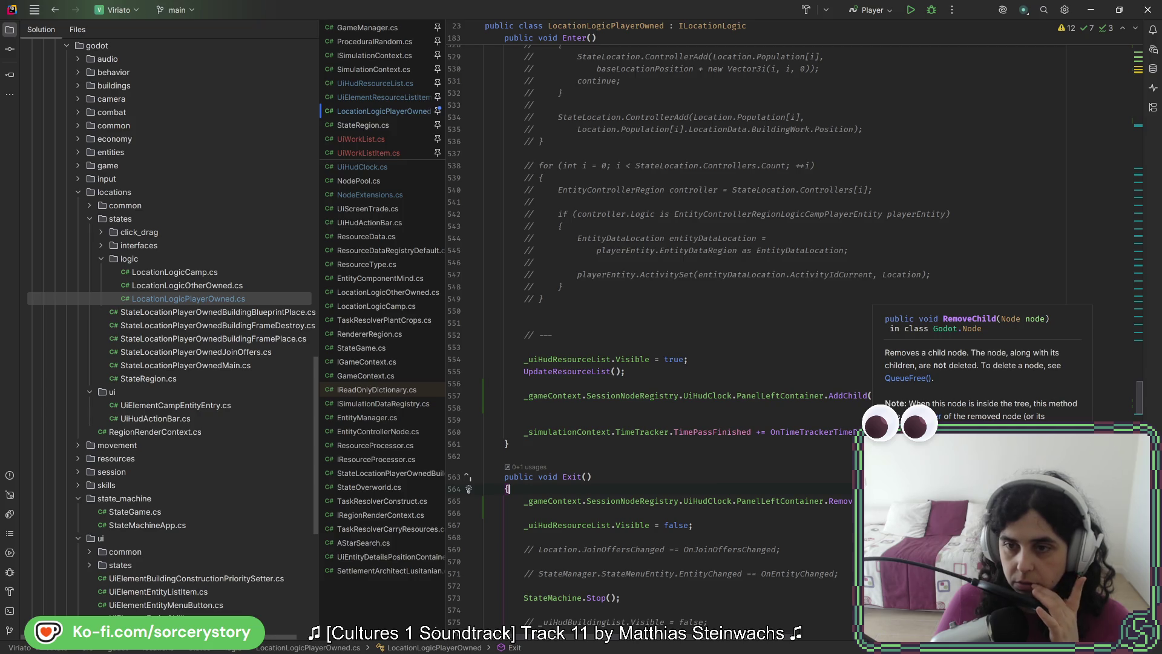
{"action": "left_click", "coordinate": [814, 396]}
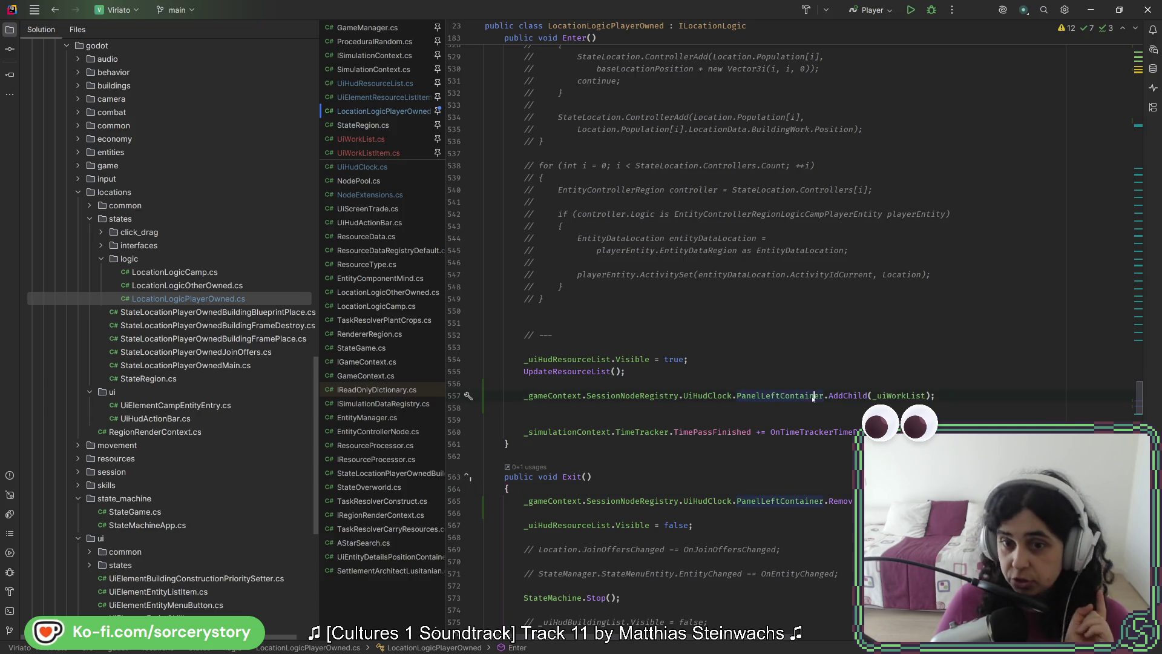
{"action": "left_click", "coordinate": [967, 394]}
{"action": "key", "text": "Return"}
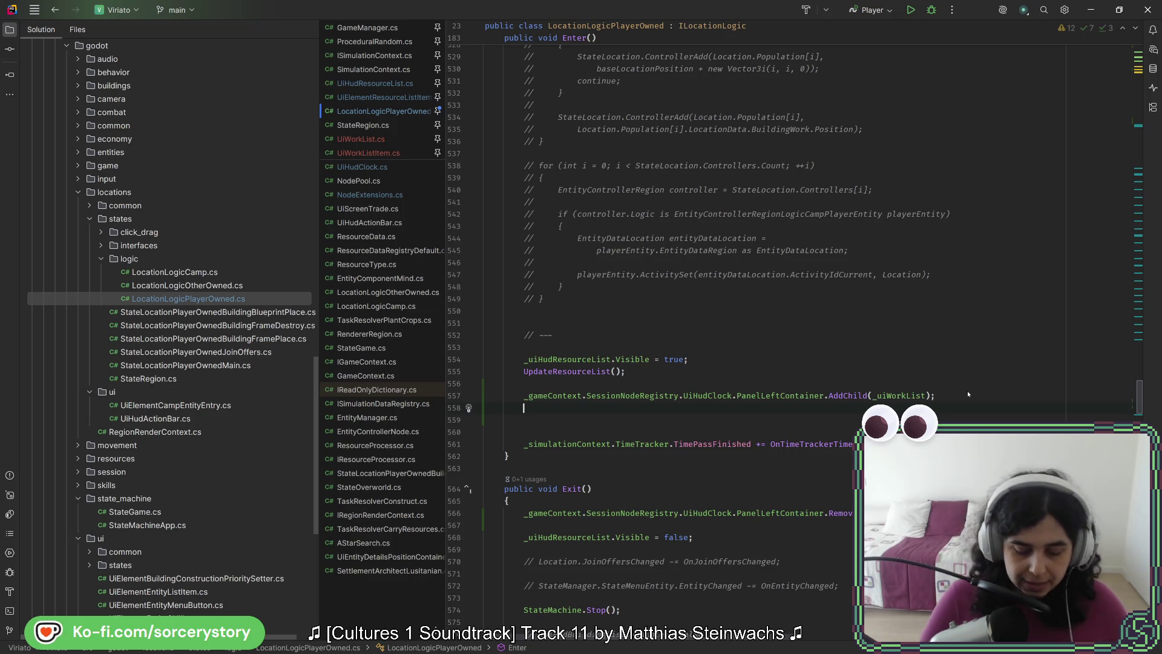
{"action": "type", "text": "_uiWorkList."}
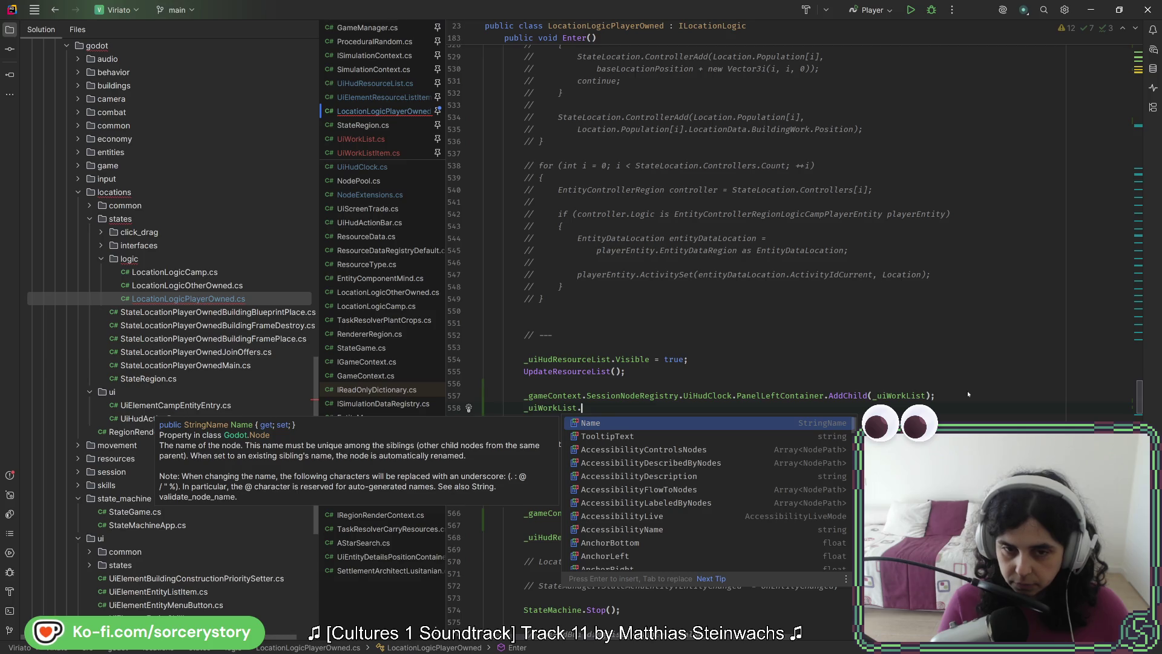
{"action": "type", "text": "se"}
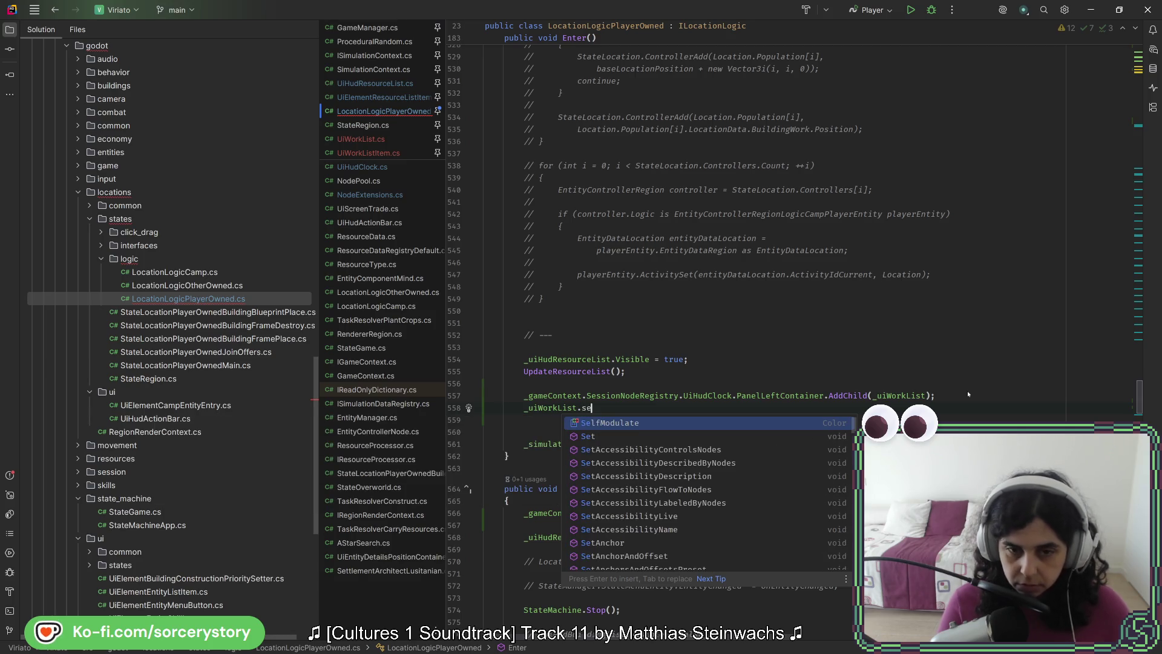
{"action": "key", "text": "BackSpace"}
{"action": "key", "text": "BackSpace"}
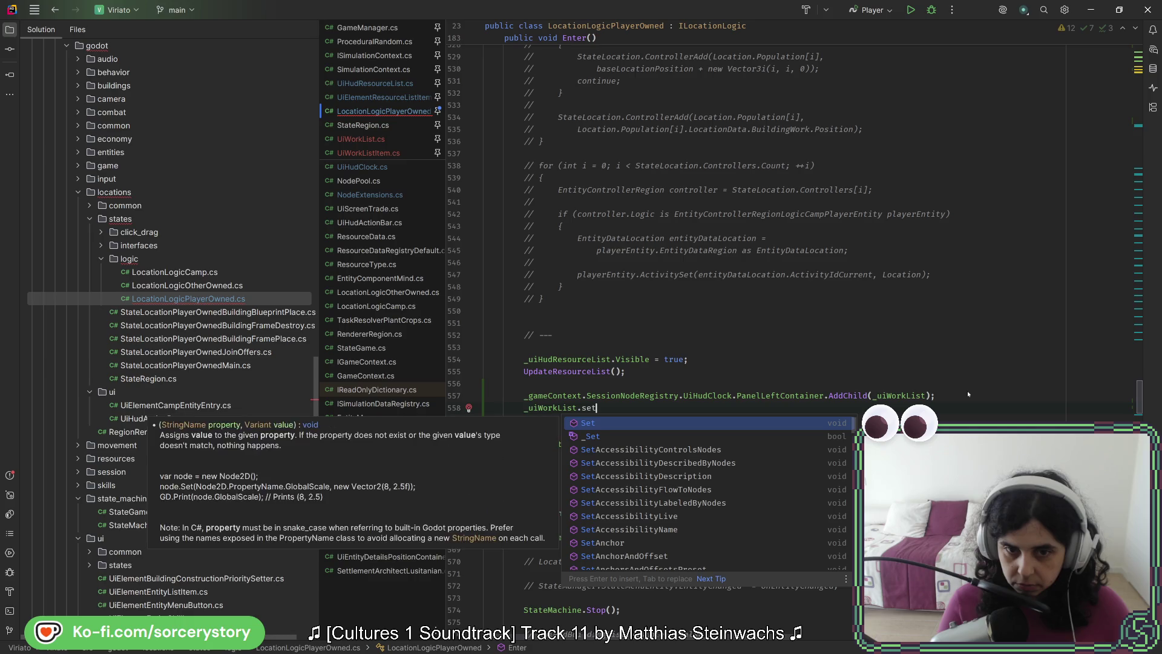
{"action": "key", "text": "Escape"}
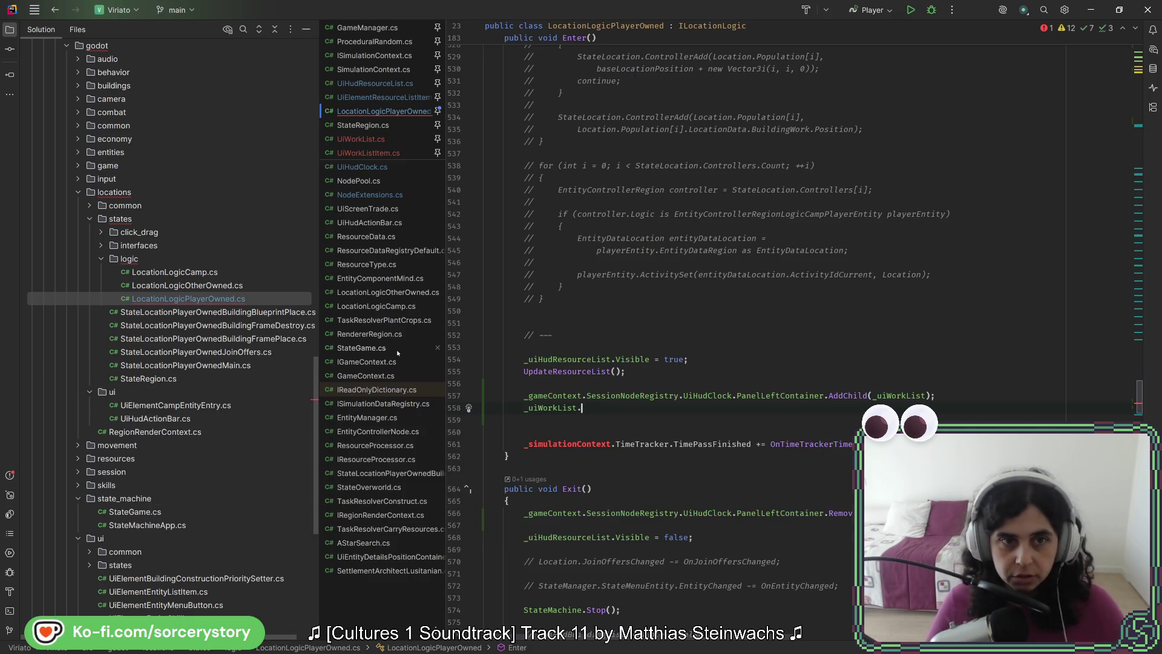
{"action": "left_click", "coordinate": [379, 140]}
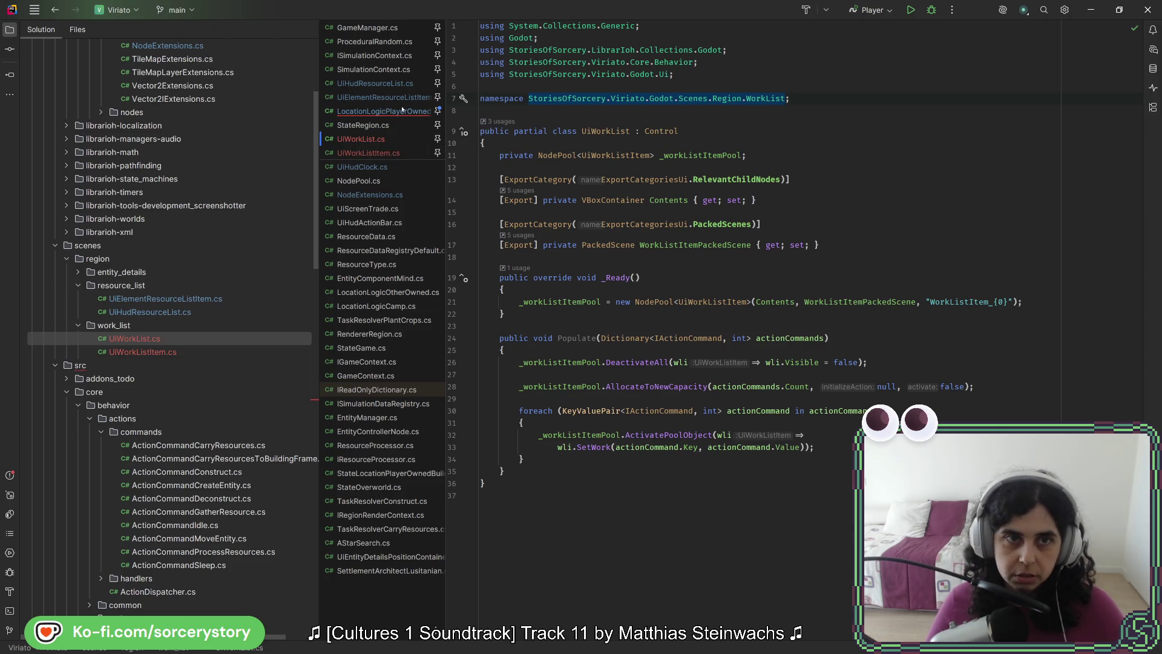
Add a _uiWorkList.Populate(); call in Enter() with blank lines above it.
{"action": "left_click", "coordinate": [402, 111]}
{"action": "type", "text": "pop"}
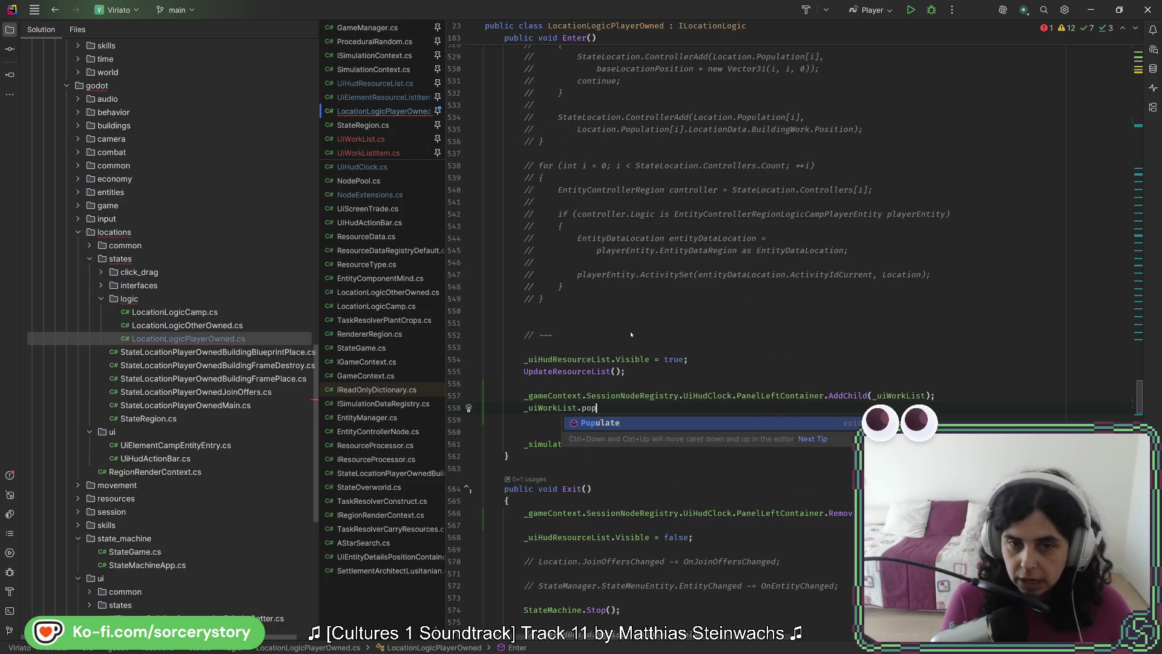
{"action": "key", "text": "Return"}
{"action": "type", "text": ";"}
{"action": "key", "text": "Up"}
{"action": "key", "text": "End"}
{"action": "key", "text": "Return"}
{"action": "key", "text": "Return"}
{"action": "key", "text": "Return"}
{"action": "key", "text": "Return"}
{"action": "key", "text": "Return"}
{"action": "key", "text": "Up"}
{"action": "key", "text": "Up"}
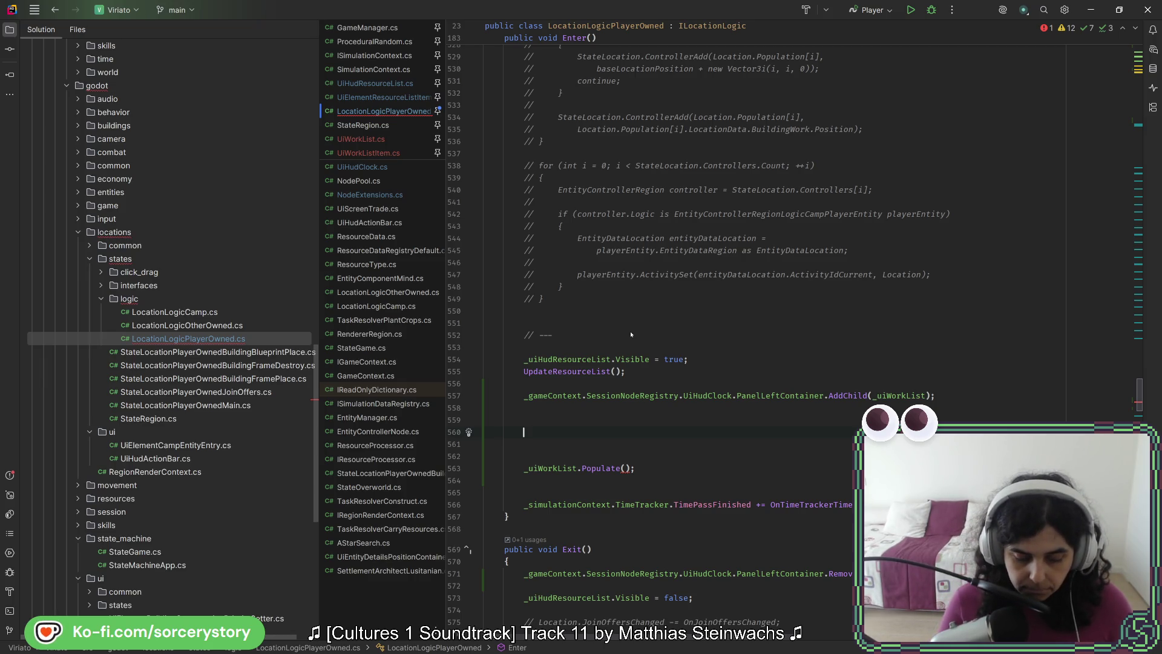
Declare a Dictionary<IActionCommand, int> with a new Dictionary initializer above Populate.
{"action": "key", "text": "ctrl+space"}
{"action": "key", "text": "Escape"}
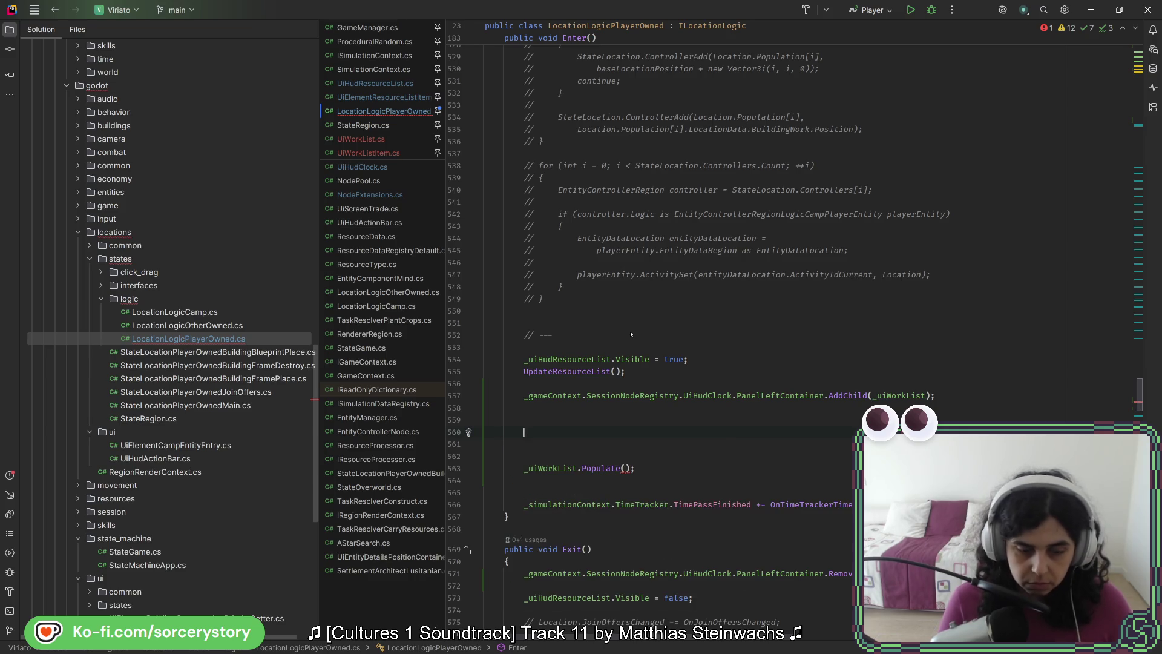
{"action": "type", "text": "Dictionary<IA"}
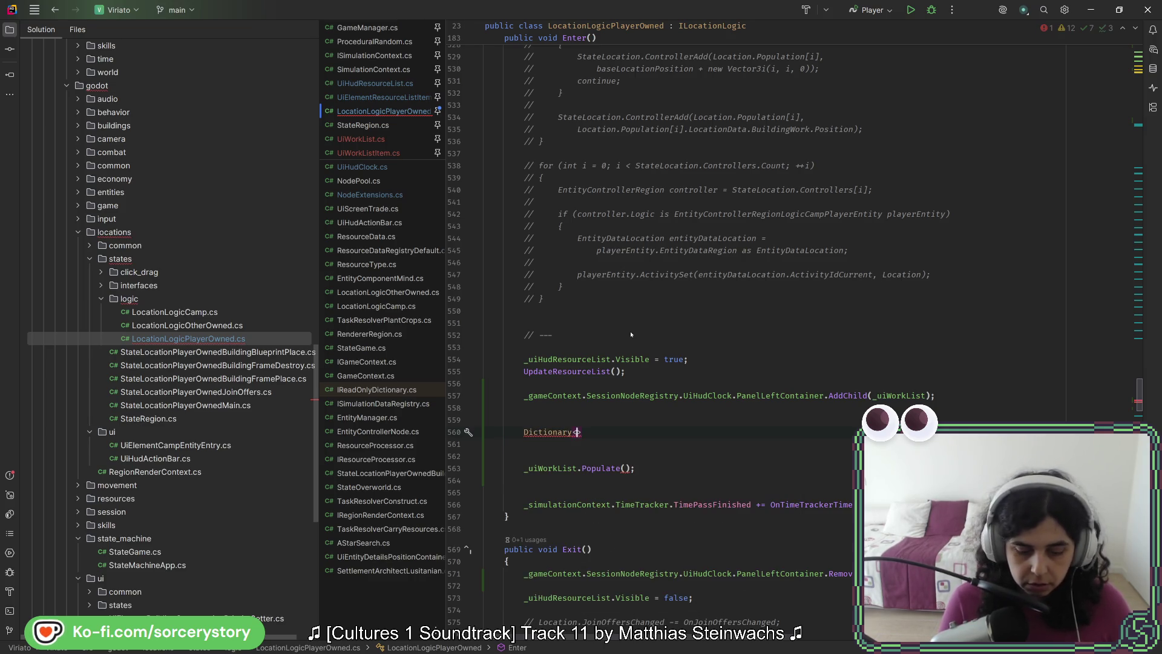
{"action": "key", "text": "Return"}
{"action": "type", "text": ", int"}
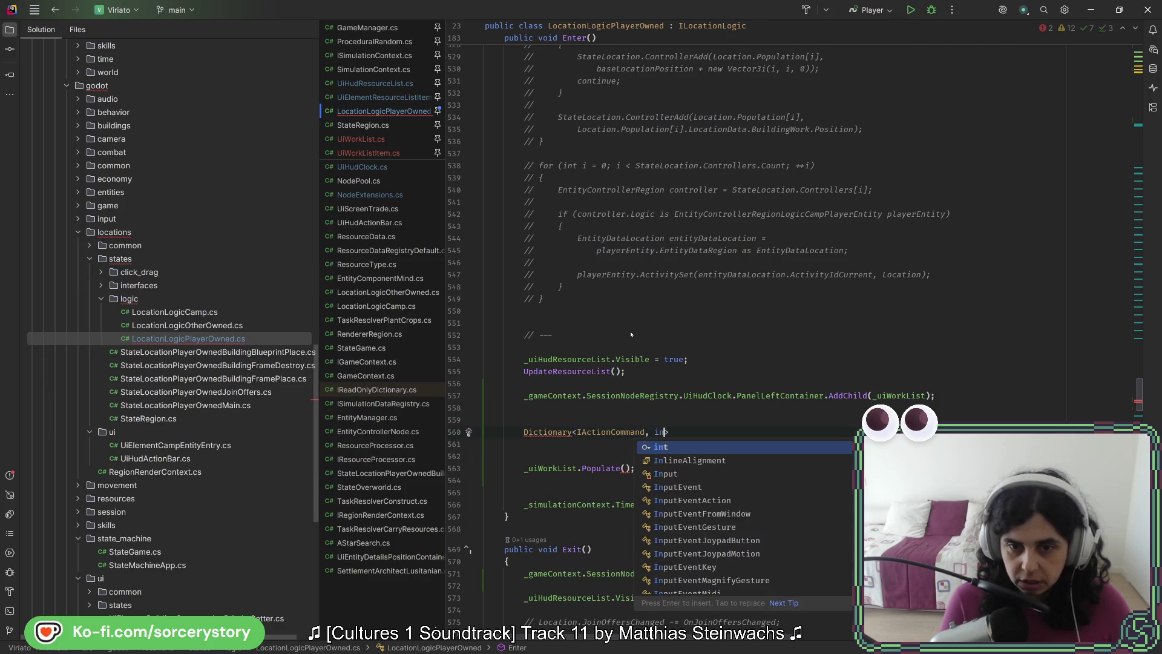
{"action": "key", "text": "Escape"}
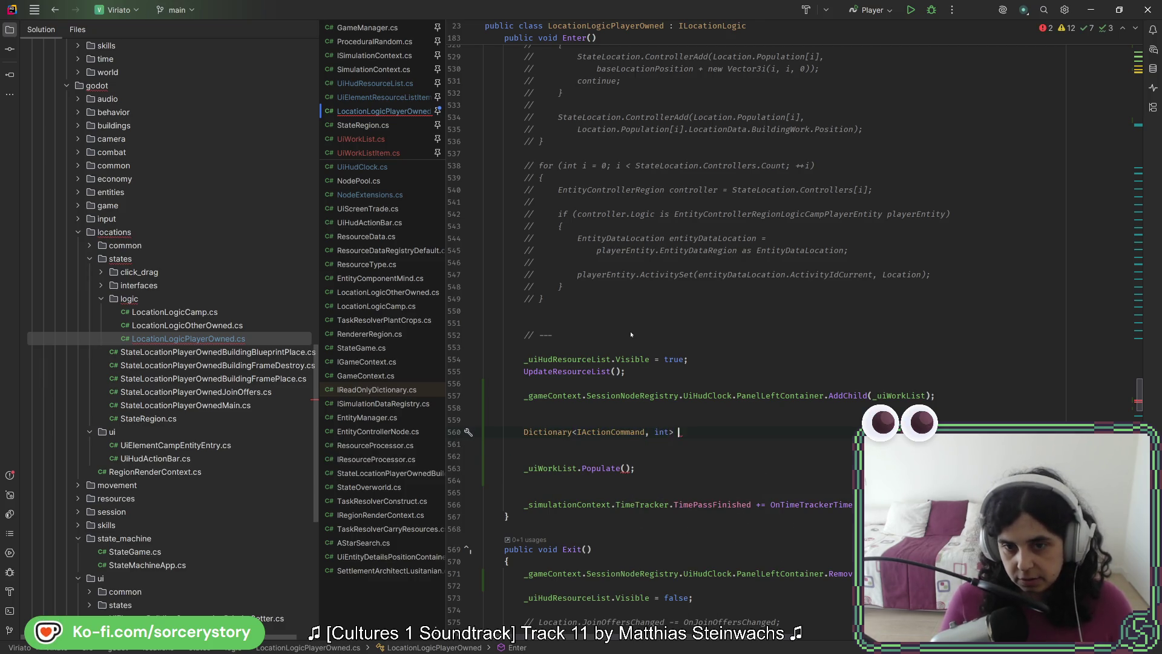
{"action": "type", "text": "n"}
{"action": "key", "text": "BackSpace"}
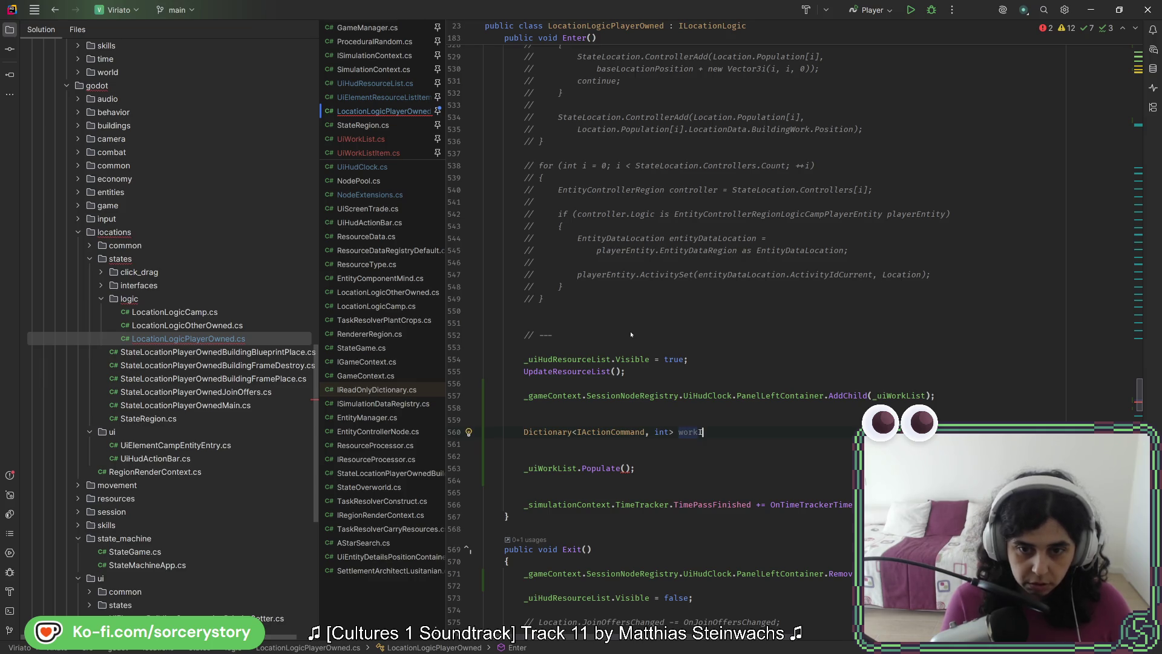
{"action": "type", "text": "nfo ="}
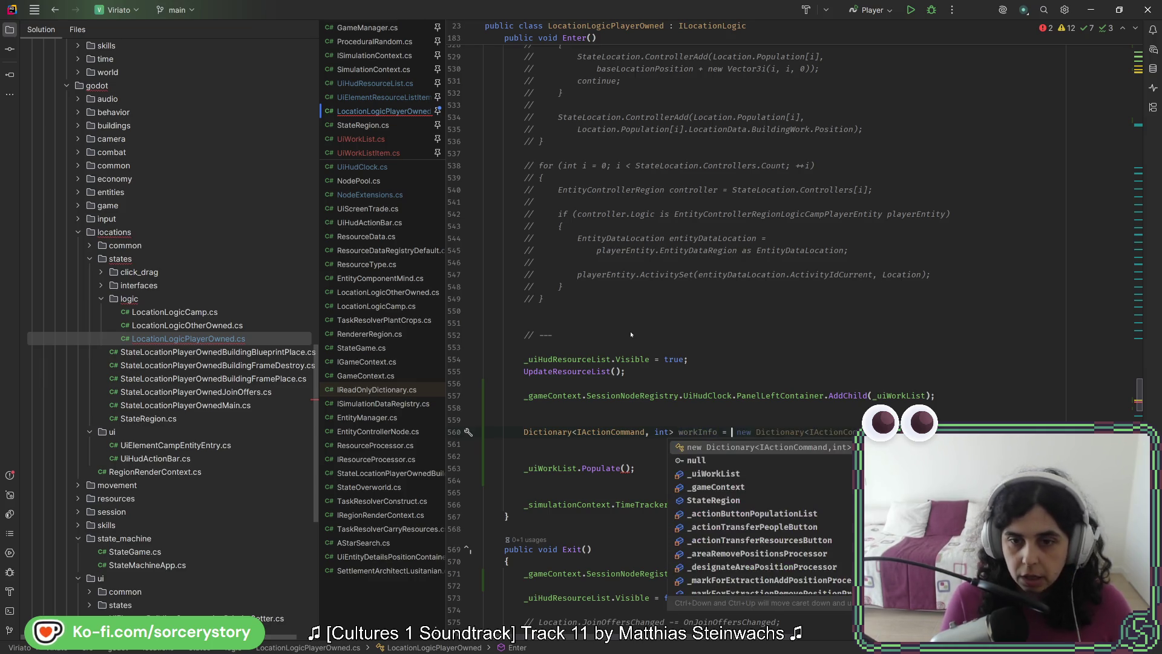
{"action": "key", "text": "Return"}
{"action": "key", "text": "Return"}
{"action": "type", "text": "{"}
{"action": "key", "text": "Return"}
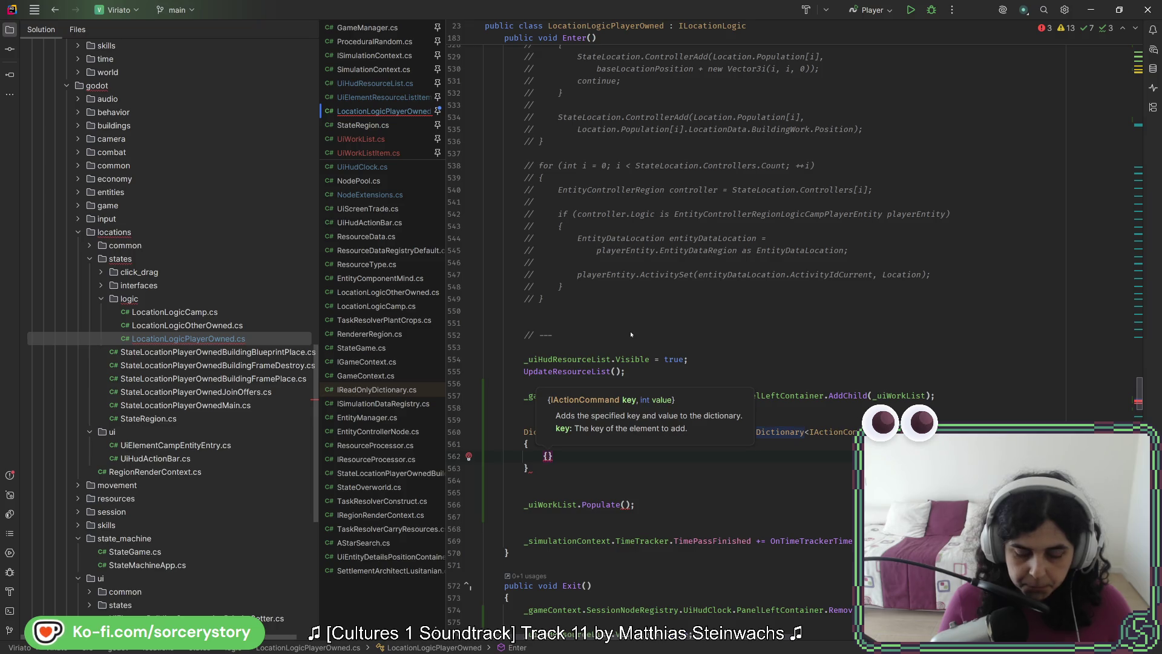
Browse the available action command types inside the dictionary initializer.
{"action": "type", "text": "IAc"}
{"action": "key", "text": "Return"}
{"action": "key", "text": "BackSpace"}
{"action": "key", "text": "BackSpace"}
{"action": "key", "text": "BackSpace"}
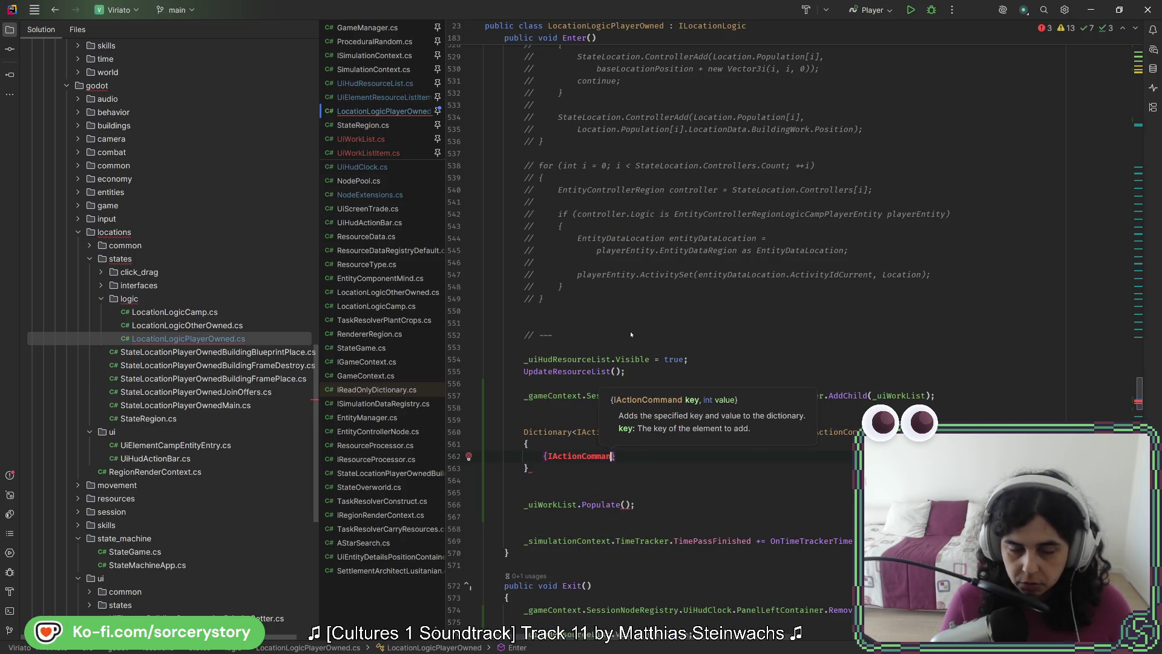
{"action": "type", "text": "Command"}
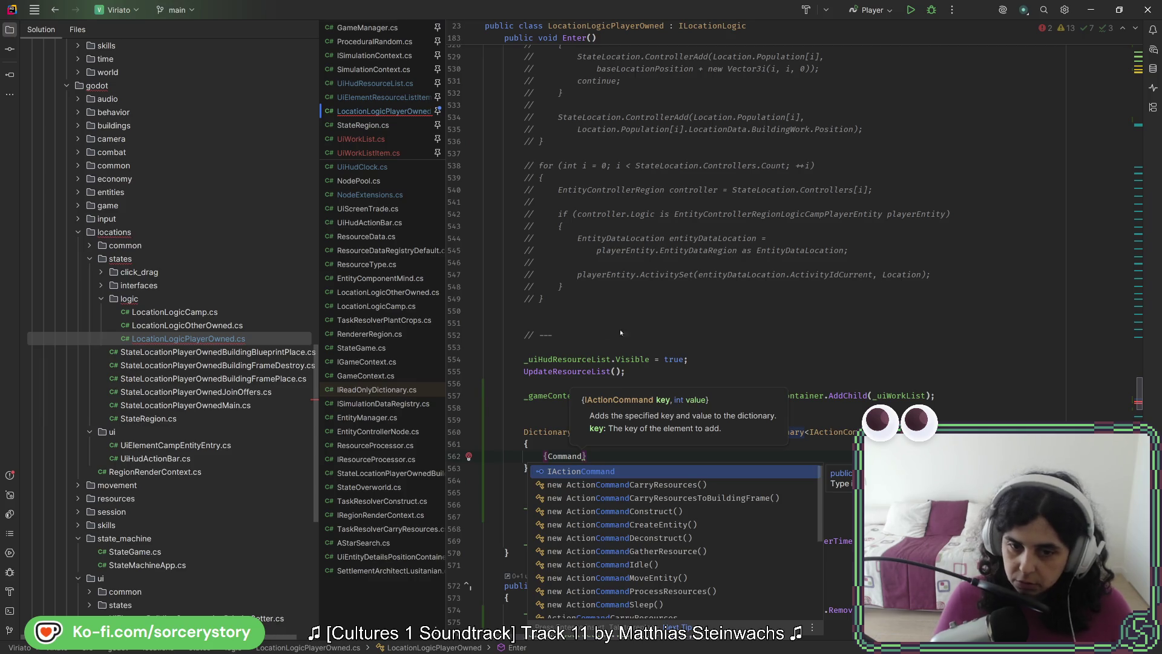
{"action": "left_click", "coordinate": [610, 565]}
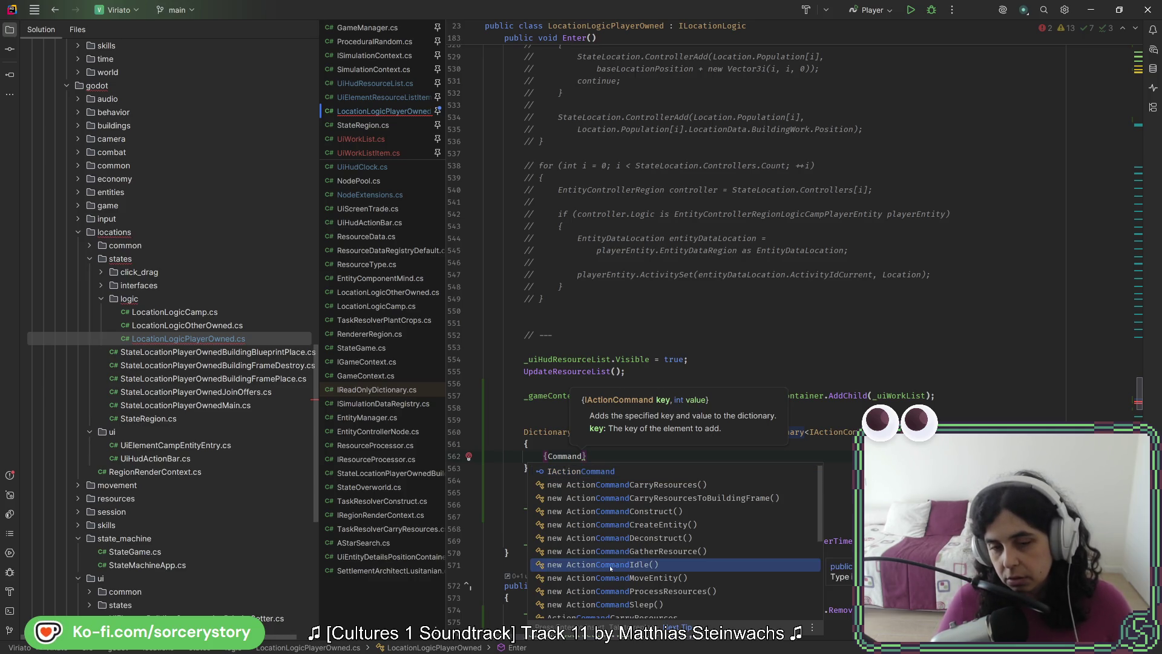
{"action": "key", "text": "Up"}
{"action": "key", "text": "Up"}
{"action": "key", "text": "Up"}
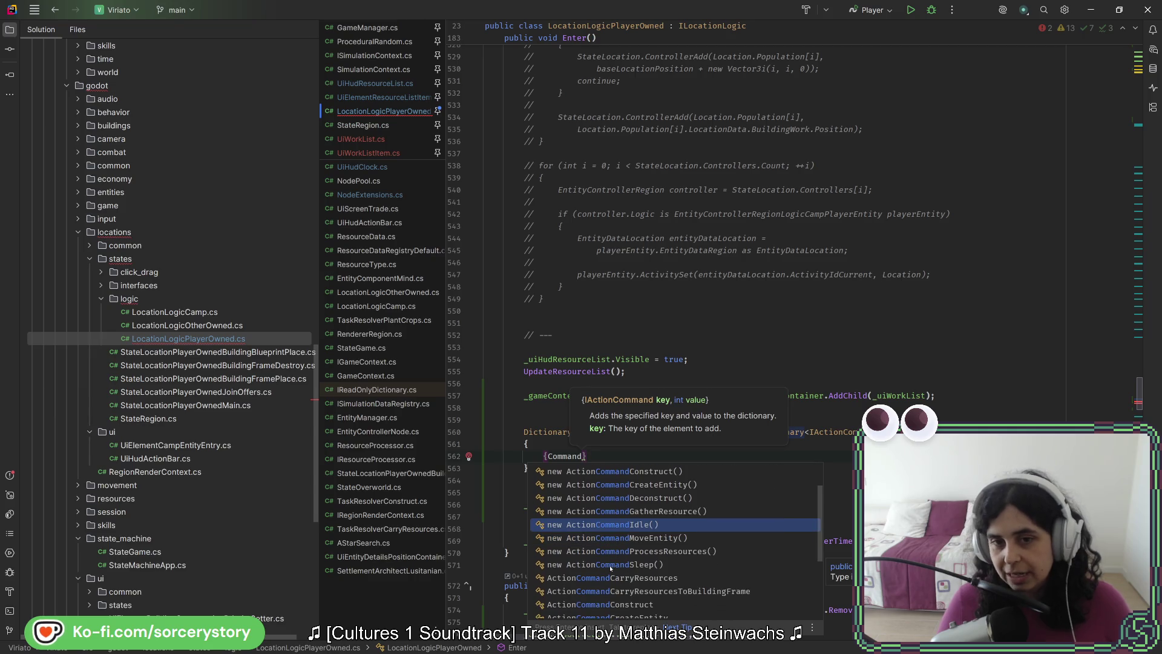
{"action": "key", "text": "Escape"}
Change the declared key type to Type and import System.Type.
{"action": "double_click", "coordinate": [633, 434]}
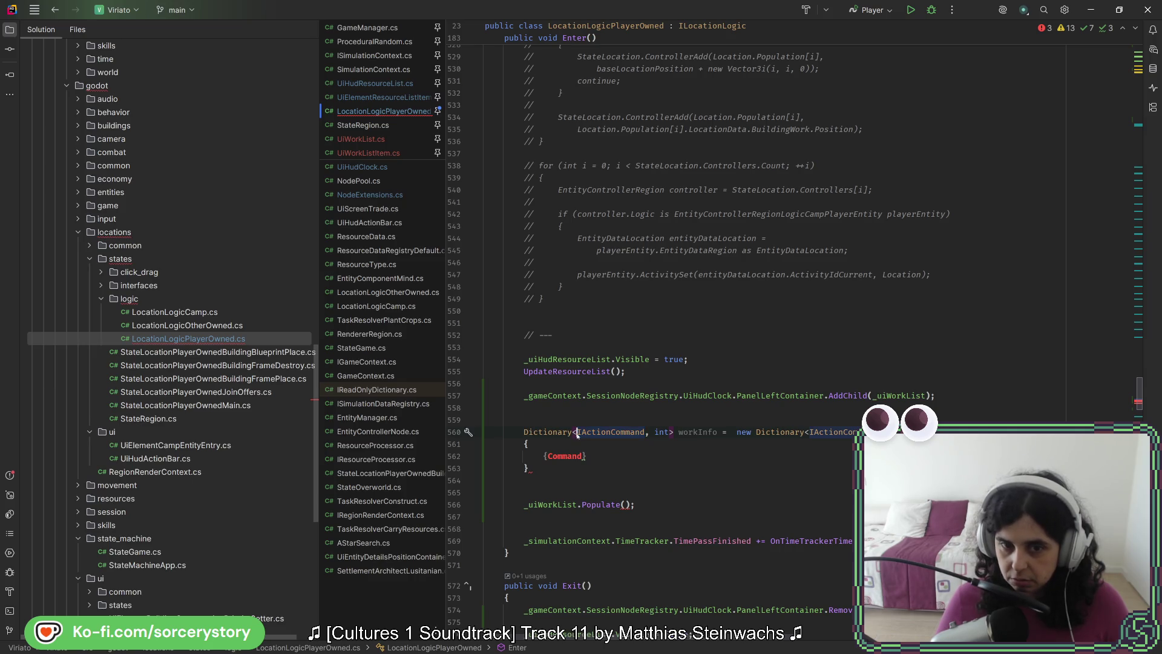
{"action": "type", "text": "type"}
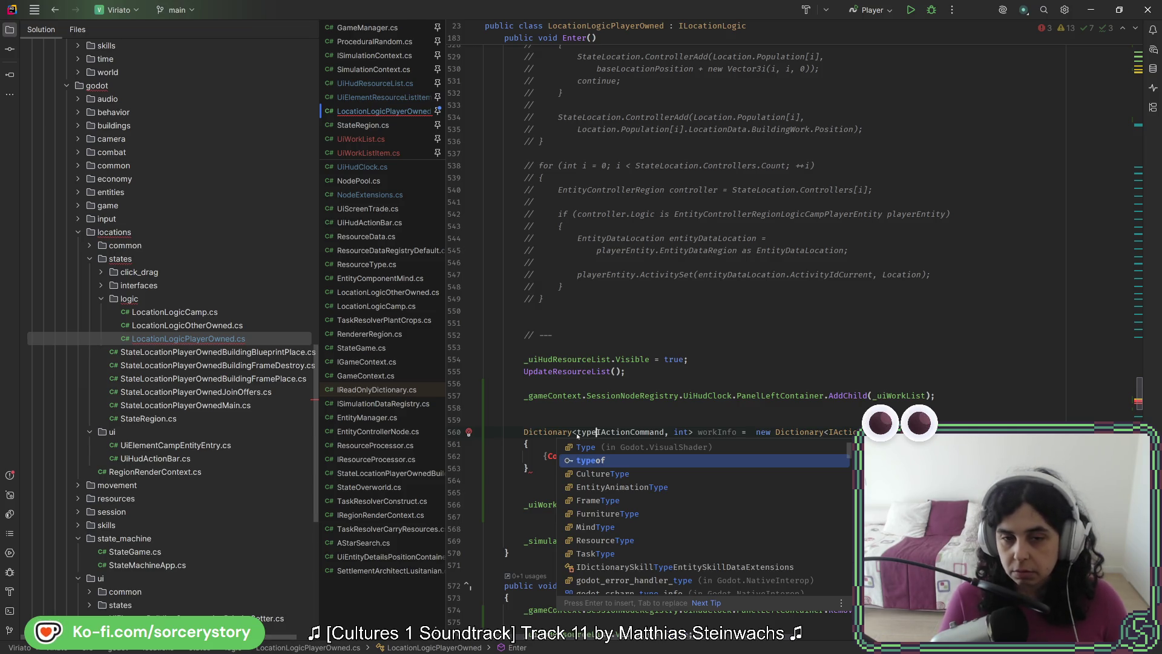
{"action": "key", "text": "Escape"}
{"action": "key", "text": "BackSpace"}
{"action": "key", "text": "BackSpace"}
{"action": "key", "text": "BackSpace"}
{"action": "key", "text": "Delete"}
{"action": "key", "text": "Delete"}
{"action": "key", "text": "Delete"}
{"action": "key", "text": "Delete"}
{"action": "key", "text": "Delete"}
{"action": "type", "text": "Type"}
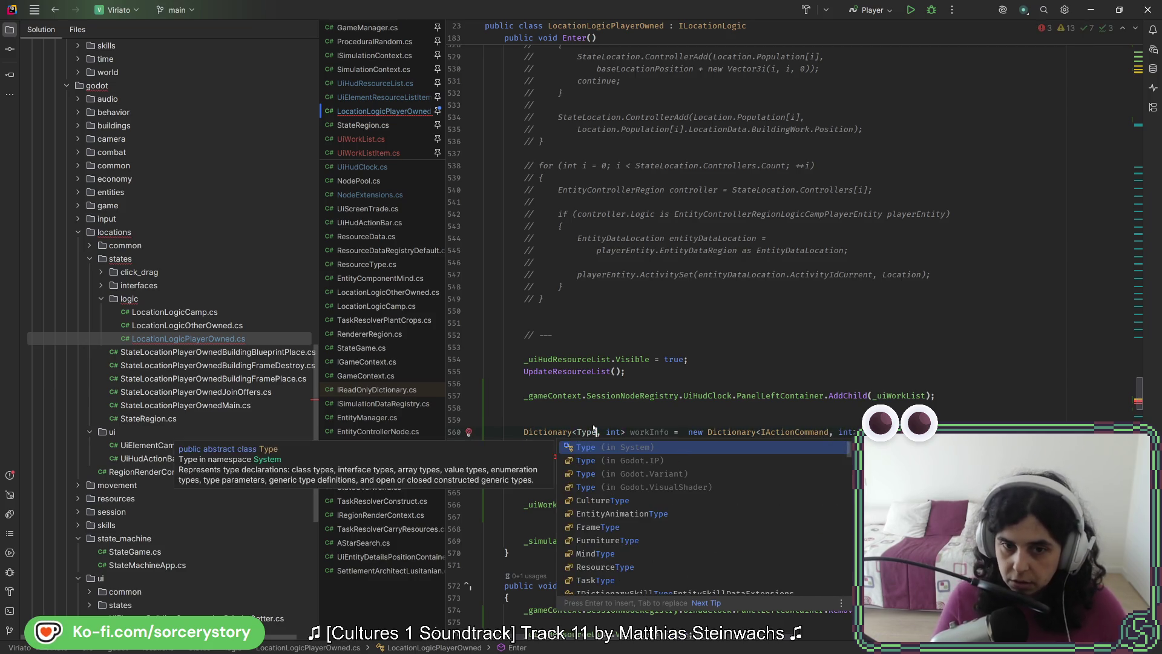
{"action": "key", "text": "Escape"}
{"action": "key", "text": "Up"}
{"action": "left_click", "coordinate": [585, 432]}
{"action": "key", "text": "alt+Return"}
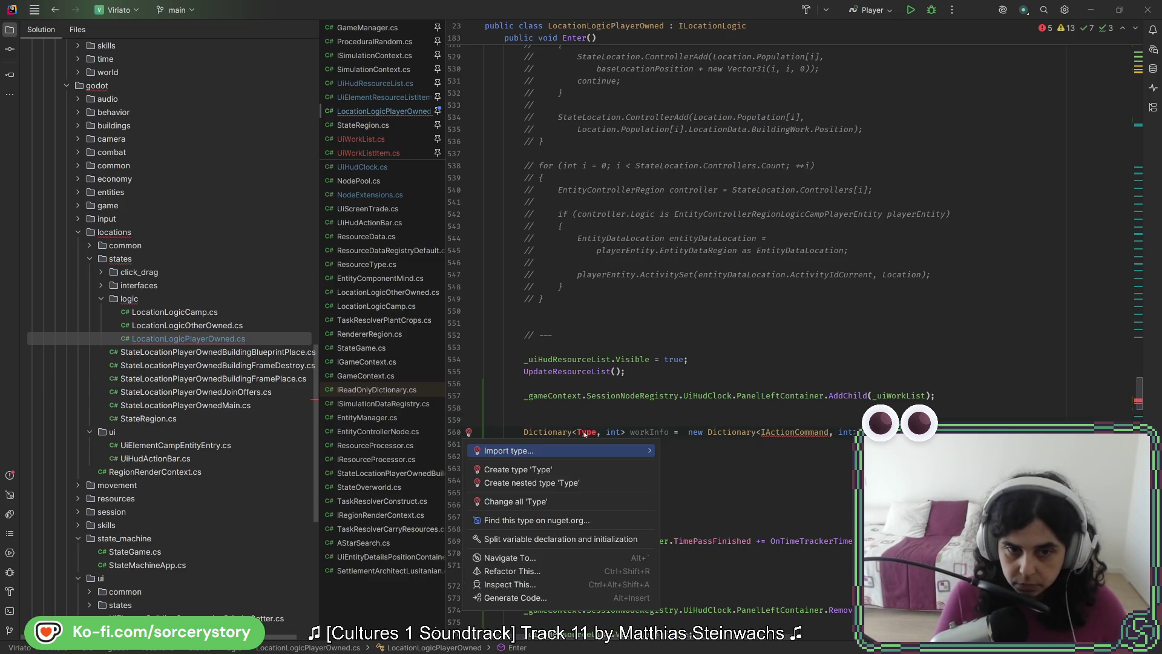
{"action": "key", "text": "Return"}
{"action": "key", "text": "Return"}
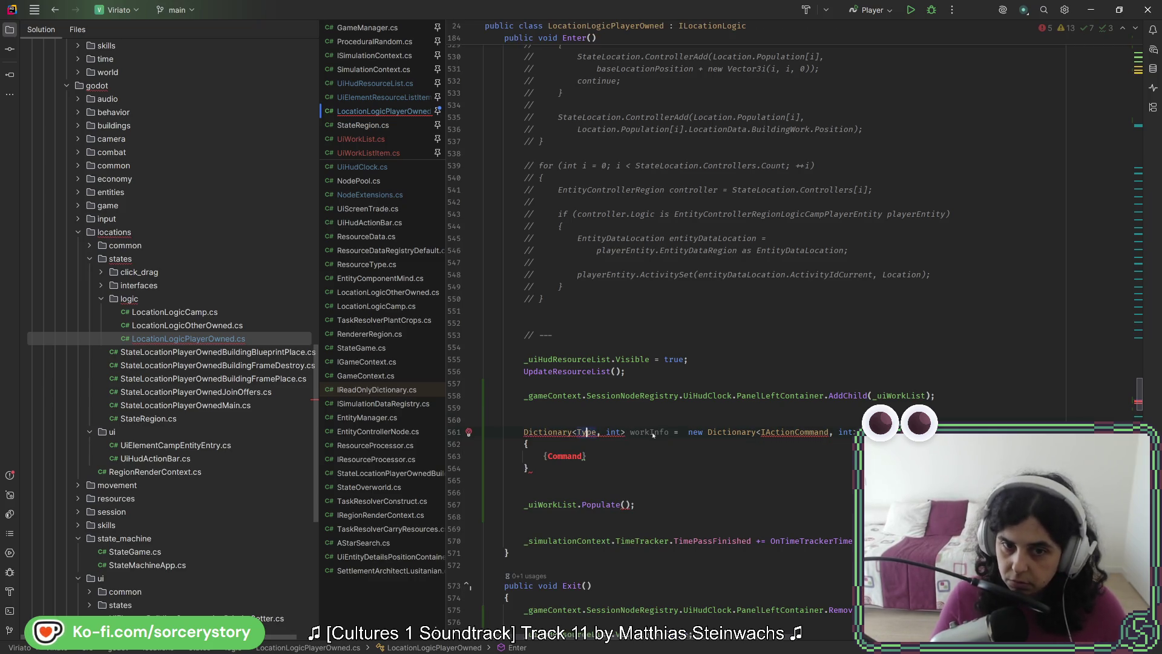
Make the constructor key type Type, add {typeof(ActionCommandIdle), 10}, and open UiWorkList.cs.
{"action": "double_click", "coordinate": [782, 432]}
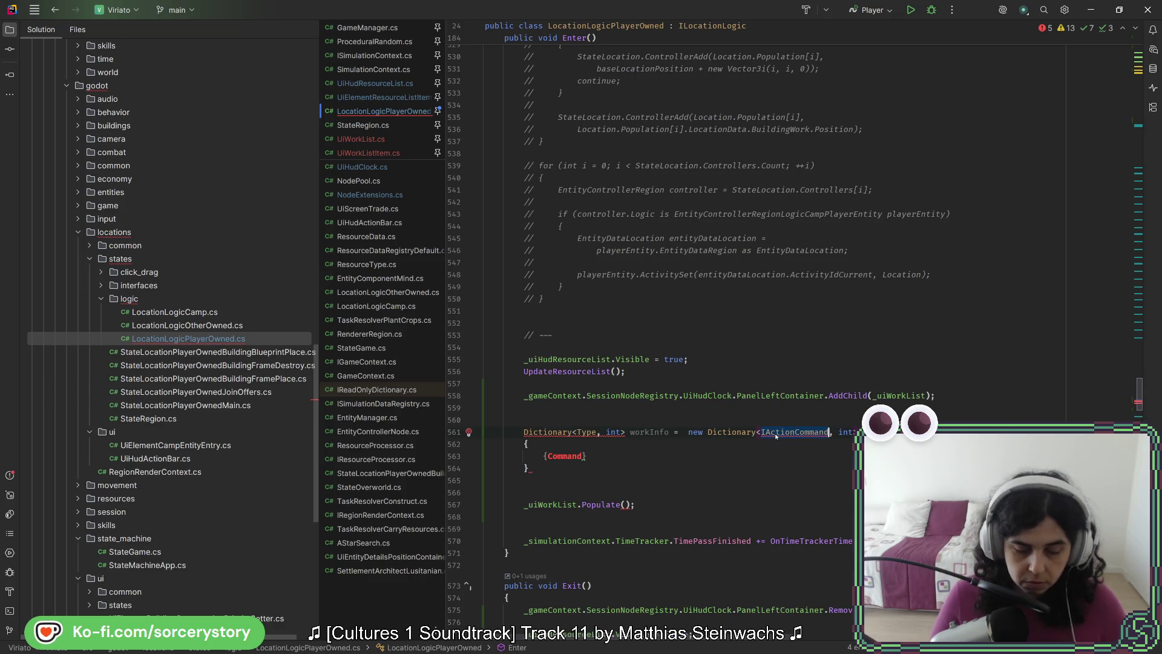
{"action": "type", "text": "Type"}
{"action": "left_click", "coordinate": [772, 420]}
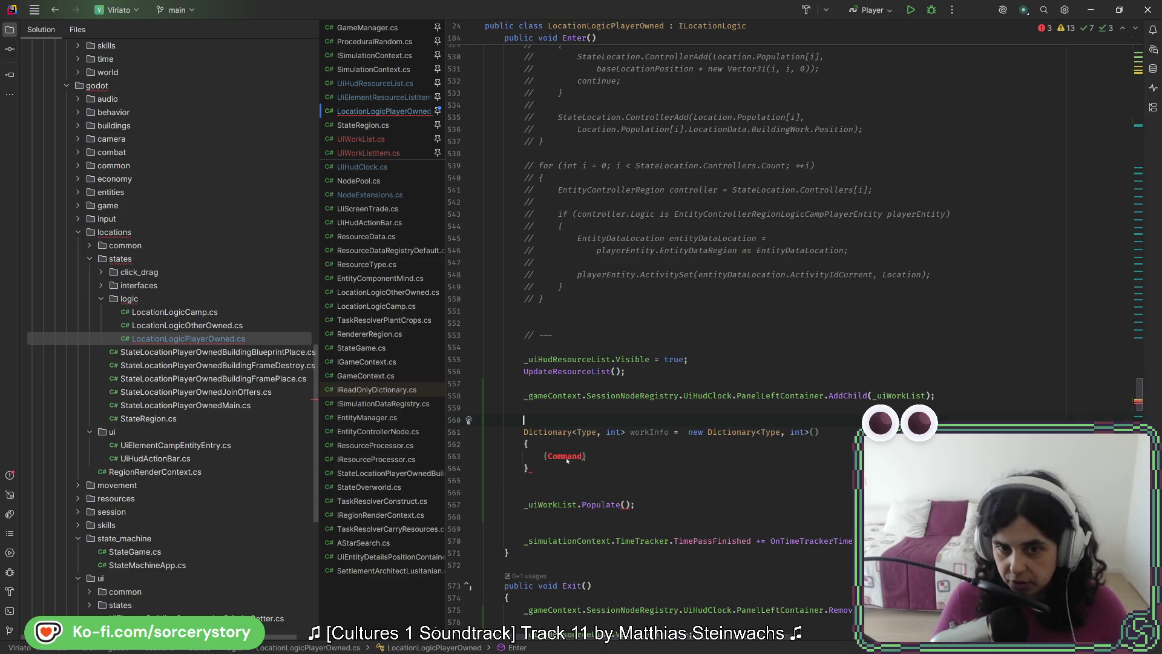
{"action": "type", "text": "typeof("}
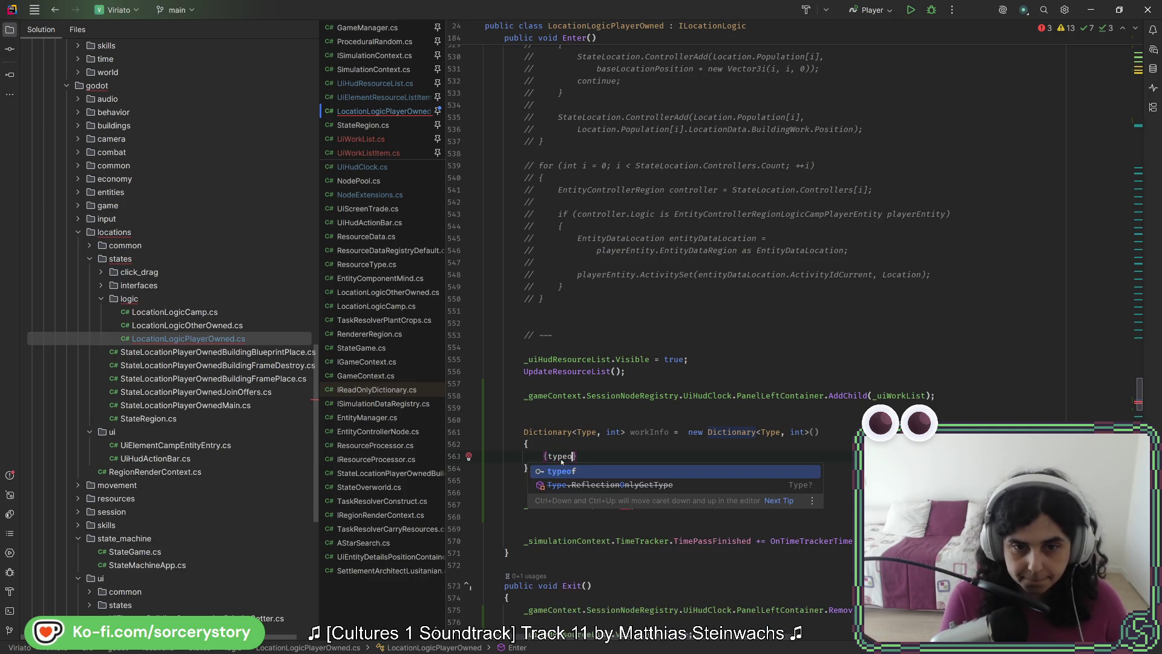
{"action": "type", "text": "Idle"}
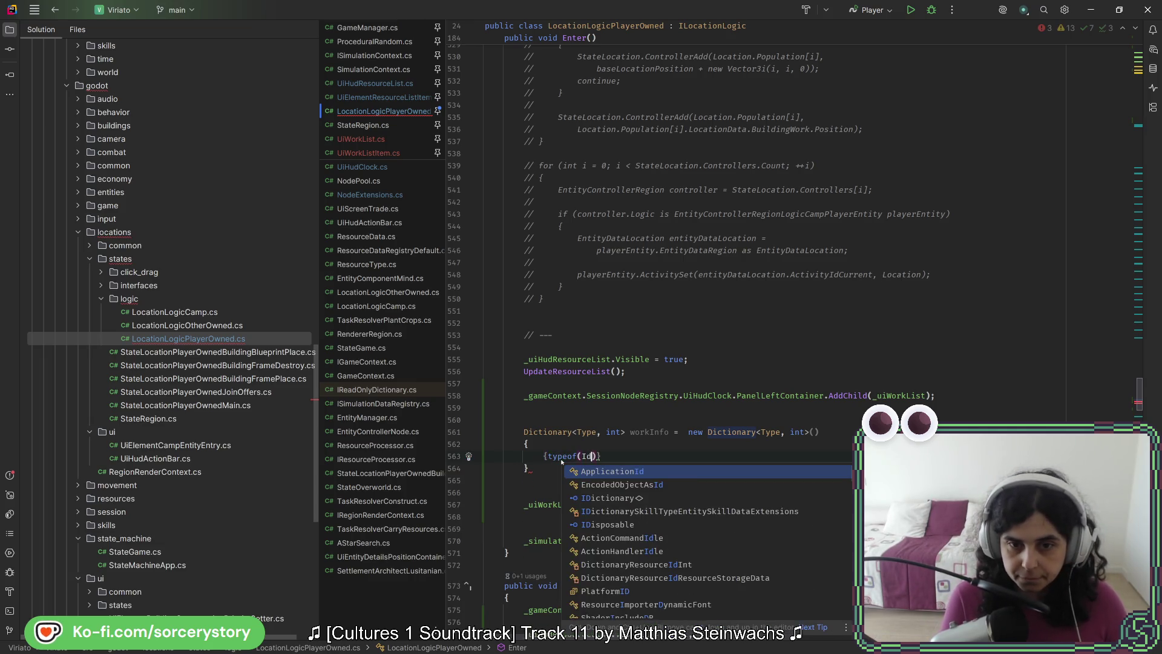
{"action": "key", "text": "Return"}
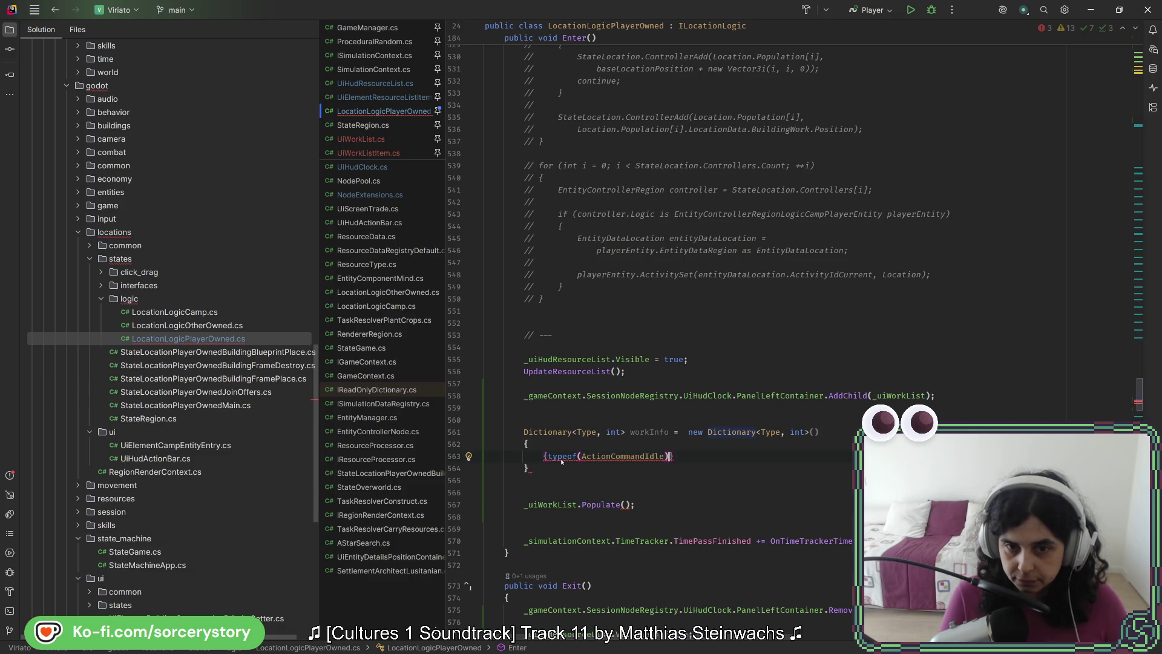
{"action": "type", "text": ", 10}"}
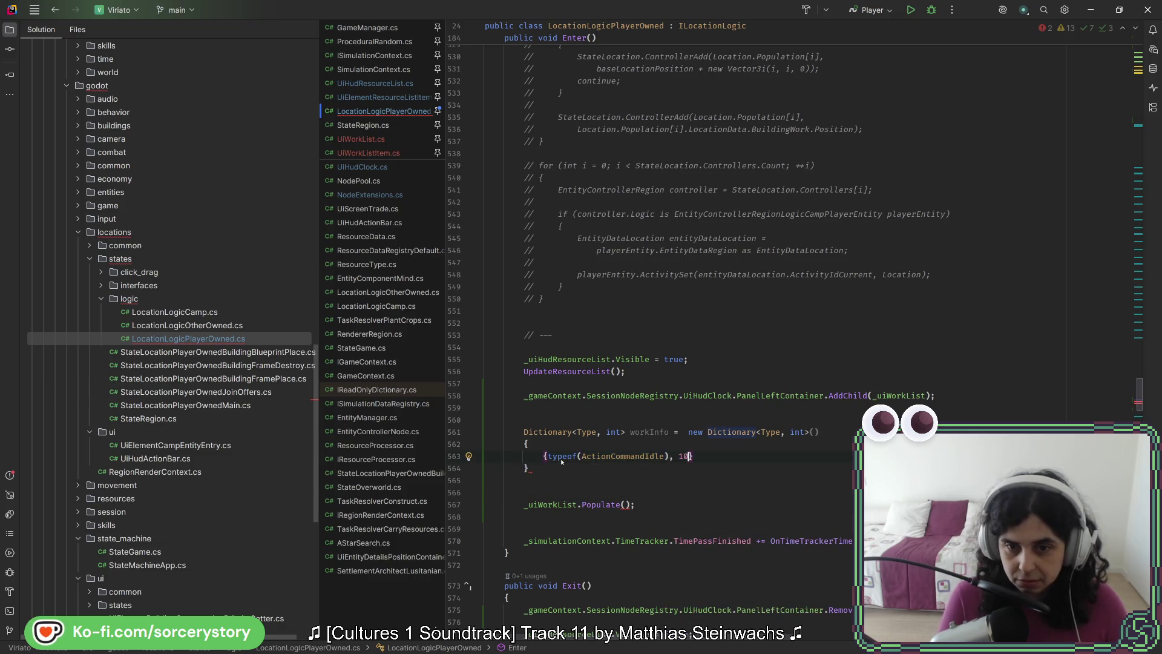
{"action": "type", "text": ","}
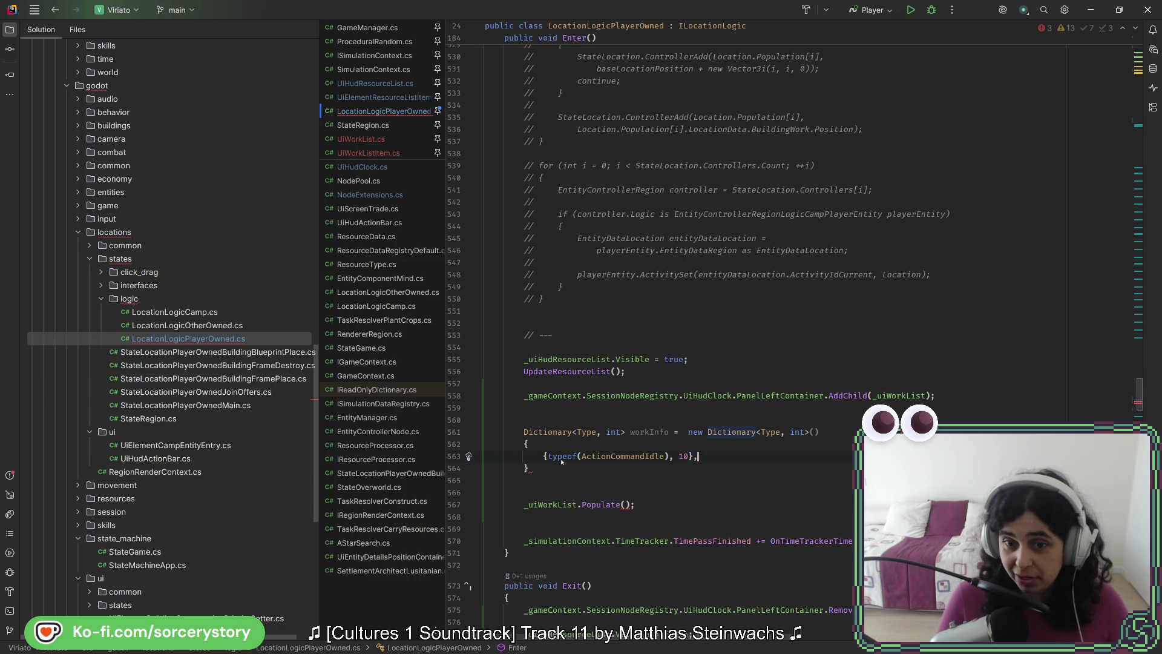
{"action": "mouse_move", "coordinate": [587, 445]}
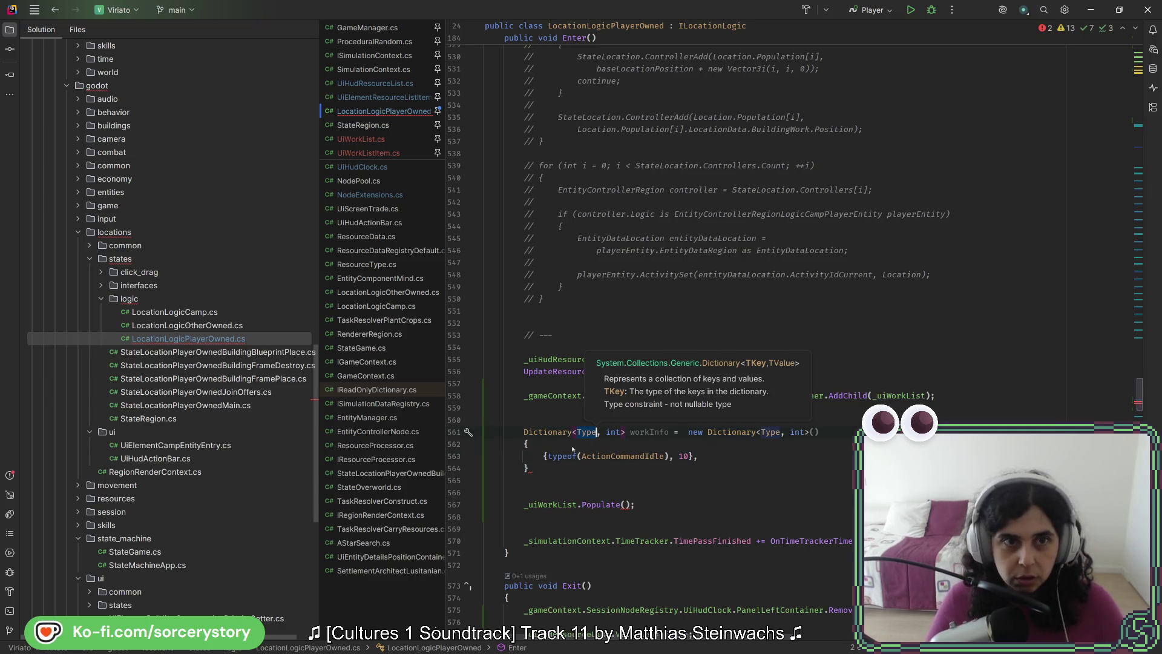
{"action": "left_click", "coordinate": [361, 139]}
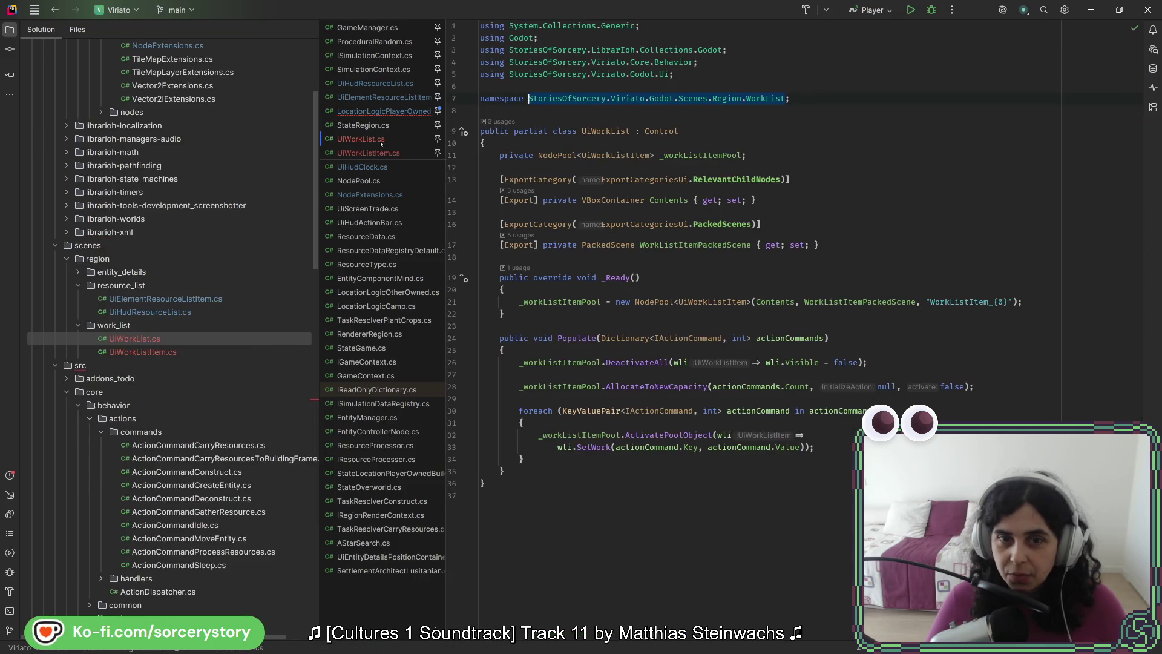
Change Populate's parameter and the foreach key type to Type, importing System.
{"action": "double_click", "coordinate": [689, 347]}
{"action": "type", "text": "Type"}
{"action": "double_click", "coordinate": [658, 419]}
{"action": "type", "text": "Type"}
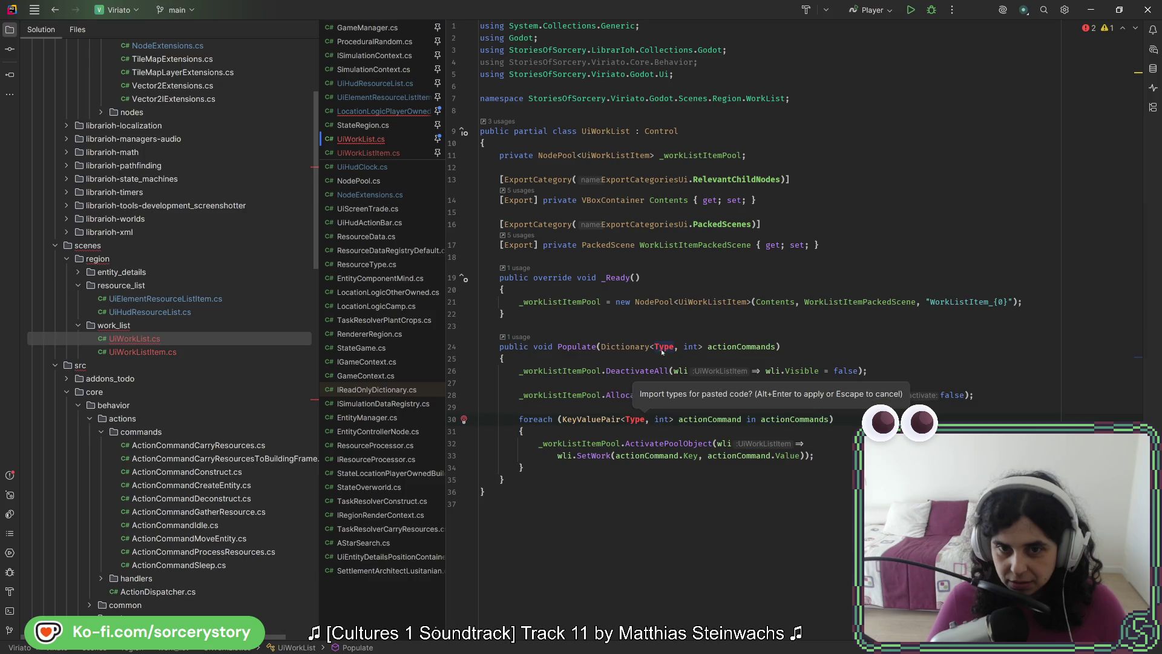
{"action": "left_click", "coordinate": [663, 348]}
{"action": "key", "text": "alt+Return"}
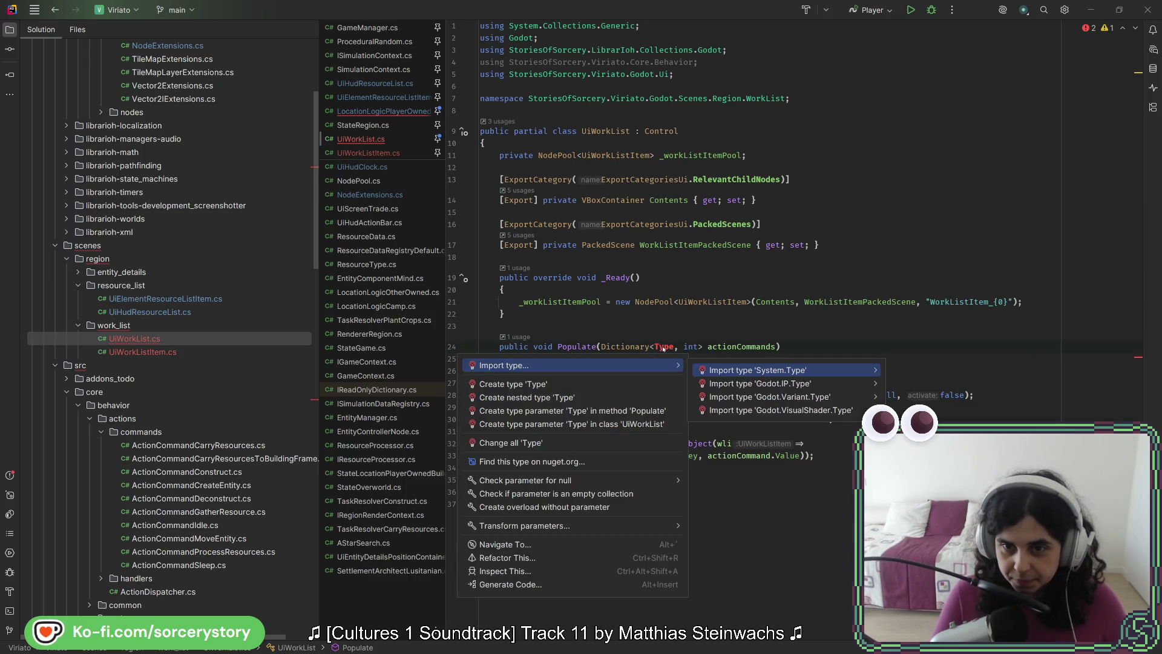
{"action": "key", "text": "Return"}
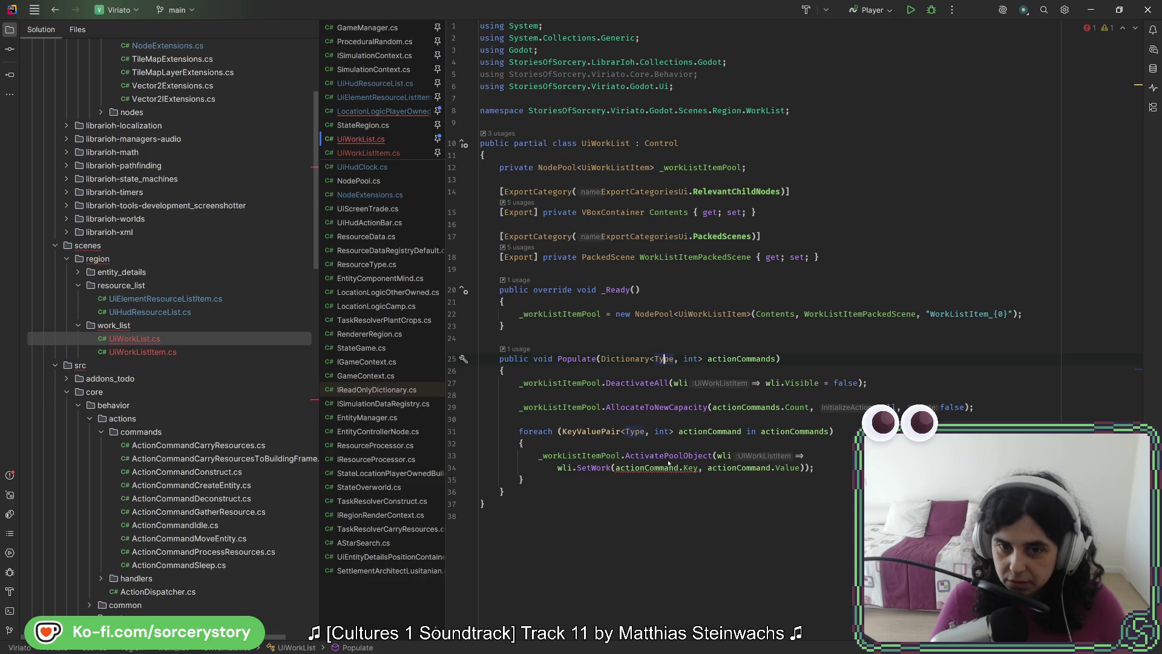
Change UiWorkListItem.SetWork's parameter to Type named type.
{"action": "left_click", "coordinate": [595, 469]}
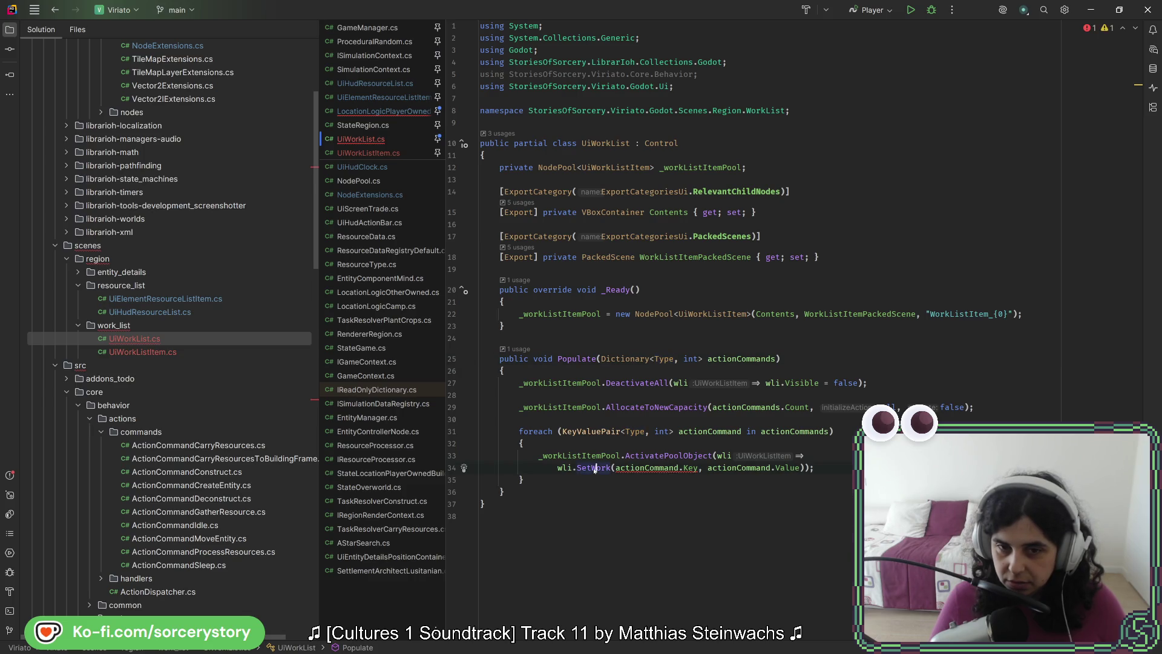
{"action": "left_click", "coordinate": [594, 469], "text": "ctrl"}
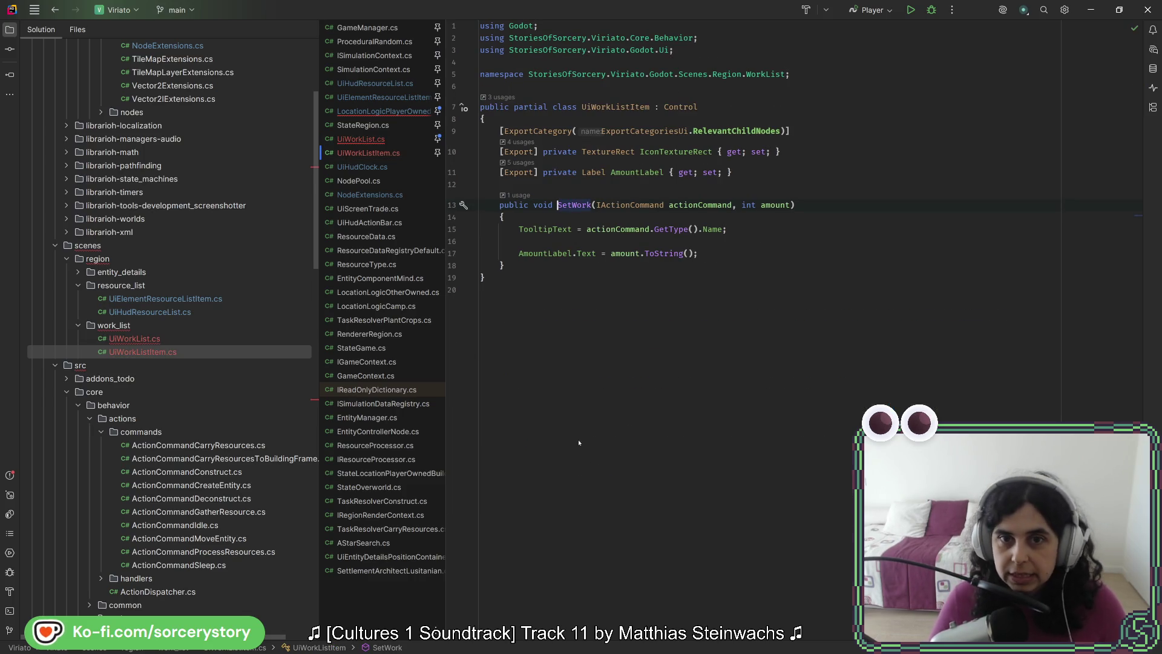
{"action": "left_click", "coordinate": [53, 17]}
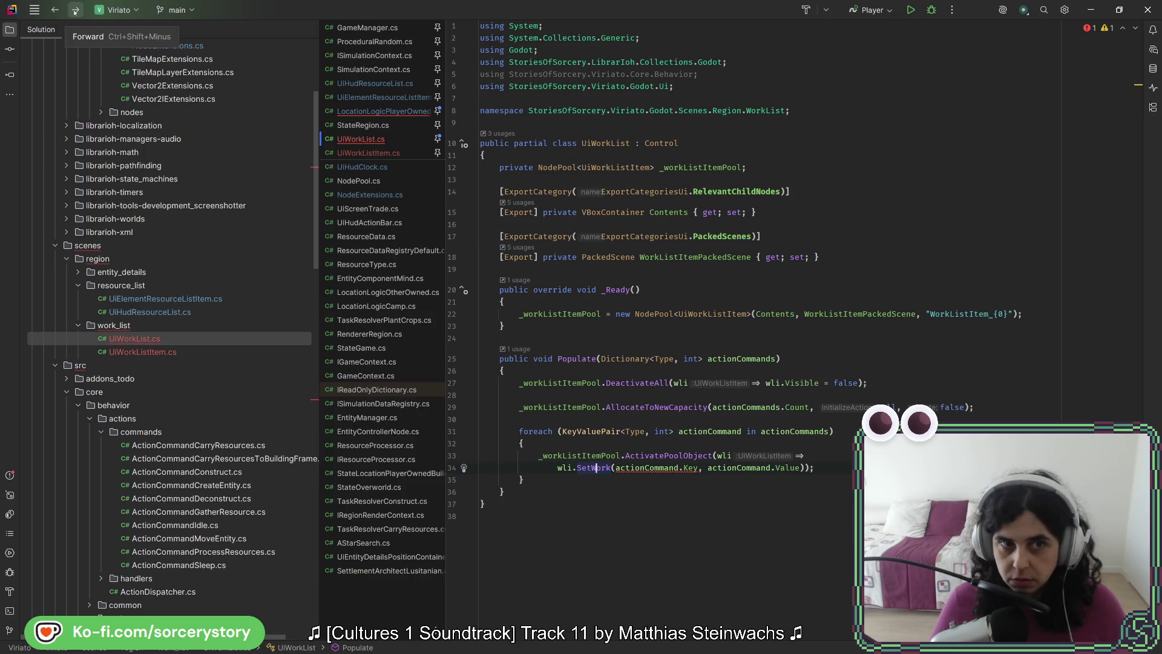
{"action": "left_click", "coordinate": [74, 12]}
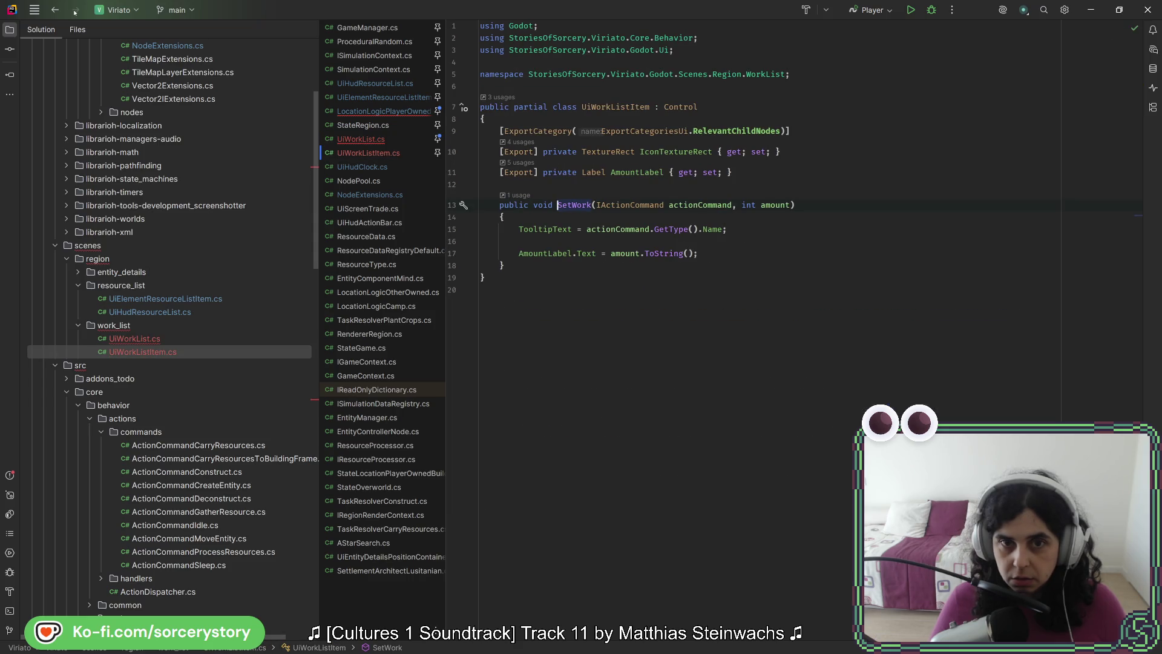
{"action": "double_click", "coordinate": [652, 206]}
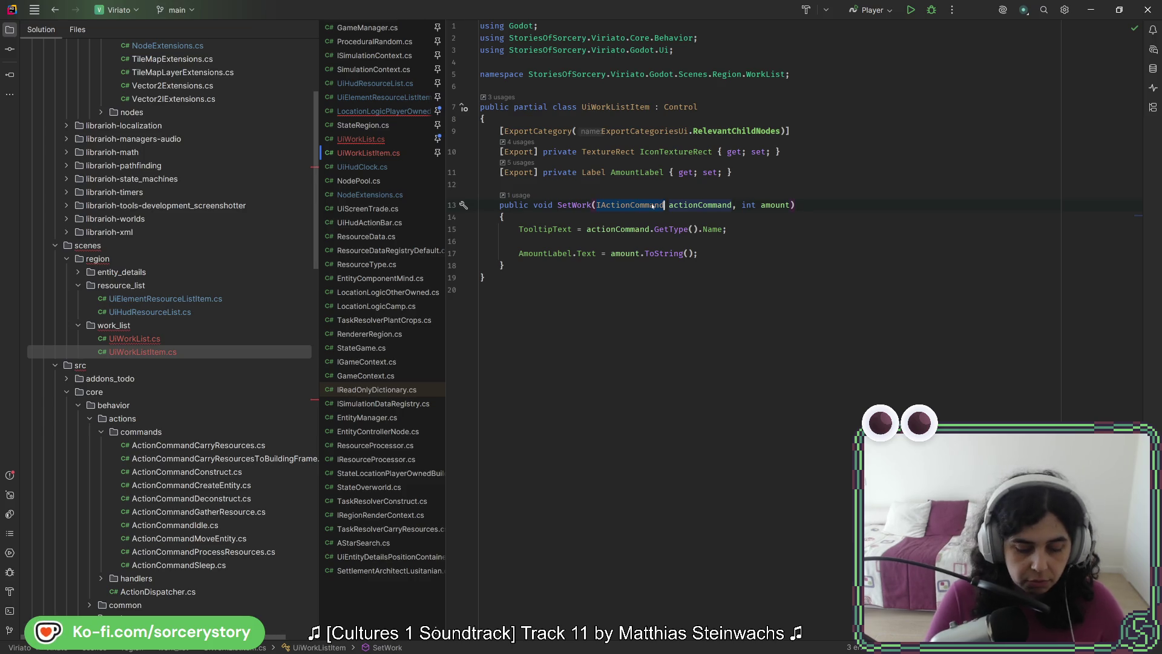
{"action": "type", "text": "Type"}
{"action": "key", "text": "Escape"}
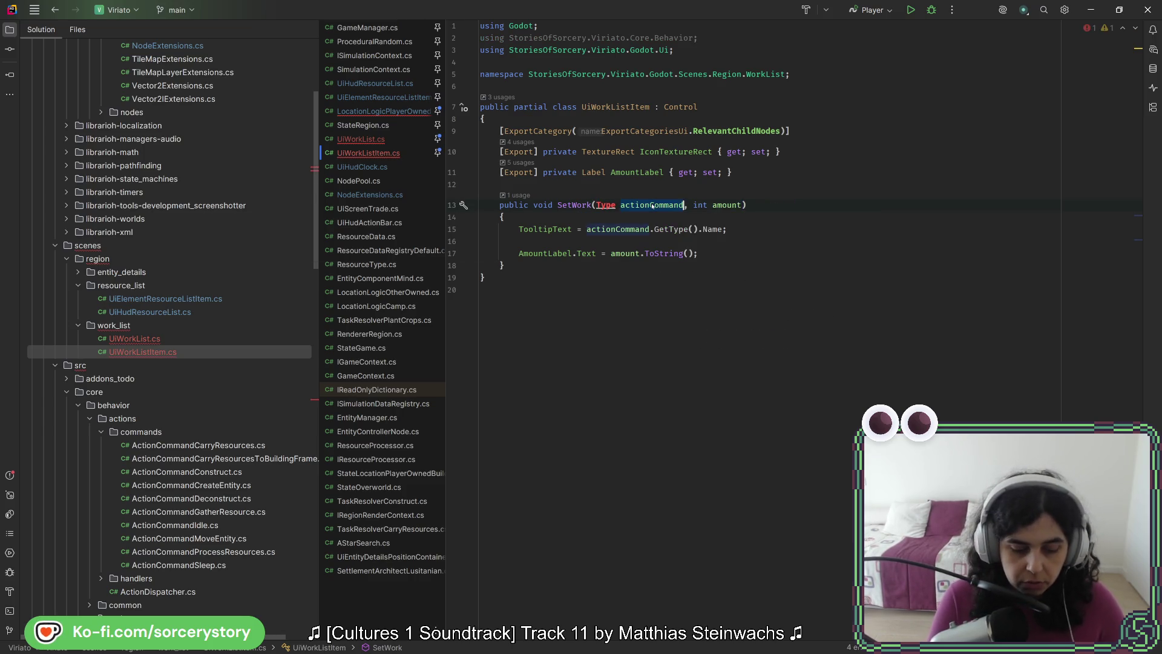
{"action": "double_click", "coordinate": [653, 206]}
{"action": "type", "text": "type"}
{"action": "double_click", "coordinate": [627, 207]}
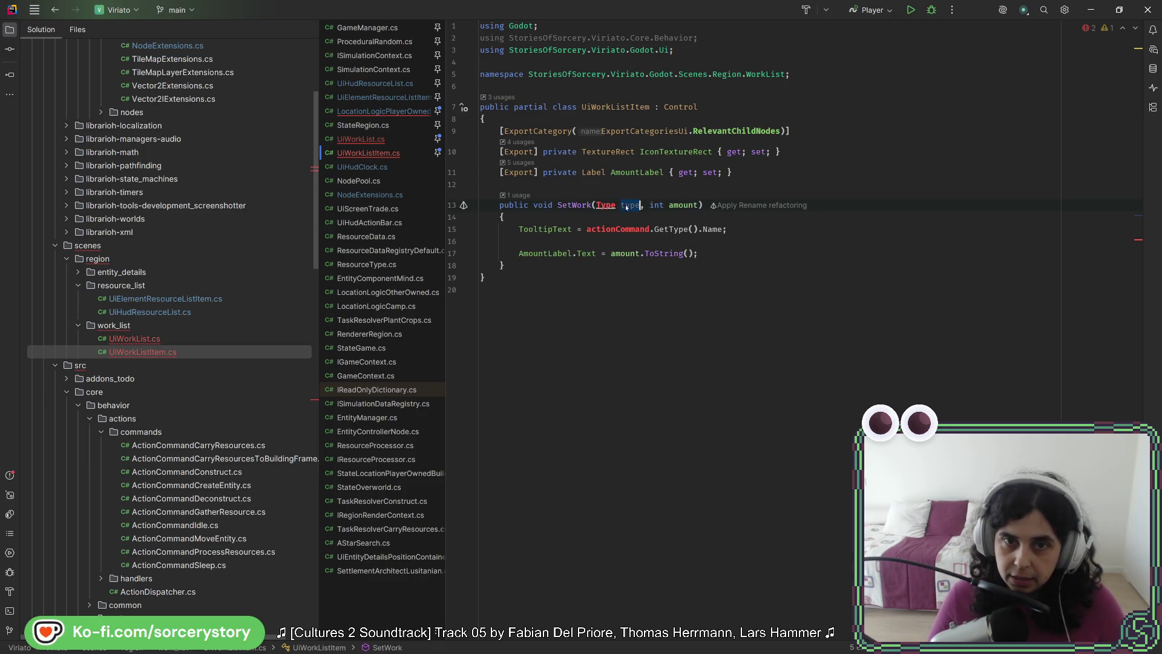
Use type.Name for the SetWork tooltip, import System, and return to LocationLogicPlayerOwned.cs.
{"action": "left_click", "coordinate": [698, 230]}
{"action": "type", "text": "type"}
{"action": "key", "text": "End"}
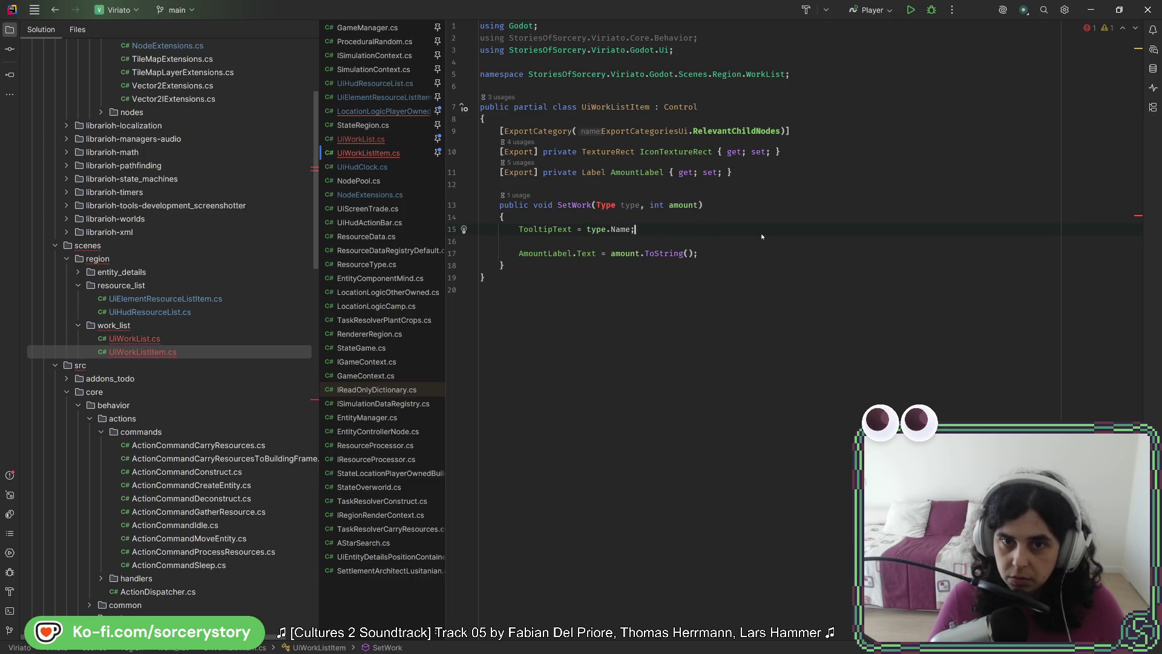
{"action": "left_click", "coordinate": [605, 207]}
{"action": "key", "text": "alt+Return"}
{"action": "key", "text": "Return"}
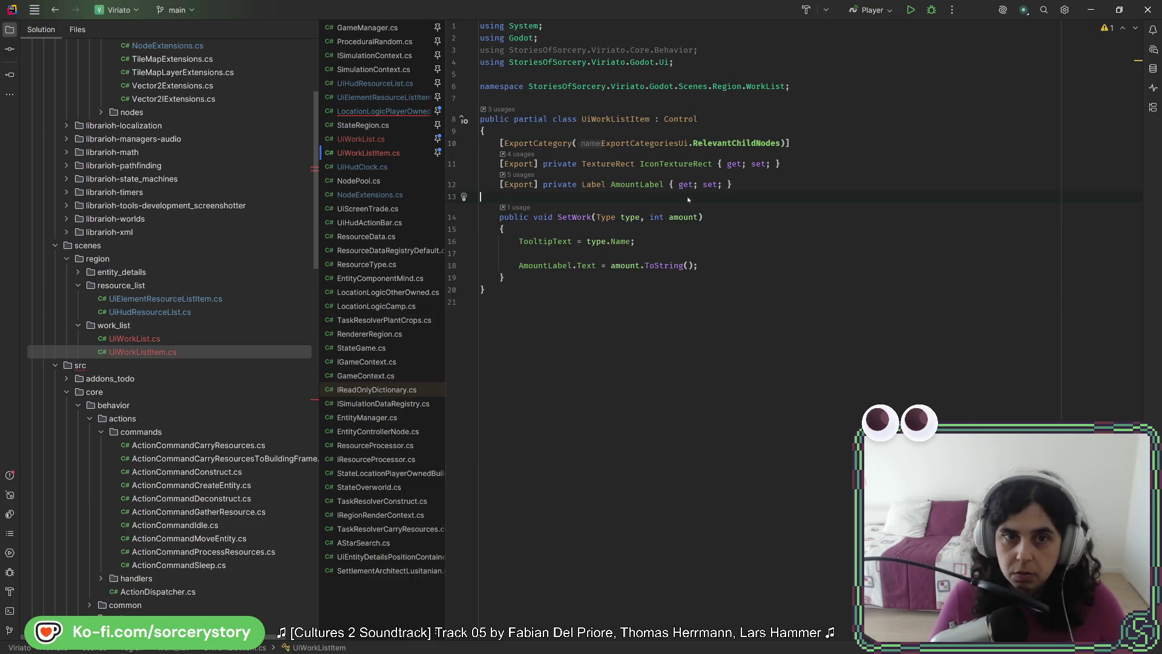
{"action": "left_click", "coordinate": [376, 111]}
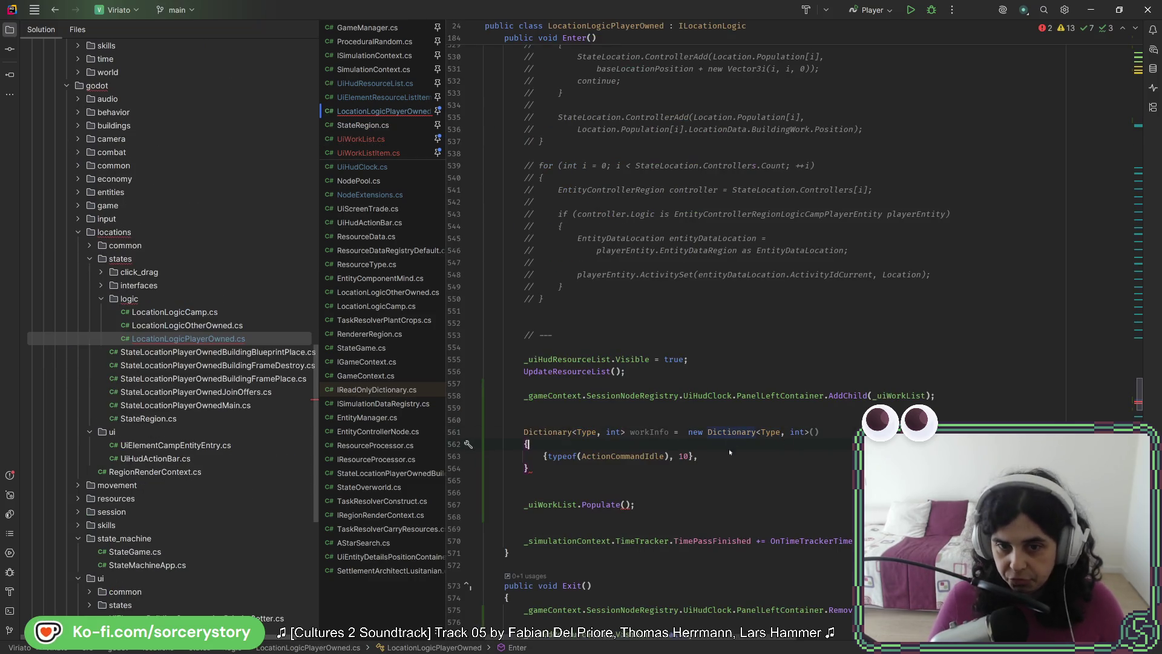
Duplicate the typeof(ActionCommandIdle), 10 entry and rekey the second copy to ActionCommandGatherResource.
{"action": "key", "text": "ctrl+d"}
{"action": "key", "text": "ctrl+d"}
{"action": "key", "text": "ctrl+d"}
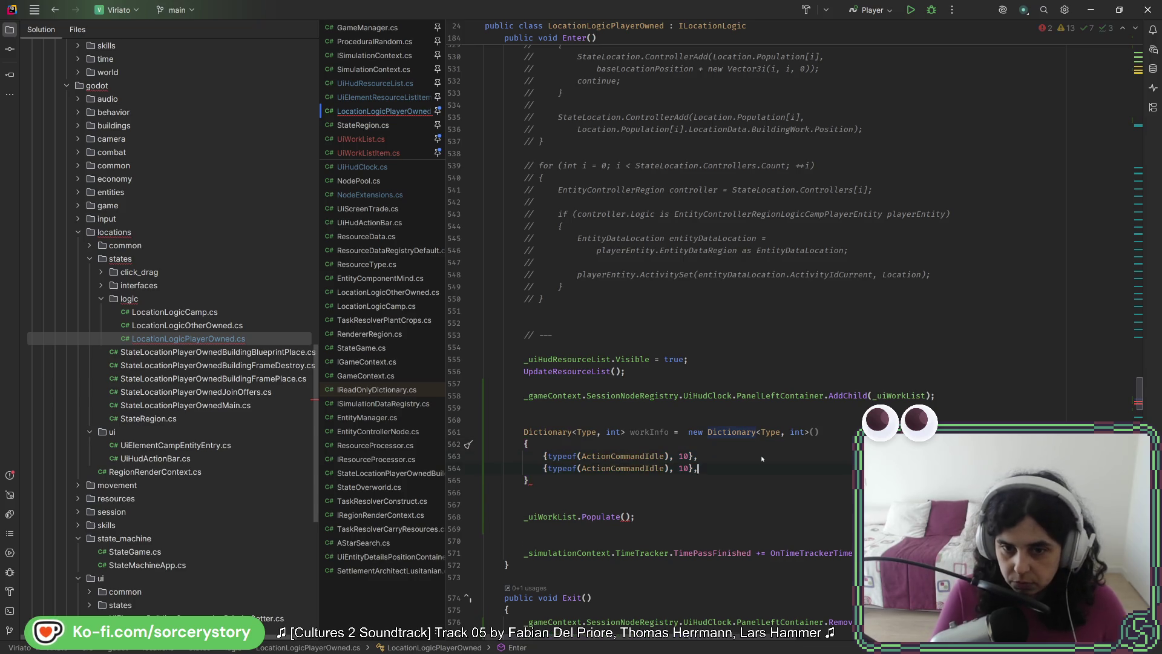
{"action": "key", "text": "Up"}
{"action": "key", "text": "Up"}
{"action": "key", "text": "Left"}
{"action": "key", "text": "Left"}
{"action": "key", "text": "Left"}
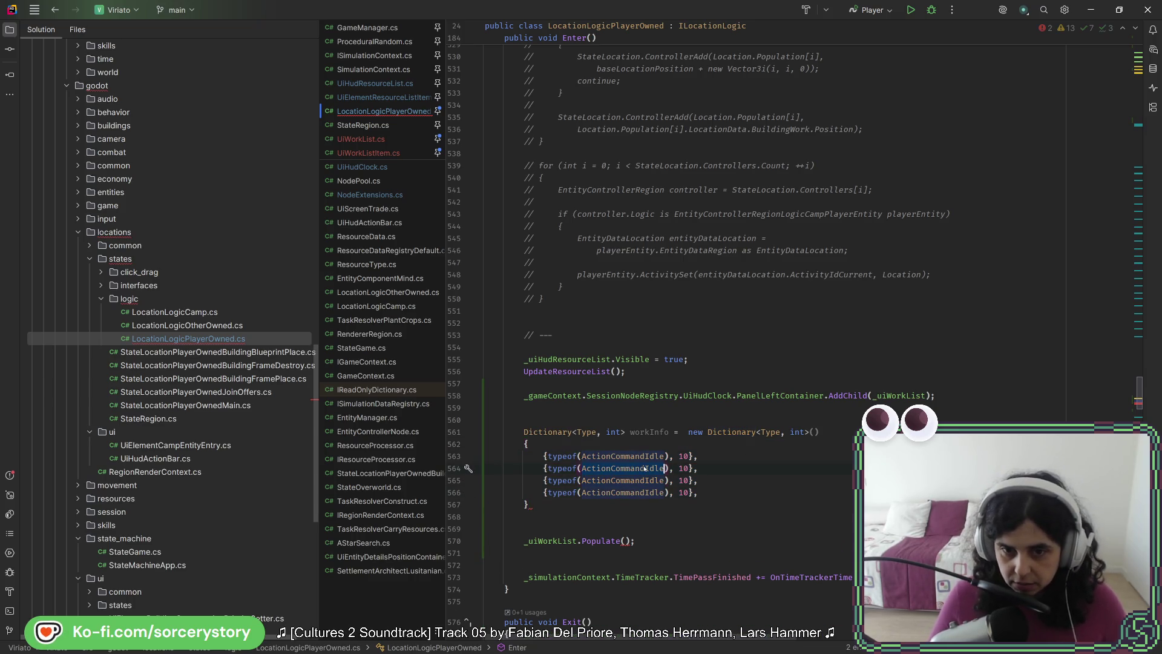
{"action": "key", "text": "ctrl+BackSpace"}
{"action": "type", "text": "Gather"}
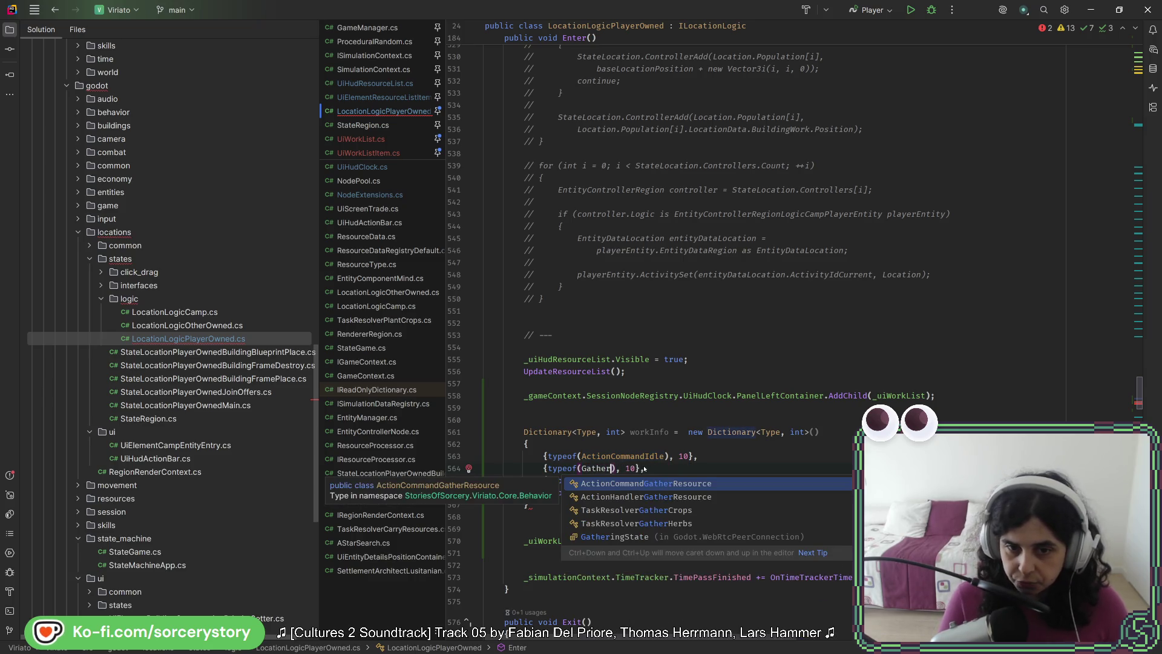
{"action": "key", "text": "Return"}
{"action": "key", "text": "Down"}
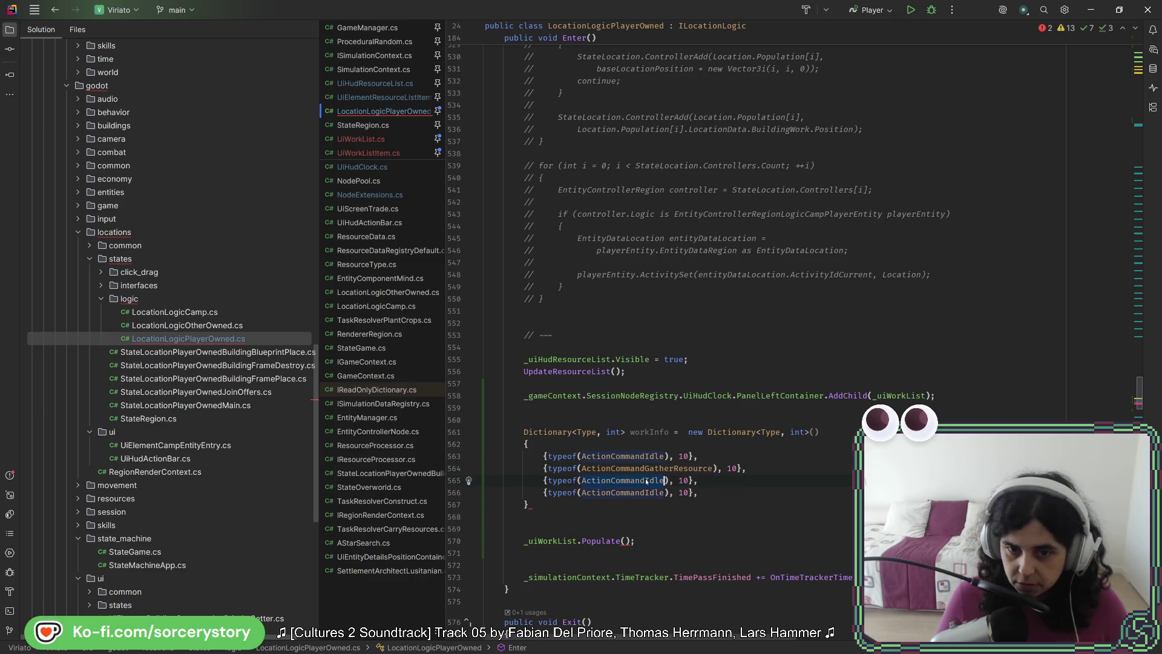
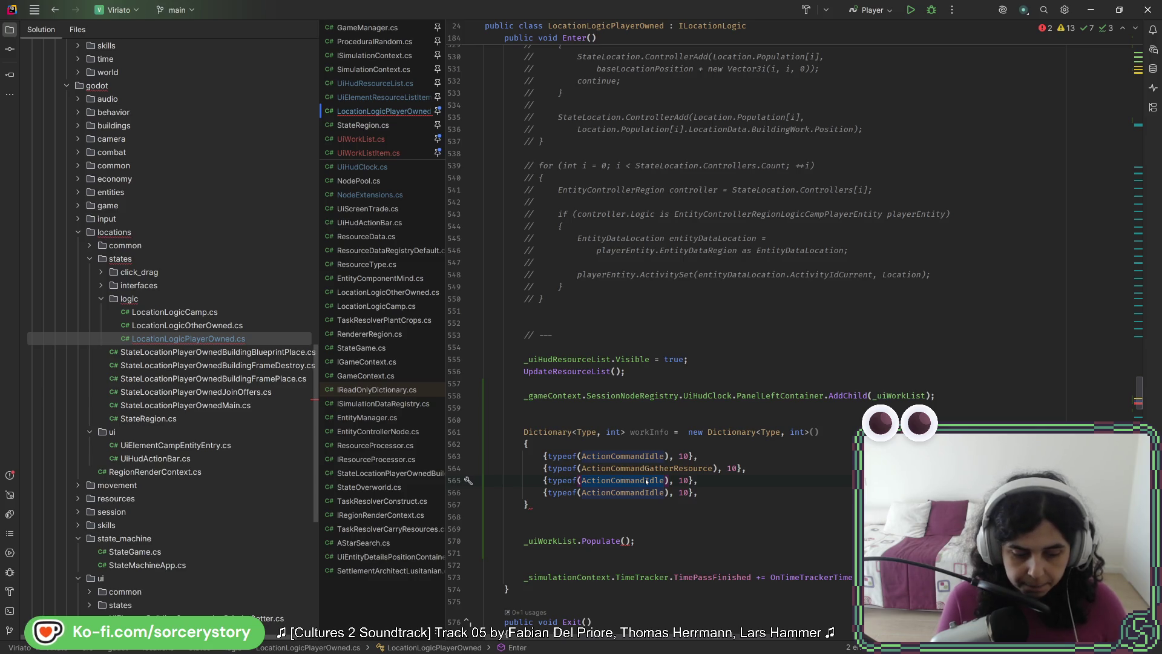
Set the third and fourth workInfo entry types to ActionCommandConstruct and ActionCommandGatherResource.
{"action": "type", "text": "action"}
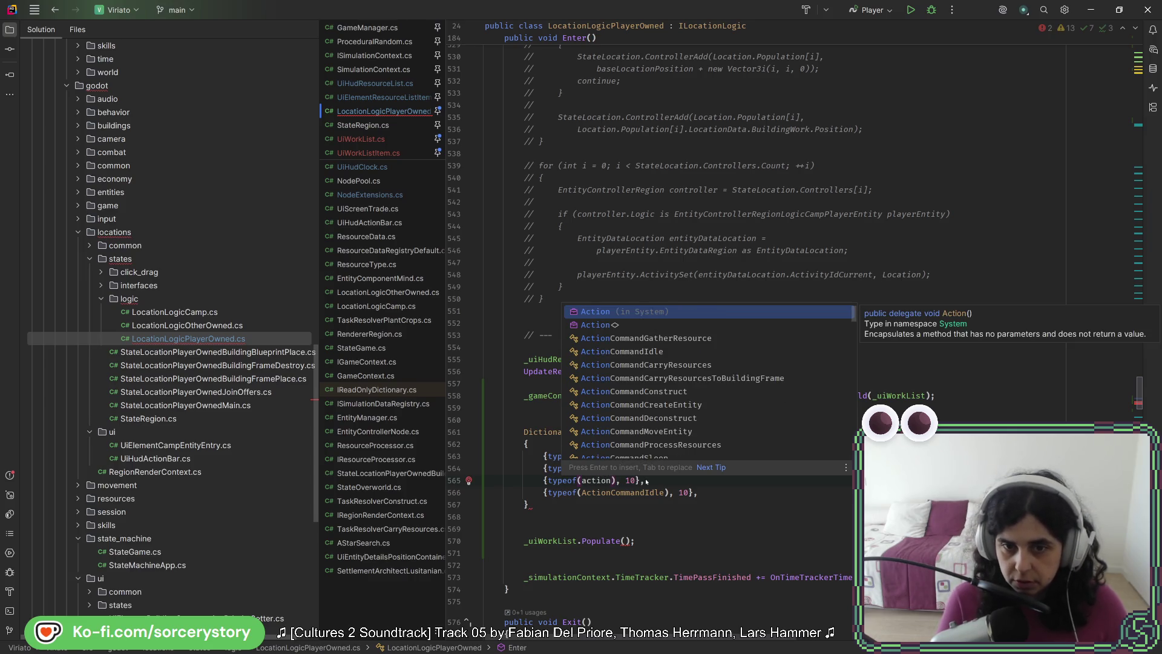
{"action": "key", "text": "ctrl+z"}
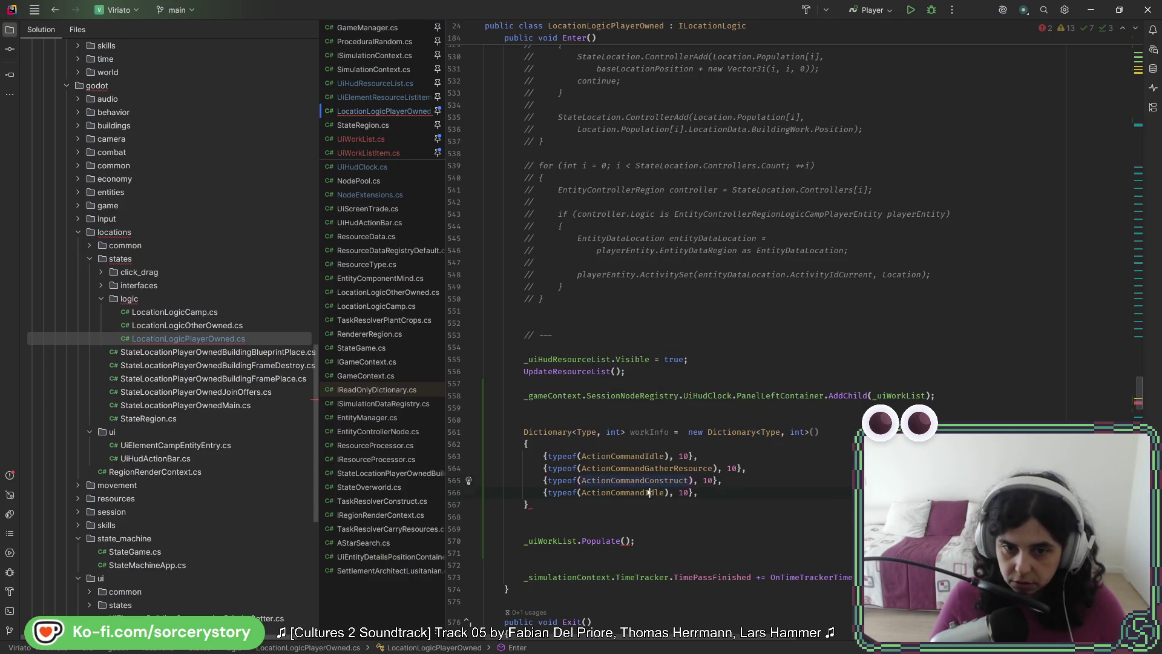
{"action": "double_click", "coordinate": [649, 492]}
{"action": "type", "text": "actioncomman"}
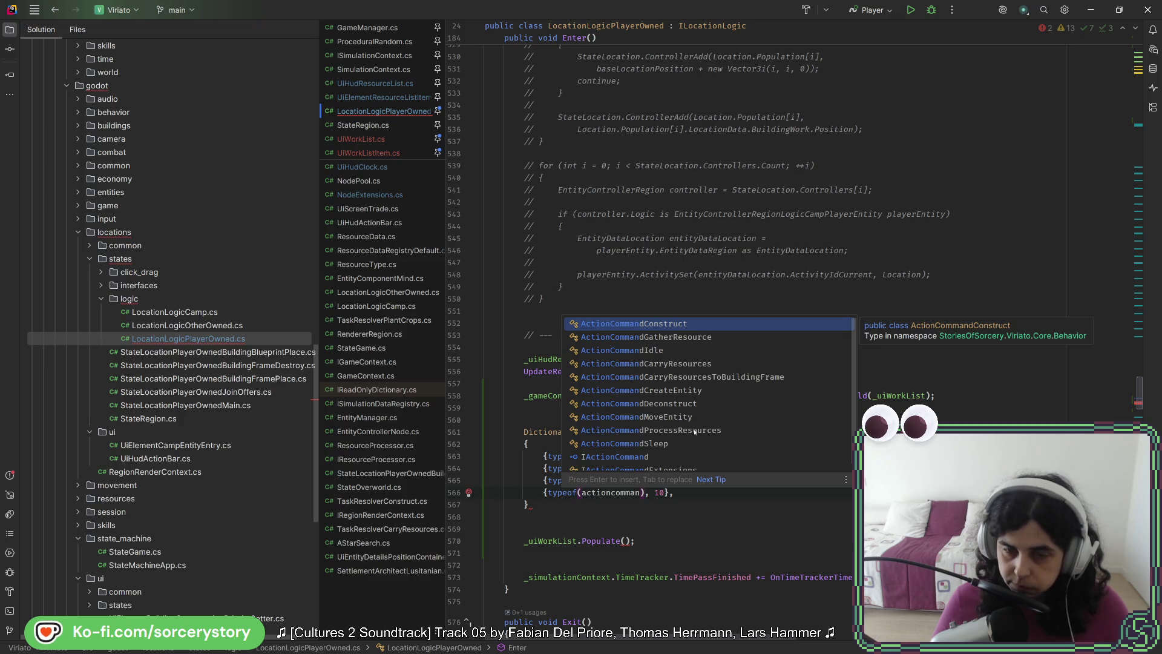
{"action": "double_click", "coordinate": [679, 339]}
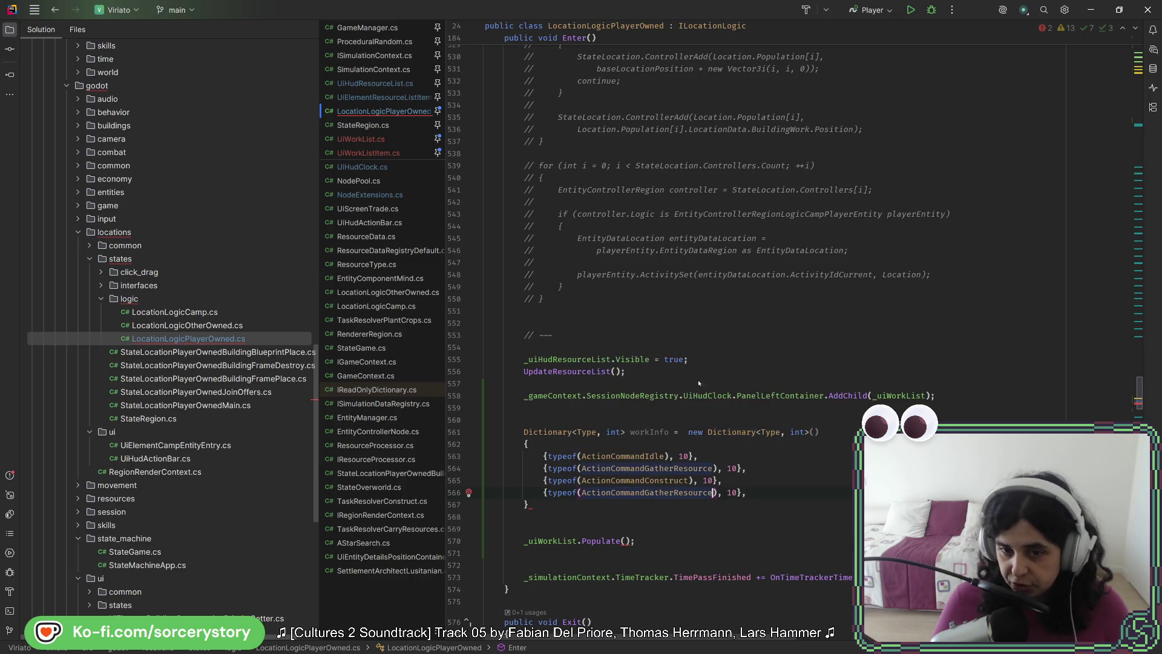
End the workInfo dictionary with a semicolon and pass workInfo into _uiWorkList.Populate.
{"action": "left_click", "coordinate": [756, 506]}
{"action": "type", "text": ";"}
{"action": "double_click", "coordinate": [649, 432]}
{"action": "key", "text": "ctrl+c"}
{"action": "left_click", "coordinate": [630, 541]}
{"action": "key", "text": "ctrl+v"}
{"action": "left_click", "coordinate": [780, 509]}
{"action": "key", "text": "Delete"}
{"action": "key", "text": "Delete"}
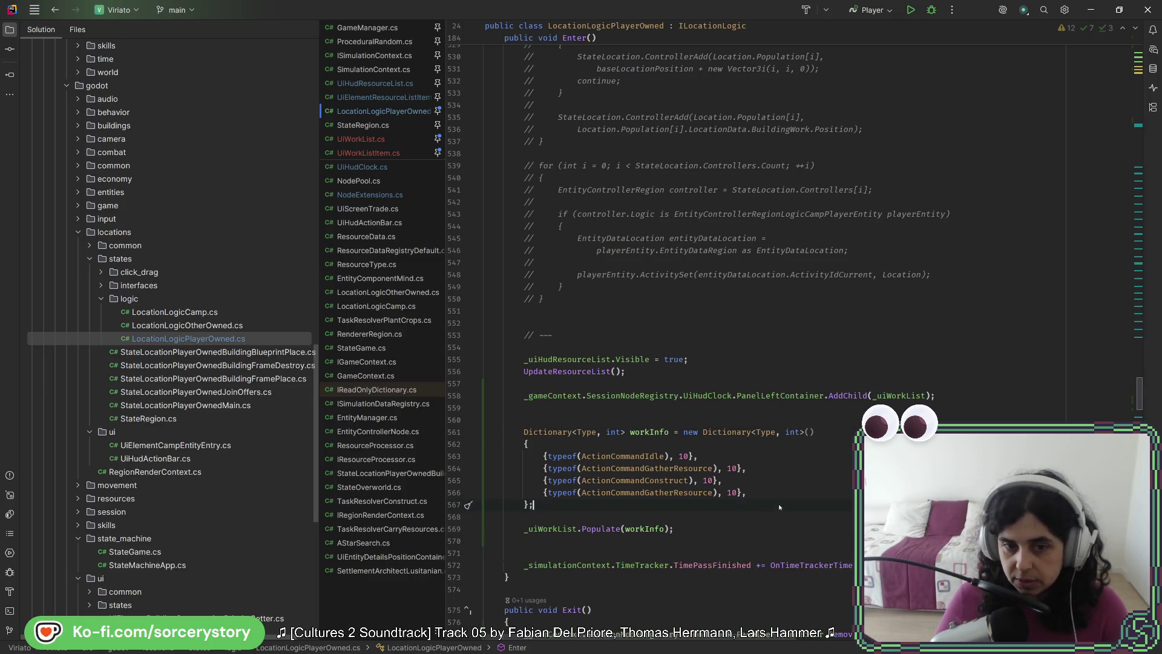
Change the GatherResource entry values to 20 and the last entry to 40.
{"action": "left_click", "coordinate": [728, 469]}
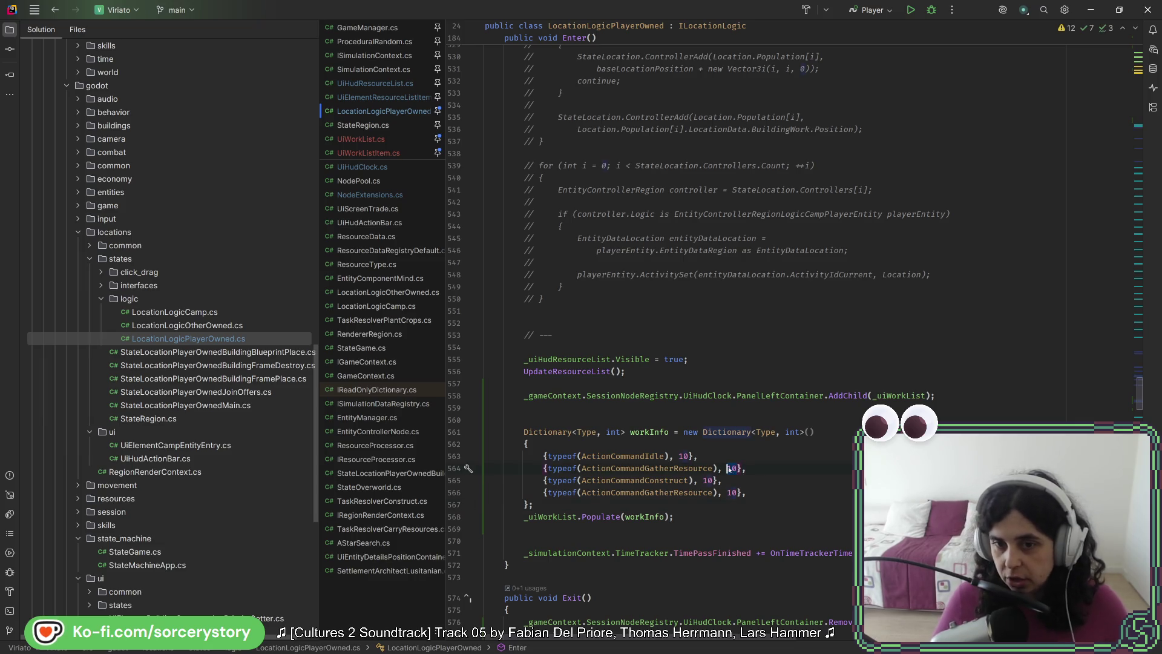
{"action": "key", "text": "Delete"}
{"action": "type", "text": "2"}
{"action": "key", "text": "Tab"}
{"action": "type", "text": "3"}
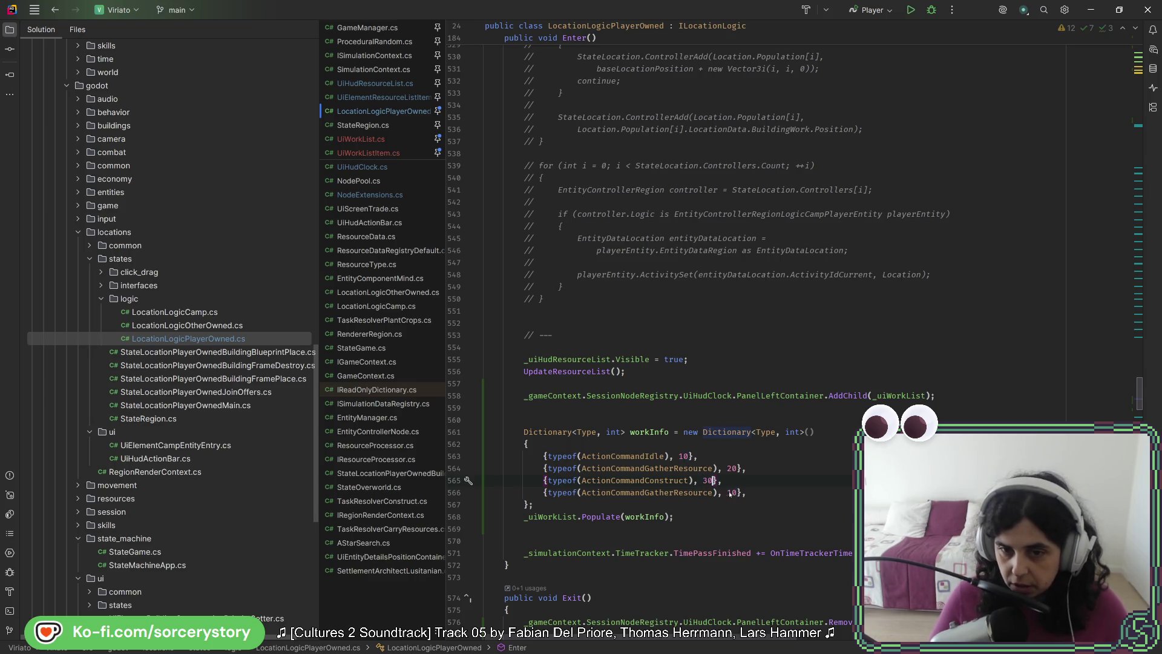
{"action": "key", "text": "Delete"}
{"action": "type", "text": "4"}
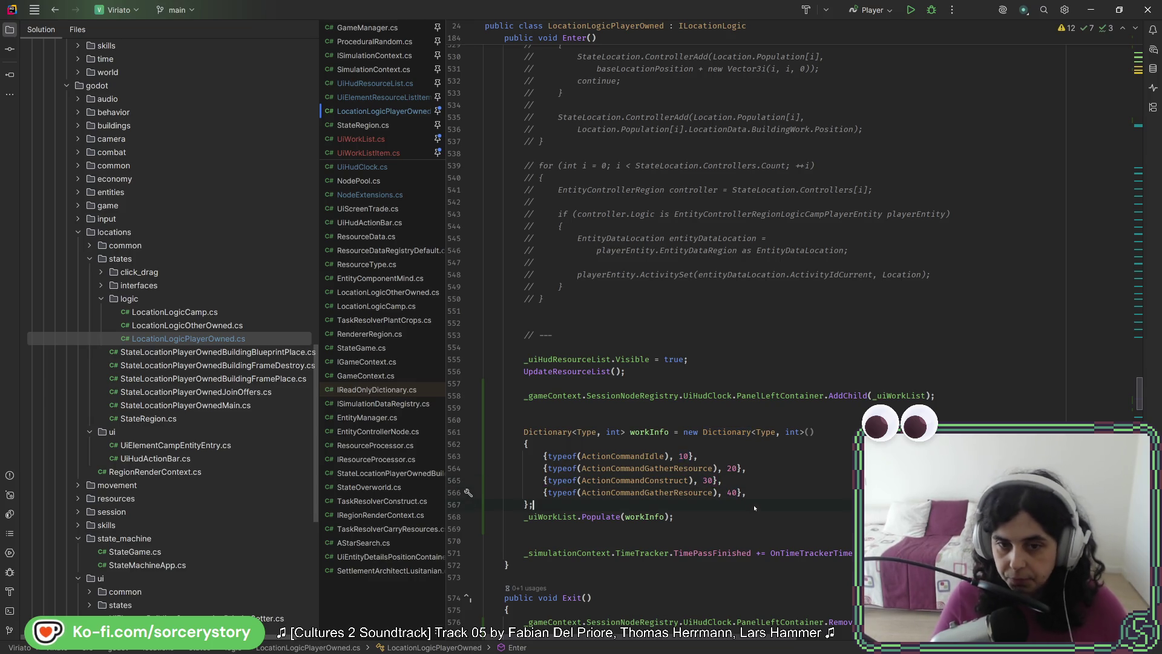
Run Cleanup Code on LocationLogicPlayerOwned.cs, remove the blank line above the dictionary, and save.
{"action": "left_click", "coordinate": [755, 508]}
{"action": "key", "text": "ctrl+alt+l"}
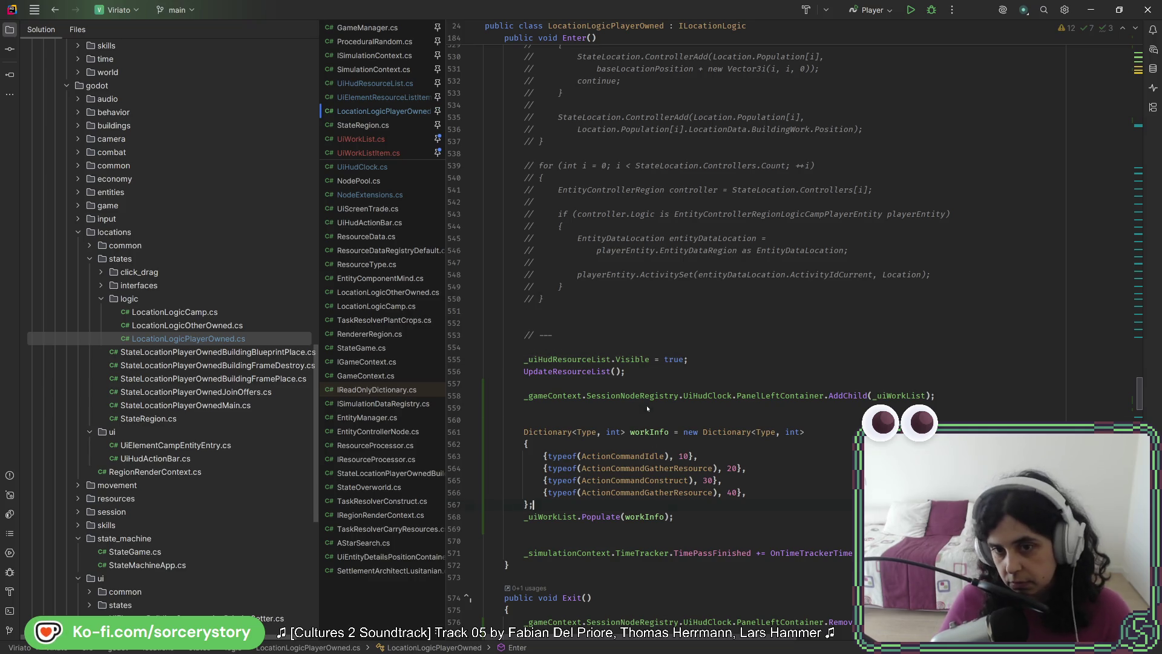
{"action": "left_click", "coordinate": [647, 405]}
{"action": "key", "text": "Delete"}
{"action": "key", "text": "Delete"}
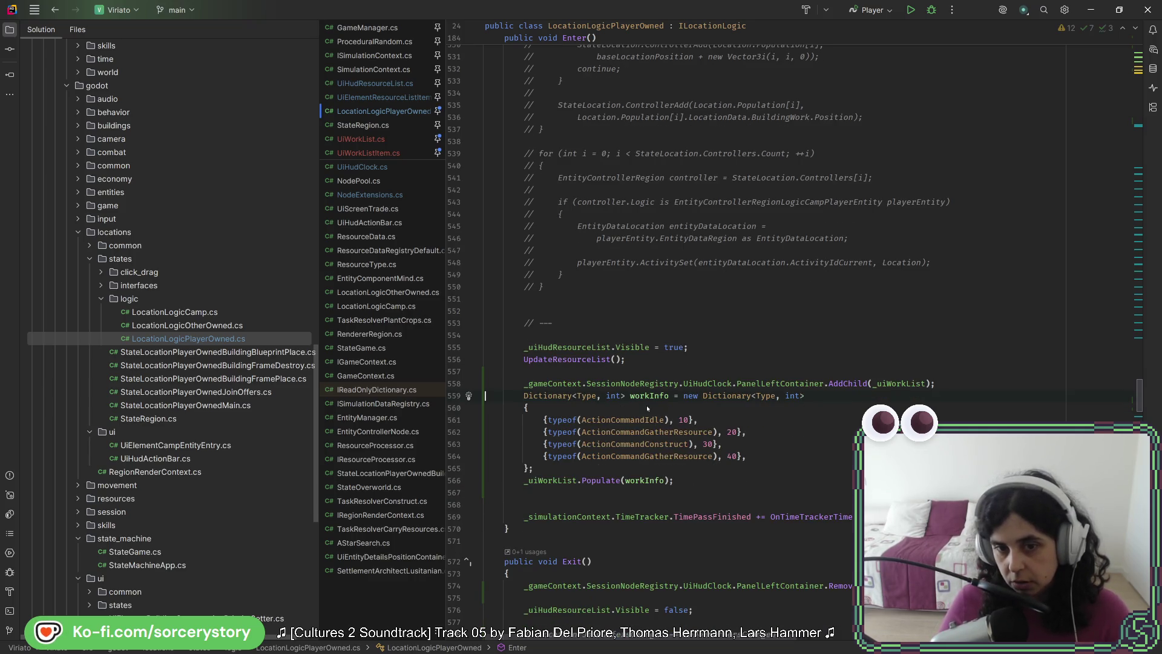
{"action": "mouse_move", "coordinate": [646, 418]}
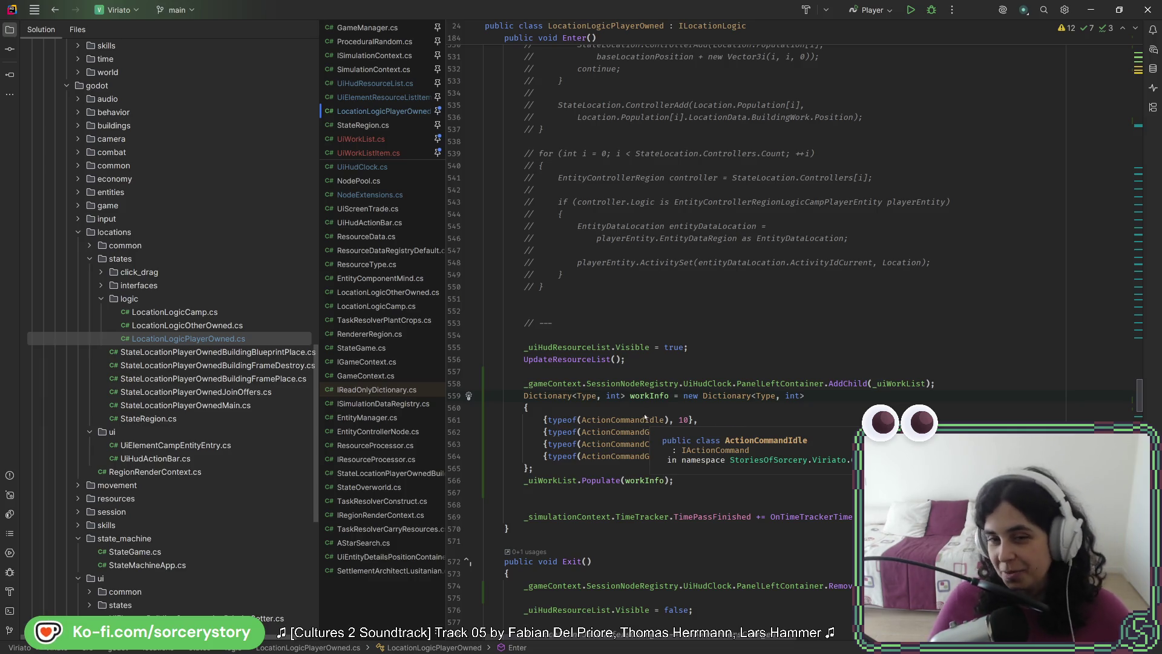
{"action": "key", "text": "ctrl+alt+l"}
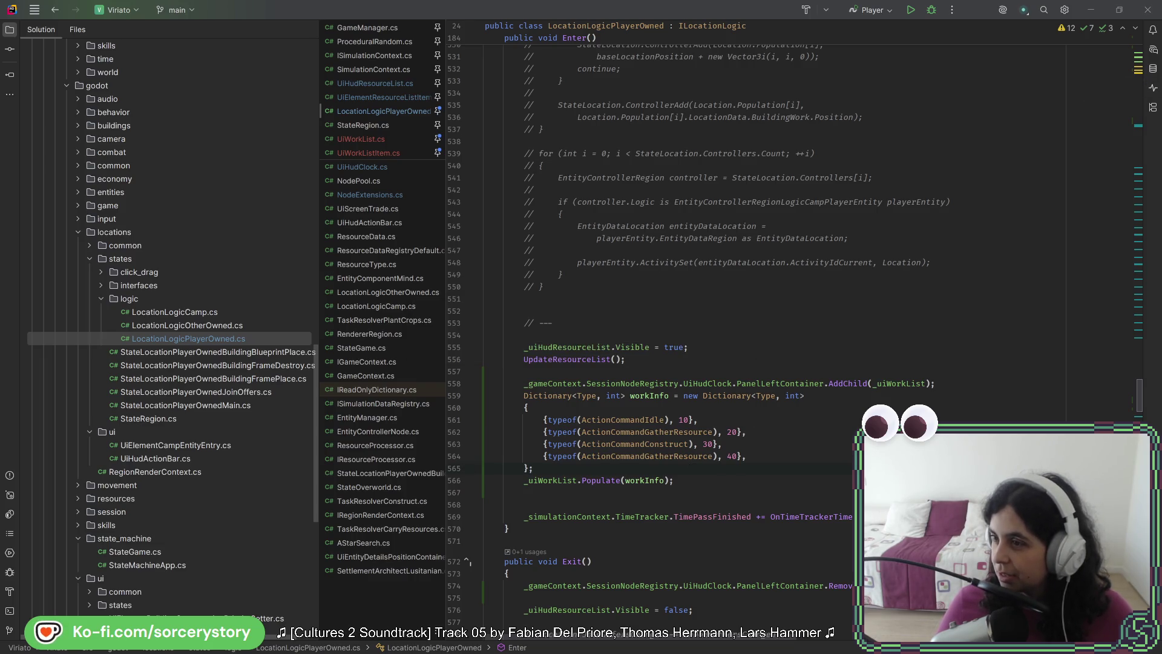
{"action": "key", "text": "alt+Tab"}
Stop the game and try running it, then inspect the build error's failing line in Rider.
{"action": "left_click", "coordinate": [994, 27]}
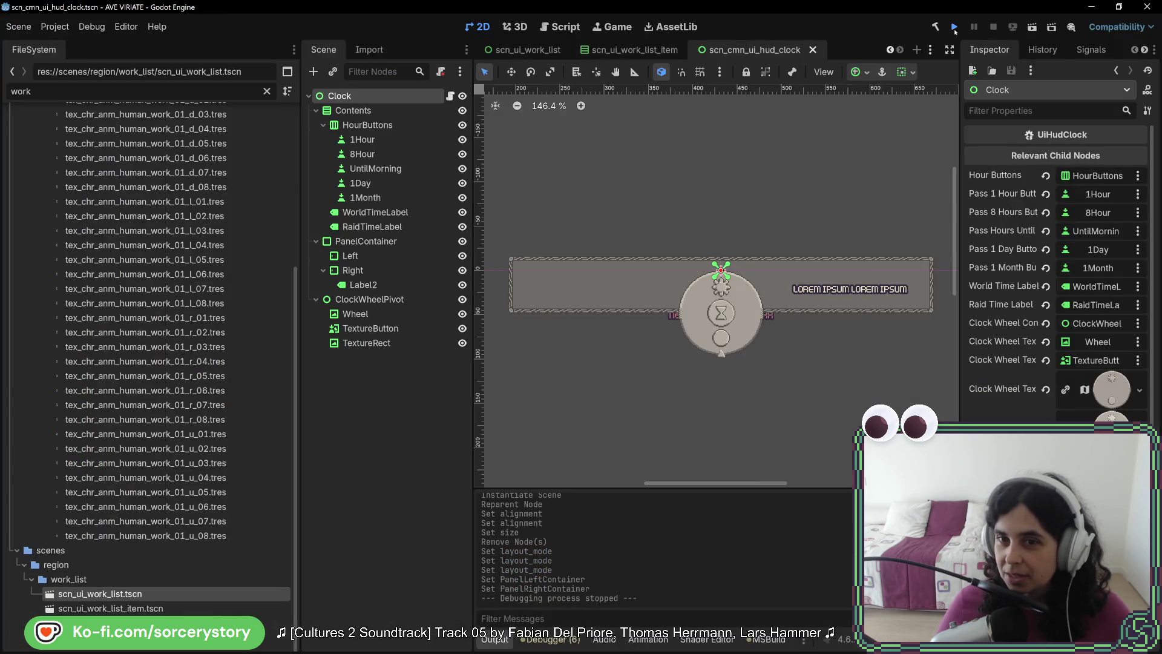
{"action": "left_click", "coordinate": [955, 27]}
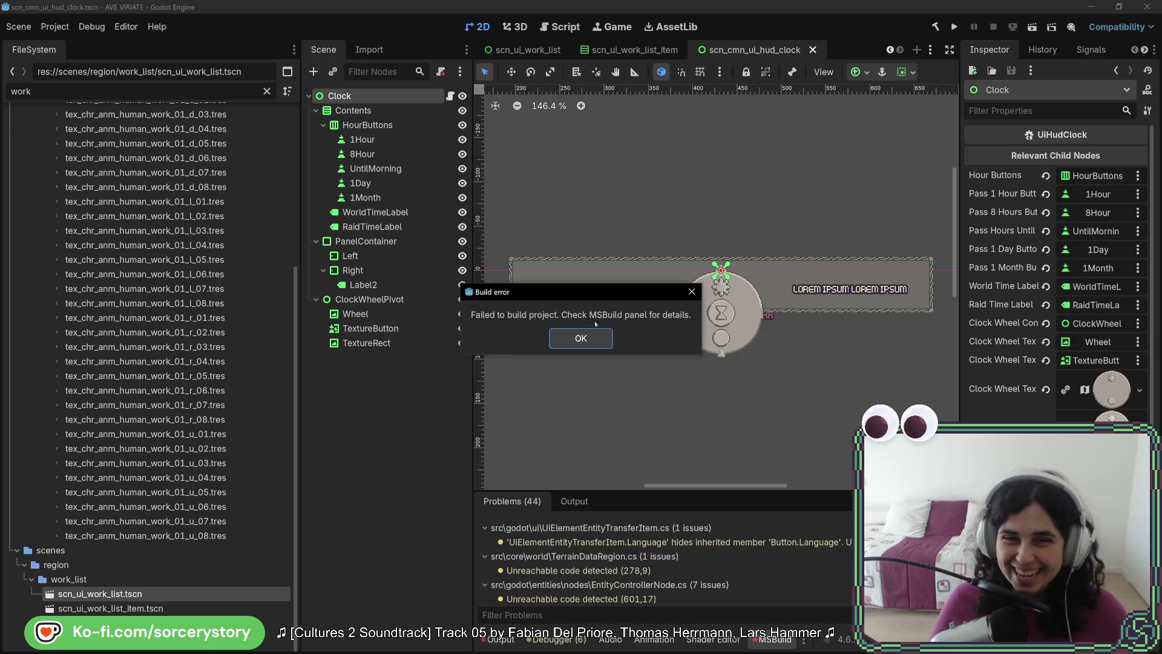
{"action": "left_click", "coordinate": [581, 338]}
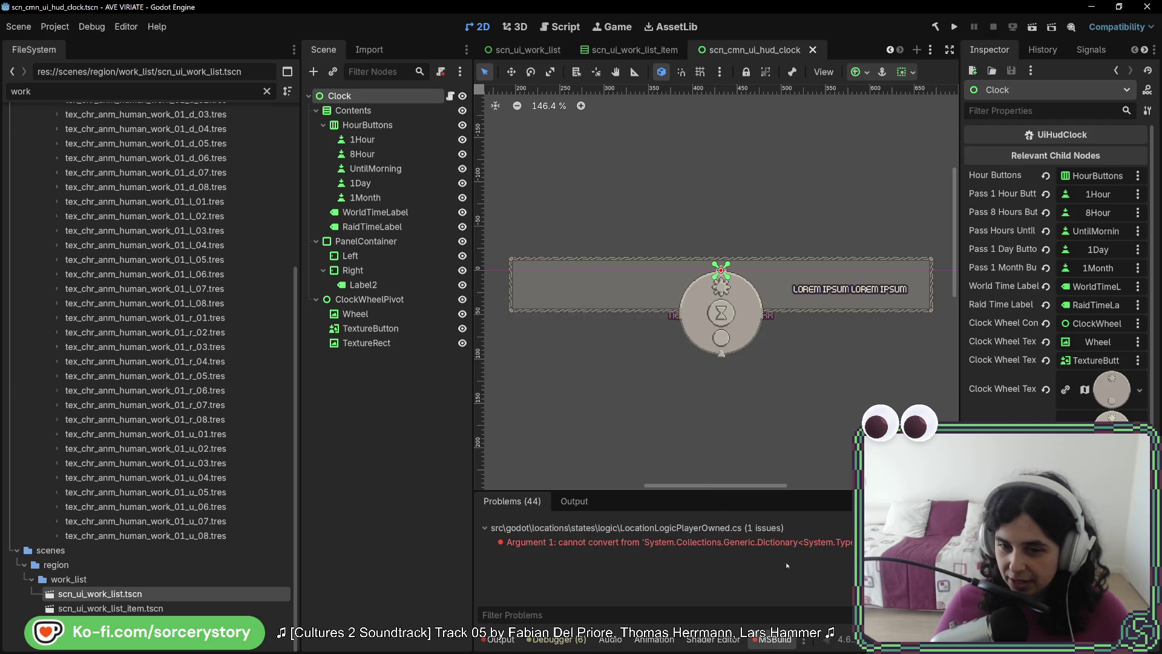
{"action": "double_click", "coordinate": [781, 542]}
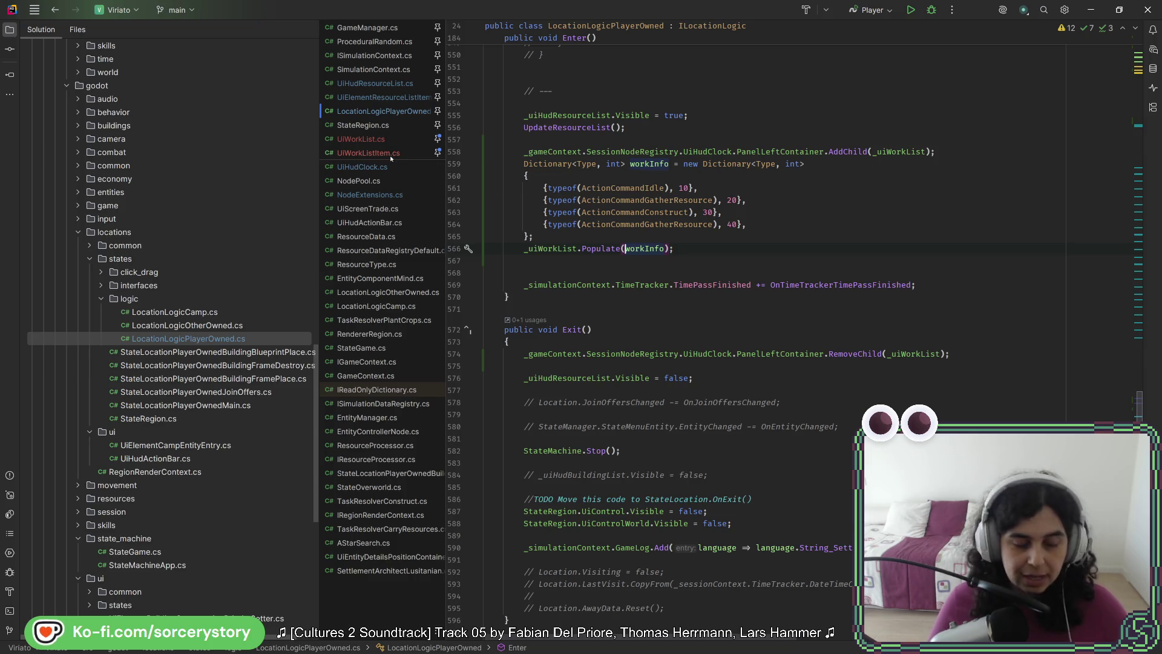
{"action": "key", "text": "alt+Tab"}
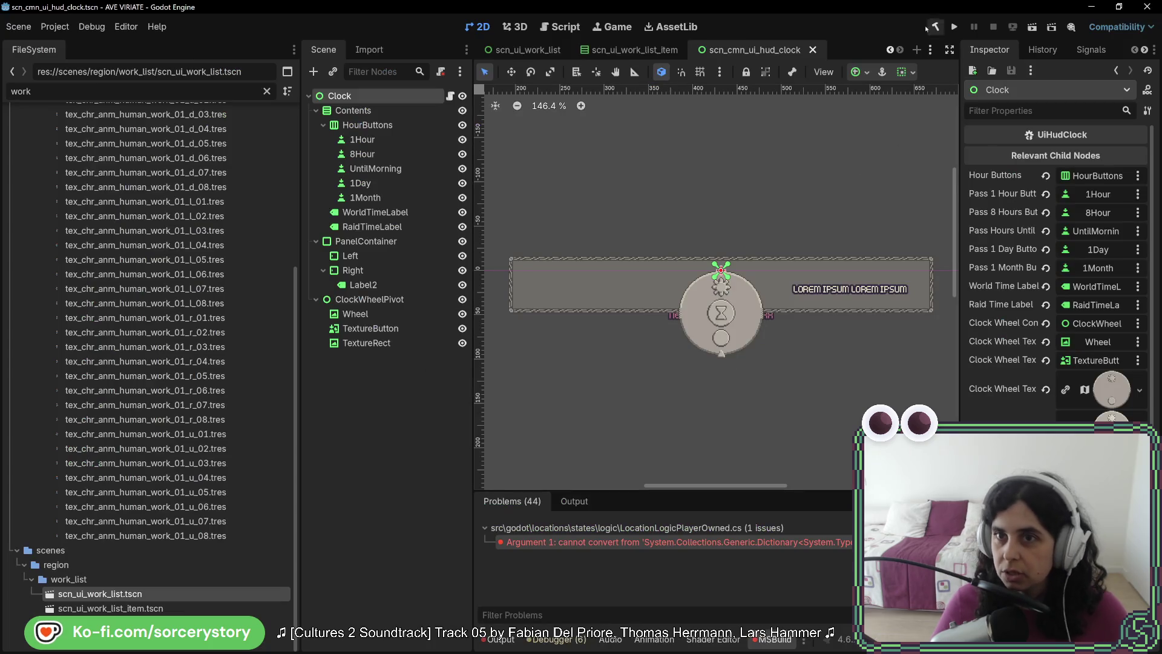
Rebuild the .NET project, launch AVE VIRIATE in debug, and start a new game.
{"action": "left_click", "coordinate": [936, 27]}
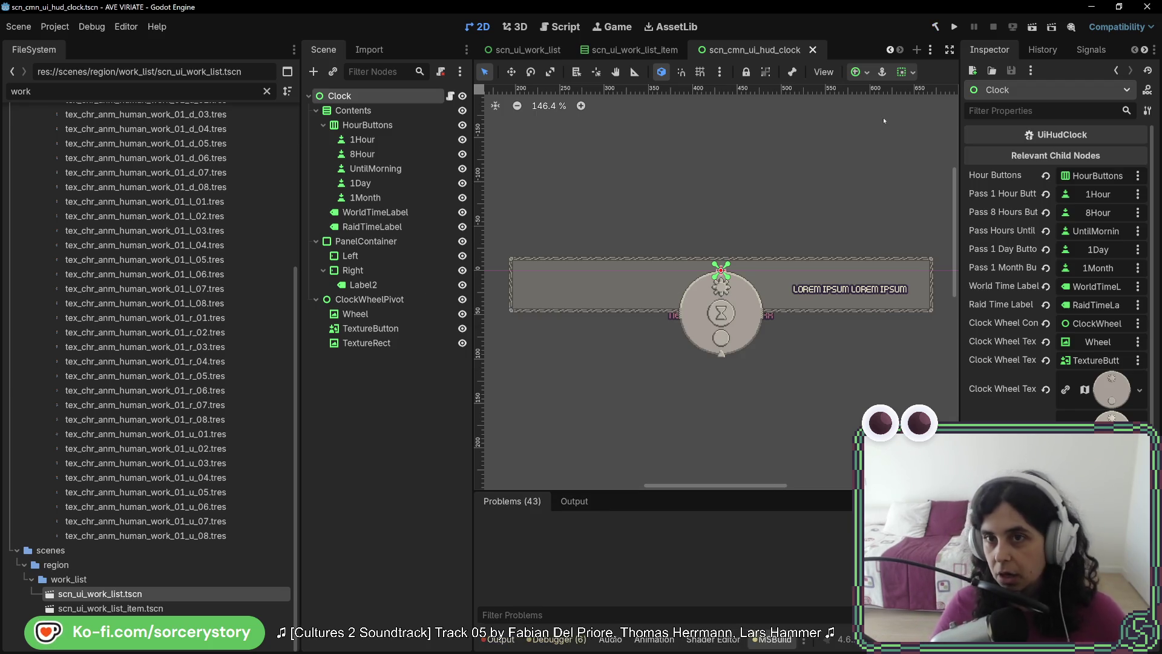
{"action": "left_click", "coordinate": [952, 27]}
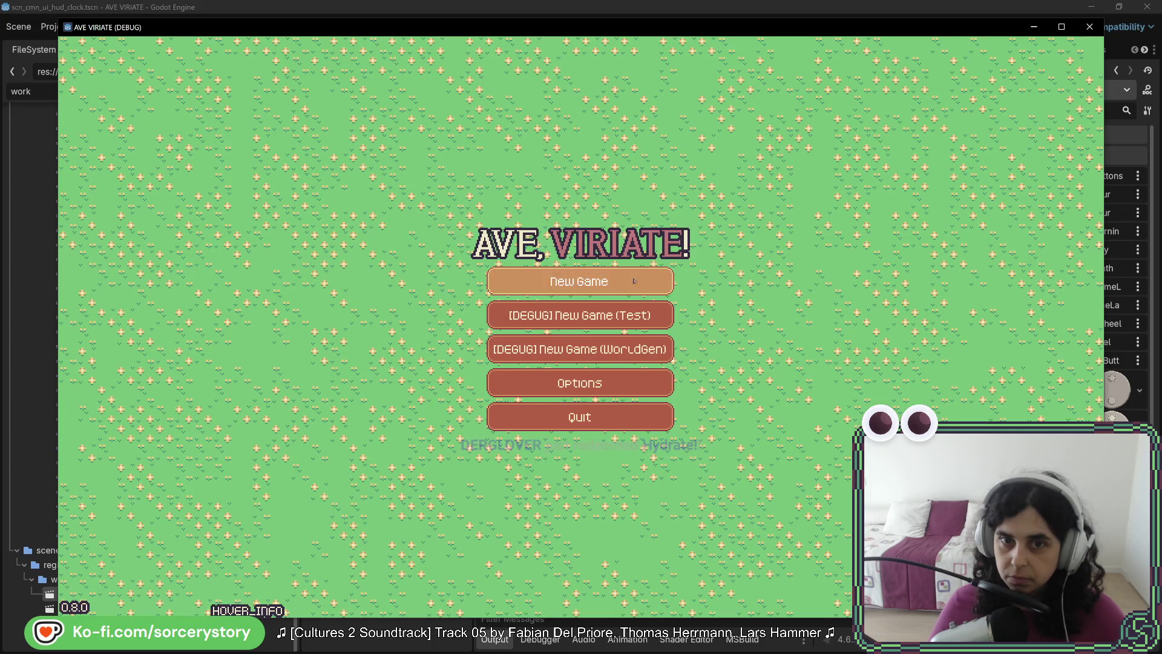
{"action": "left_click", "coordinate": [635, 281]}
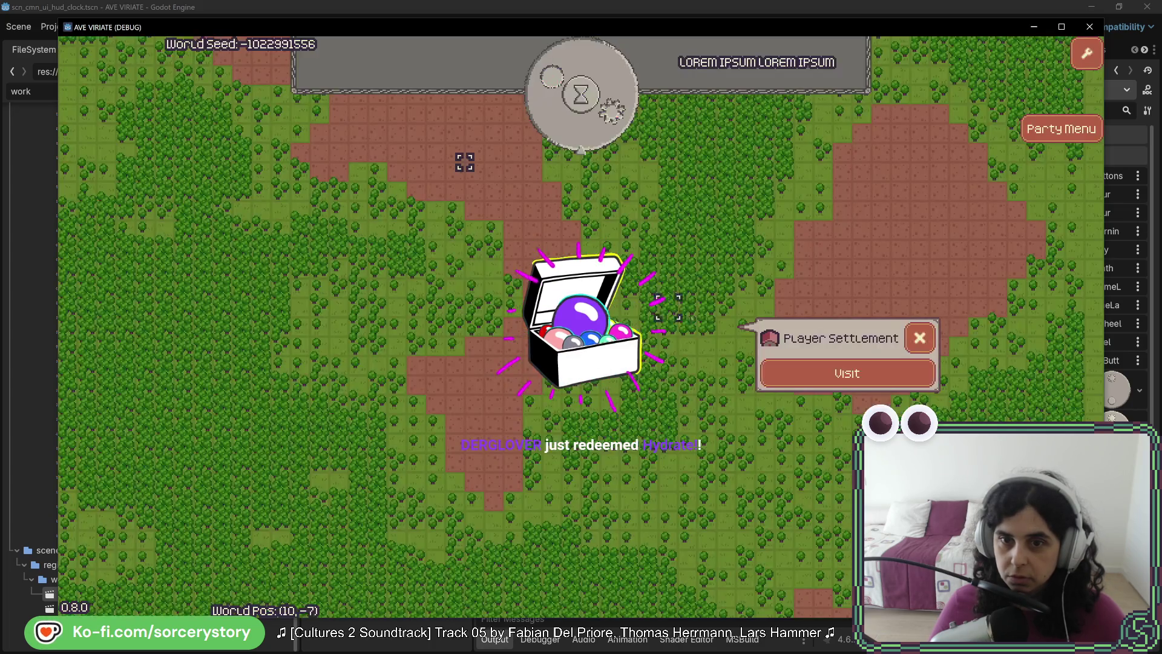
Visit the Player Settlement, triggering the duplicate ActionCommandGatherResource key ArgumentException.
{"action": "left_click", "coordinate": [821, 366]}
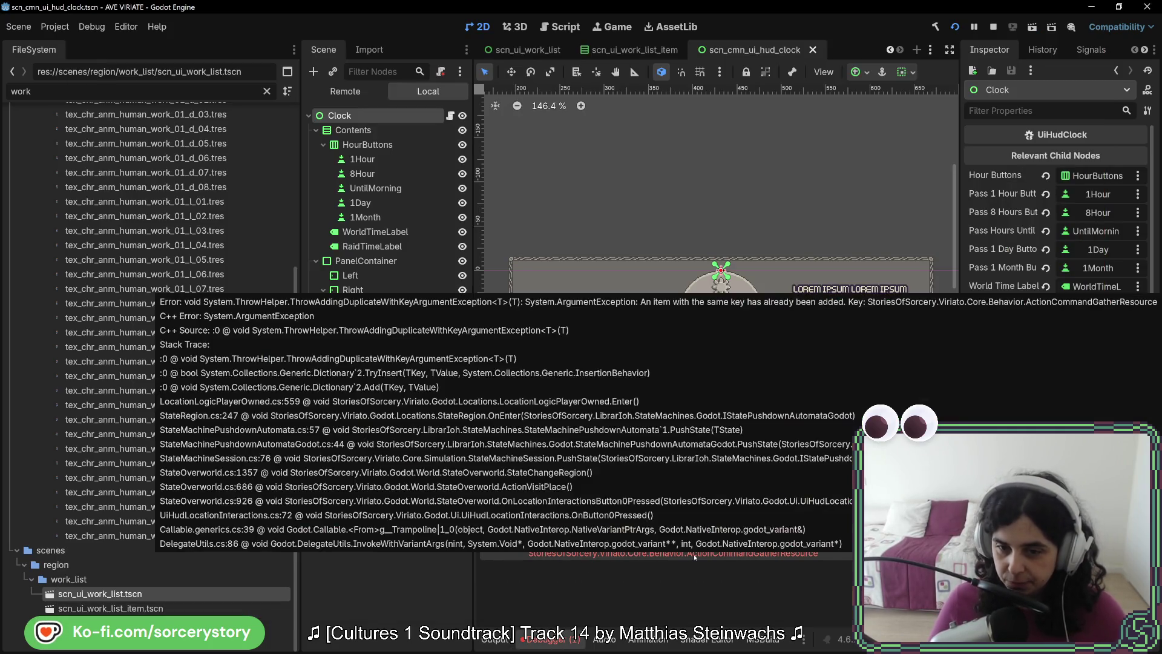
Replace the duplicate fourth workInfo entry with ActionCommandProcessResources at line 564 and save.
{"action": "double_click", "coordinate": [785, 548]}
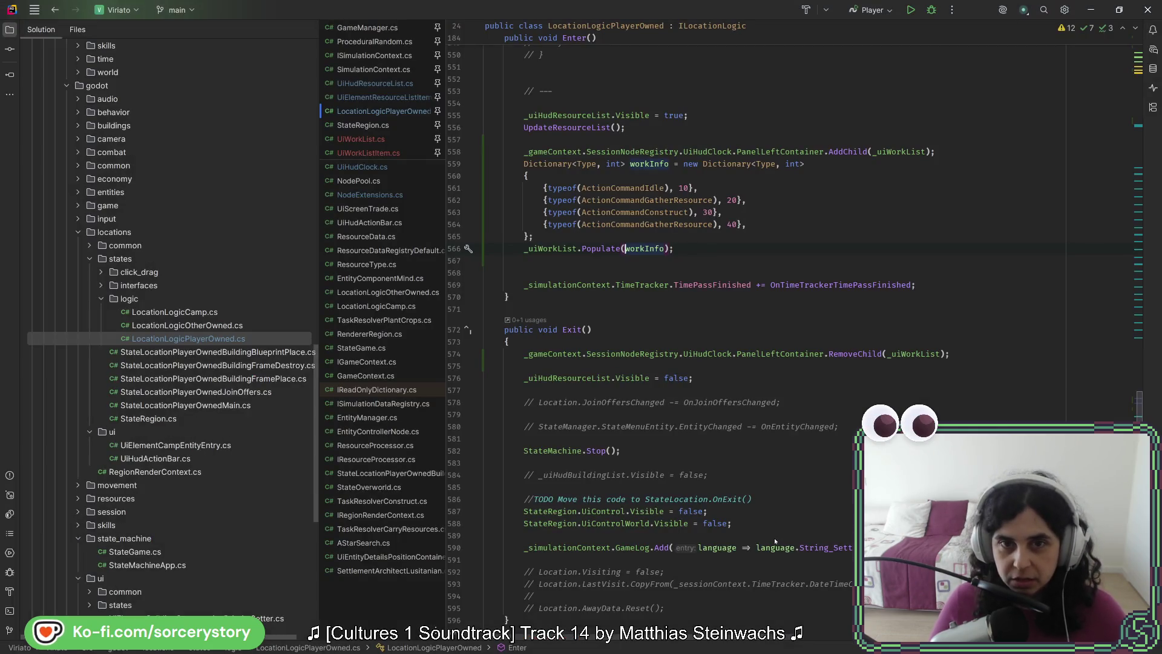
{"action": "double_click", "coordinate": [673, 225]}
{"action": "type", "text": "ac"}
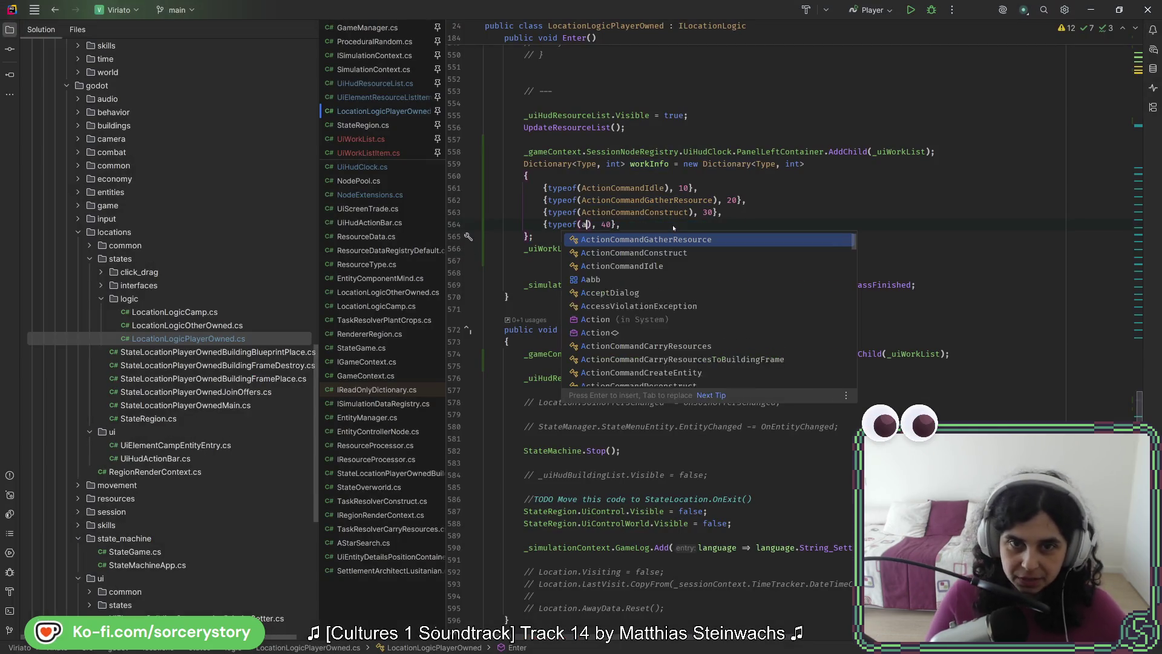
{"action": "type", "text": "tion"}
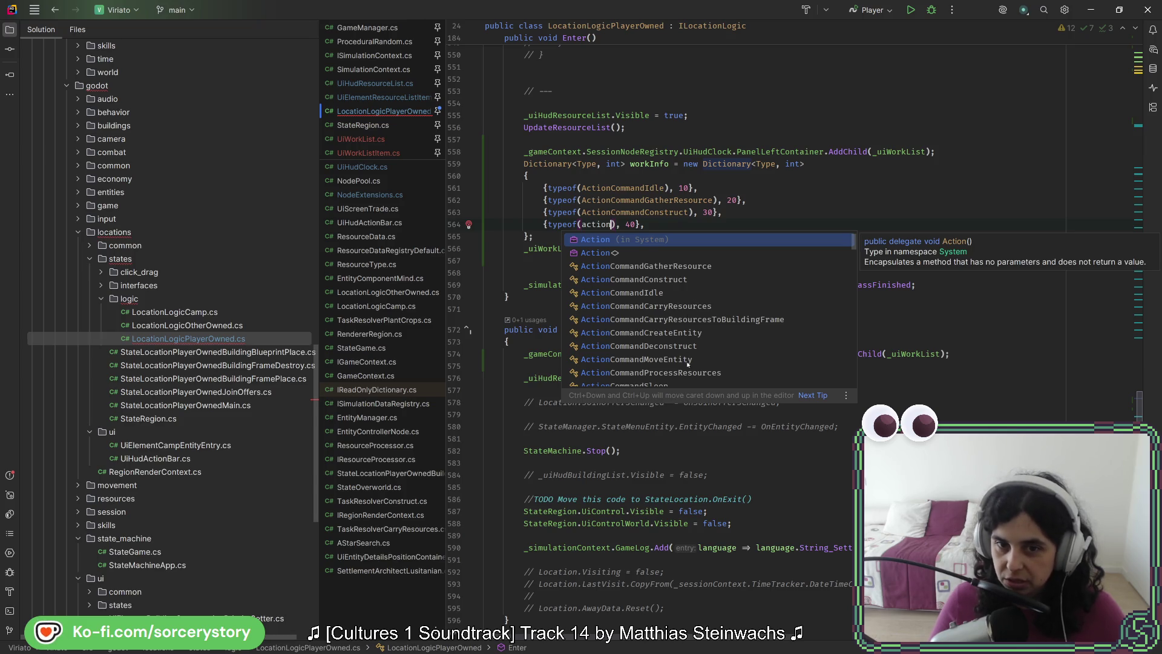
{"action": "key", "text": "Escape"}
{"action": "key", "text": "alt+Tab"}
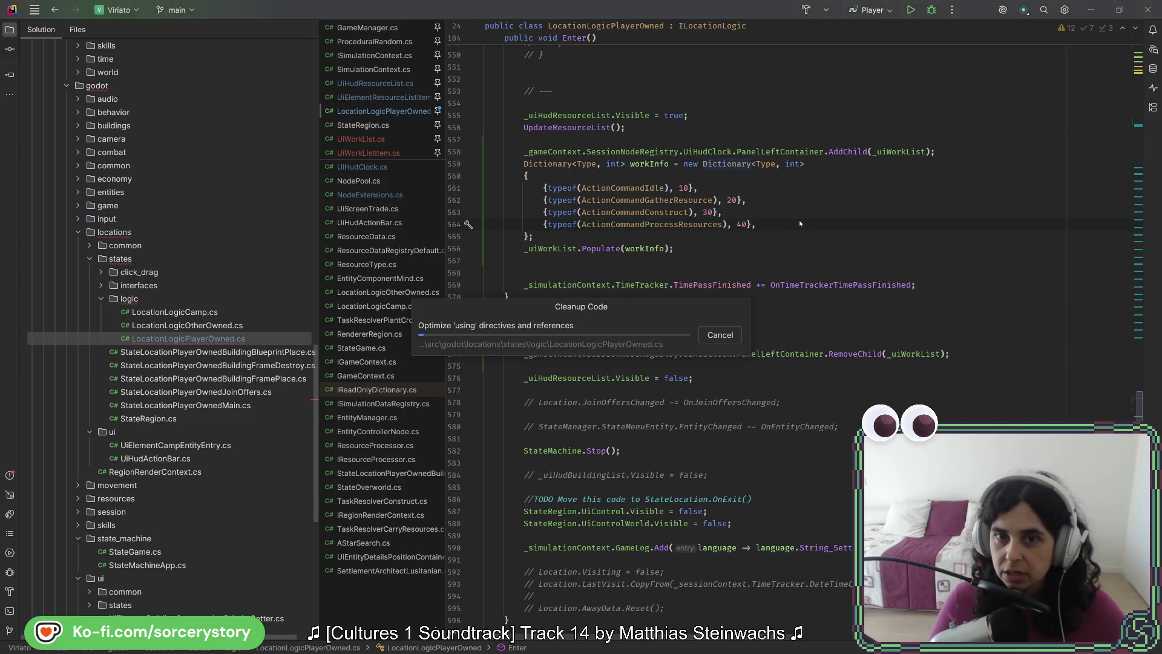
Stop, rebuild and rerun the game, visit the Player Settlement, then close the game with F8.
{"action": "left_click", "coordinate": [993, 29]}
{"action": "left_click", "coordinate": [954, 27]}
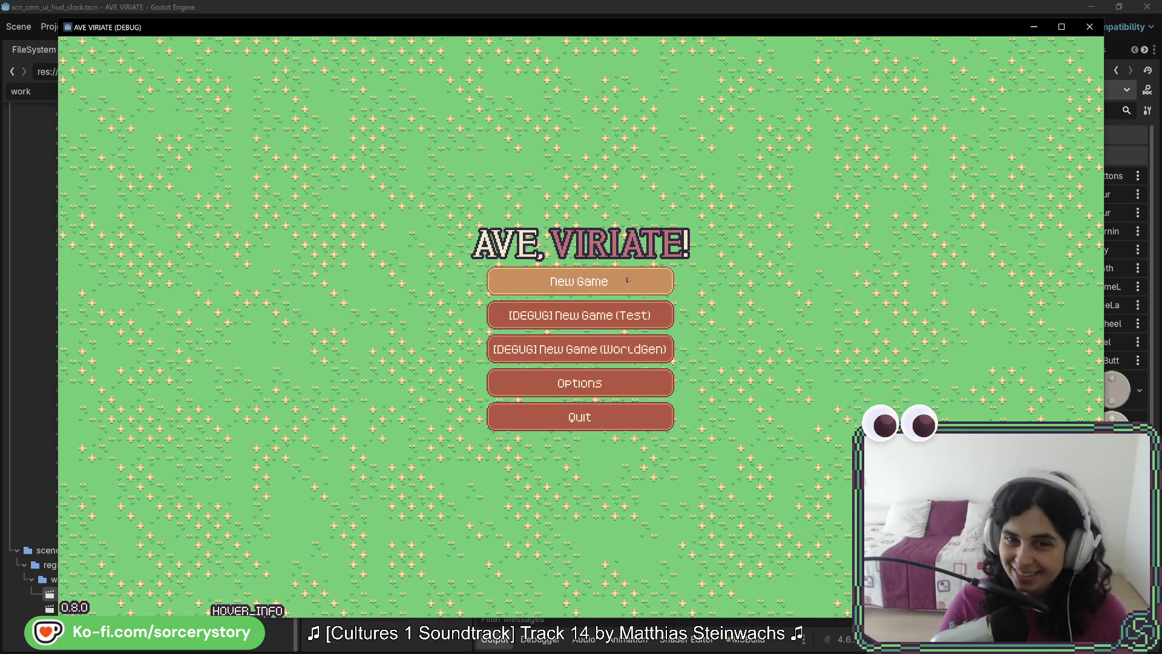
{"action": "left_click", "coordinate": [671, 349]}
{"action": "left_click", "coordinate": [687, 375]}
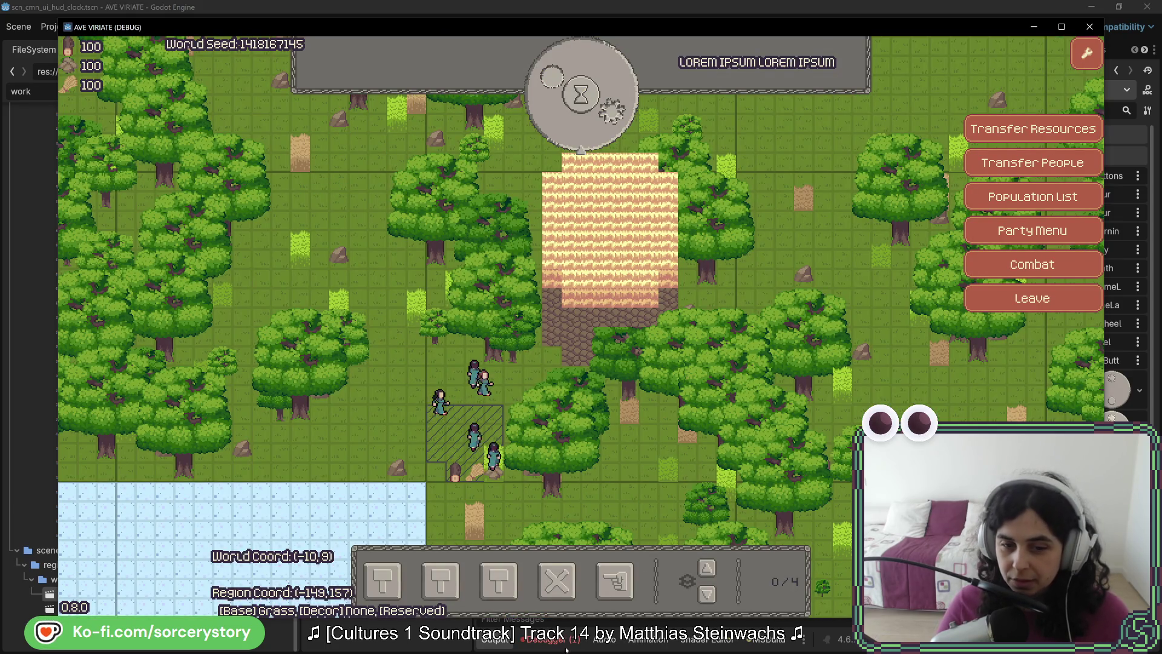
{"action": "key", "text": "F8"}
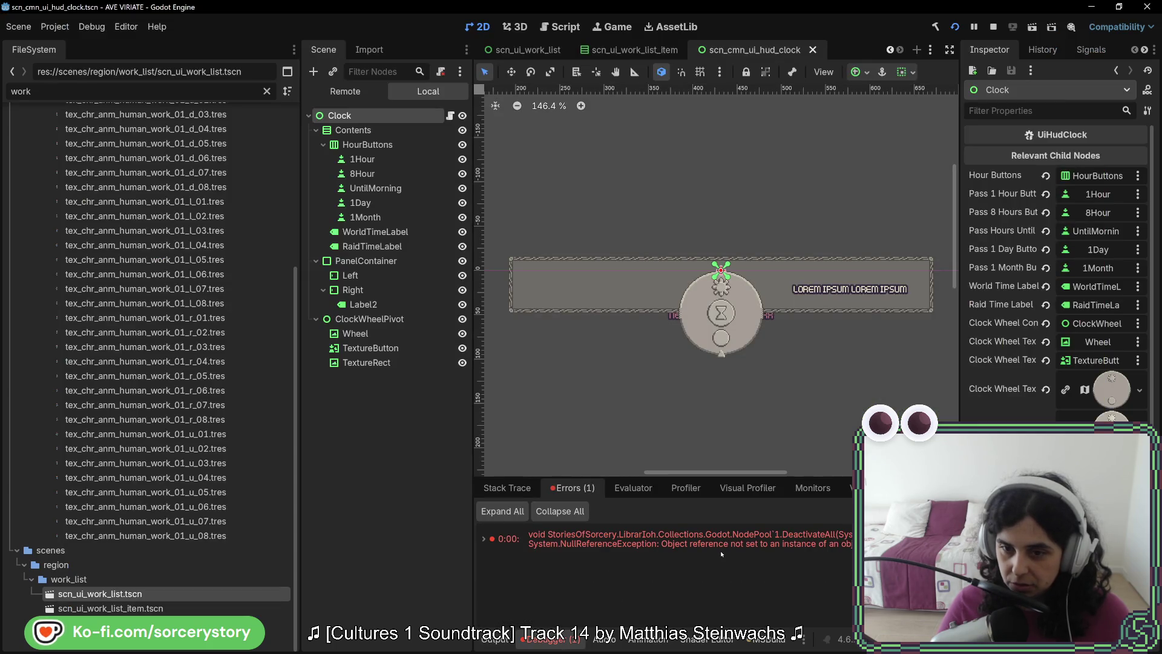
Review the NullReferenceException source in NodePool.DeactivateAll's loop, then return to Godot.
{"action": "double_click", "coordinate": [726, 545]}
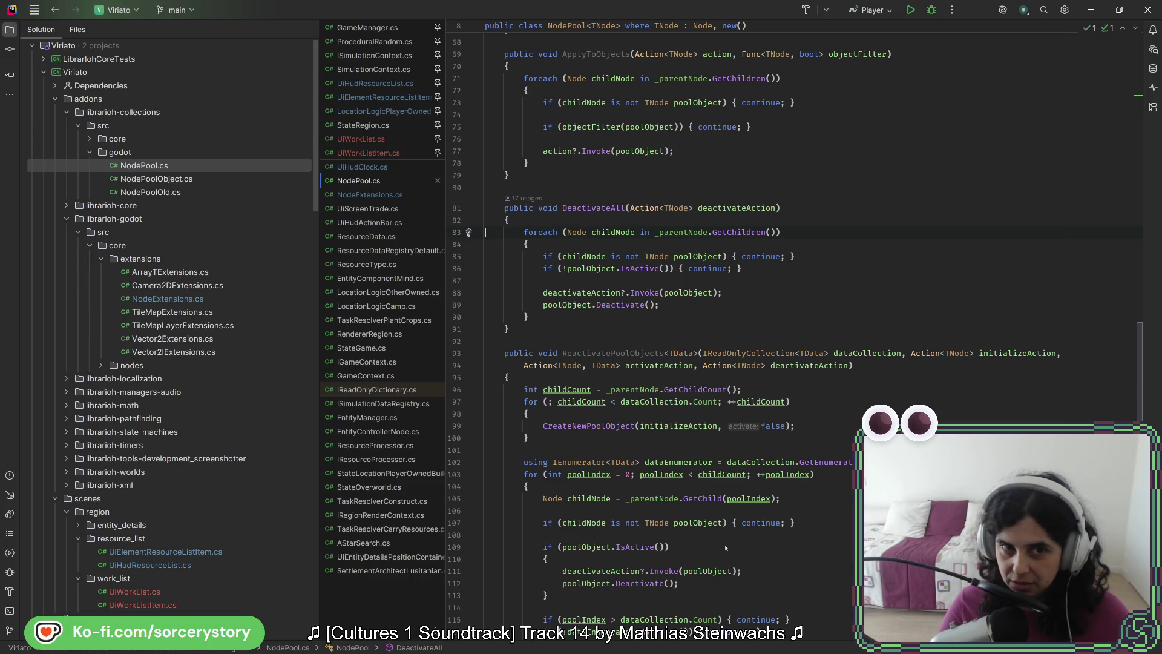
{"action": "mouse_move", "coordinate": [706, 260]}
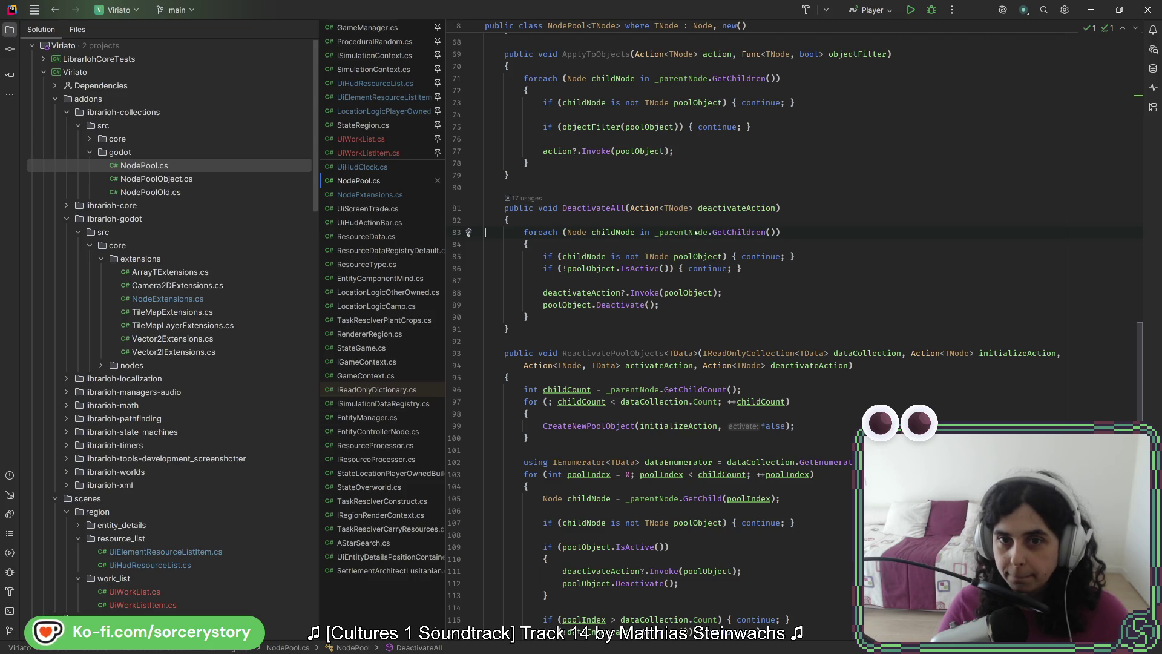
{"action": "key", "text": "alt+Tab"}
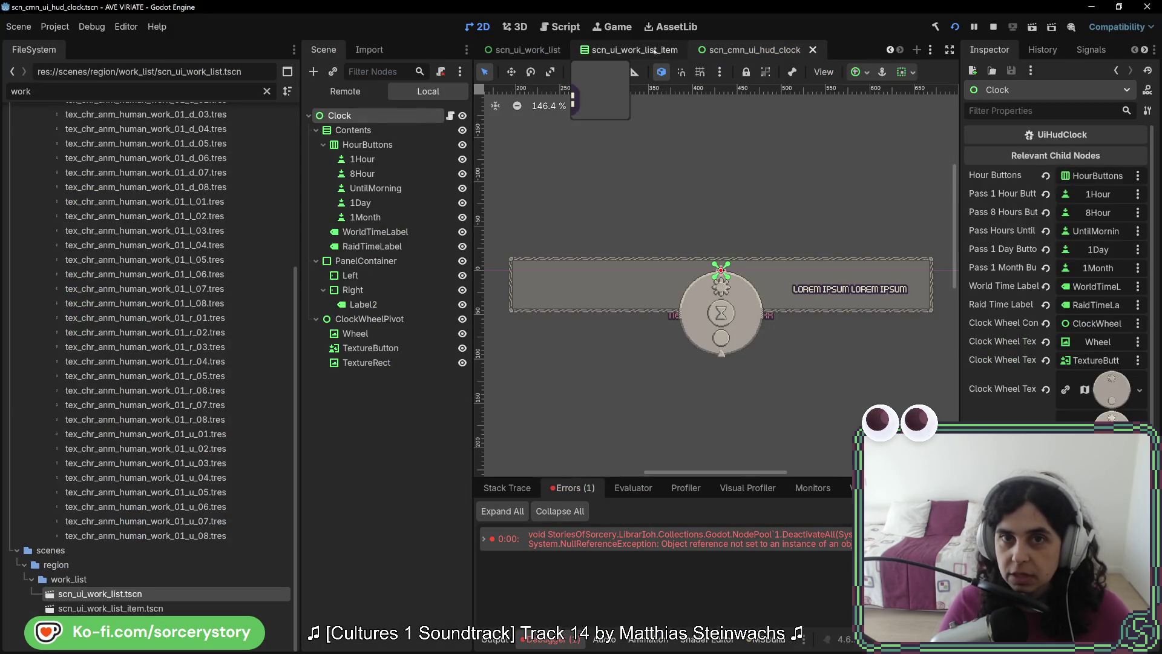
Open the scn_ui_work_list scene and attempt to pick a node for its Contents export.
{"action": "left_click", "coordinate": [654, 51]}
{"action": "left_click", "coordinate": [525, 50]}
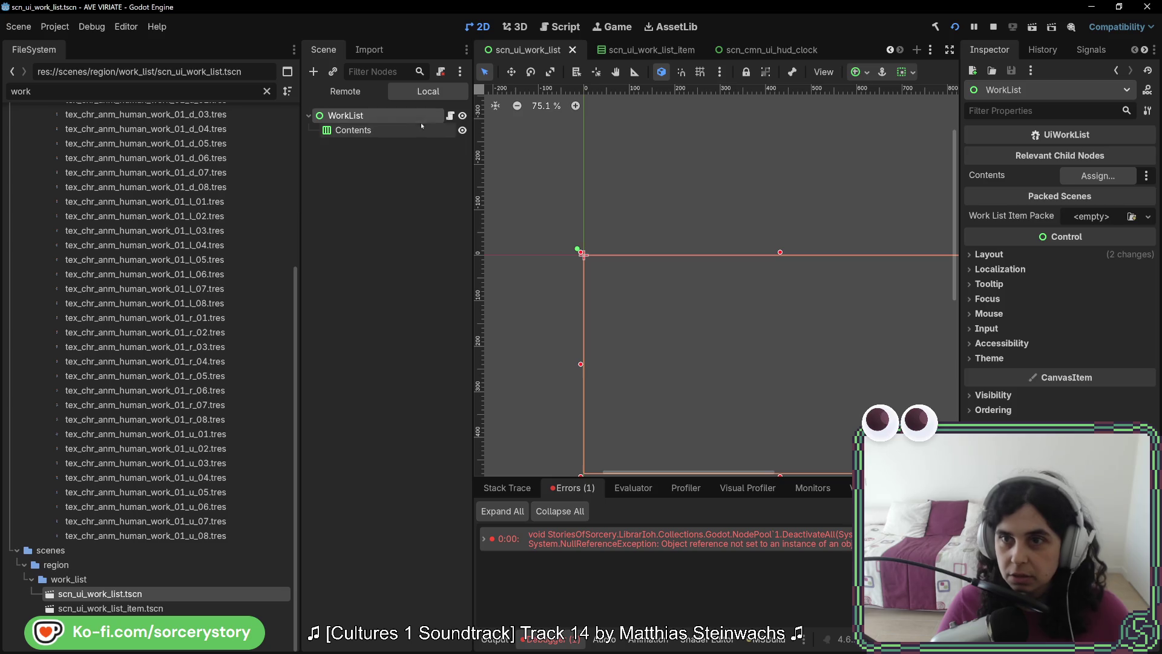
{"action": "left_click", "coordinate": [1099, 176]}
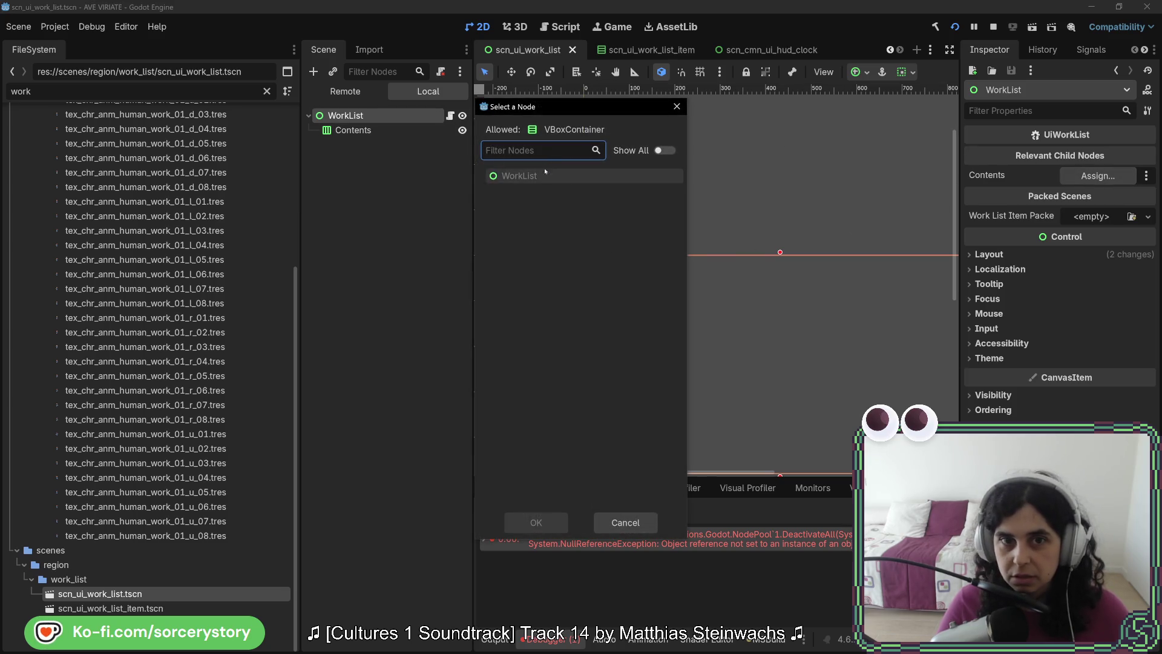
{"action": "key", "text": "Escape"}
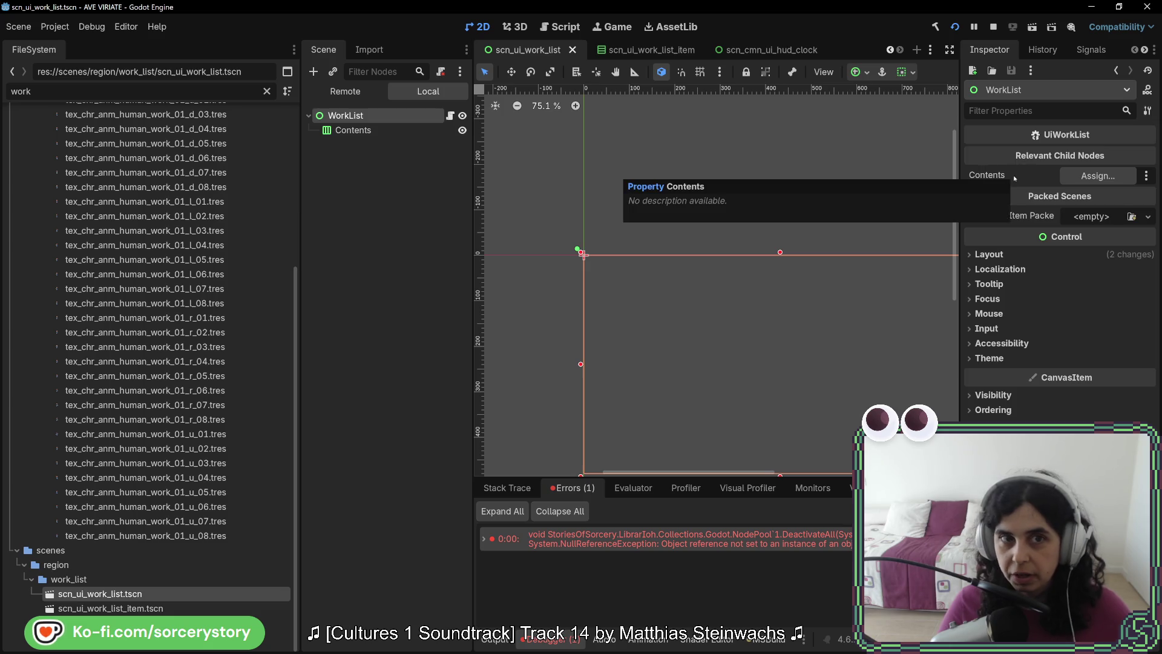
{"action": "left_click", "coordinate": [1089, 180]}
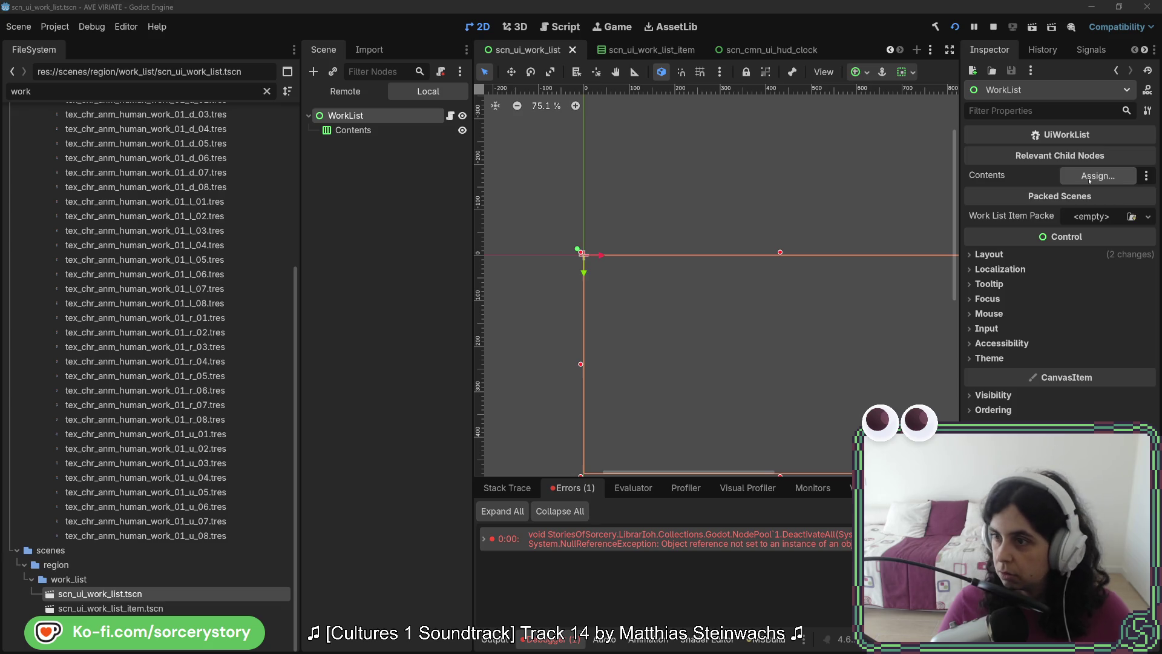
Retype UiWorkList's Contents export from VBoxContainer to HBoxContainer and rebuild the C# project.
{"action": "key", "text": "alt+Tab"}
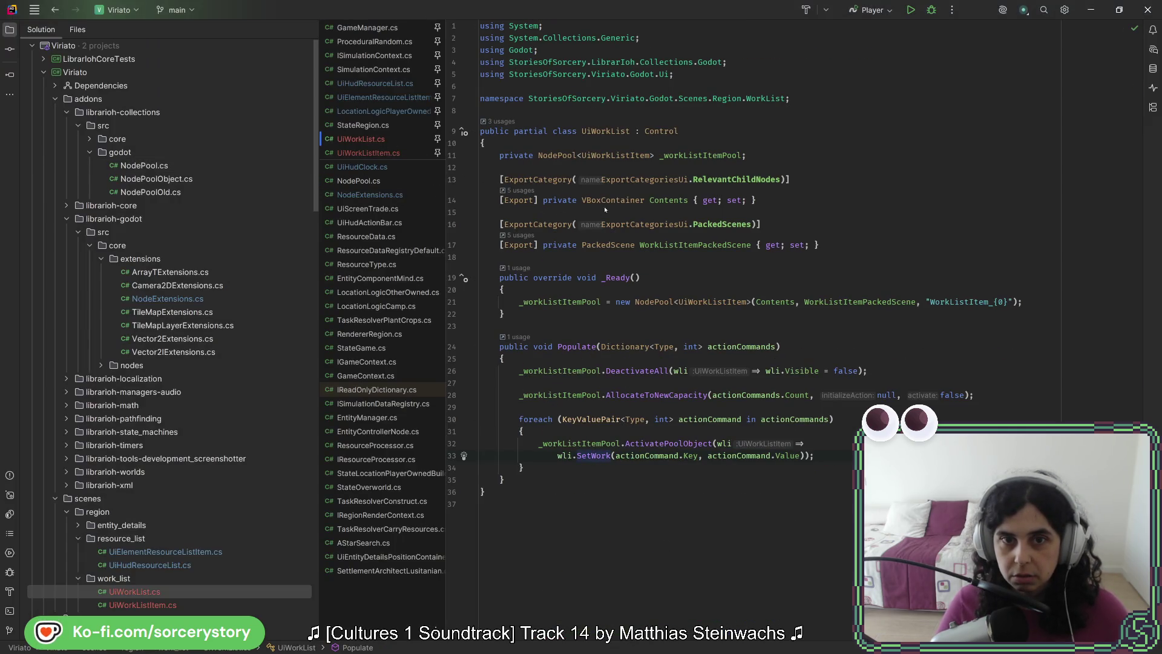
{"action": "double_click", "coordinate": [606, 200]}
{"action": "type", "text": "HBox"}
{"action": "key", "text": "Return"}
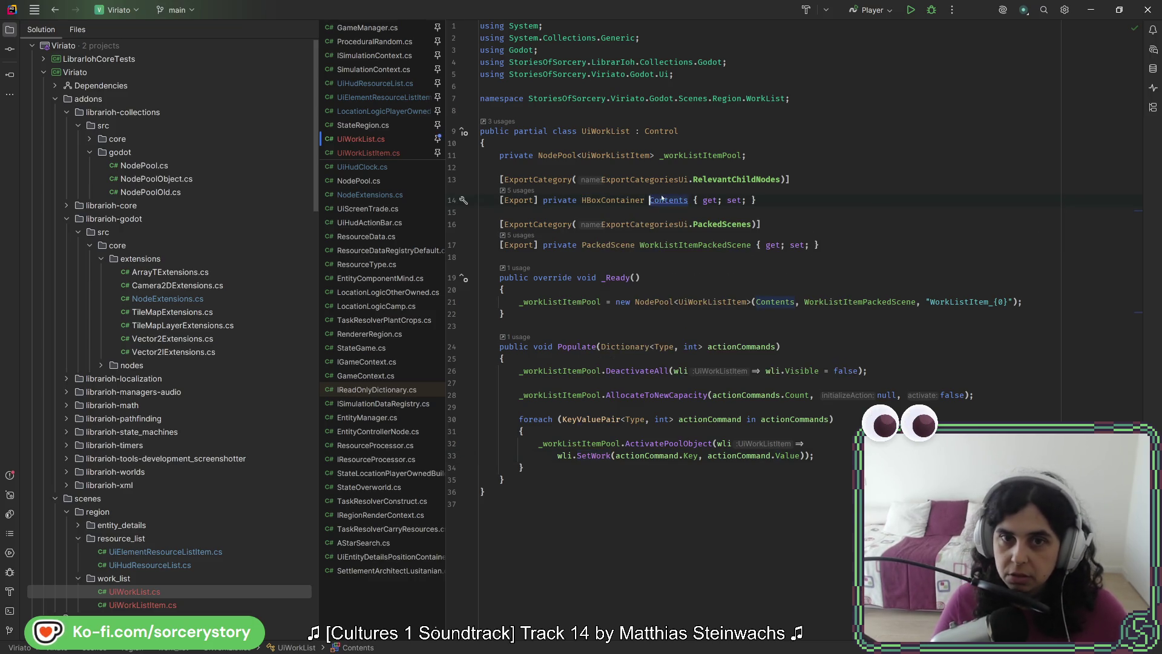
{"action": "key", "text": "alt+Tab"}
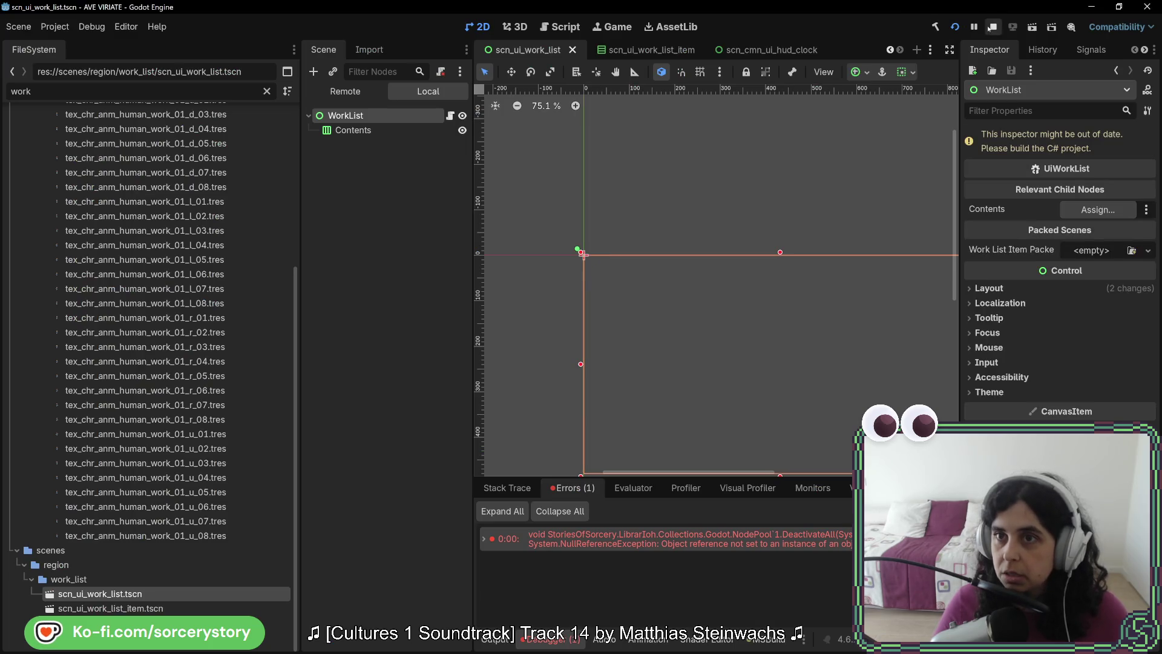
{"action": "left_click", "coordinate": [936, 27]}
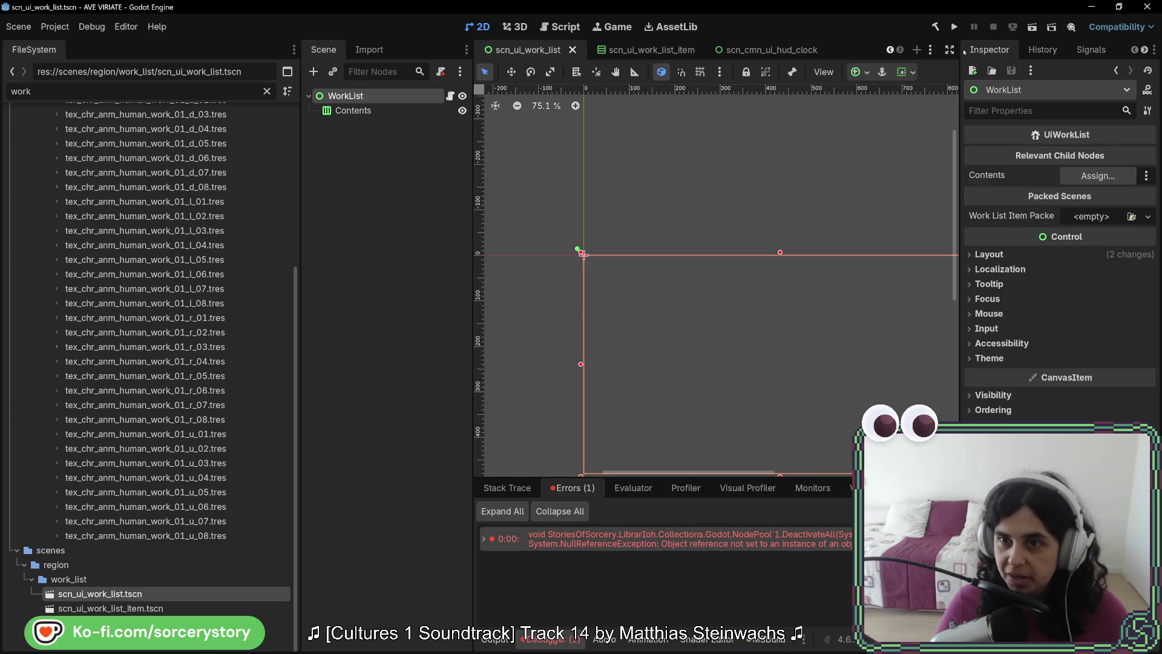
Assign the Contents node to the Contents export and run the game.
{"action": "left_click", "coordinate": [1091, 175]}
{"action": "double_click", "coordinate": [626, 191]}
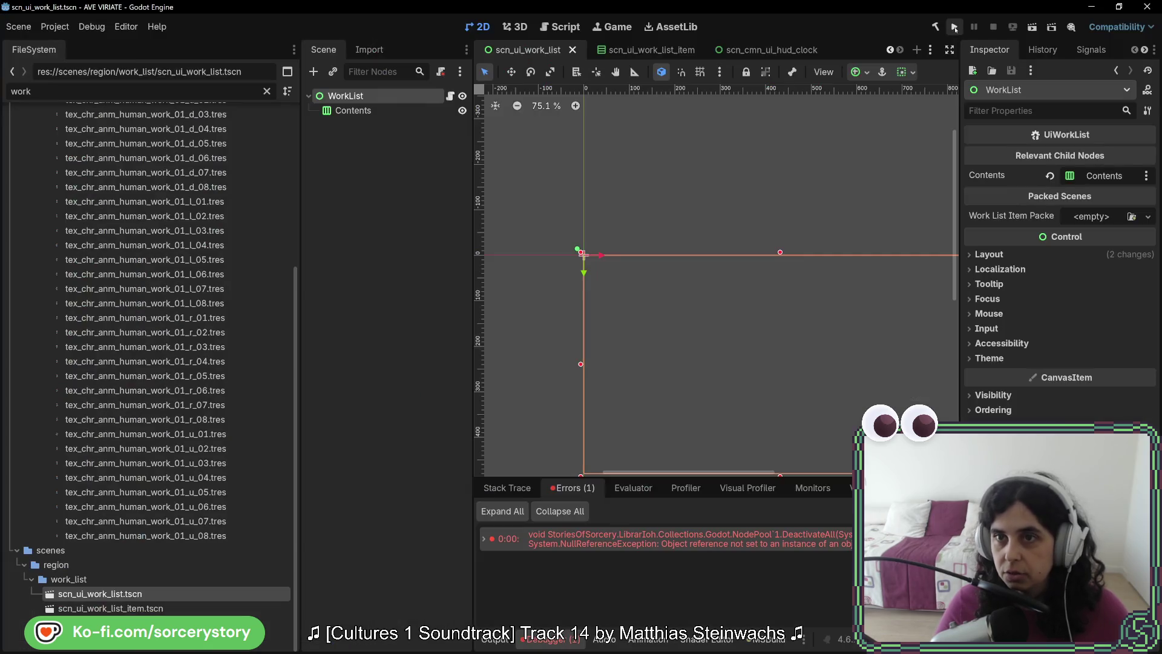
{"action": "left_click", "coordinate": [954, 27]}
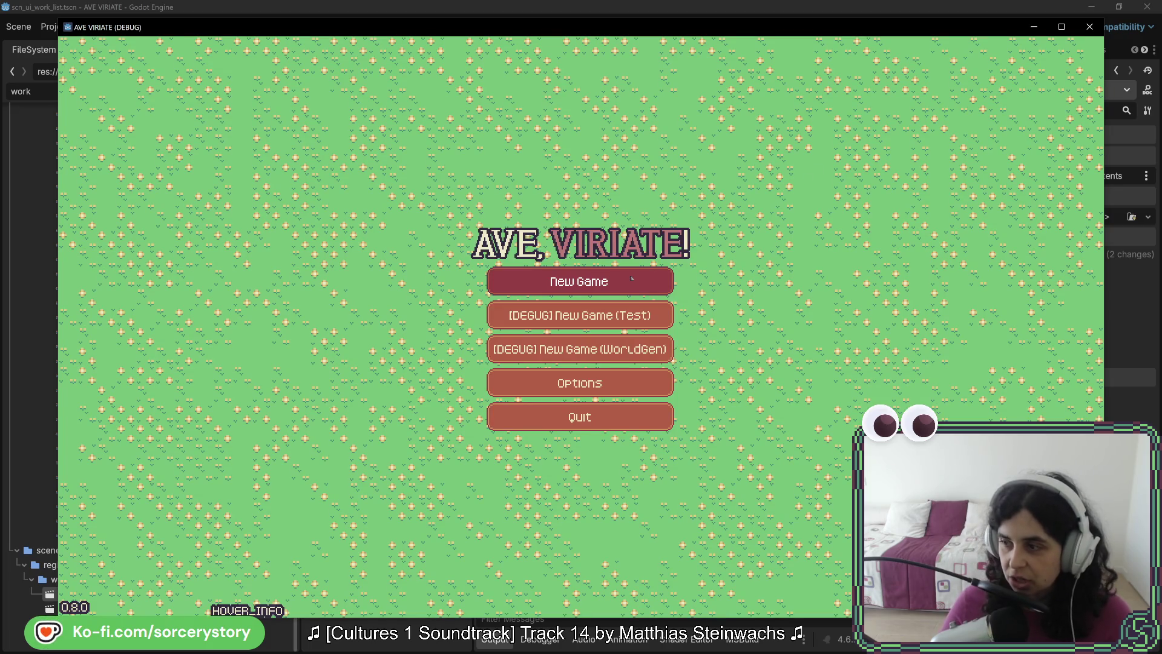
Start a new game, visit the Player Settlement, and exit the game with F8.
{"action": "left_click", "coordinate": [631, 277]}
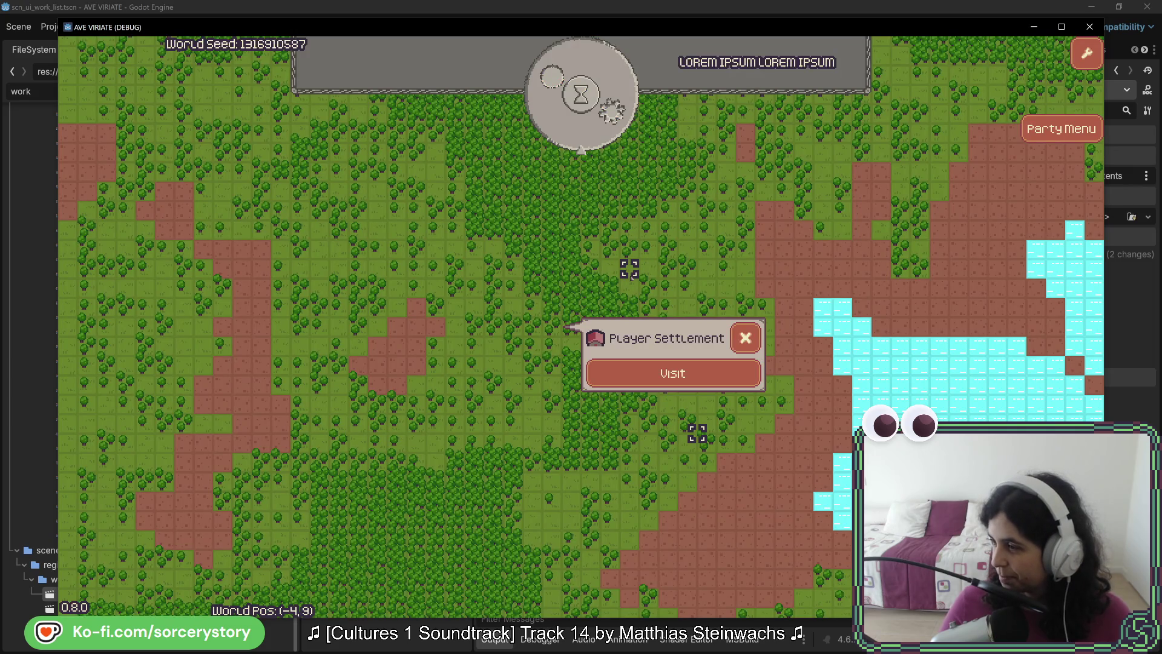
{"action": "left_click", "coordinate": [706, 373]}
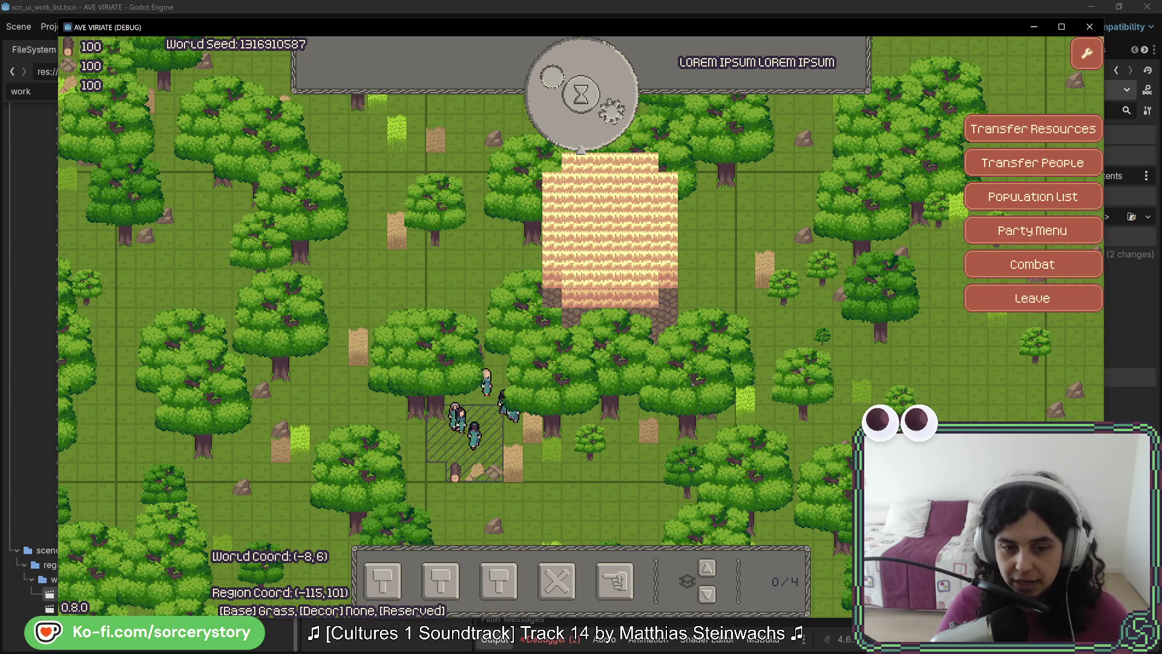
{"action": "key", "text": "F8"}
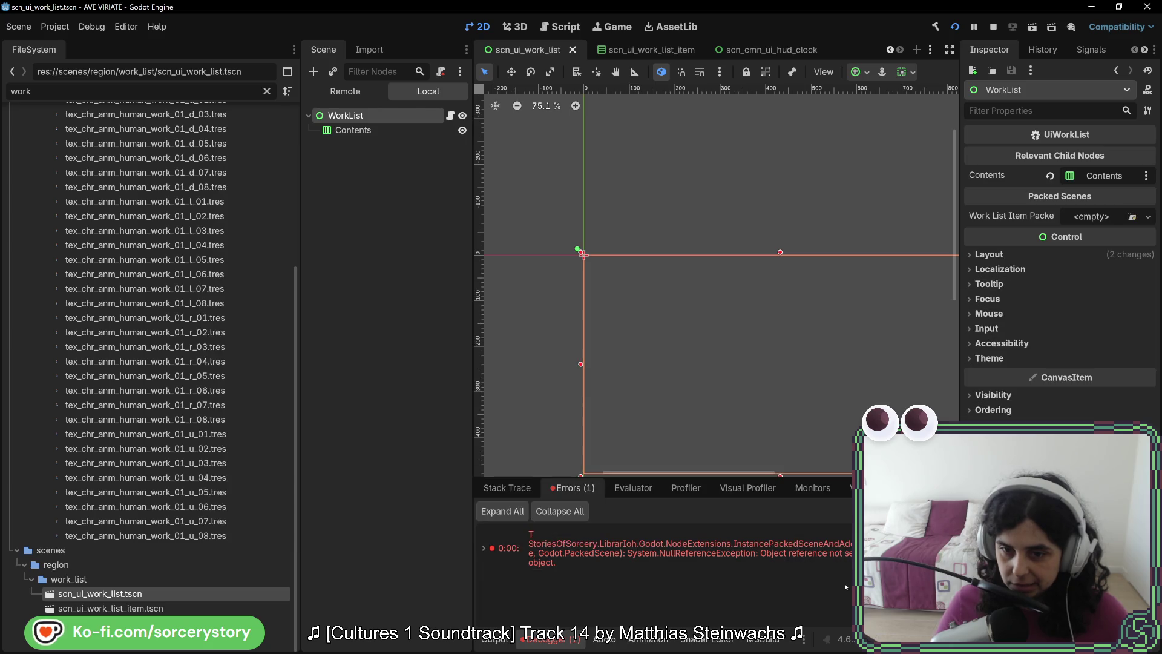
Trace the null-reference error to NodeExtensions.cs line 80, stop the game, and open the Work List Item Packed Scene field.
{"action": "double_click", "coordinate": [844, 569]}
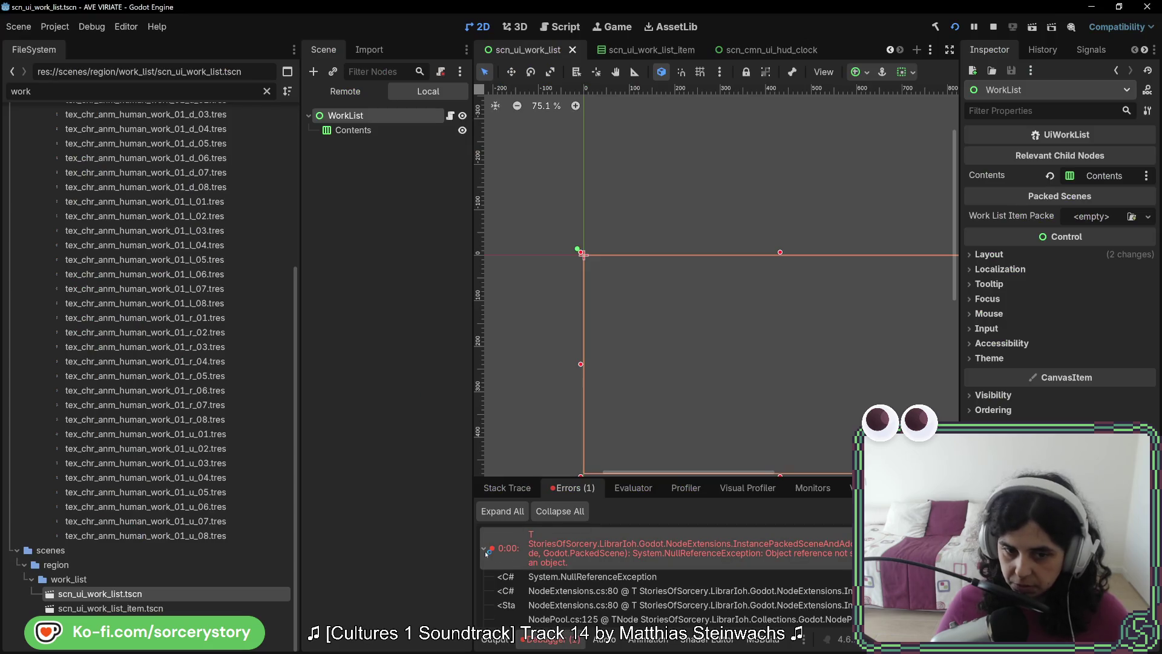
{"action": "key", "text": "alt+Tab"}
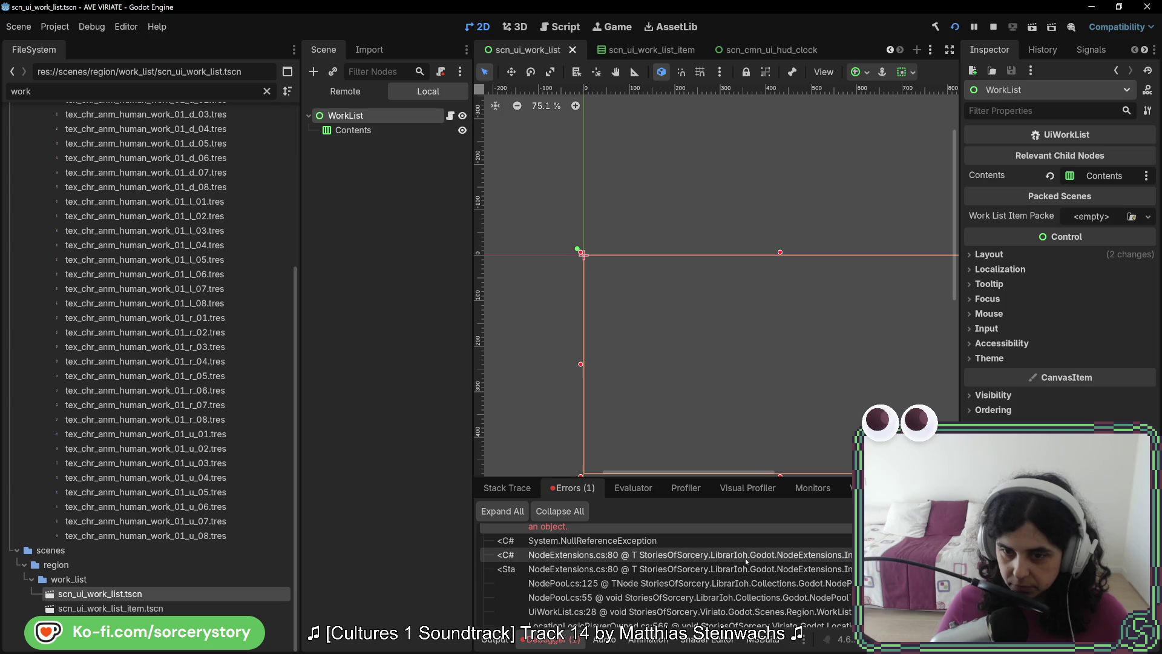
{"action": "double_click", "coordinate": [747, 561]}
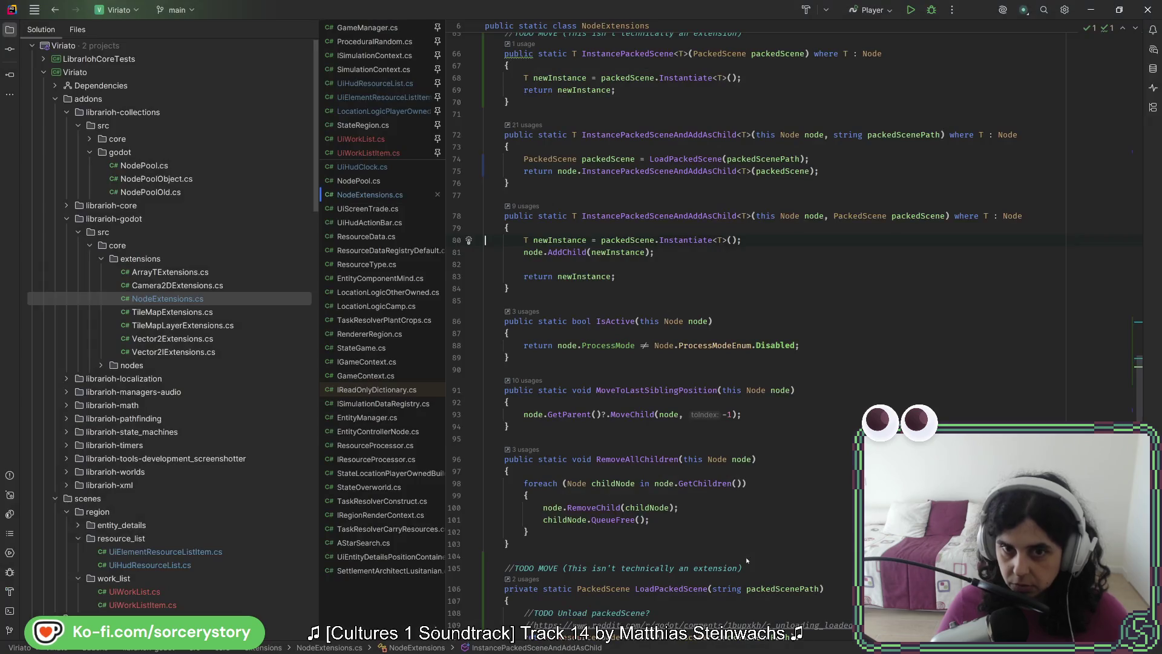
{"action": "key", "text": "alt+Tab"}
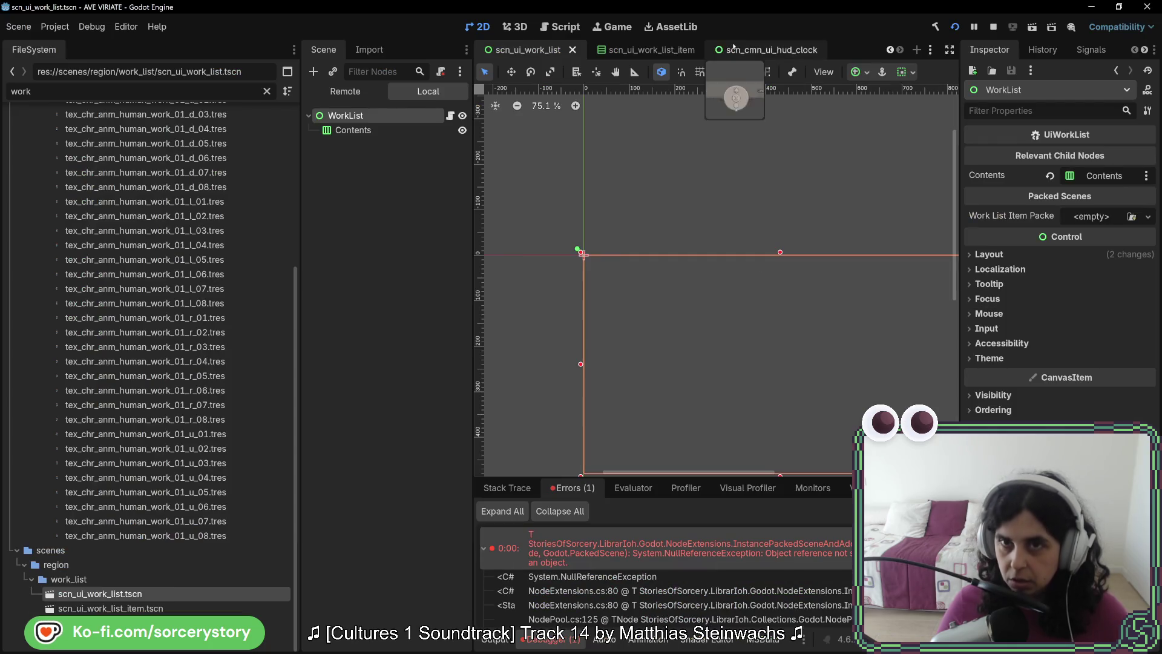
{"action": "left_click", "coordinate": [994, 27]}
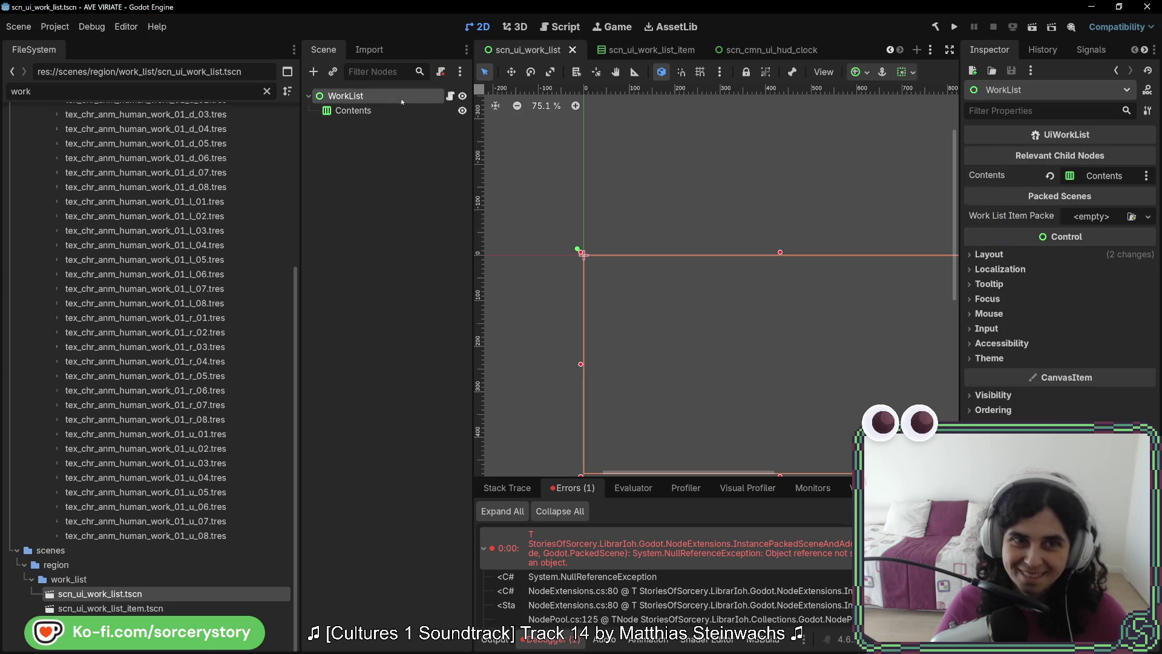
{"action": "left_click", "coordinate": [1107, 213]}
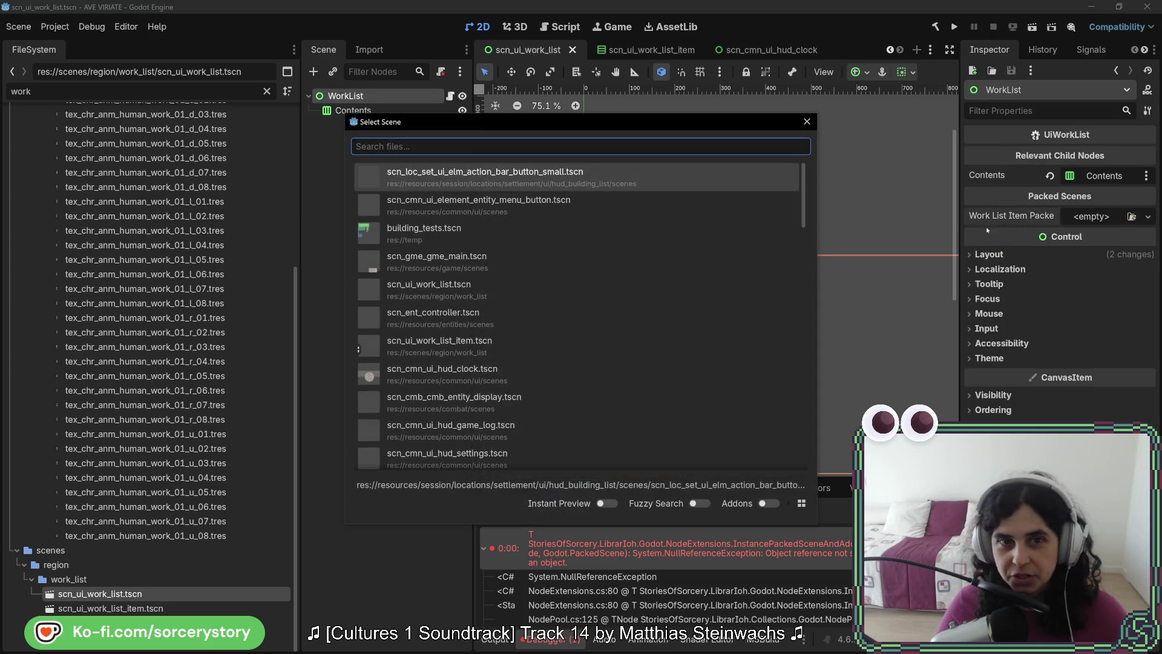
Set Work List Item Packed Scene to scn_ui_work_list_item.tscn and test it by visiting the settlement.
{"action": "key", "text": "Escape"}
{"action": "mouse_move", "coordinate": [111, 608]}
{"action": "left_mouse_down"}
{"action": "mouse_move", "coordinate": [554, 515]}
{"action": "mouse_move", "coordinate": [1096, 222]}
{"action": "left_mouse_up"}
{"action": "left_click", "coordinate": [955, 26]}
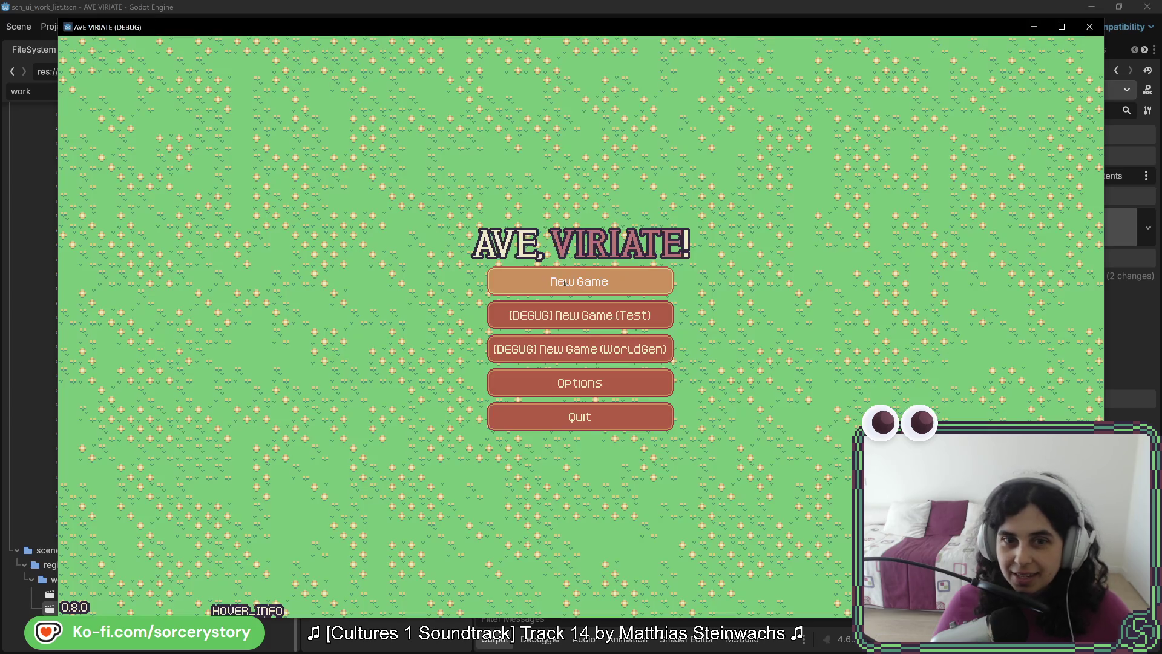
{"action": "left_click", "coordinate": [581, 288]}
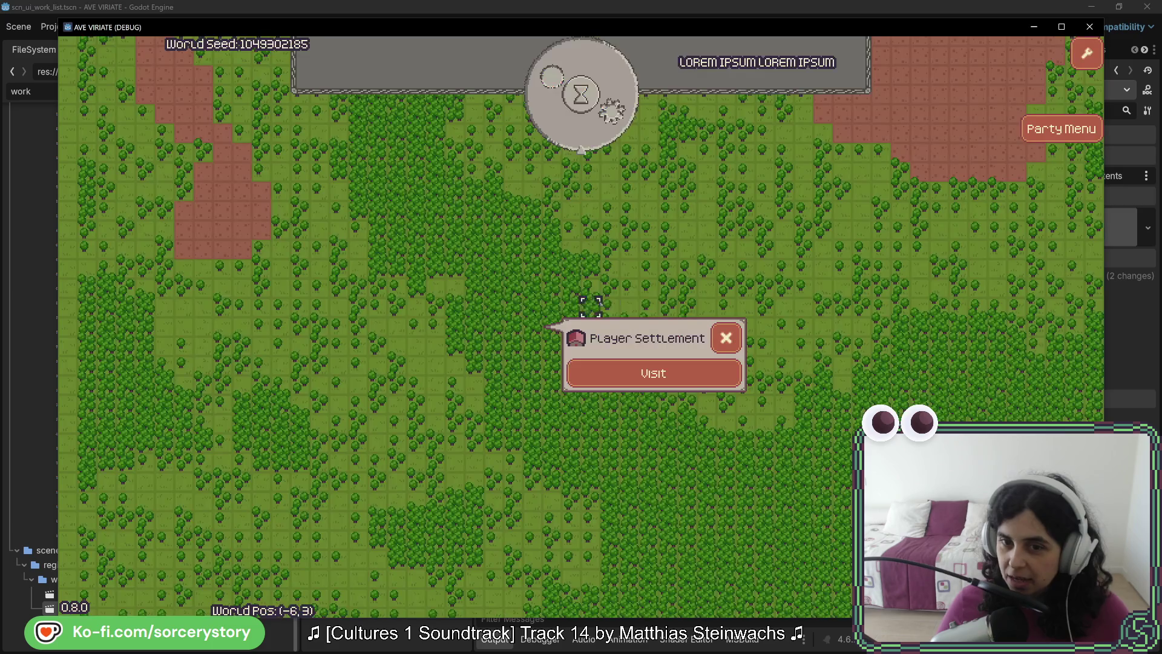
{"action": "left_click", "coordinate": [623, 375]}
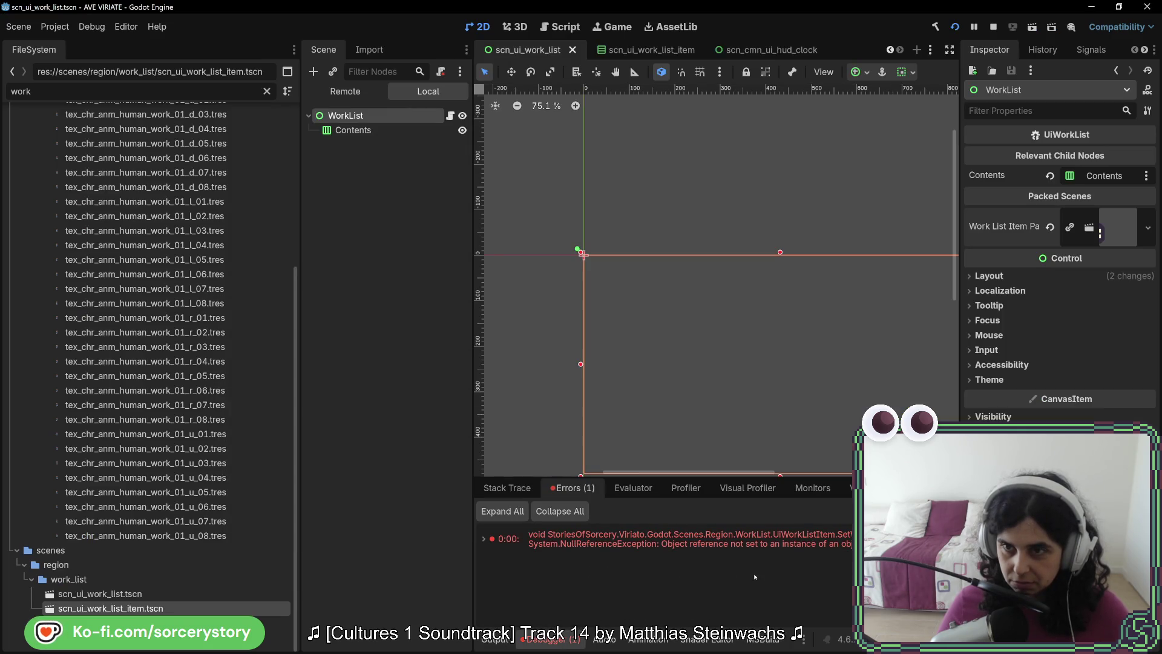
{"action": "left_click", "coordinate": [993, 27]}
Assign the Icon and Amount nodes to WorkListItem's Icon Texture Rect and Amount Label, save, and run.
{"action": "left_click", "coordinate": [657, 50]}
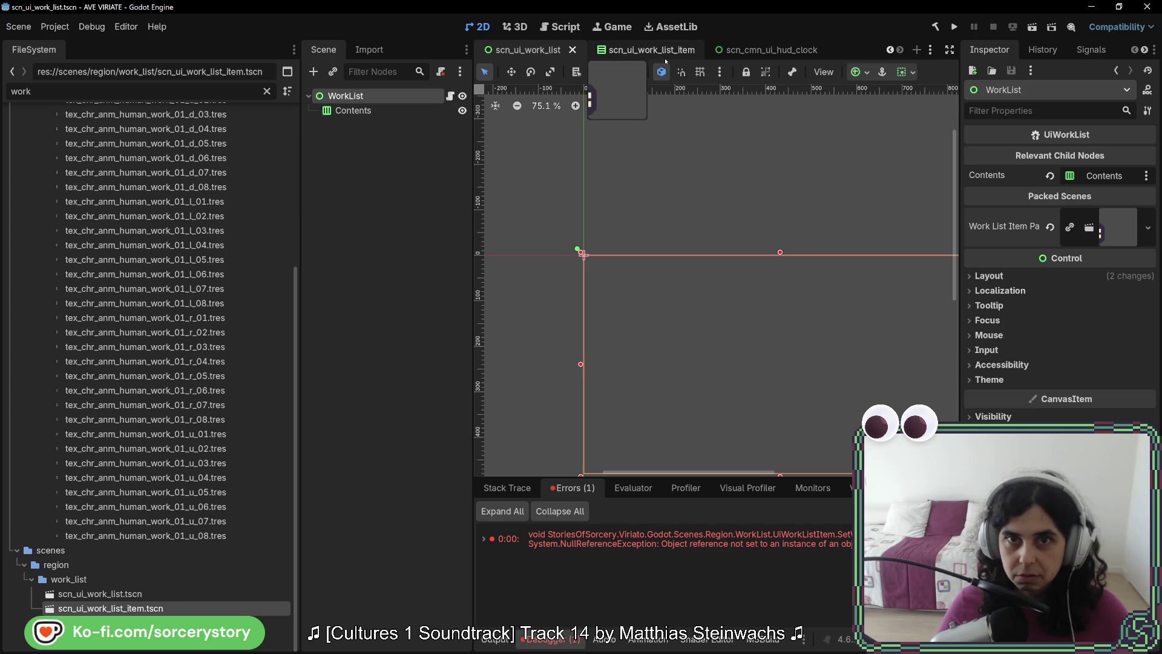
{"action": "left_click", "coordinate": [380, 97]}
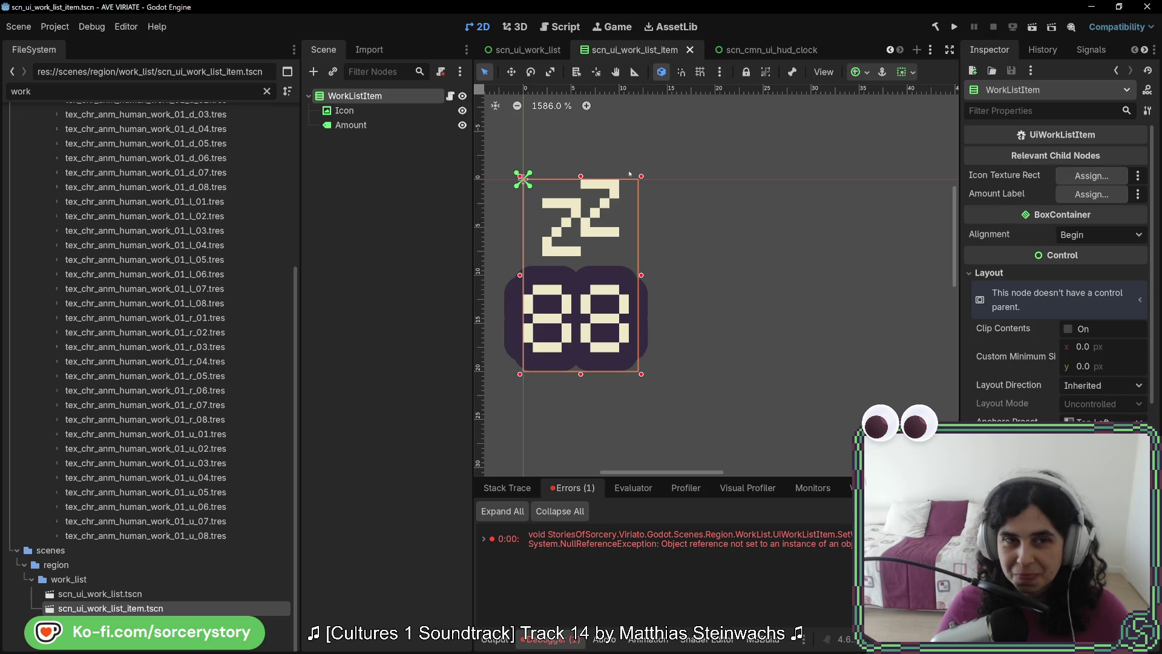
{"action": "left_click_drag", "start_coordinate": [348, 111], "coordinate": [453, 122]}
{"action": "left_click_drag", "start_coordinate": [1099, 173], "coordinate": [1099, 174]}
{"action": "left_click_drag", "start_coordinate": [351, 125], "coordinate": [1085, 194]}
{"action": "key", "text": "ctrl+s"}
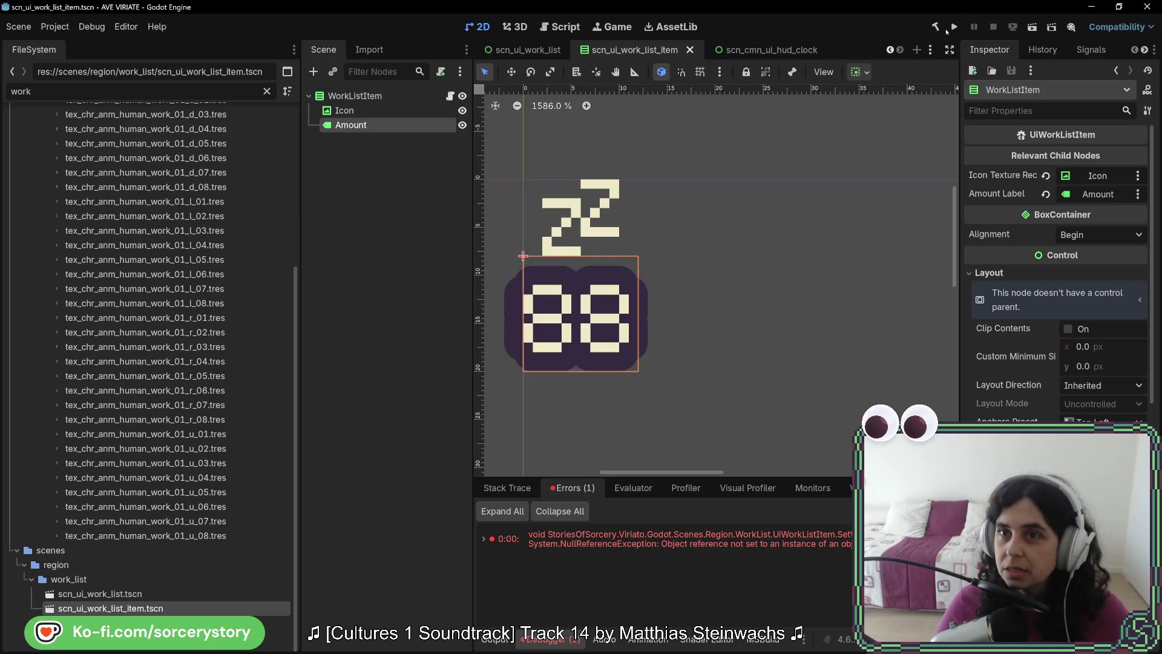
{"action": "left_click", "coordinate": [953, 28]}
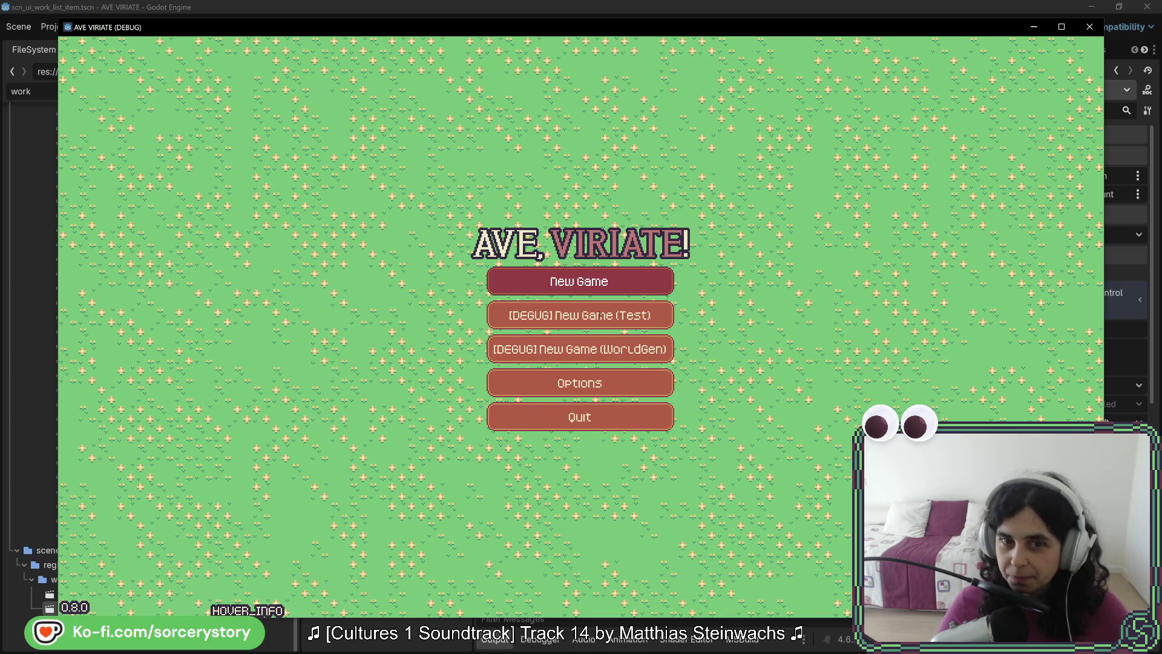
Start a new game, visit the settlement to see work amounts 10, 20, 30, 40, then close the game.
{"action": "left_click", "coordinate": [658, 363]}
{"action": "left_click", "coordinate": [658, 368]}
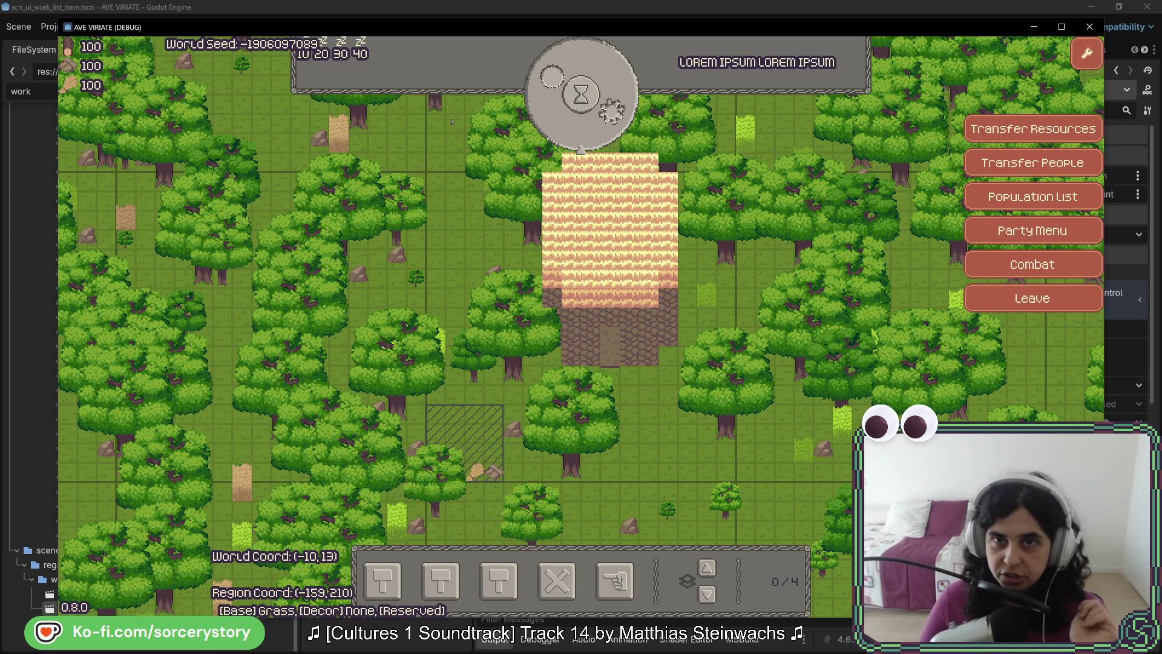
{"action": "left_click", "coordinate": [1090, 27]}
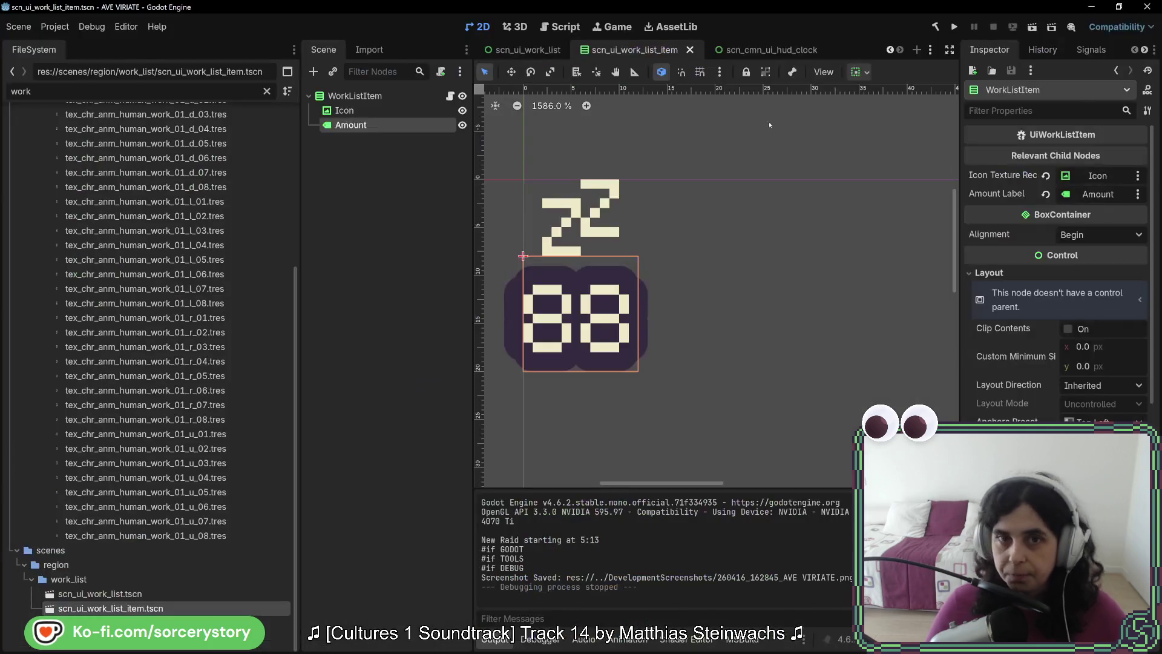
In scn_ui_work_list, set the WorkList root's Anchors Preset to Center.
{"action": "left_click", "coordinate": [545, 51]}
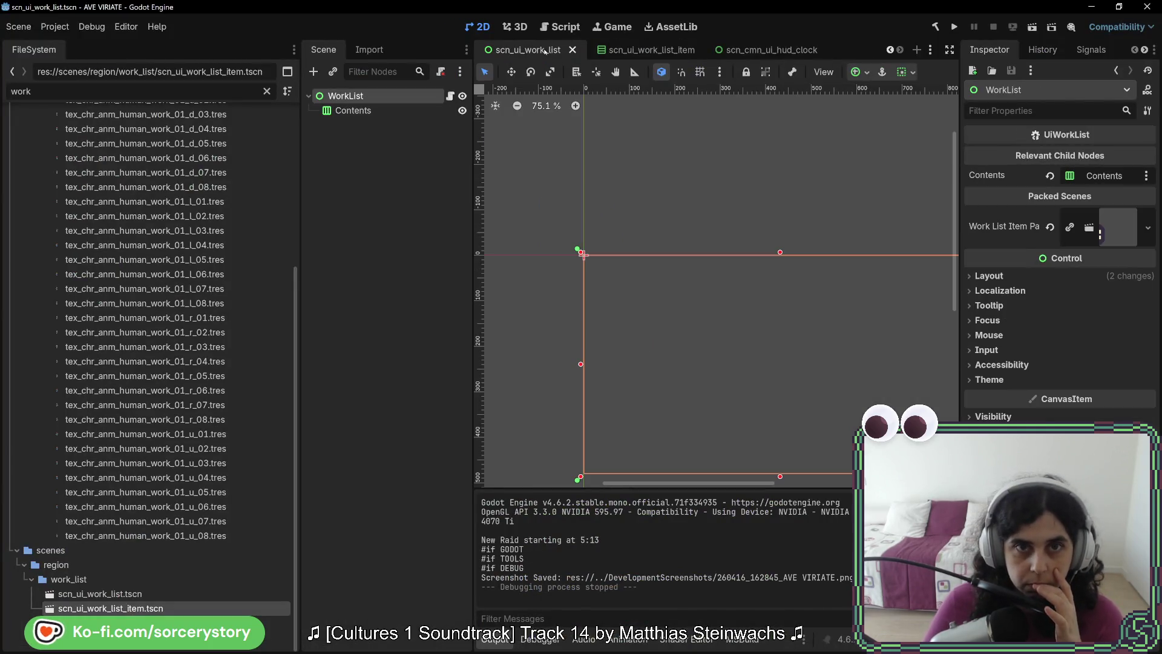
{"action": "left_click", "coordinate": [356, 97]}
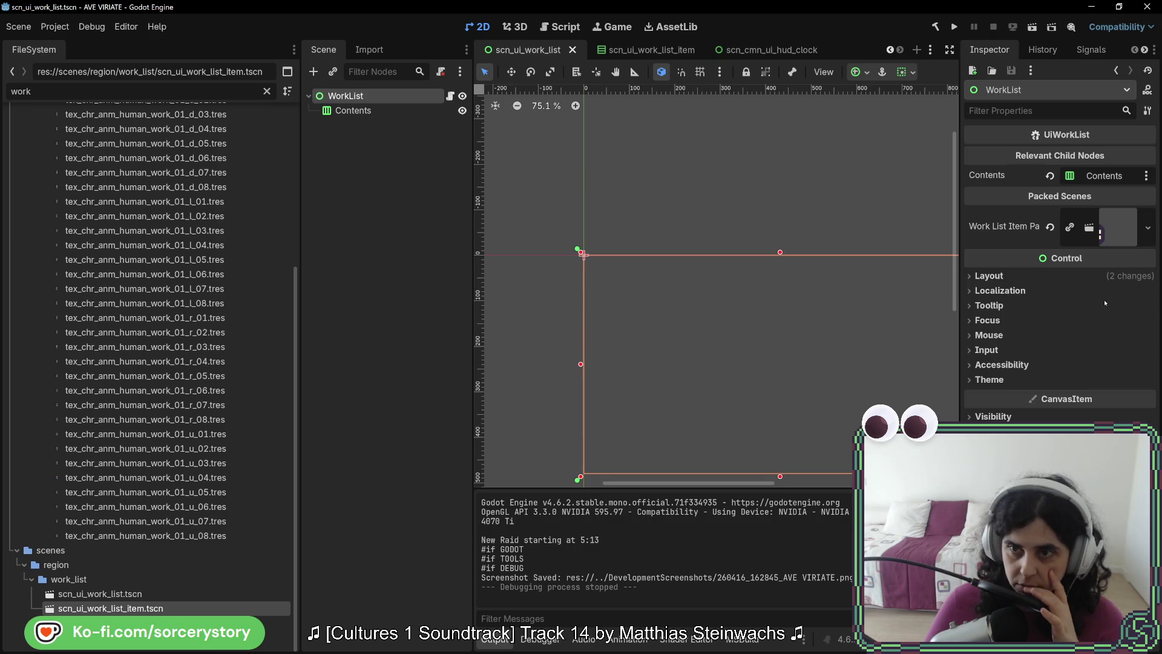
{"action": "left_click", "coordinate": [1102, 279]}
{"action": "scroll", "coordinate": [1103, 281], "scroll_direction": "down", "scroll_amount": 5}
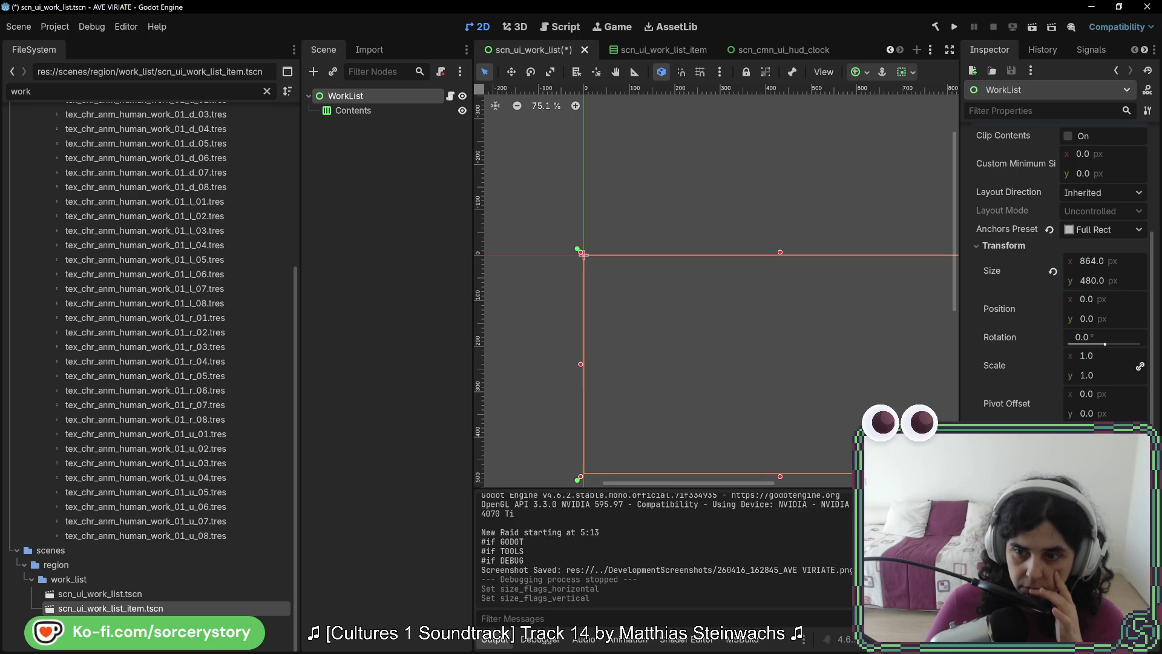
{"action": "left_click", "coordinate": [1111, 229]}
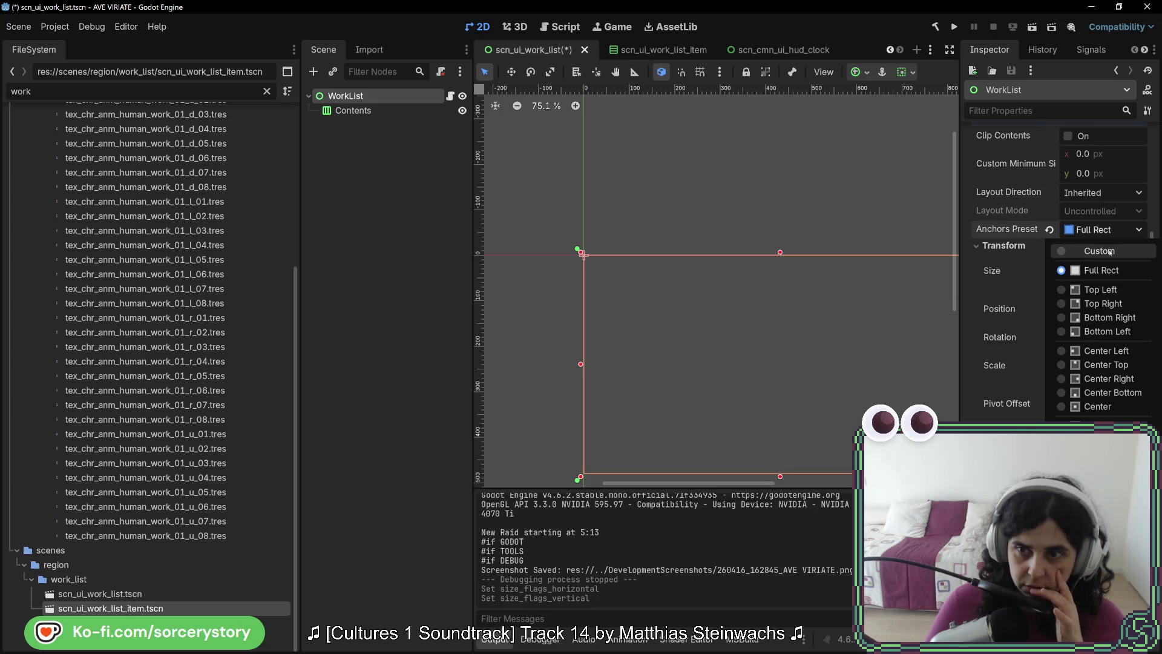
{"action": "left_click", "coordinate": [1113, 406]}
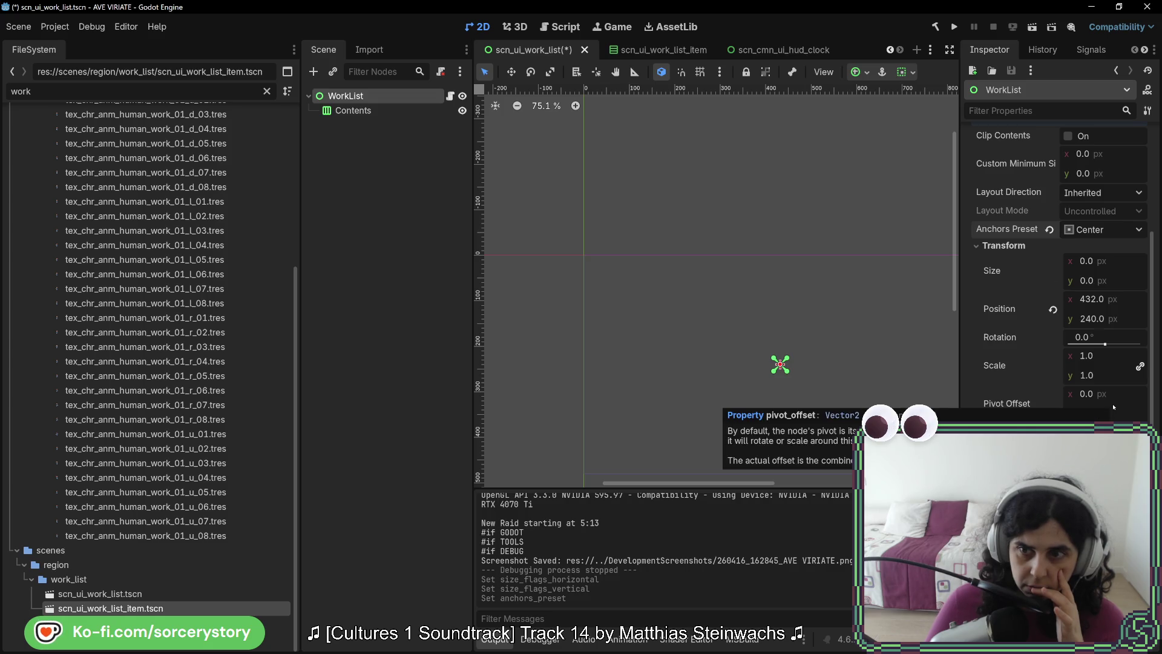
Reset WorkList's position to 0,0, save the scene, and run the project.
{"action": "left_click", "coordinate": [1053, 309]}
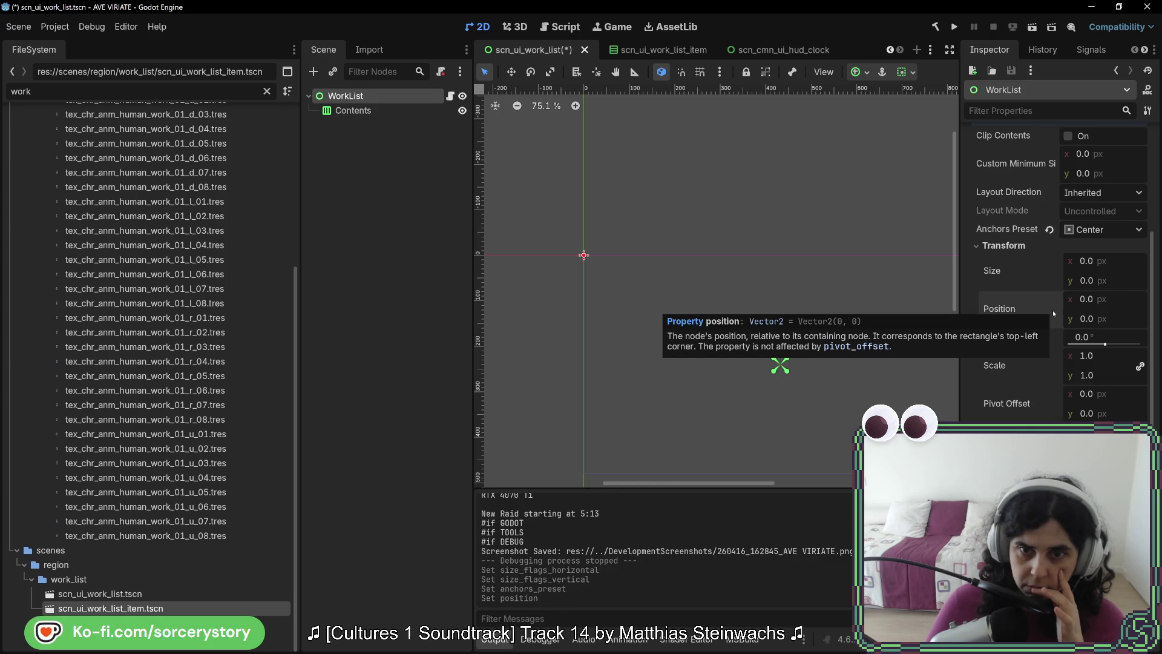
{"action": "key", "text": "ctrl+s"}
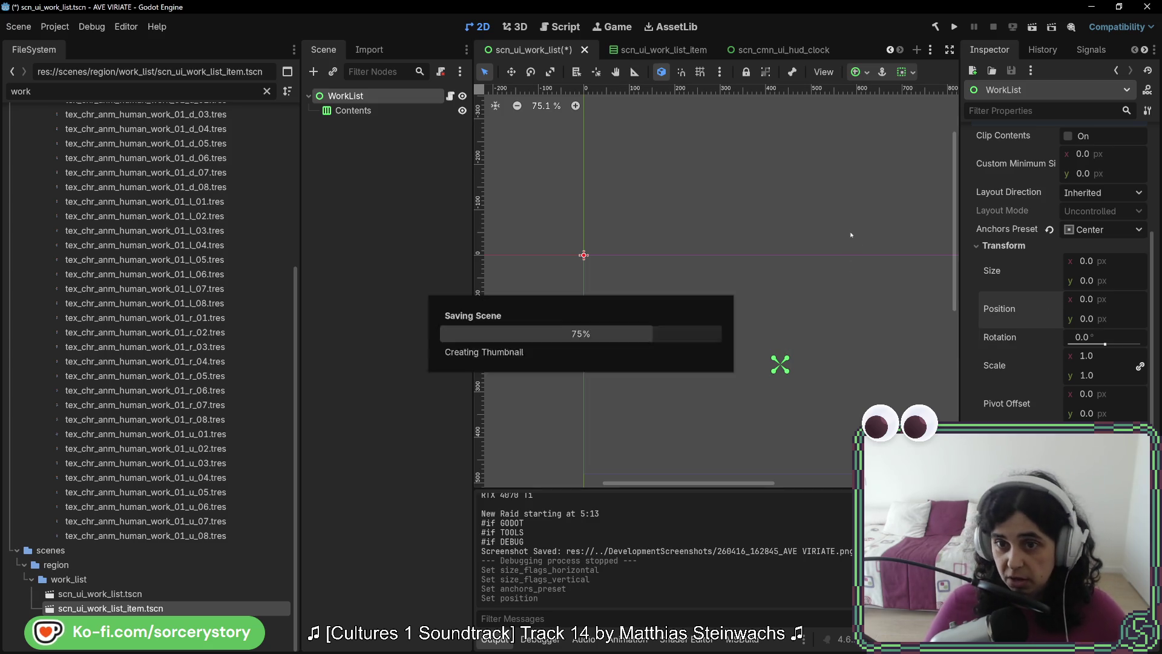
{"action": "left_click", "coordinate": [954, 26]}
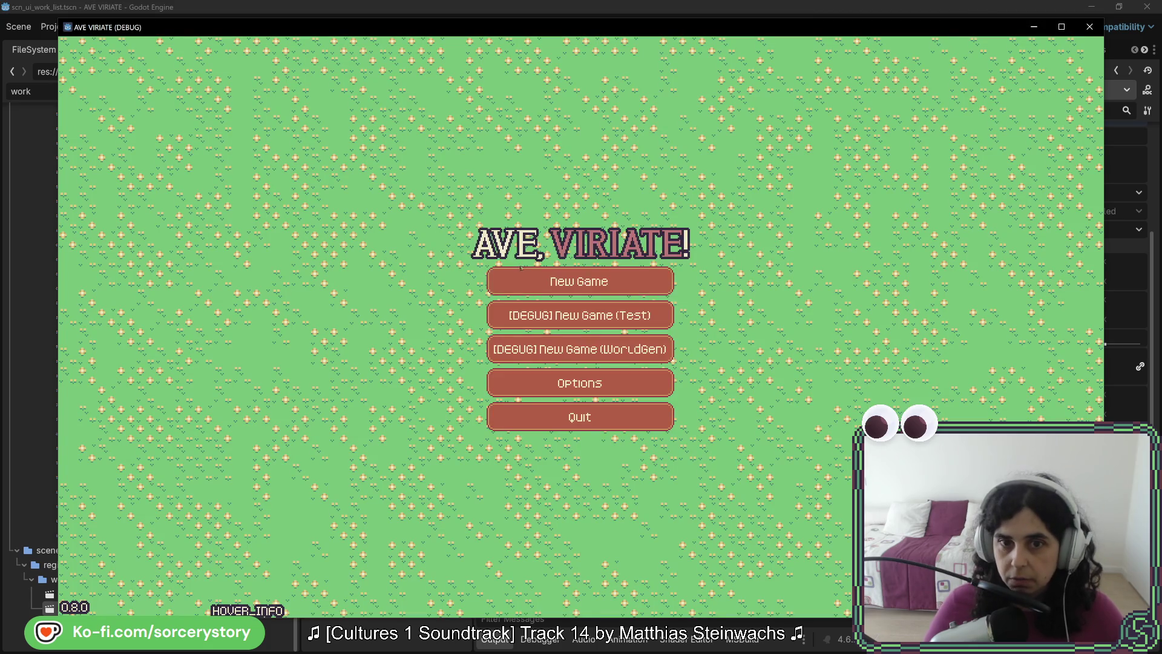
Start a New Game, visit the Player Settlement, then return to the Godot editor.
{"action": "left_click", "coordinate": [645, 310]}
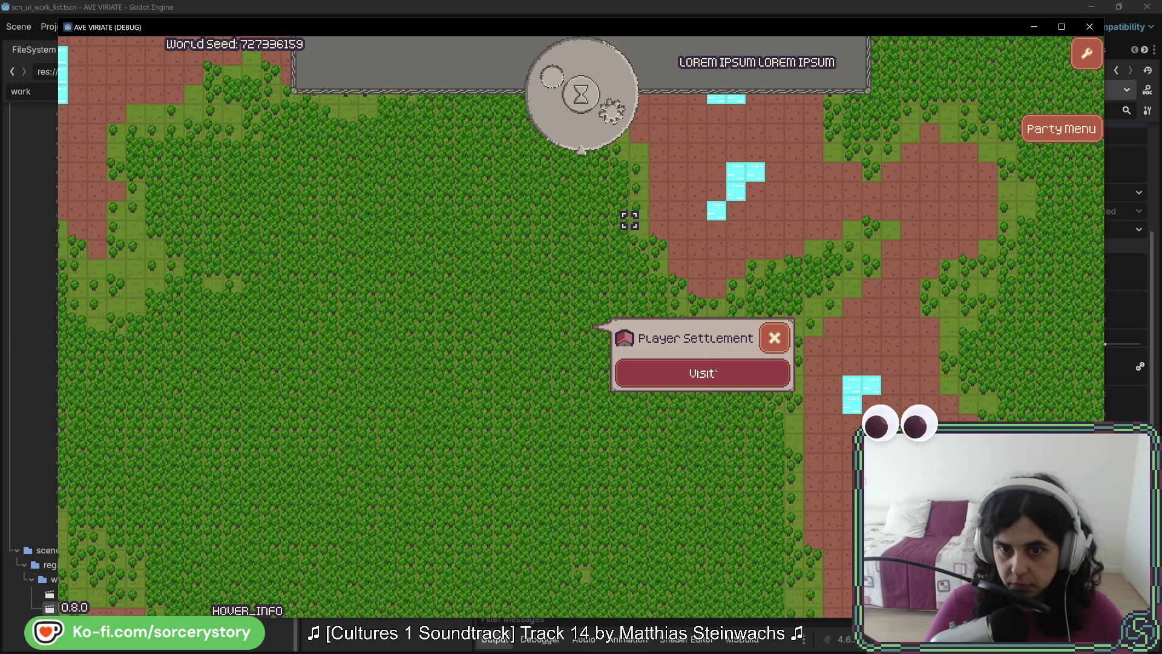
{"action": "left_click", "coordinate": [715, 369]}
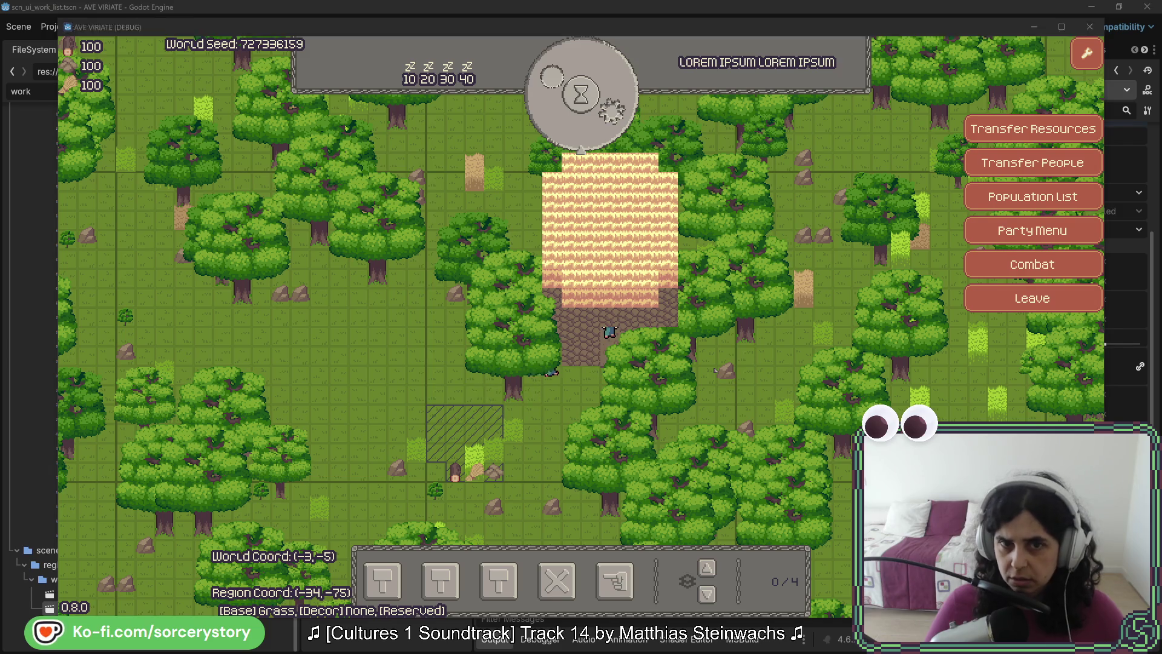
{"action": "key", "text": "F8"}
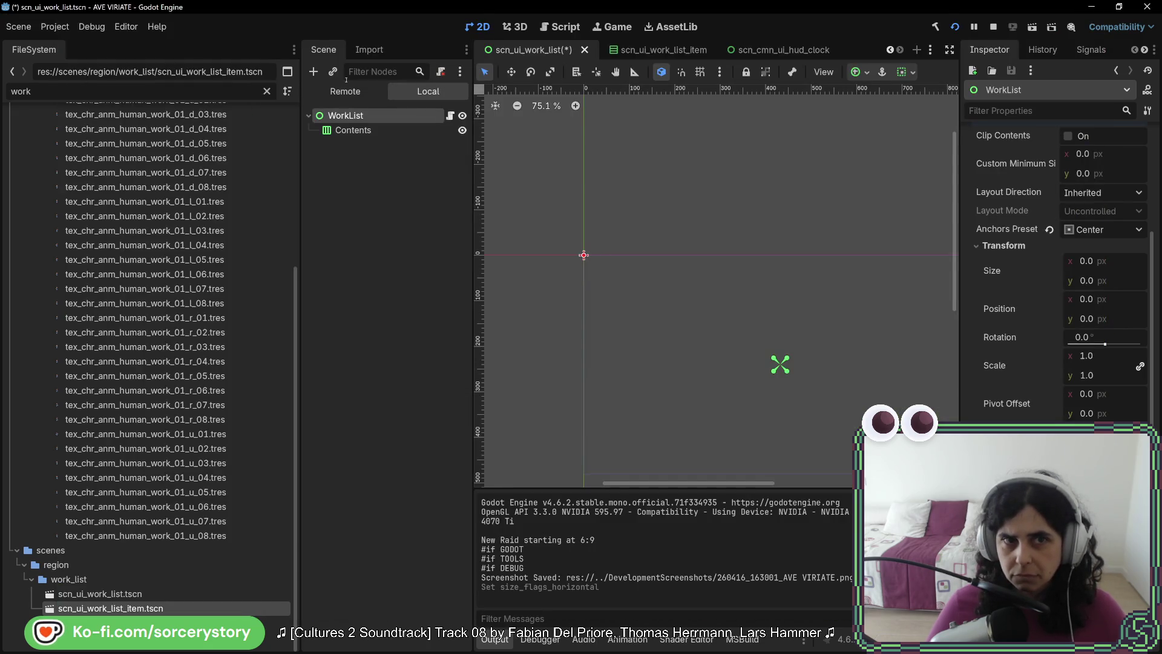
Expand the running game's live scene tree through UI, Clock, PanelContainer and Left to WorkList.
{"action": "left_click", "coordinate": [345, 91]}
{"action": "left_click", "coordinate": [336, 129]}
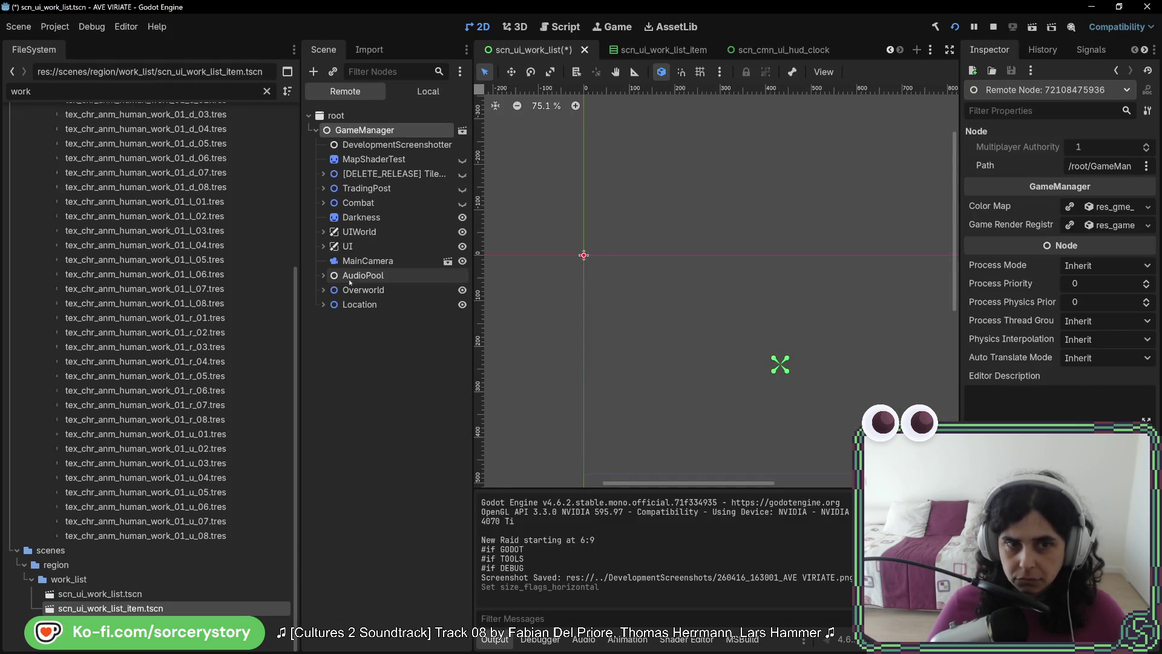
{"action": "left_click", "coordinate": [323, 304]}
{"action": "scroll", "coordinate": [361, 369], "scroll_direction": "down", "scroll_amount": 5}
{"action": "scroll", "coordinate": [361, 372], "scroll_direction": "up", "scroll_amount": 5}
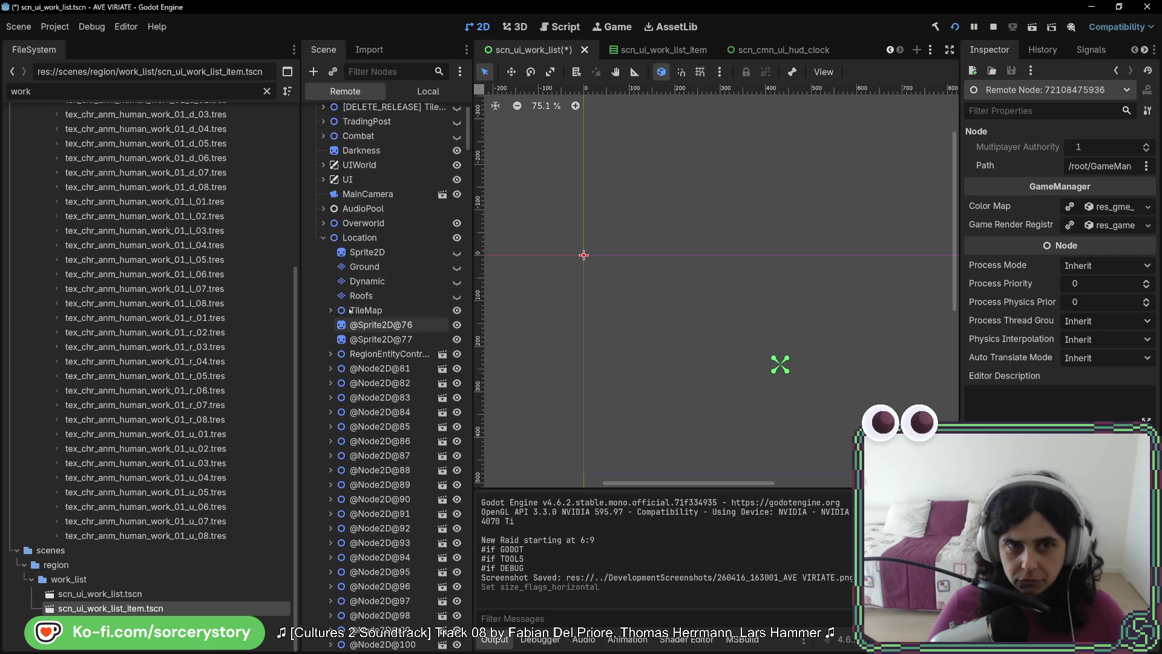
{"action": "left_click", "coordinate": [322, 240]}
{"action": "left_click", "coordinate": [323, 247]}
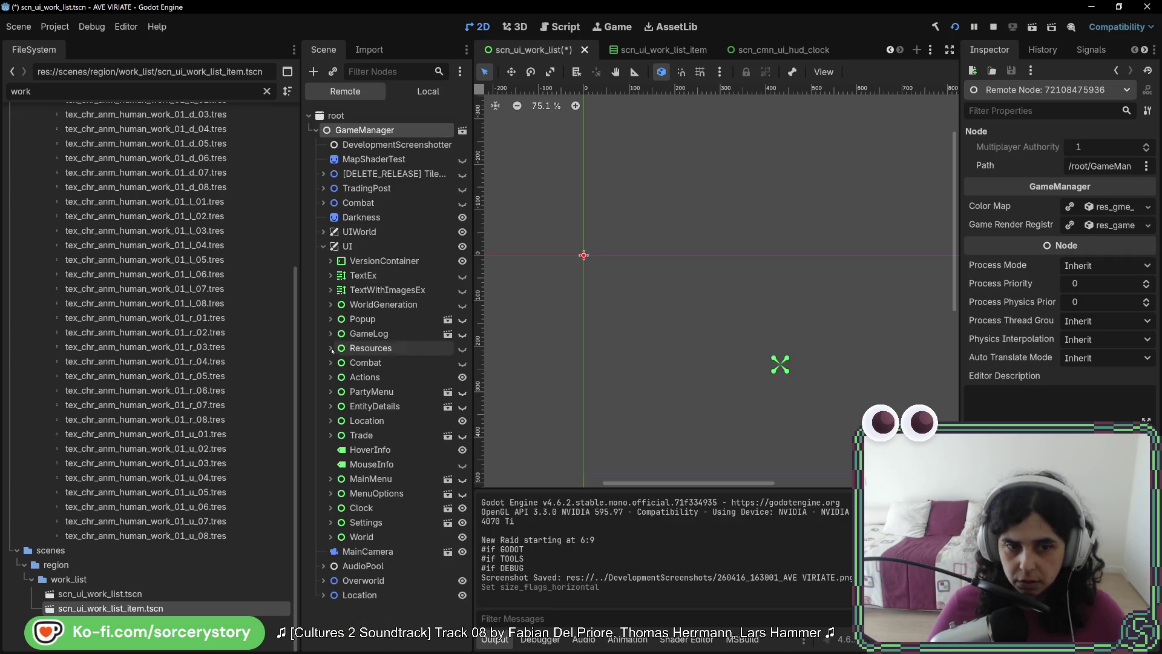
{"action": "left_click", "coordinate": [330, 508]}
{"action": "left_click", "coordinate": [338, 537]}
{"action": "left_click", "coordinate": [345, 552]}
{"action": "left_click", "coordinate": [388, 566]}
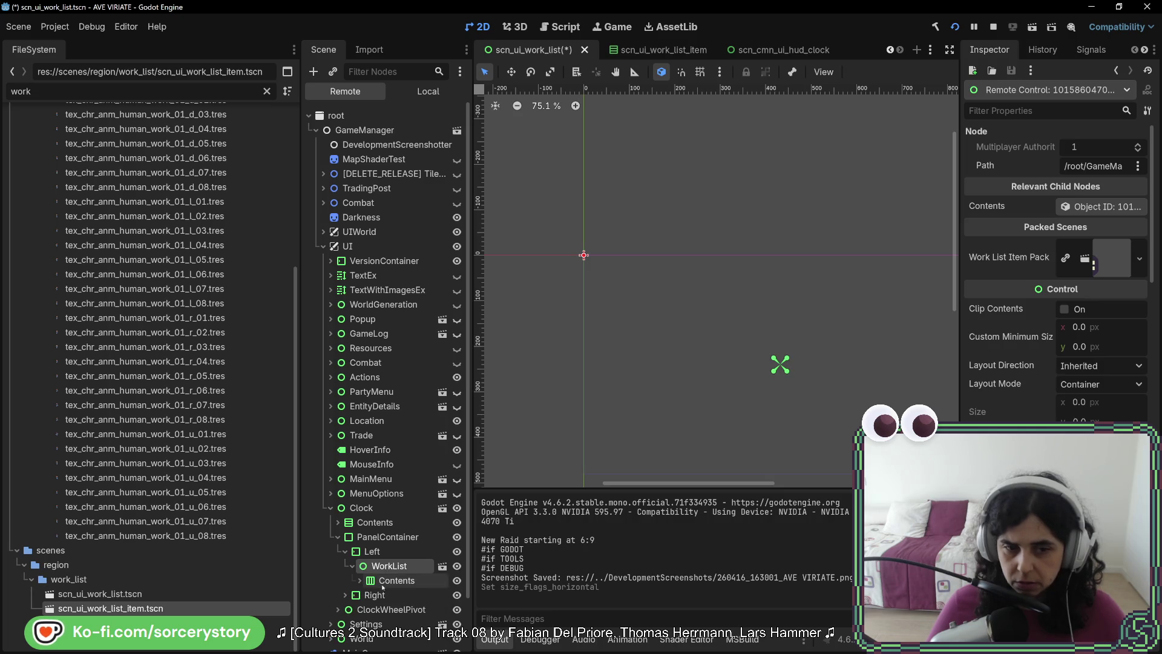
Inspect the live Contents node and the first work-list item's Icon and Amount against the game.
{"action": "scroll", "coordinate": [1056, 272], "scroll_direction": "down", "scroll_amount": 5}
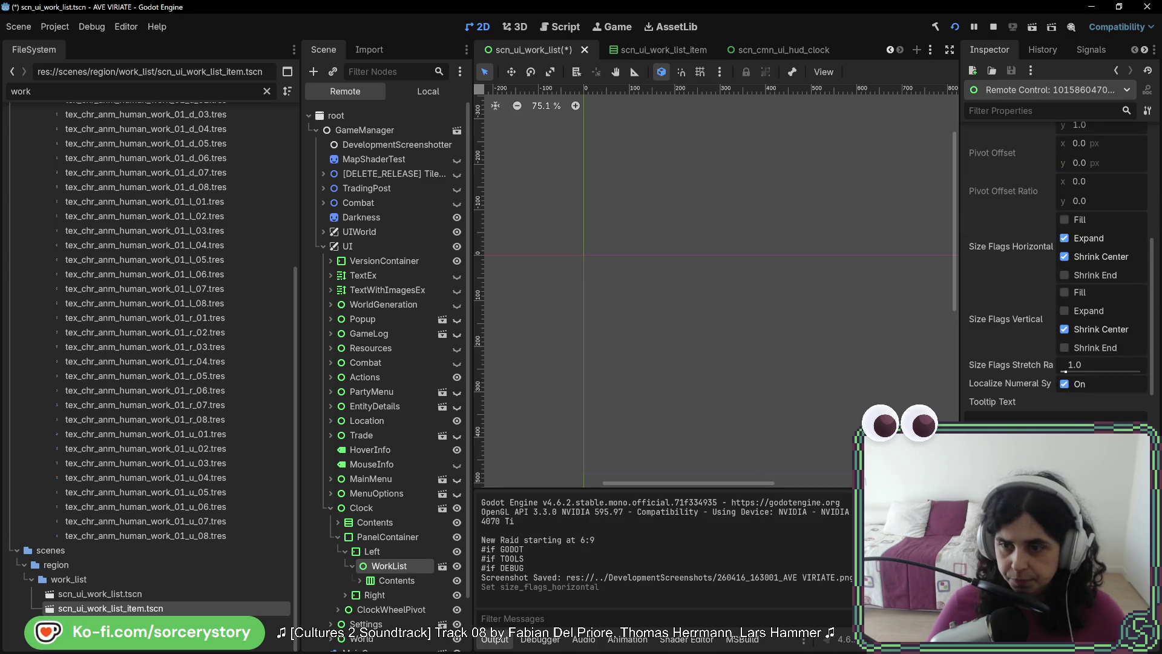
{"action": "scroll", "coordinate": [1056, 254], "scroll_direction": "down", "scroll_amount": 10}
{"action": "scroll", "coordinate": [1057, 261], "scroll_direction": "down", "scroll_amount": 5}
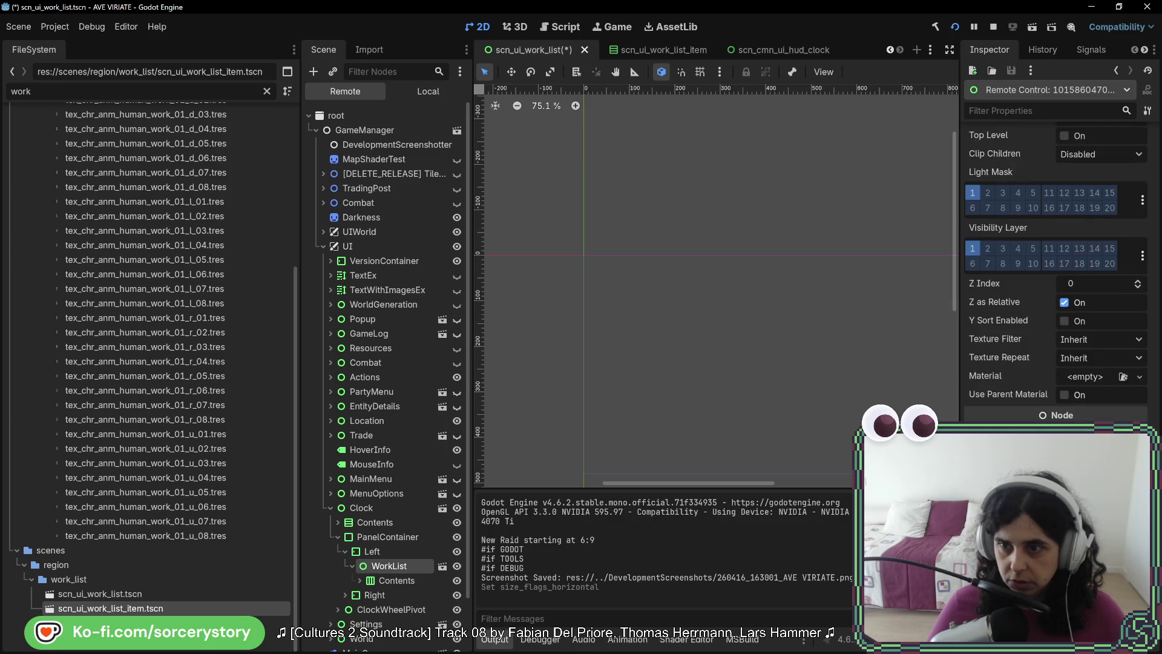
{"action": "key", "text": "alt+Tab"}
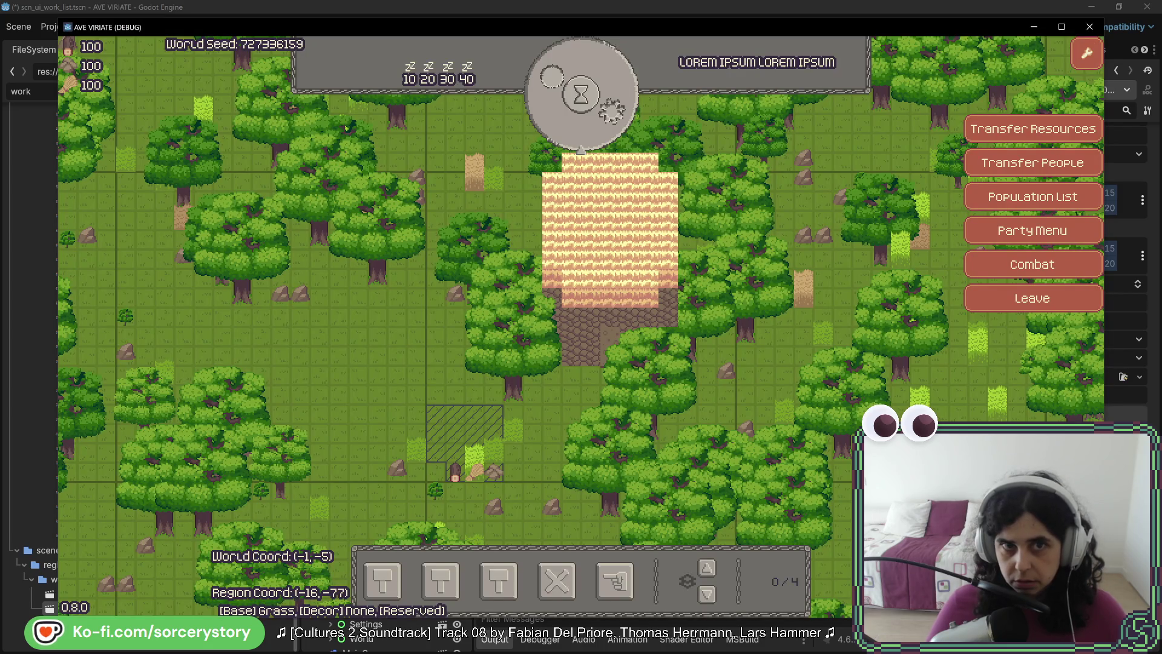
{"action": "key", "text": "alt+Tab"}
{"action": "left_click", "coordinate": [394, 580]}
{"action": "key", "text": "alt+Tab"}
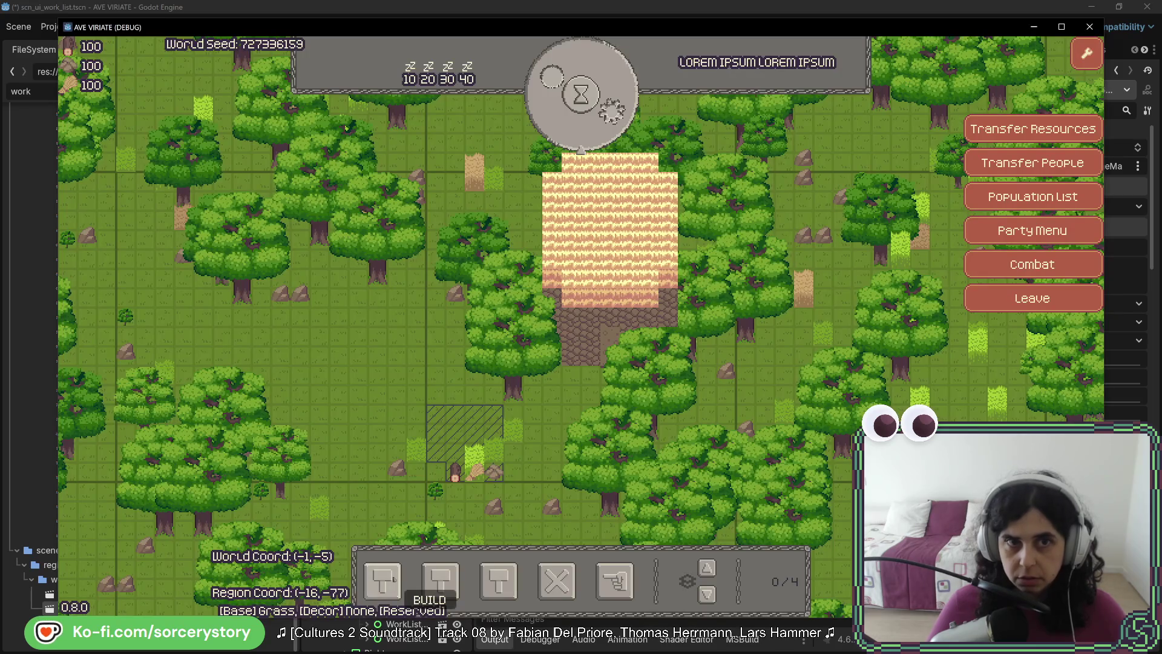
{"action": "key", "text": "alt+Tab"}
{"action": "scroll", "coordinate": [407, 494], "scroll_direction": "down", "scroll_amount": 4}
{"action": "left_click", "coordinate": [407, 478]}
{"action": "key", "text": "alt+Tab"}
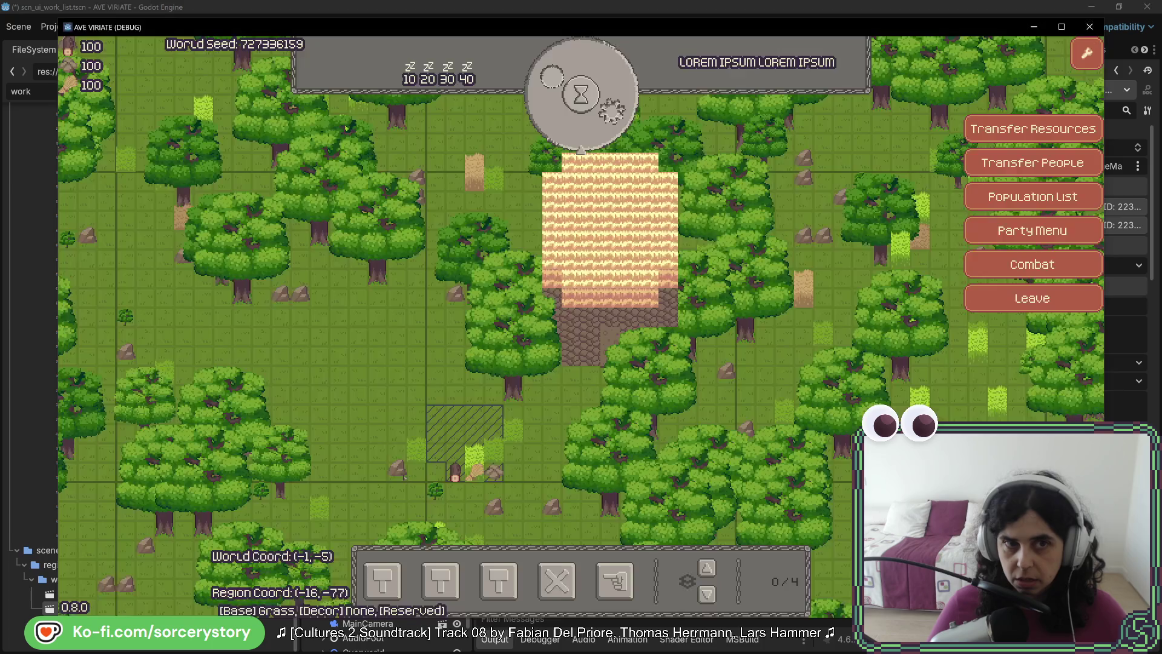
{"action": "key", "text": "alt+Tab"}
{"action": "left_click", "coordinate": [366, 477]}
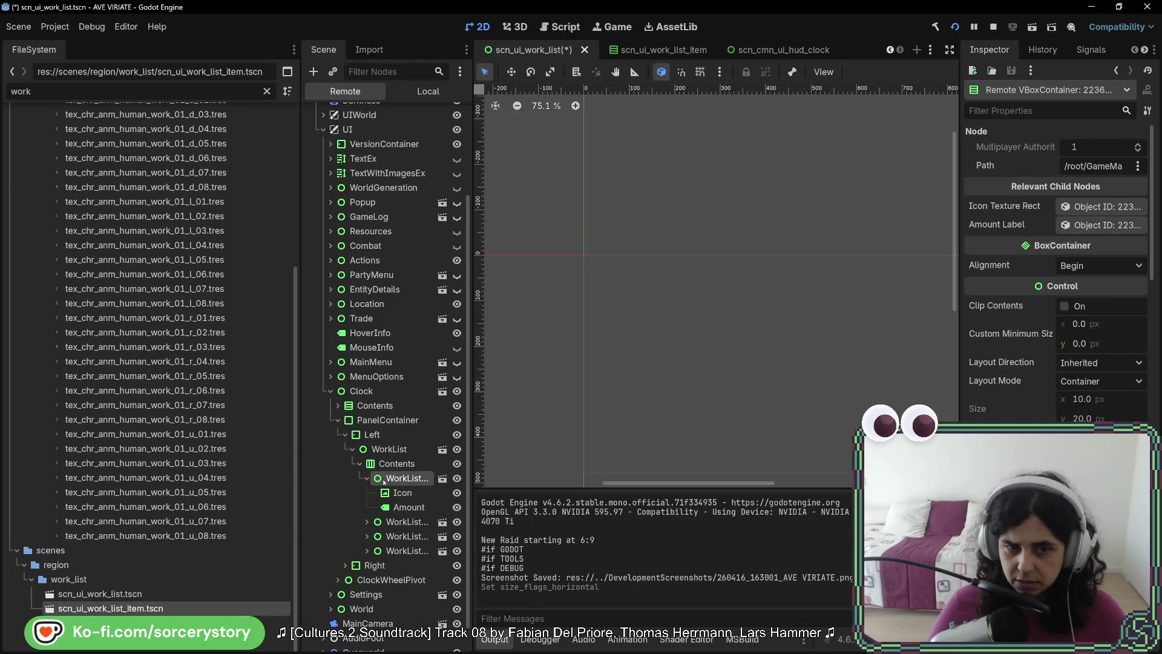
{"action": "left_click", "coordinate": [399, 449]}
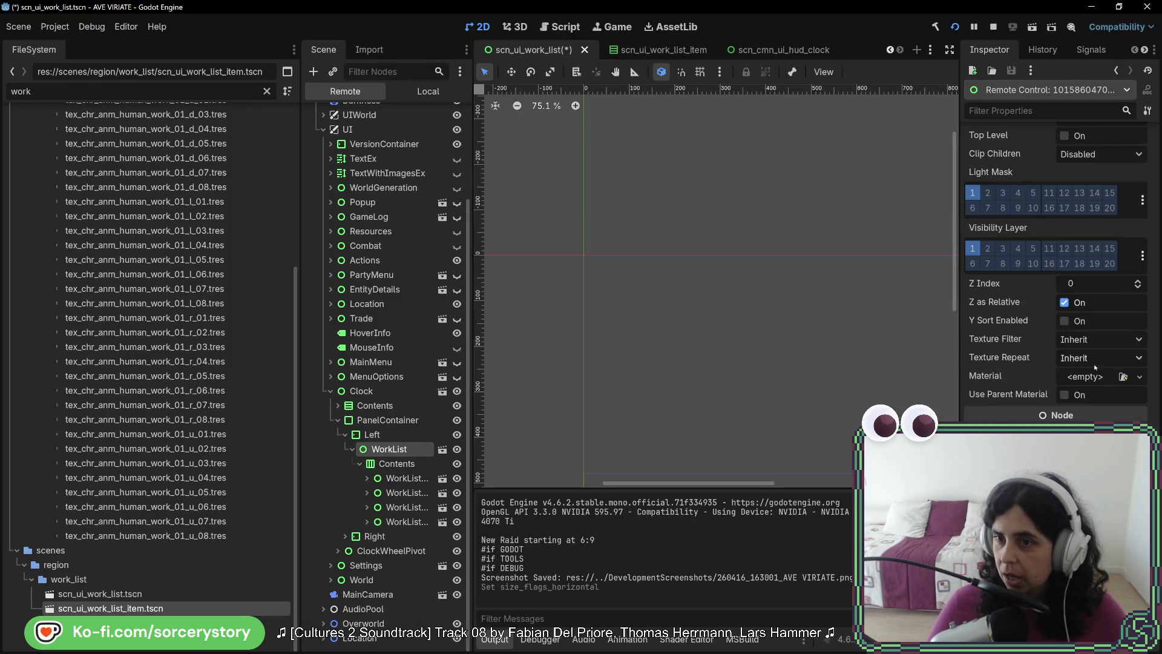
Review live WorkList properties against the game, then save an F12 screenshot and stop the game.
{"action": "scroll", "coordinate": [1093, 367], "scroll_direction": "up", "scroll_amount": 5}
{"action": "mouse_move", "coordinate": [1093, 367]}
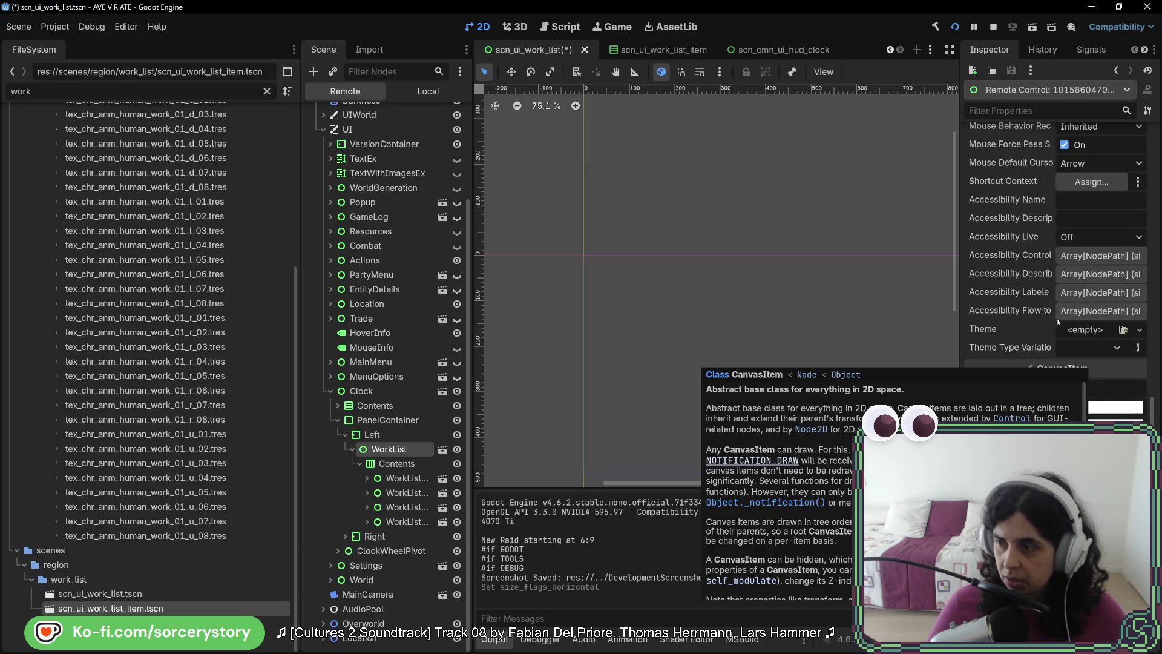
{"action": "scroll", "coordinate": [1059, 339], "scroll_direction": "up", "scroll_amount": 4}
{"action": "scroll", "coordinate": [1060, 348], "scroll_direction": "up", "scroll_amount": 3}
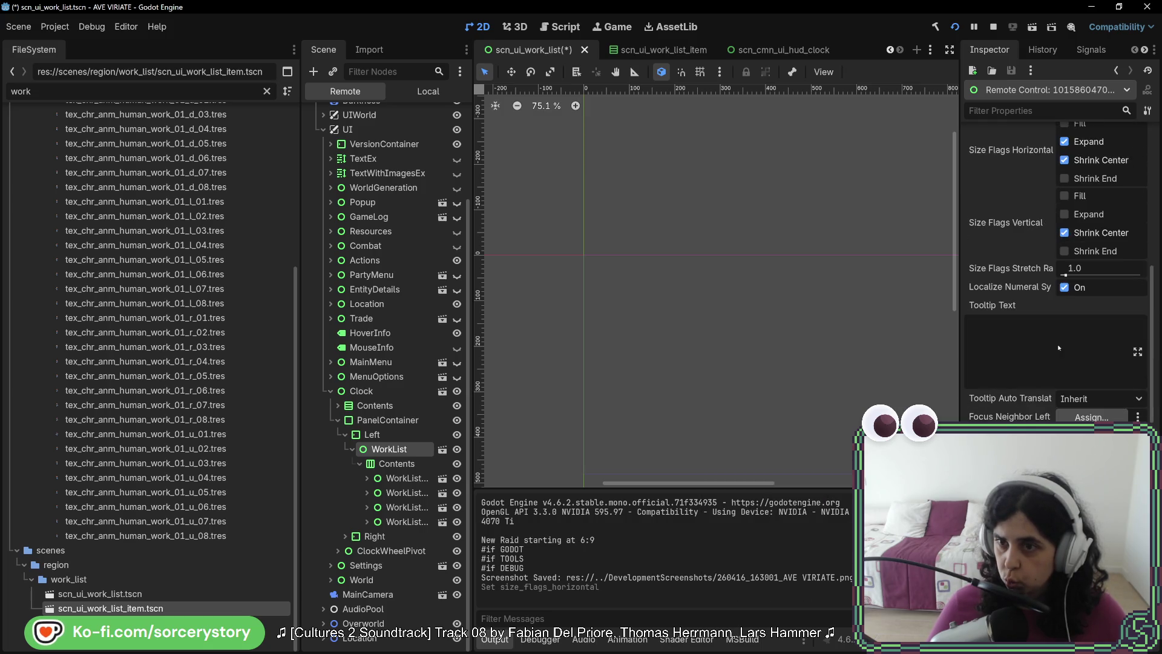
{"action": "scroll", "coordinate": [1059, 348], "scroll_direction": "up", "scroll_amount": 5}
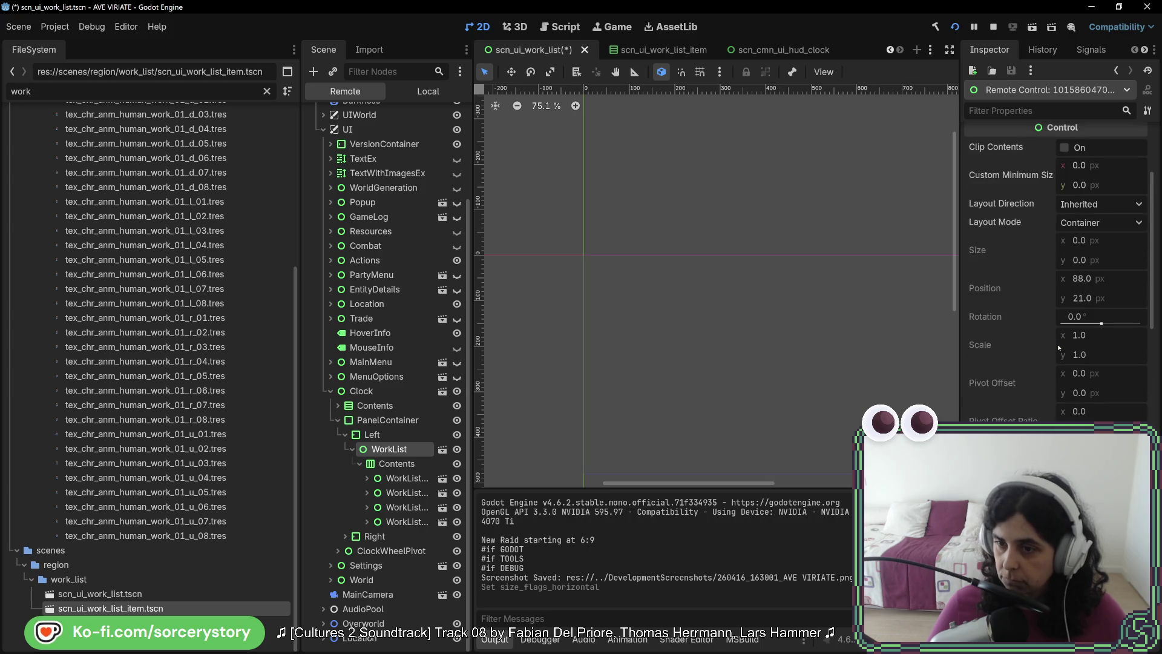
{"action": "scroll", "coordinate": [1058, 354], "scroll_direction": "down", "scroll_amount": 1}
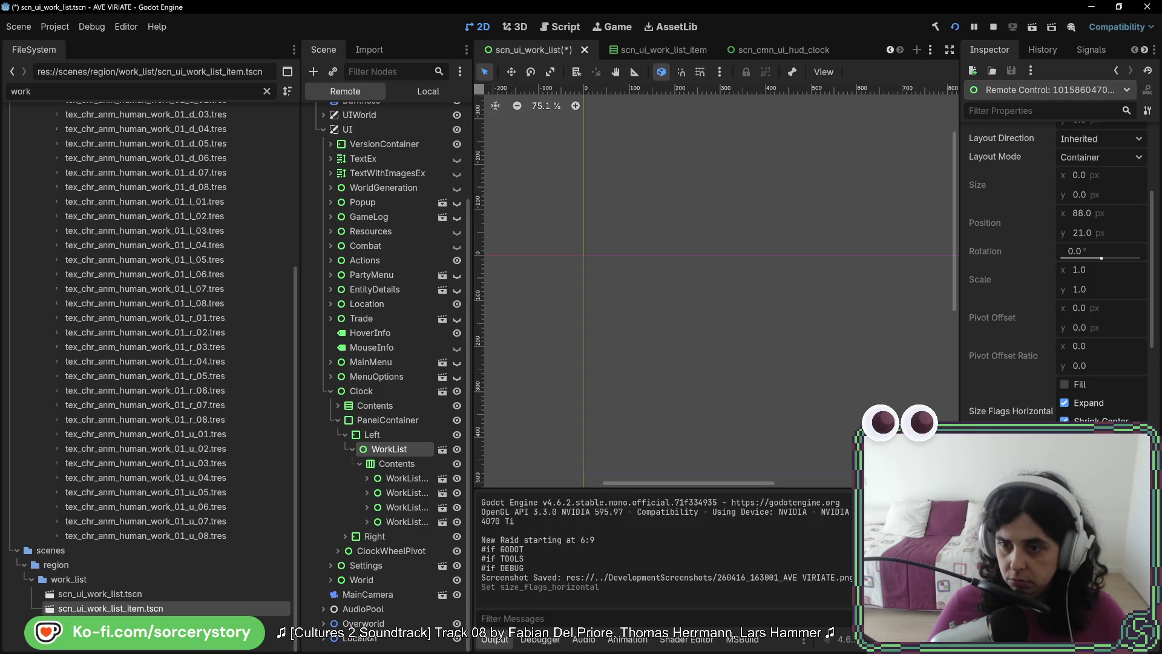
{"action": "key", "text": "alt+Tab"}
{"action": "key", "text": "alt+Tab"}
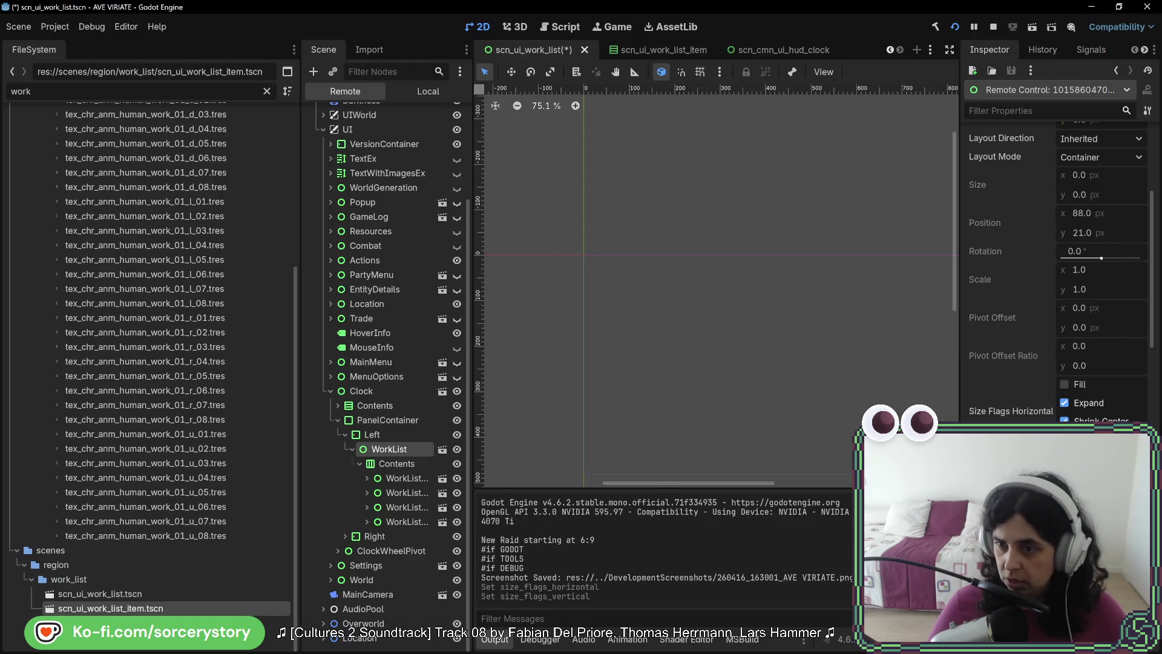
{"action": "key", "text": "alt+Tab"}
{"action": "key", "text": "alt+Tab"}
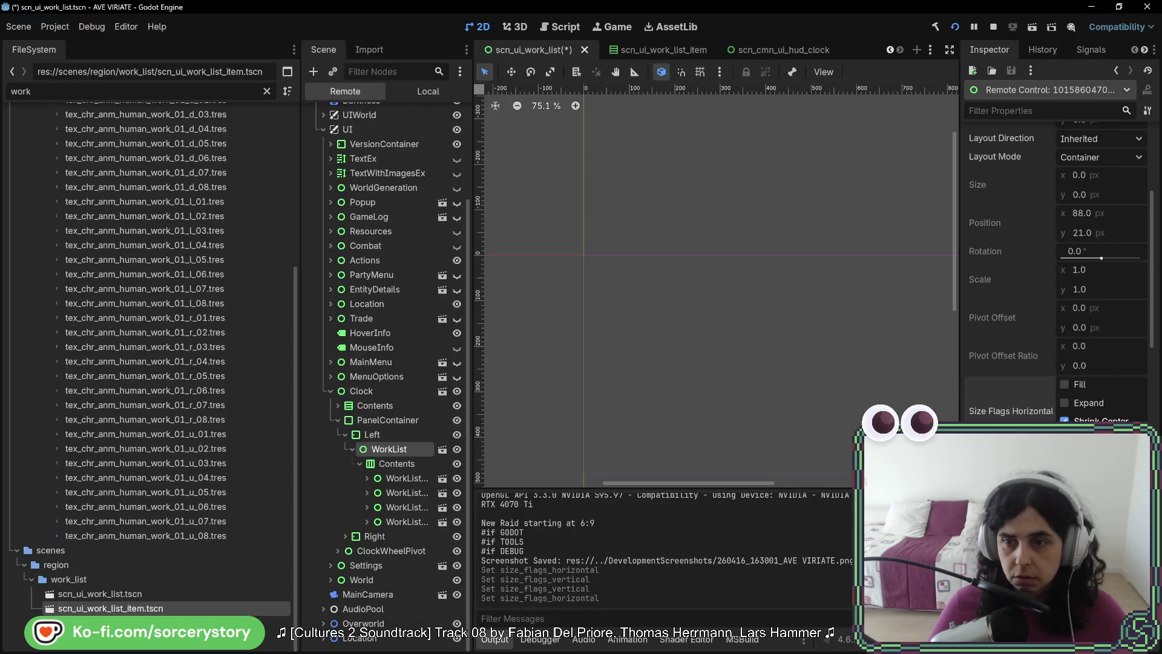
{"action": "key", "text": "alt+Tab"}
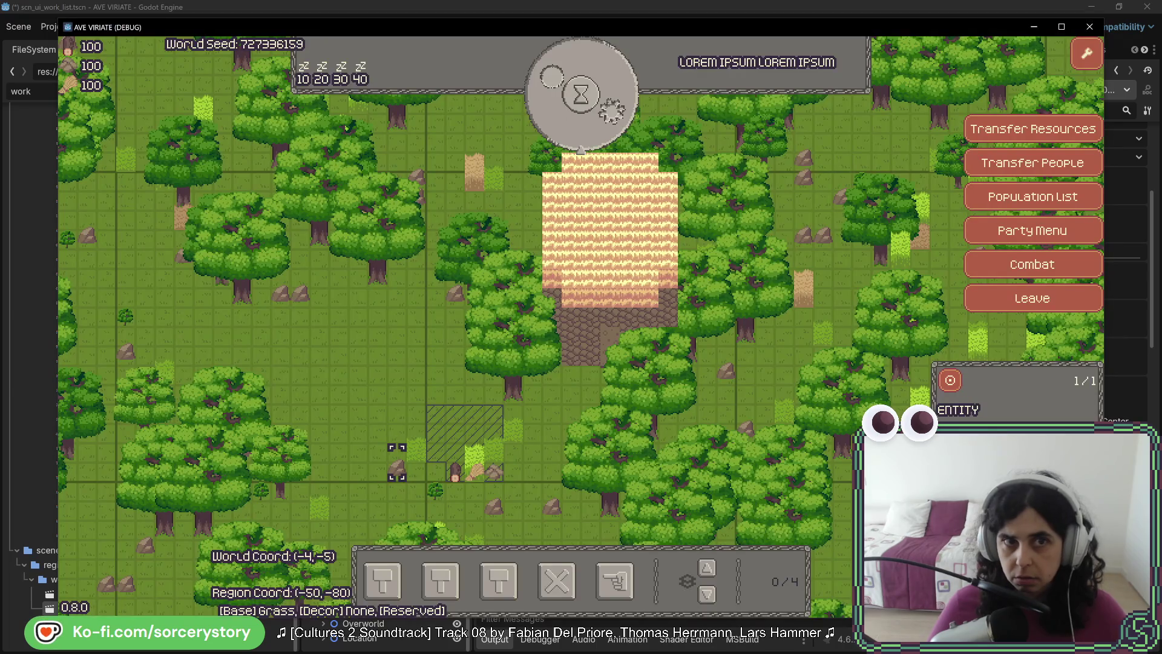
{"action": "key", "text": "alt+Tab"}
{"action": "key", "text": "alt+Tab"}
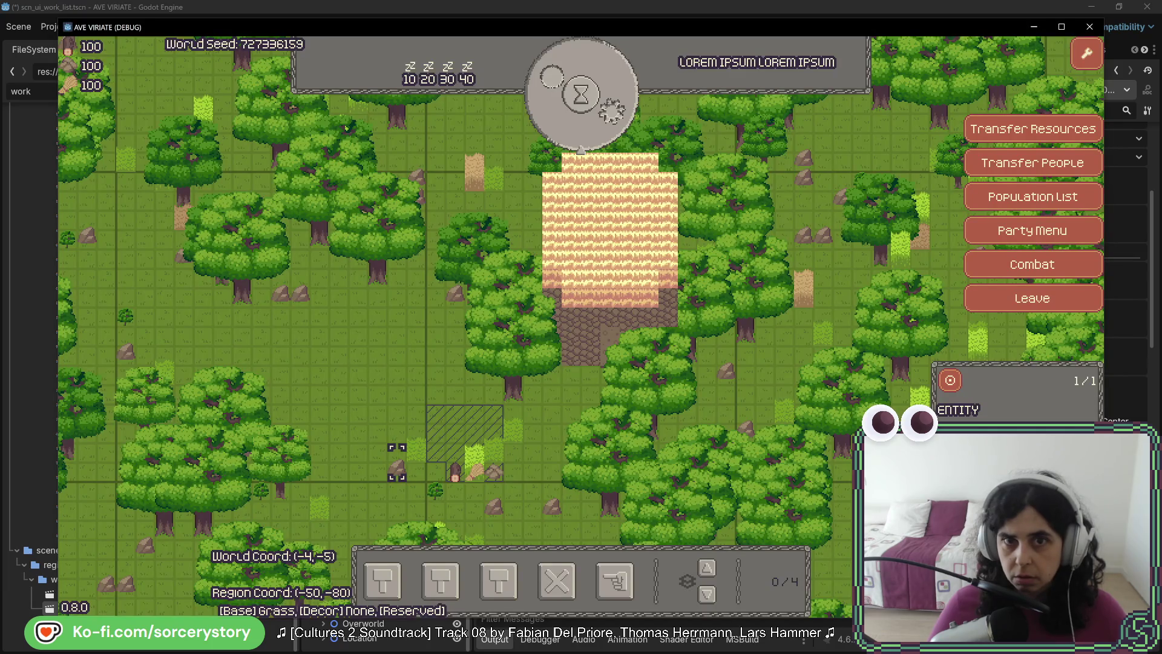
{"action": "key", "text": "alt+Tab"}
{"action": "key", "text": "alt+Tab"}
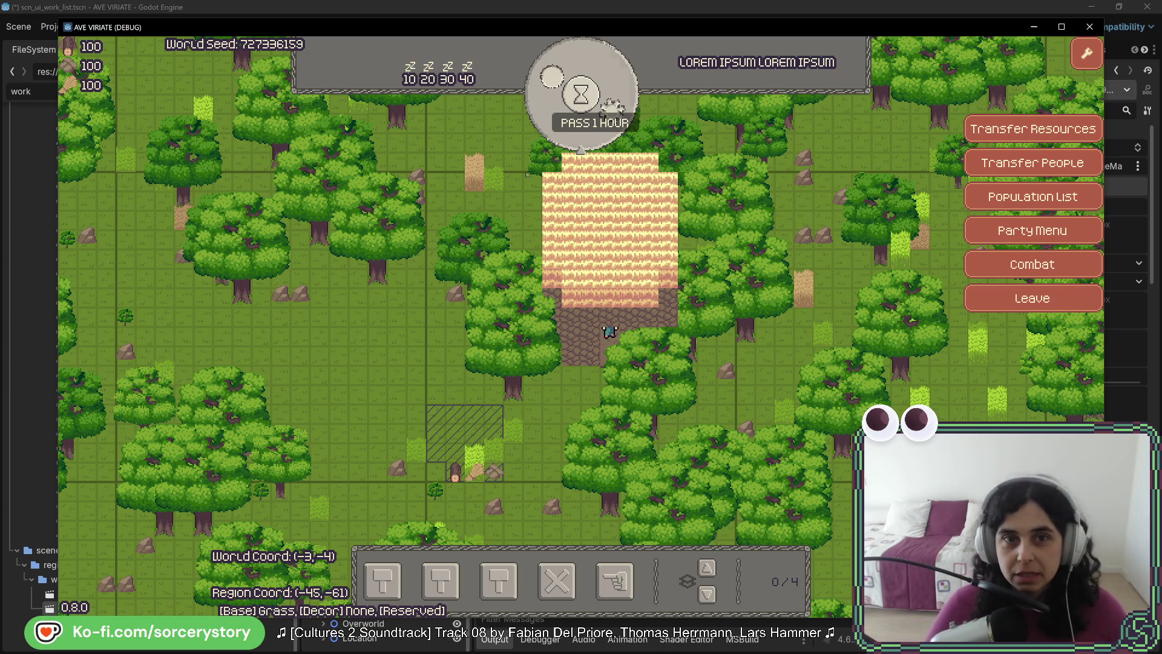
{"action": "key", "text": "F12"}
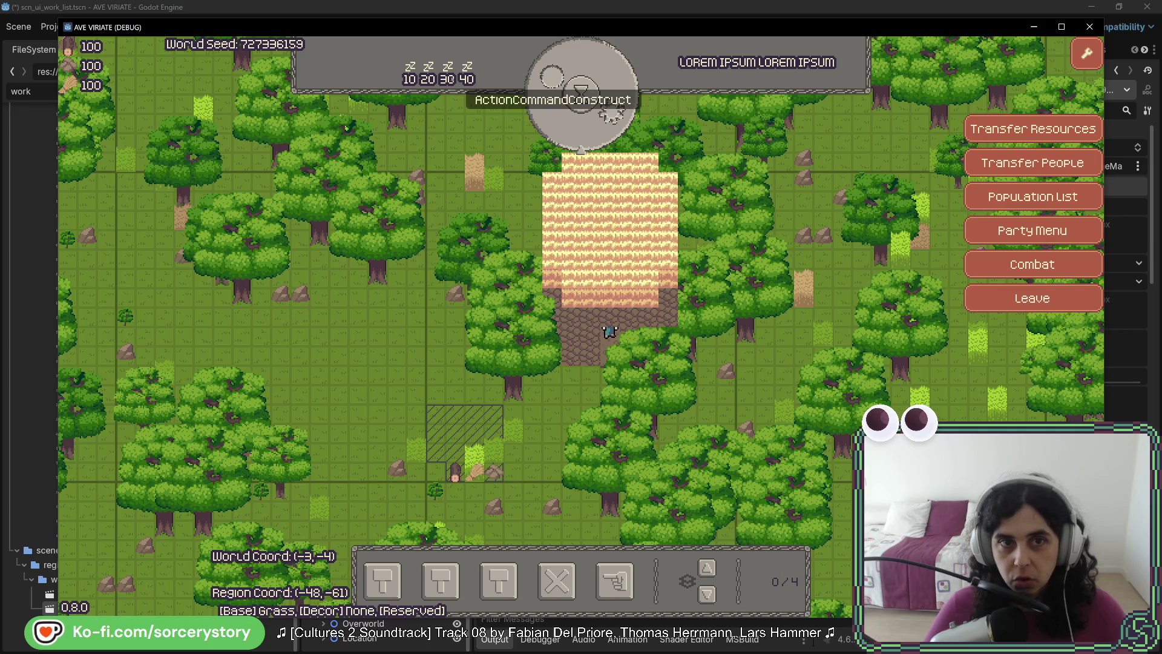
{"action": "key", "text": "F8"}
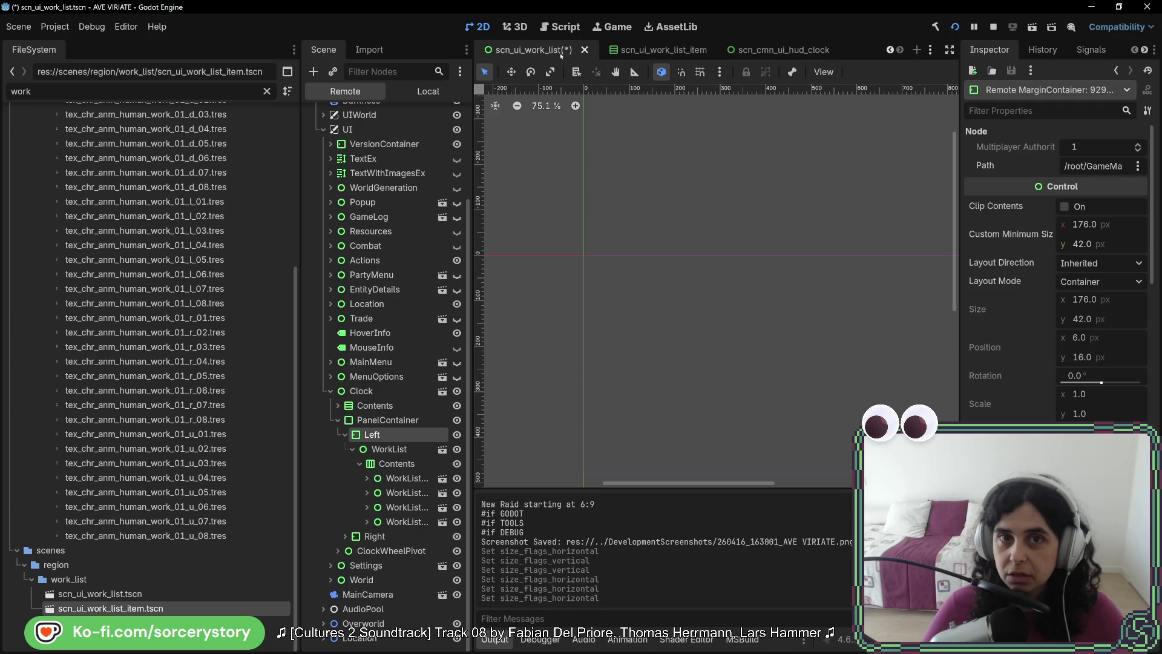
Switch the Scene dock back to the local node tree and save the work-list scene.
{"action": "left_click", "coordinate": [428, 91]}
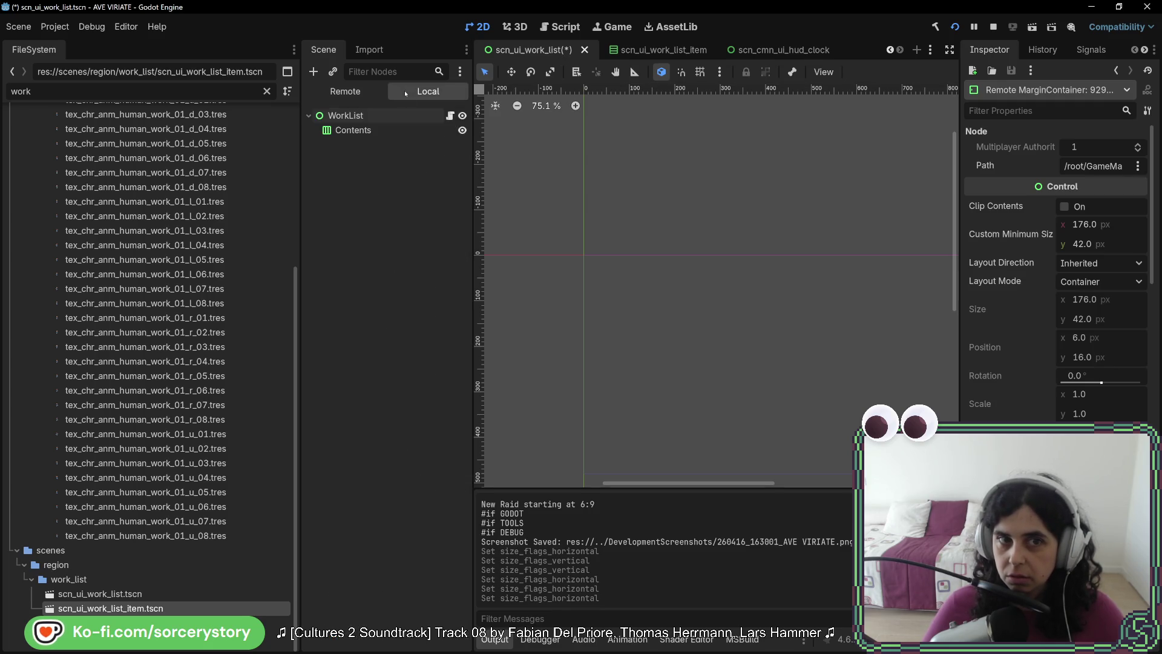
{"action": "left_click", "coordinate": [388, 115]}
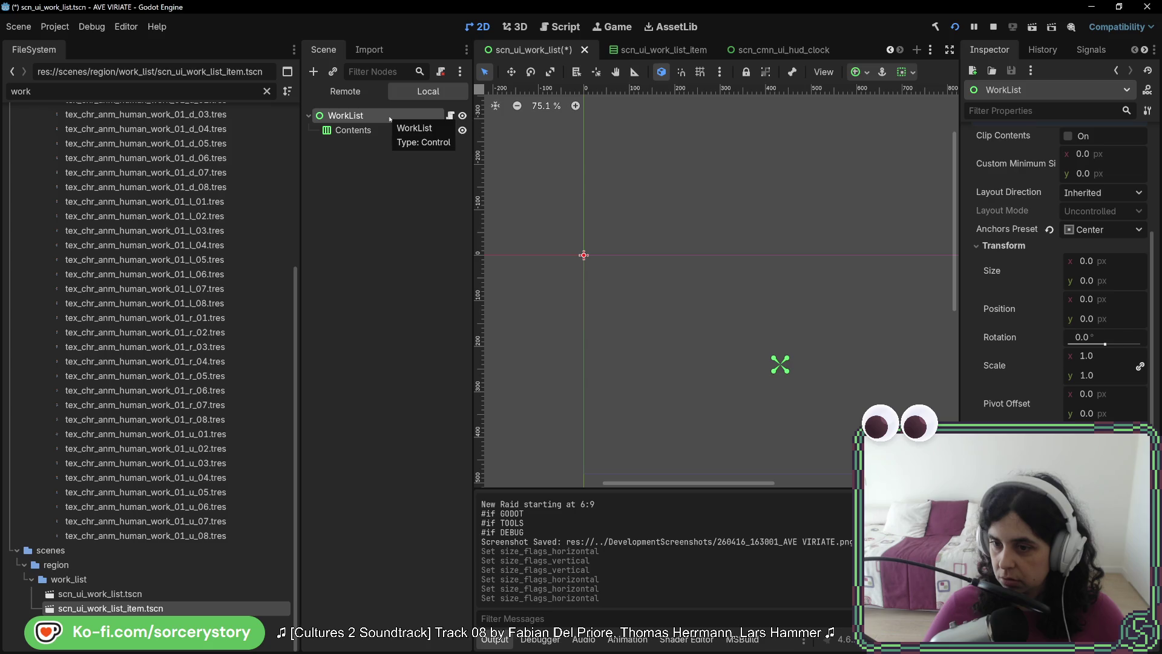
{"action": "key", "text": "ctrl+s"}
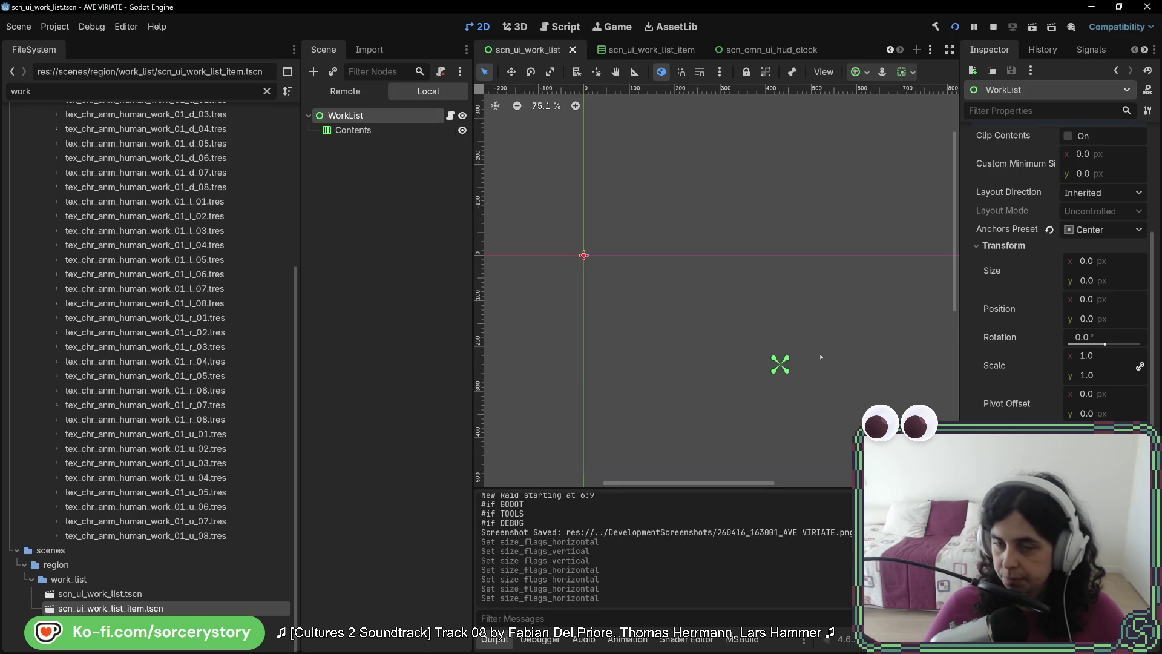
Restart the game, enter the player settlement via New Game and Visit, then stop it.
{"action": "key", "text": "F8"}
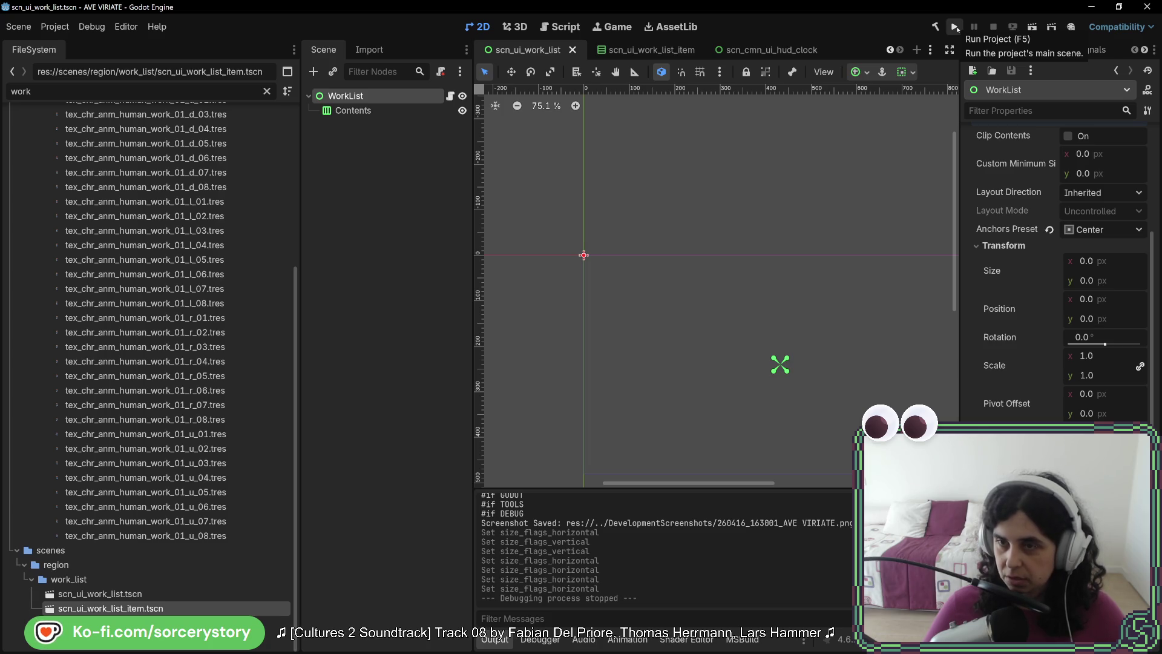
{"action": "left_click", "coordinate": [956, 27]}
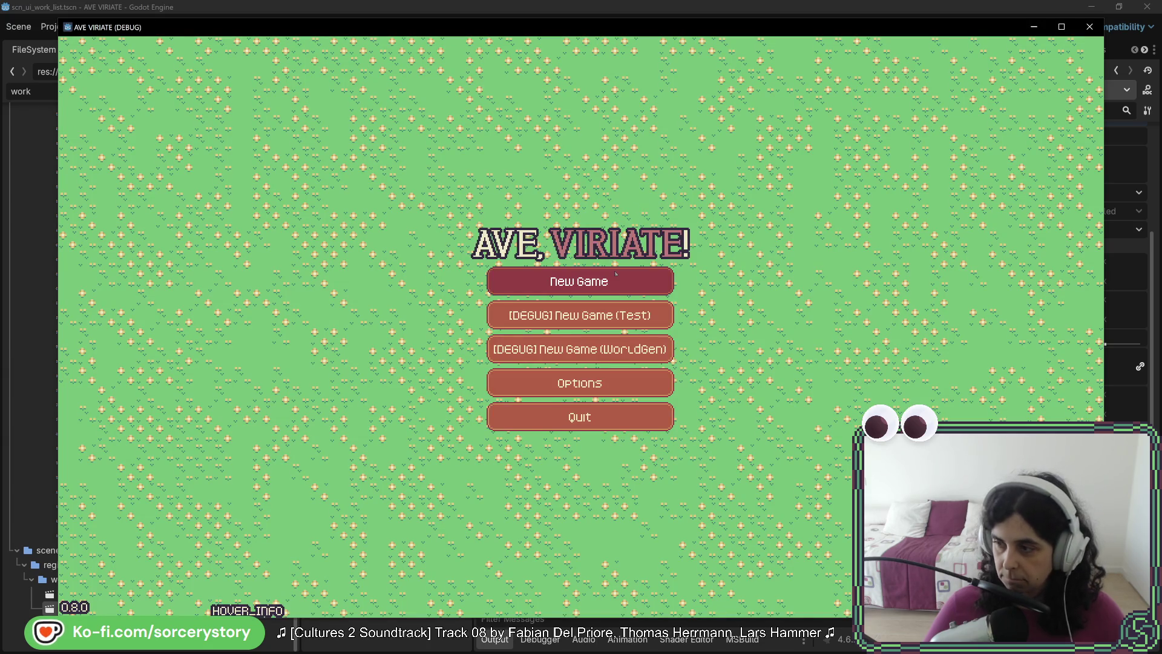
{"action": "left_click", "coordinate": [669, 313]}
{"action": "left_click", "coordinate": [739, 372]}
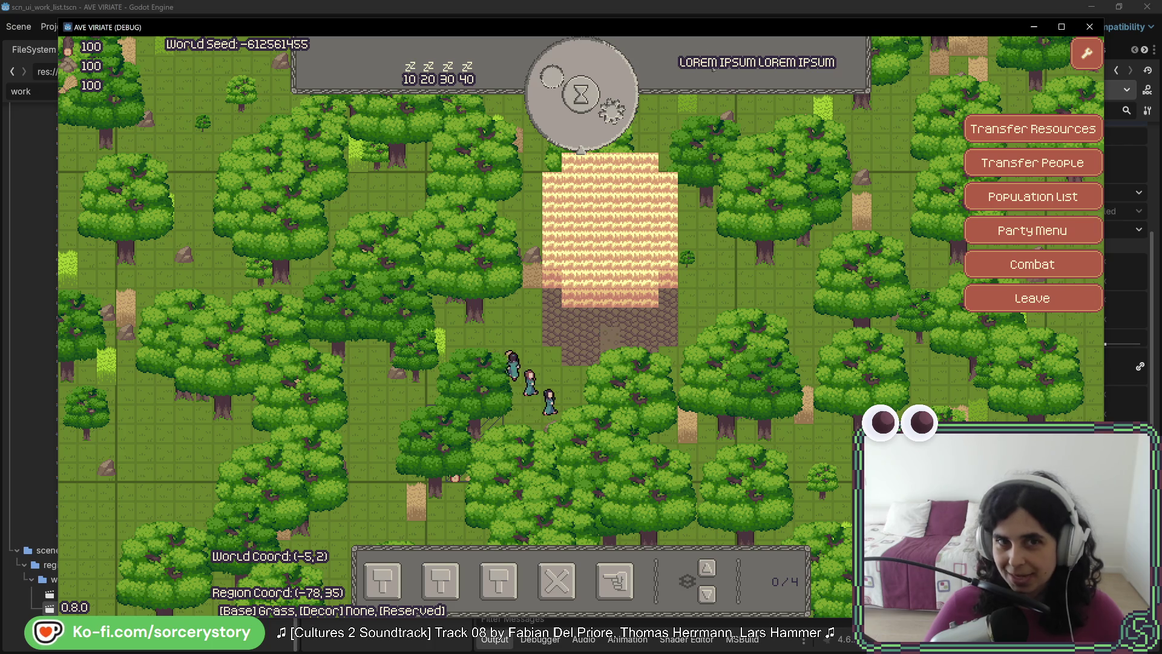
{"action": "key", "text": "F8"}
{"action": "left_click", "coordinate": [388, 129]}
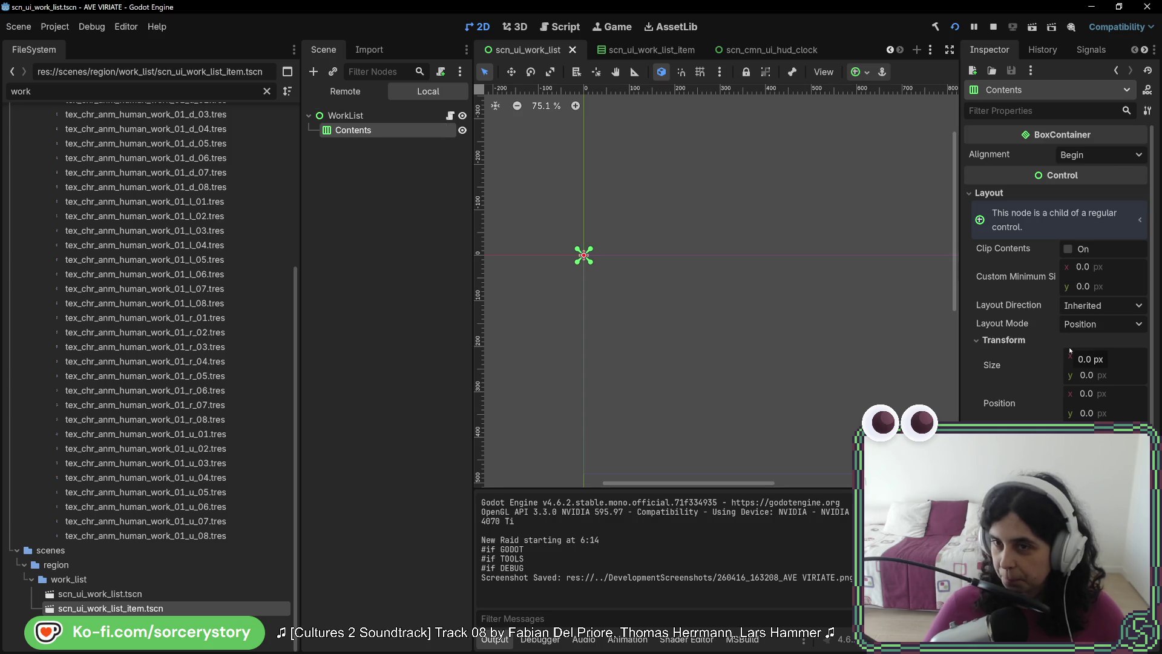
Give WorkList the Full Rect anchor preset with Fill and Expand sizing both ways, and save.
{"action": "left_click", "coordinate": [363, 115]}
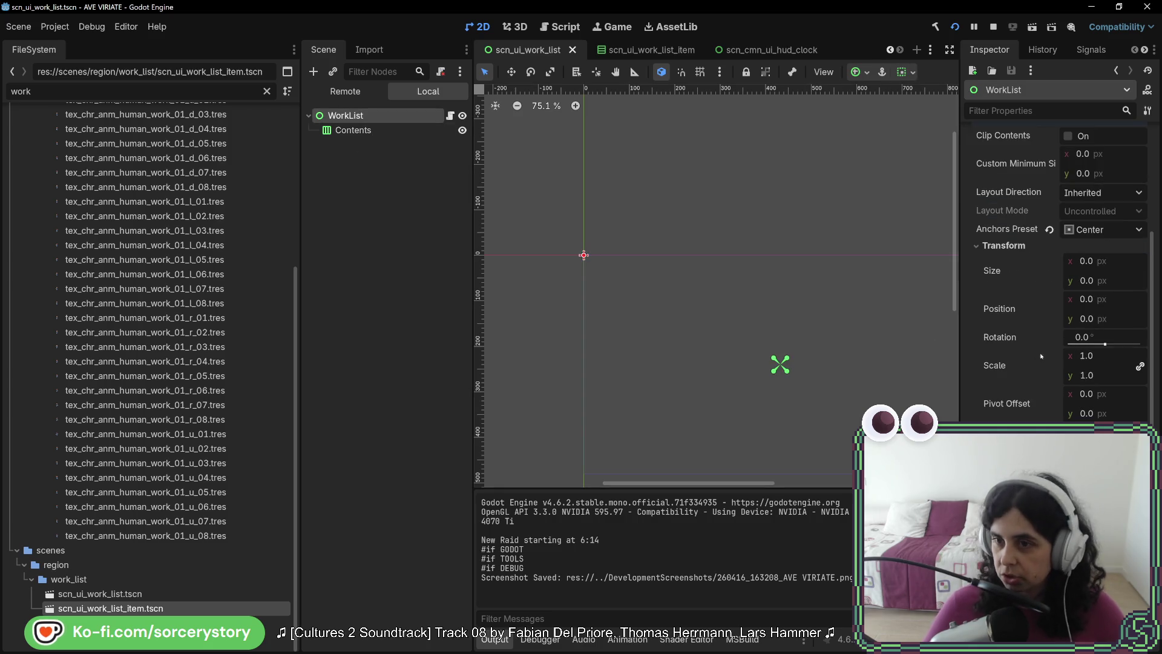
{"action": "left_click", "coordinate": [1089, 232]}
{"action": "left_click", "coordinate": [1097, 268]}
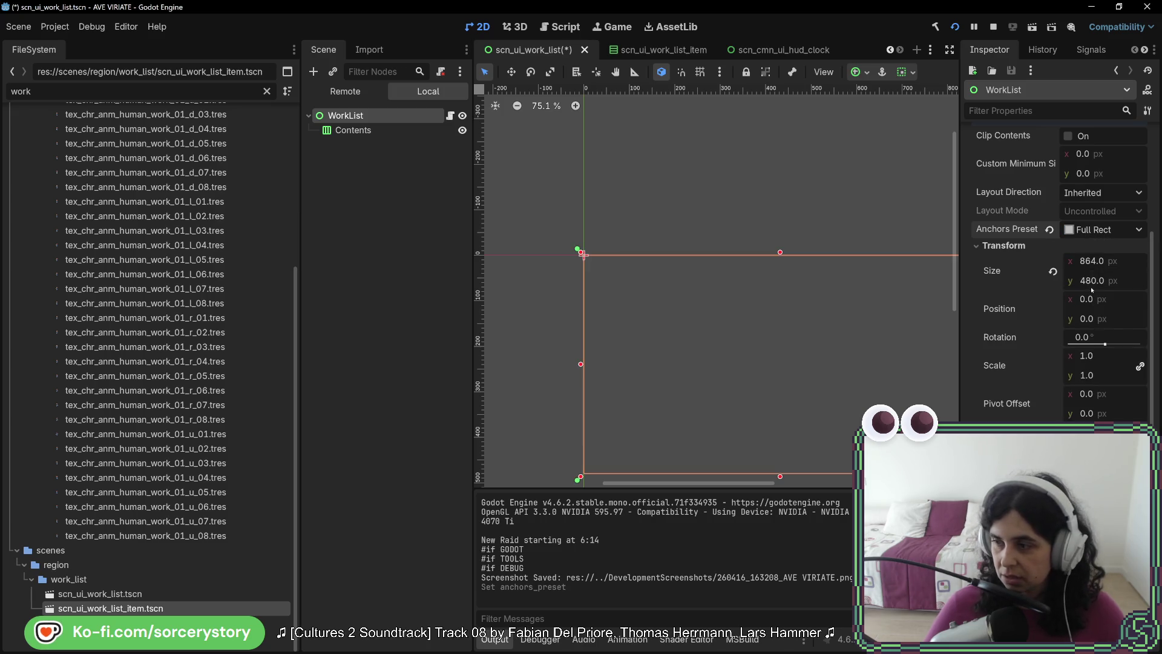
{"action": "scroll", "coordinate": [1075, 290], "scroll_direction": "down", "scroll_amount": 4}
{"action": "left_click", "coordinate": [1102, 289]}
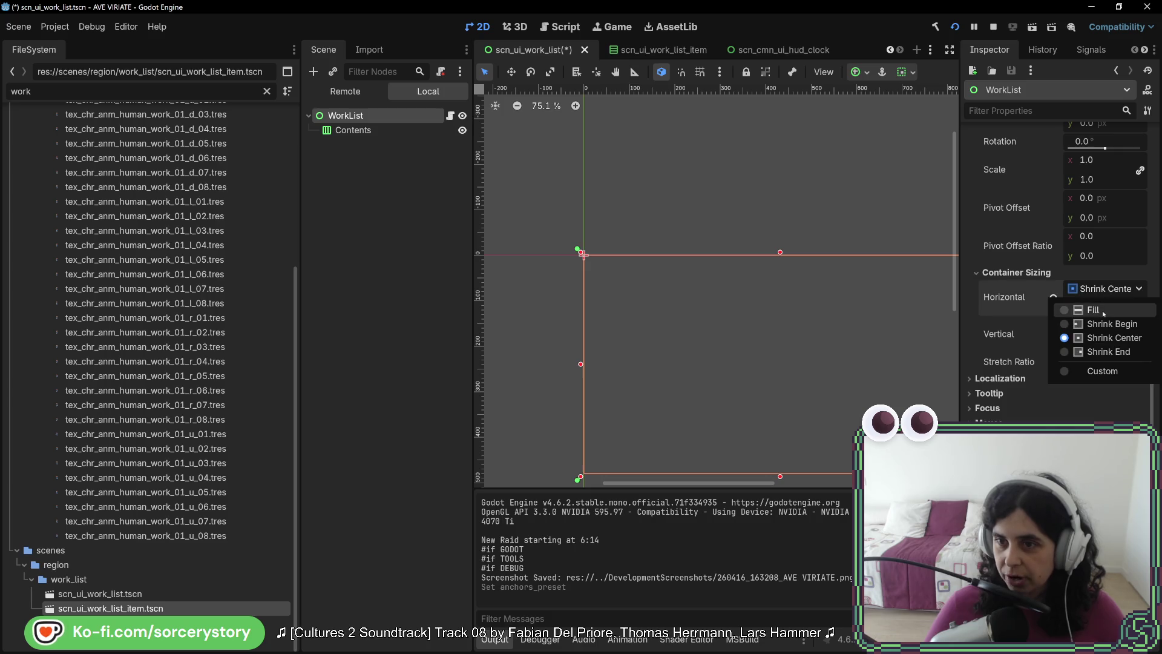
{"action": "left_click", "coordinate": [1095, 309]}
{"action": "left_click", "coordinate": [1109, 325]}
{"action": "left_click", "coordinate": [1087, 361]}
{"action": "left_click", "coordinate": [1073, 308]}
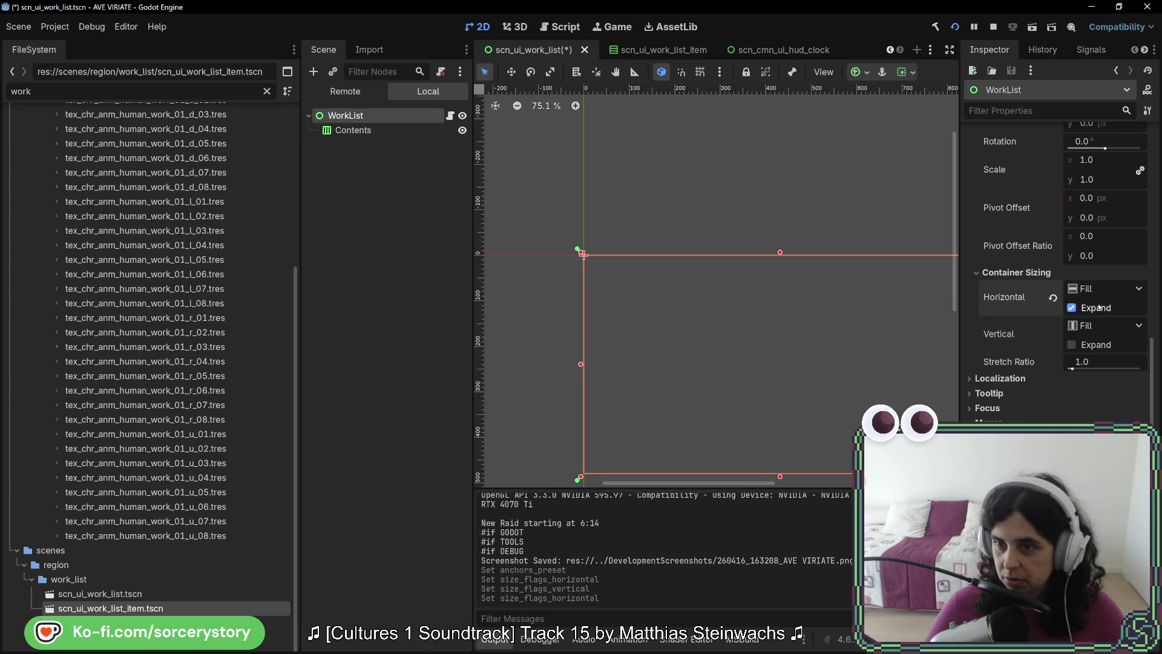
{"action": "left_click", "coordinate": [1096, 344]}
{"action": "key", "text": "ctrl+s"}
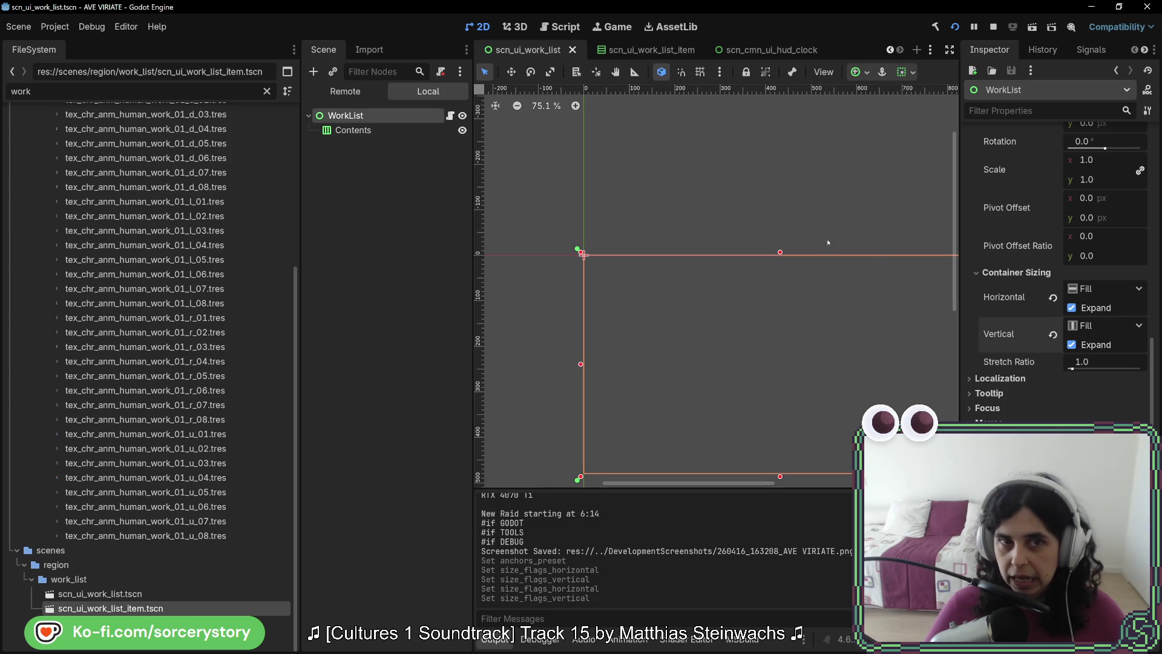
Switch Contents to Anchors layout mode with a Center preset, save, and restart the game.
{"action": "left_click", "coordinate": [397, 132]}
{"action": "left_click", "coordinate": [1106, 325]}
{"action": "left_click", "coordinate": [1096, 360]}
{"action": "left_click", "coordinate": [1103, 342]}
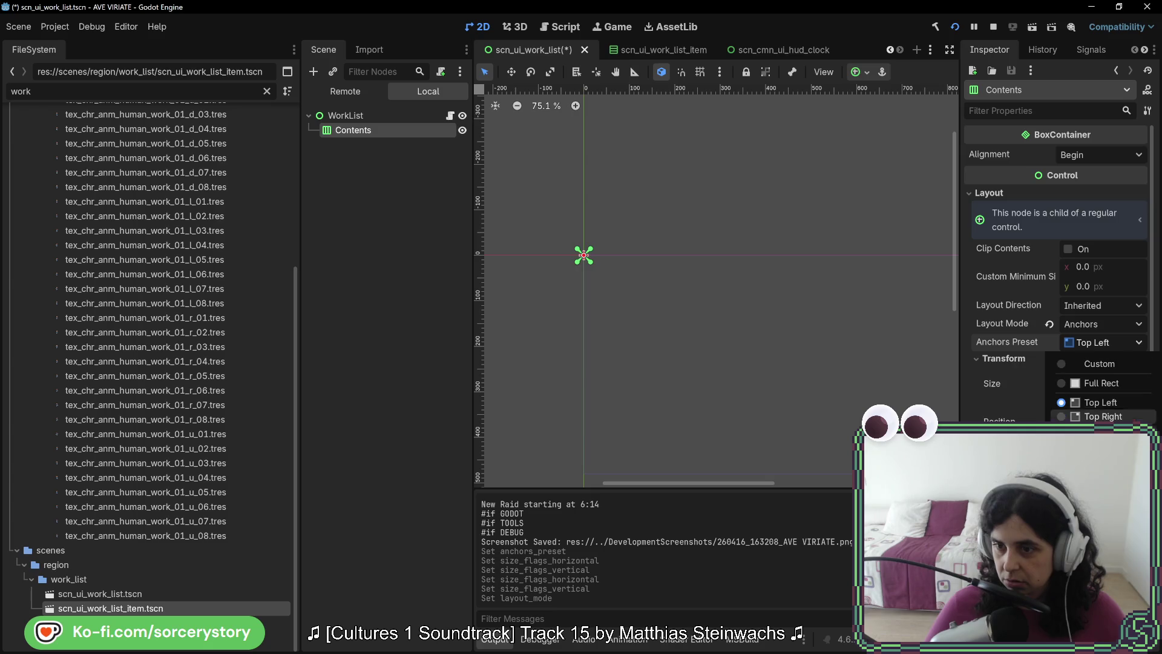
{"action": "left_click", "coordinate": [1099, 524]}
{"action": "left_click_drag", "start_coordinate": [837, 355], "coordinate": [663, 234]}
{"action": "scroll", "coordinate": [1011, 330], "scroll_direction": "down", "scroll_amount": 5}
{"action": "scroll", "coordinate": [1010, 330], "scroll_direction": "up", "scroll_amount": 5}
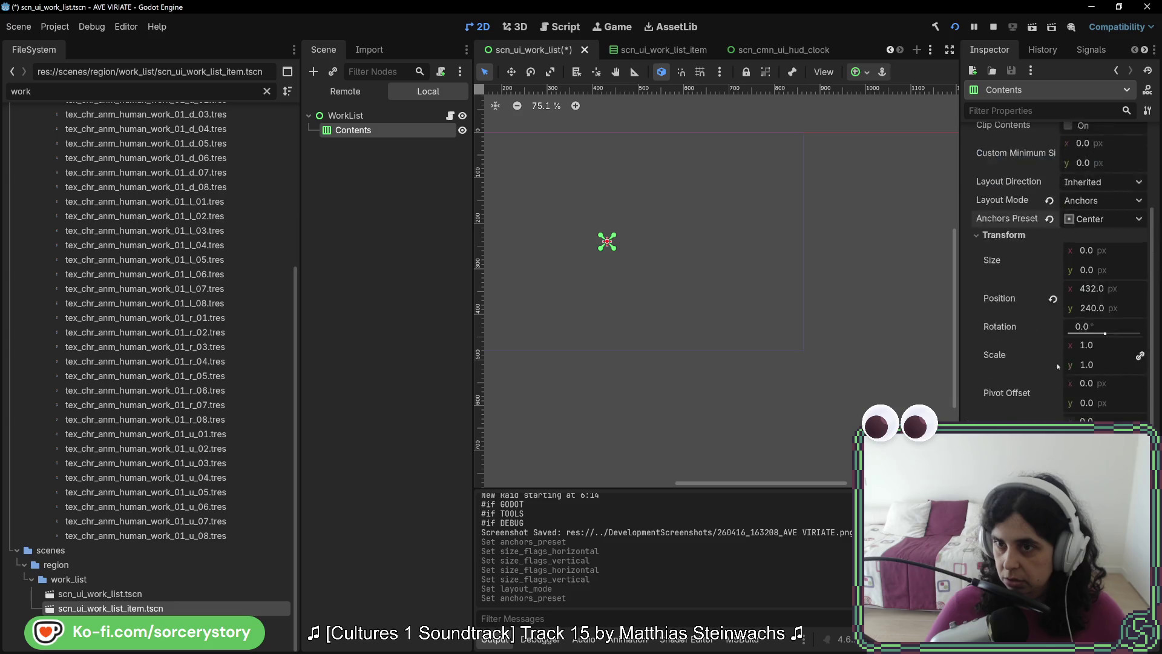
{"action": "key", "text": "ctrl+s"}
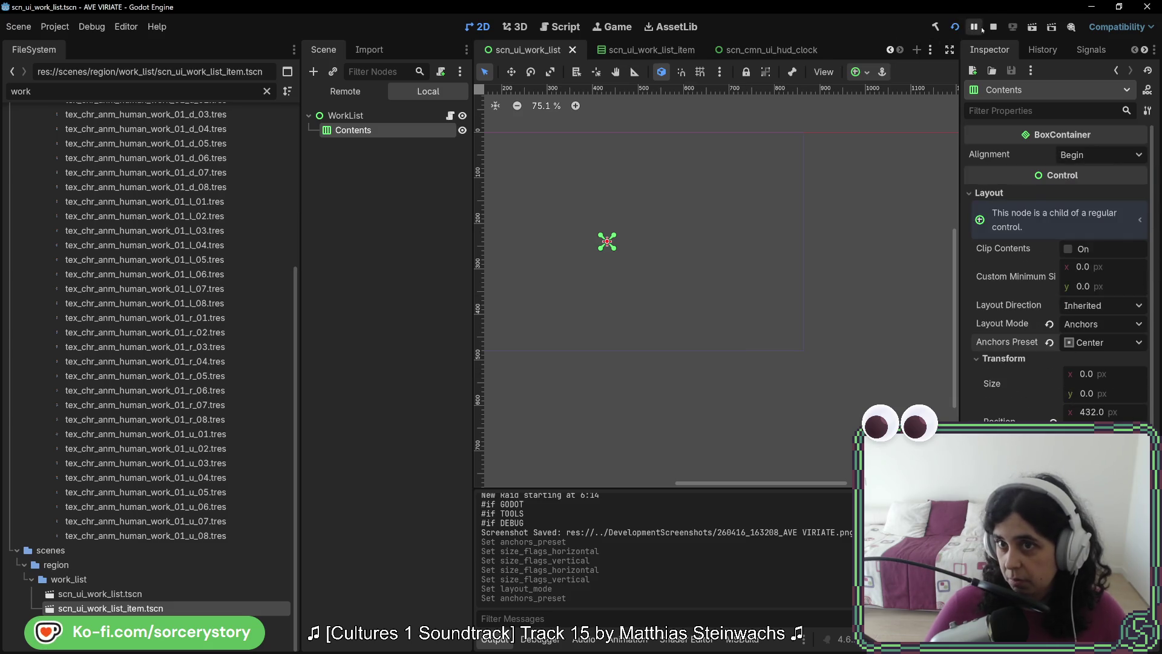
{"action": "left_click", "coordinate": [993, 27]}
{"action": "left_click", "coordinate": [955, 29]}
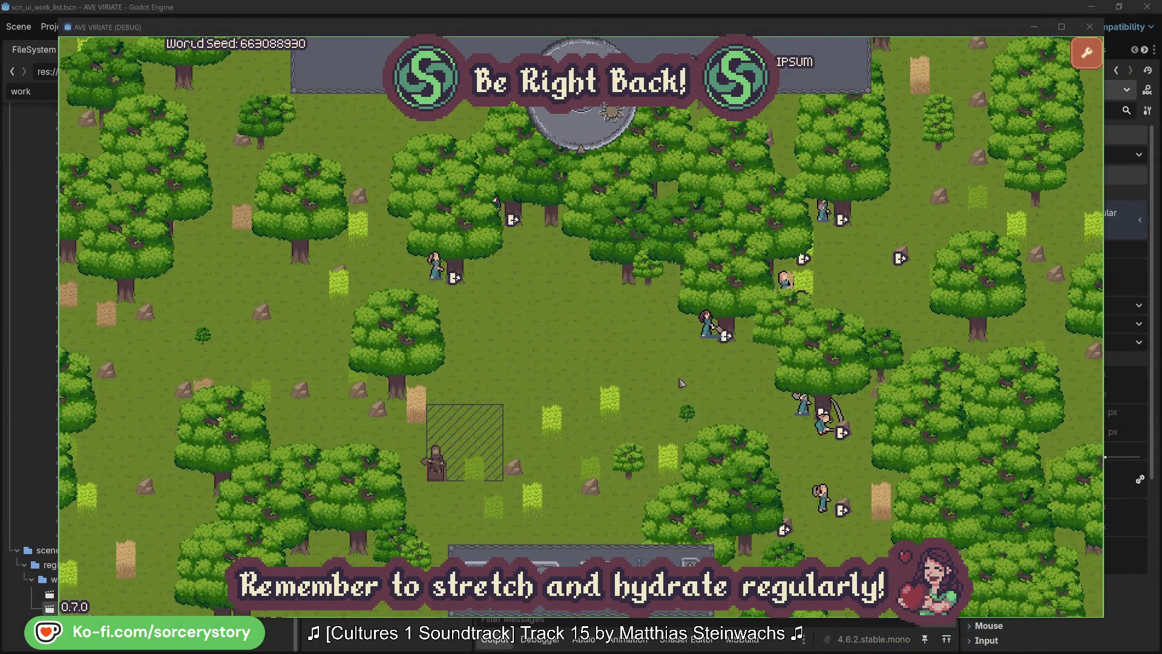
Inspect villager Character2 and the oak it is working on, then close the panel.
{"action": "left_click", "coordinate": [706, 324]}
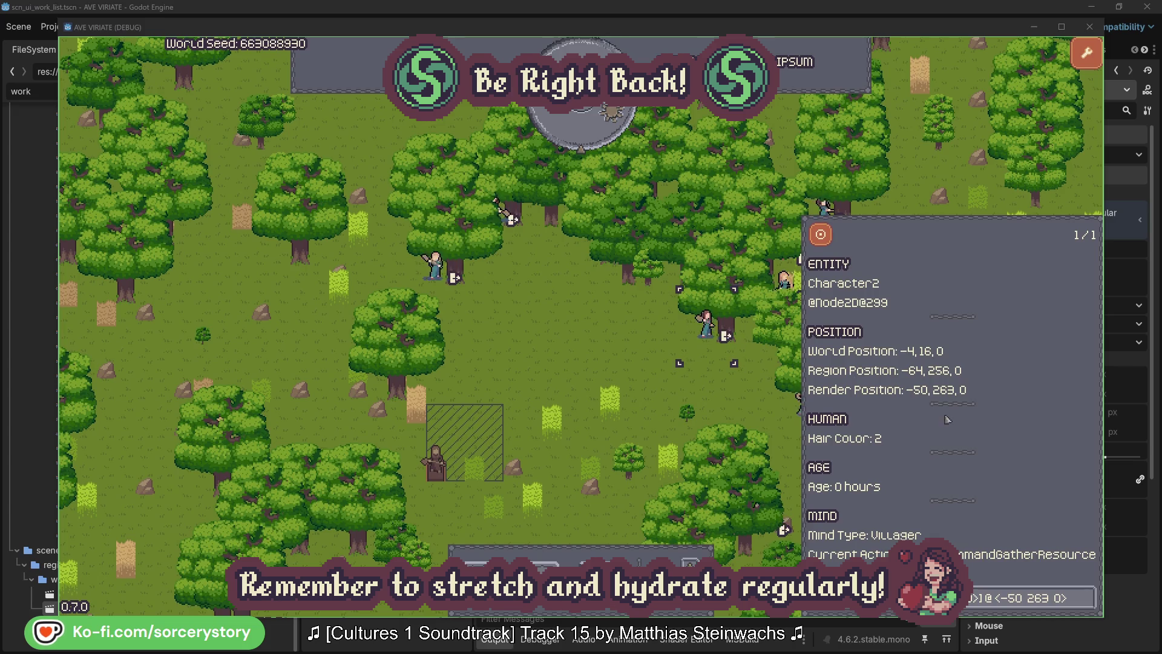
{"action": "left_click", "coordinate": [1089, 606]}
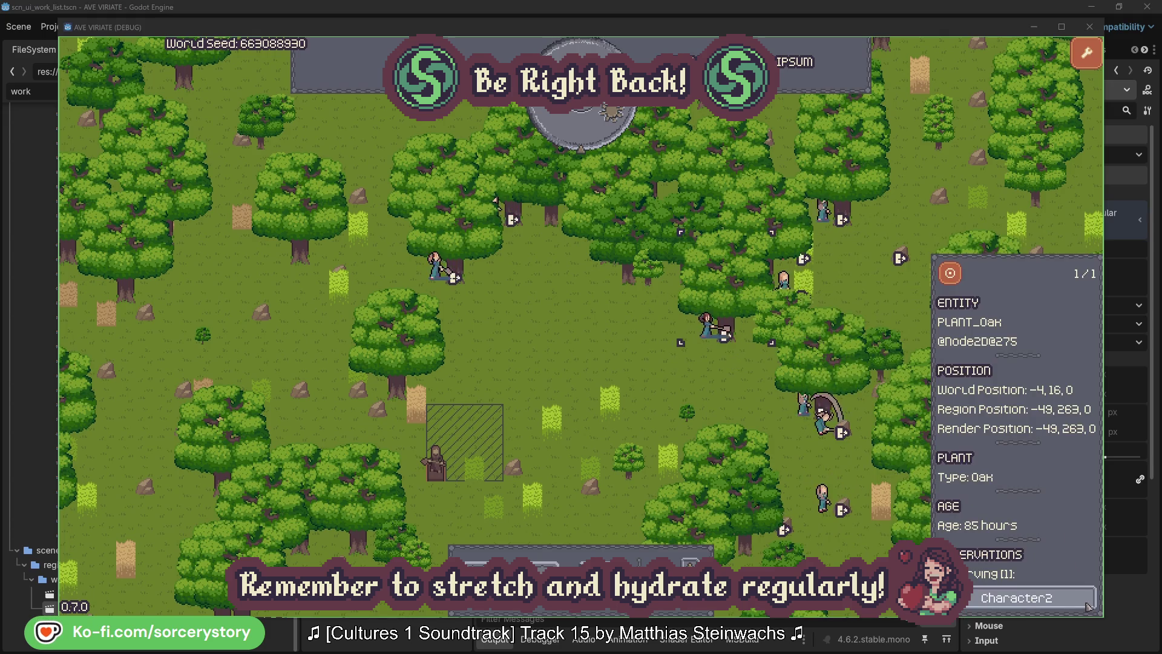
{"action": "left_click", "coordinate": [1089, 606]}
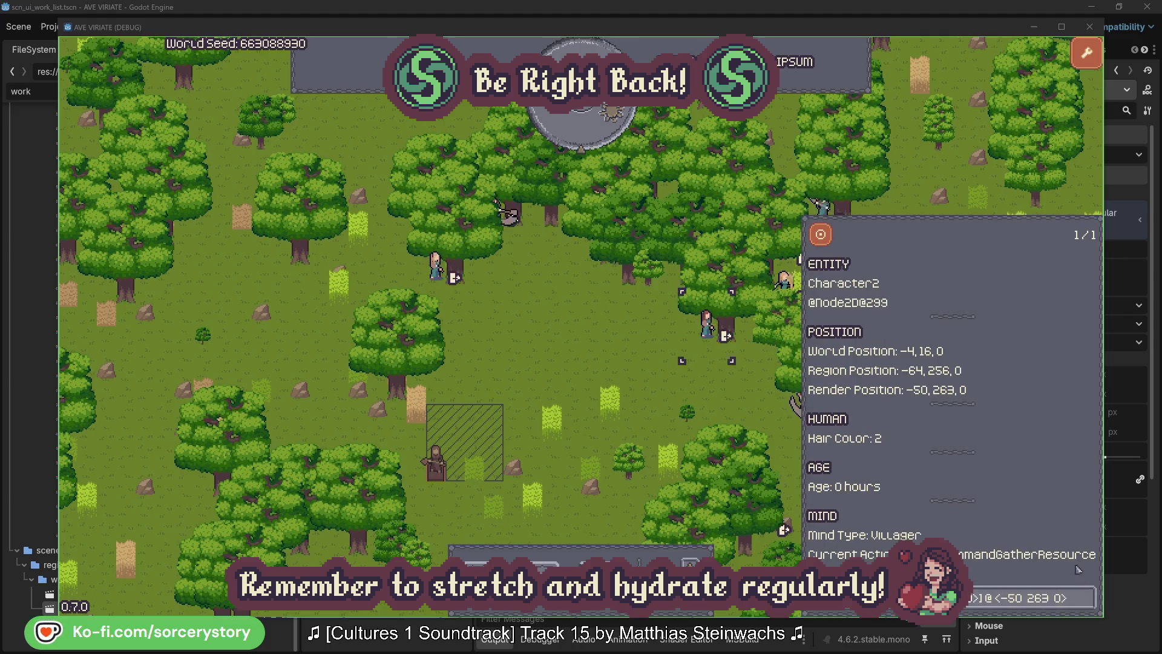
{"action": "left_click", "coordinate": [727, 403]}
Check Character0's oak, pass one hour to 09:00, and view the wood pile (0/100, 12 reserved).
{"action": "left_click", "coordinate": [436, 268]}
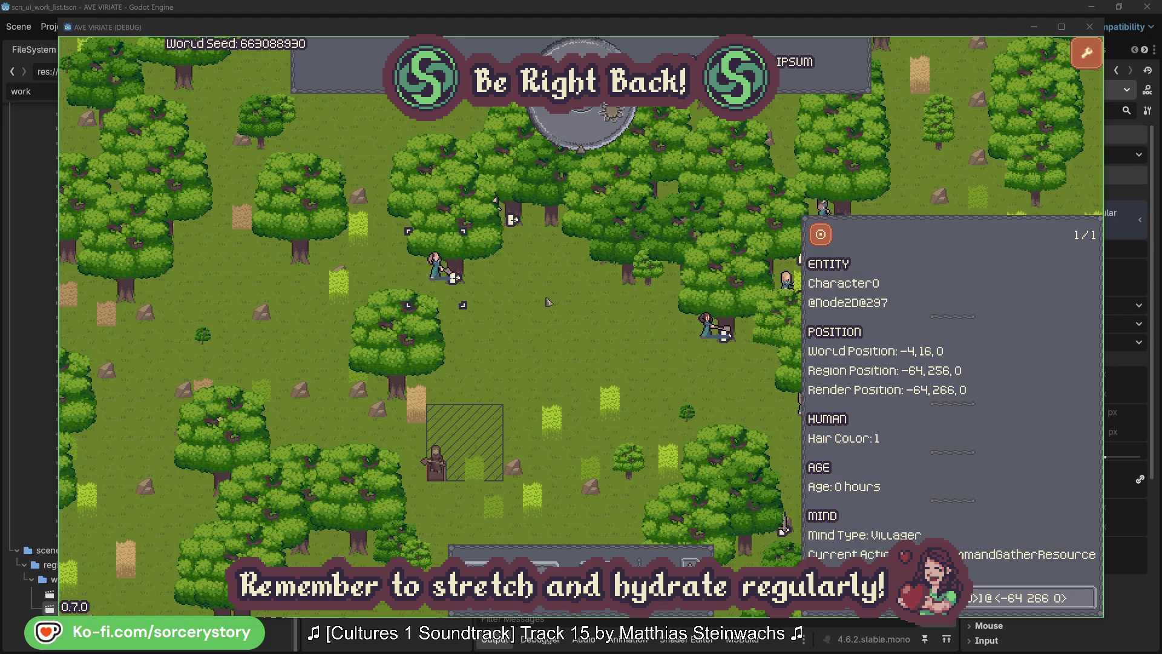
{"action": "left_click", "coordinate": [1087, 597]}
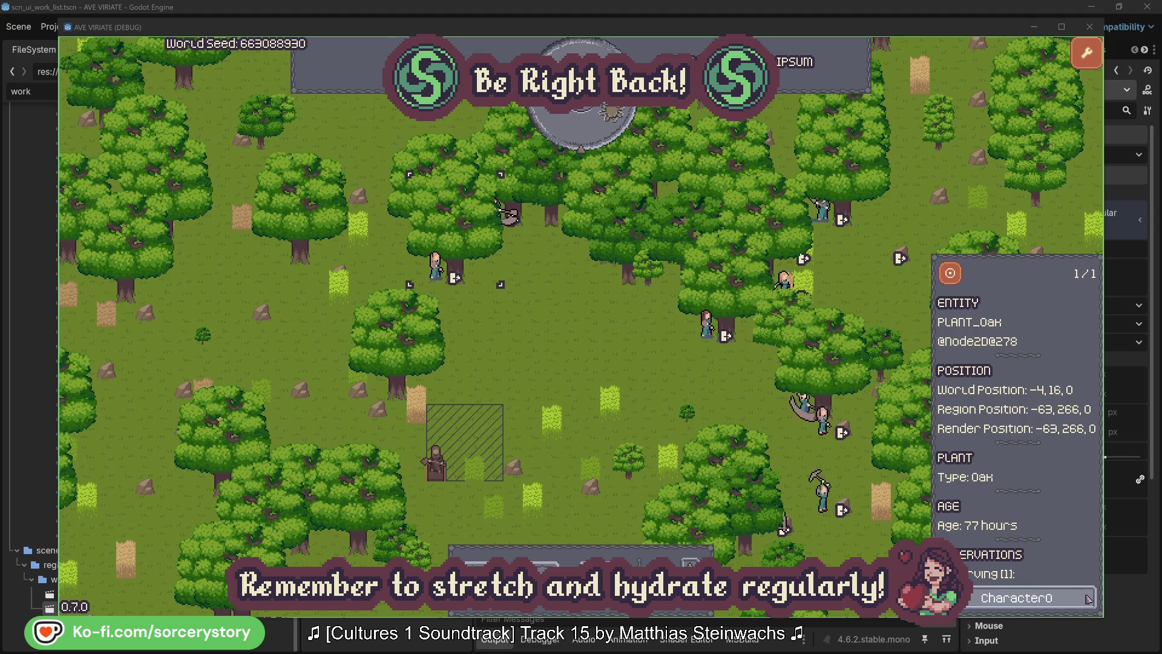
{"action": "left_click", "coordinate": [1088, 598]}
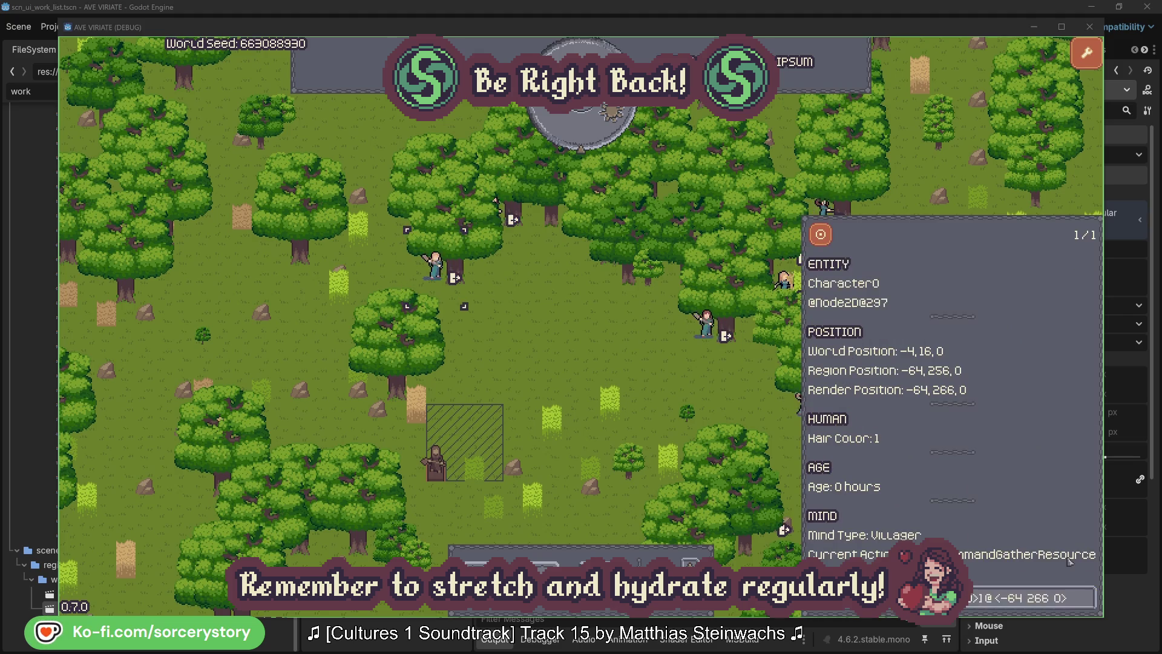
{"action": "key", "text": "Escape"}
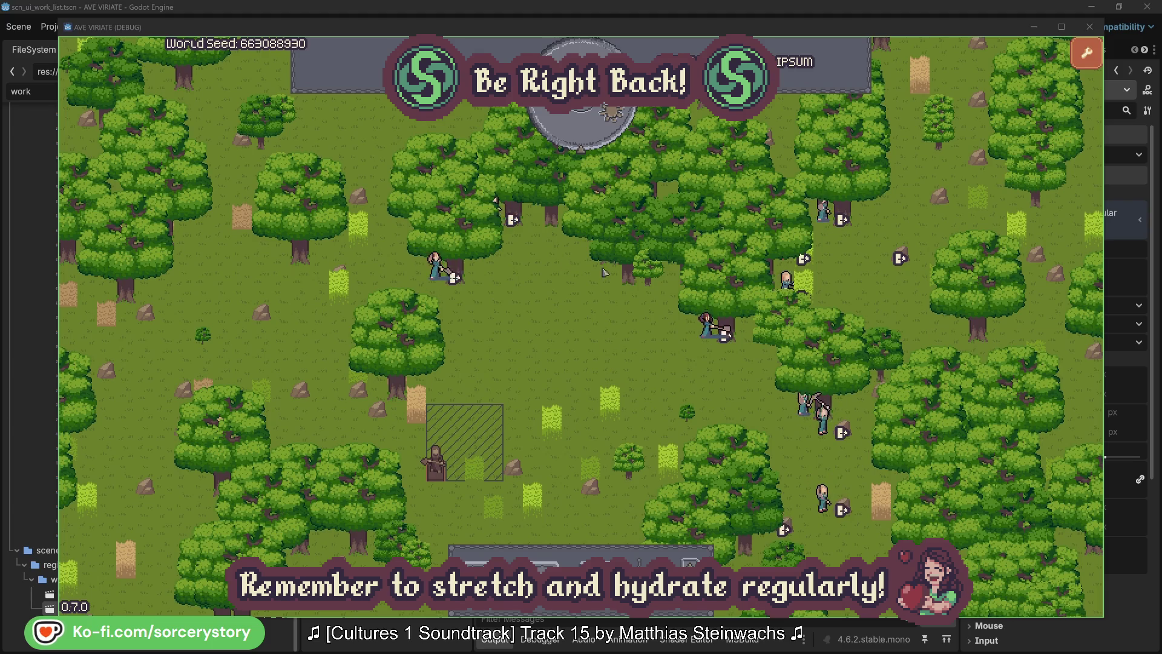
{"action": "left_click", "coordinate": [590, 136]}
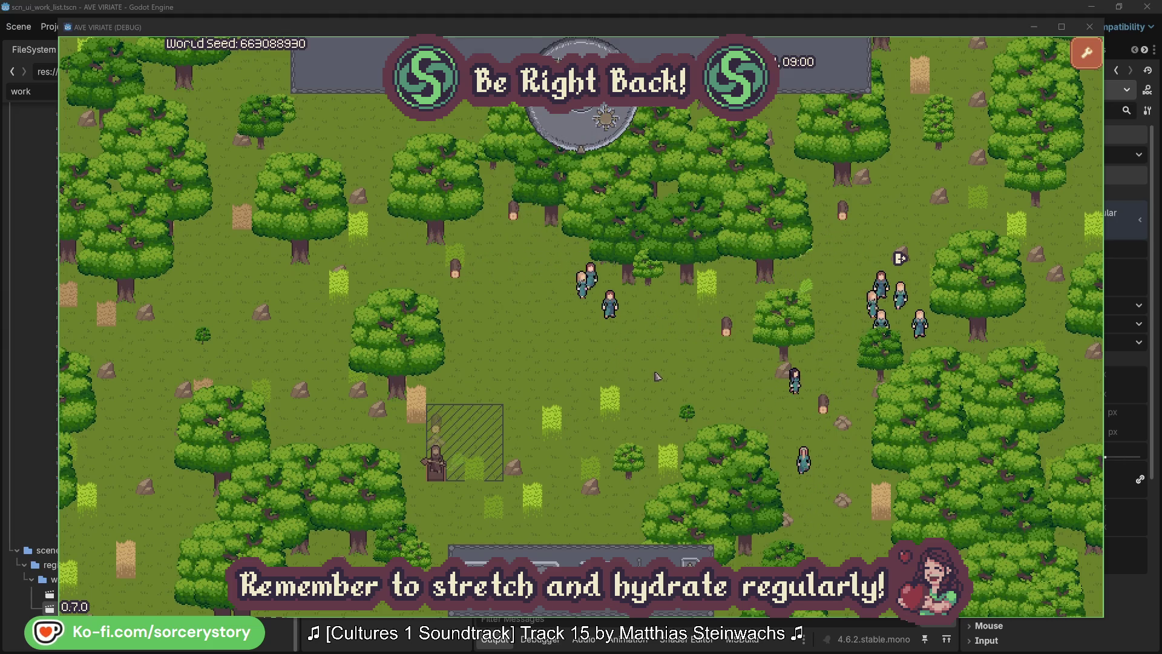
{"action": "left_click", "coordinate": [441, 428]}
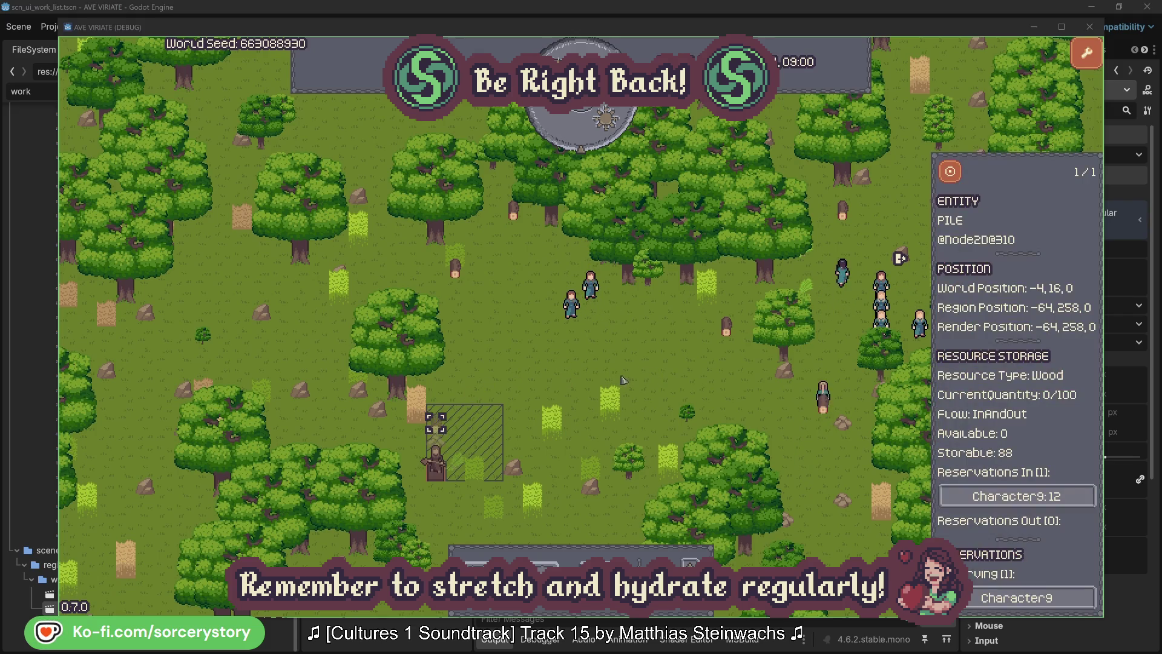
Follow the wood pile's reserving villager Character9 through the 2 Herb pile and back to the Wood pile.
{"action": "left_click", "coordinate": [1070, 497]}
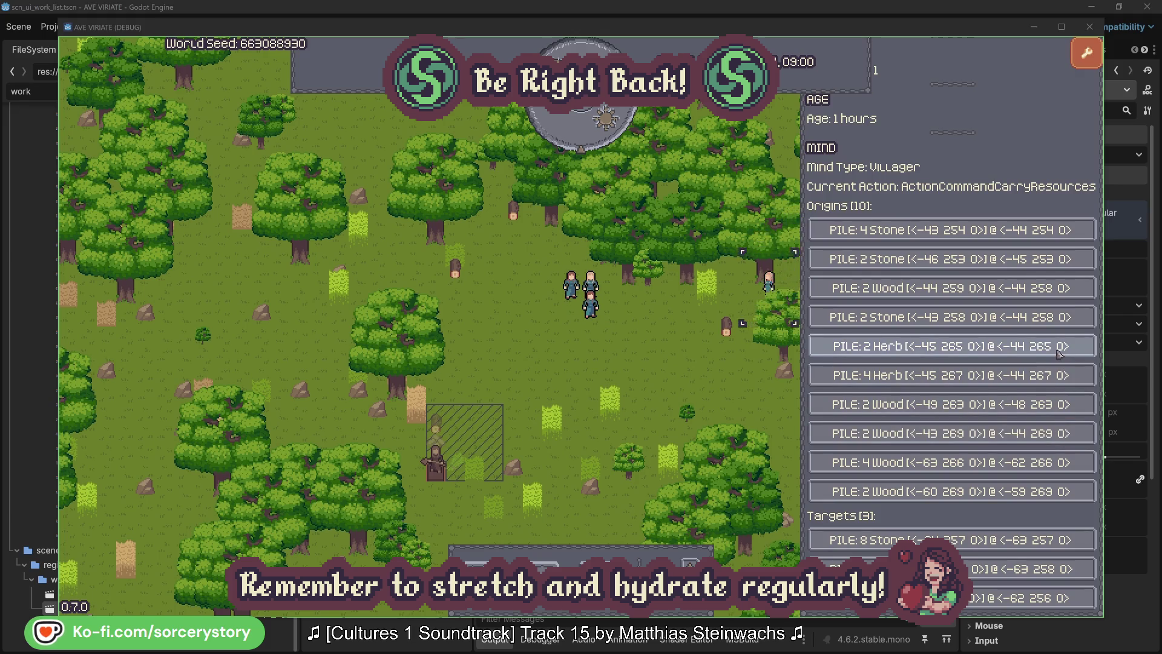
{"action": "left_click", "coordinate": [1059, 354]}
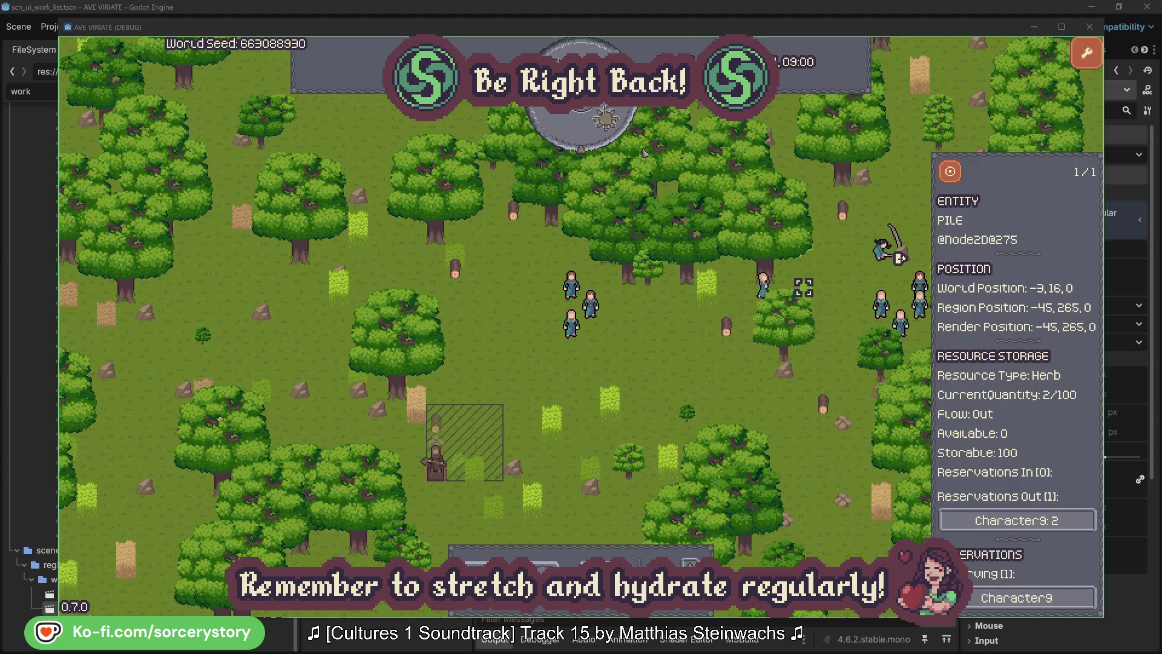
{"action": "left_click", "coordinate": [952, 173]}
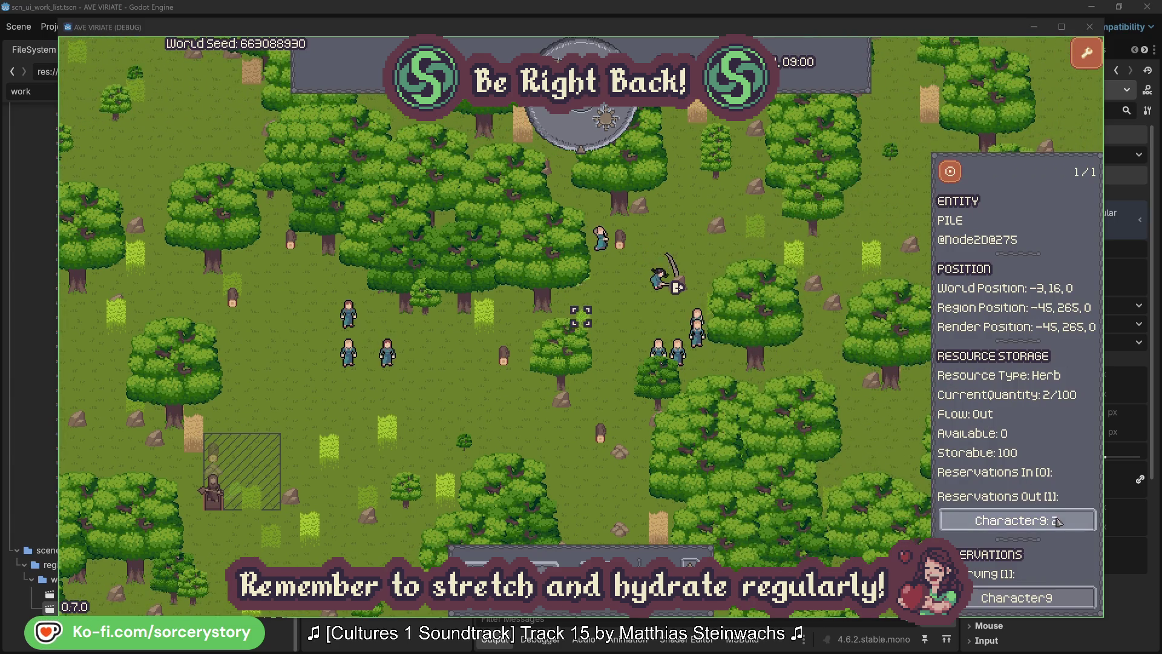
{"action": "left_click", "coordinate": [1059, 521]}
{"action": "left_click", "coordinate": [1029, 570]}
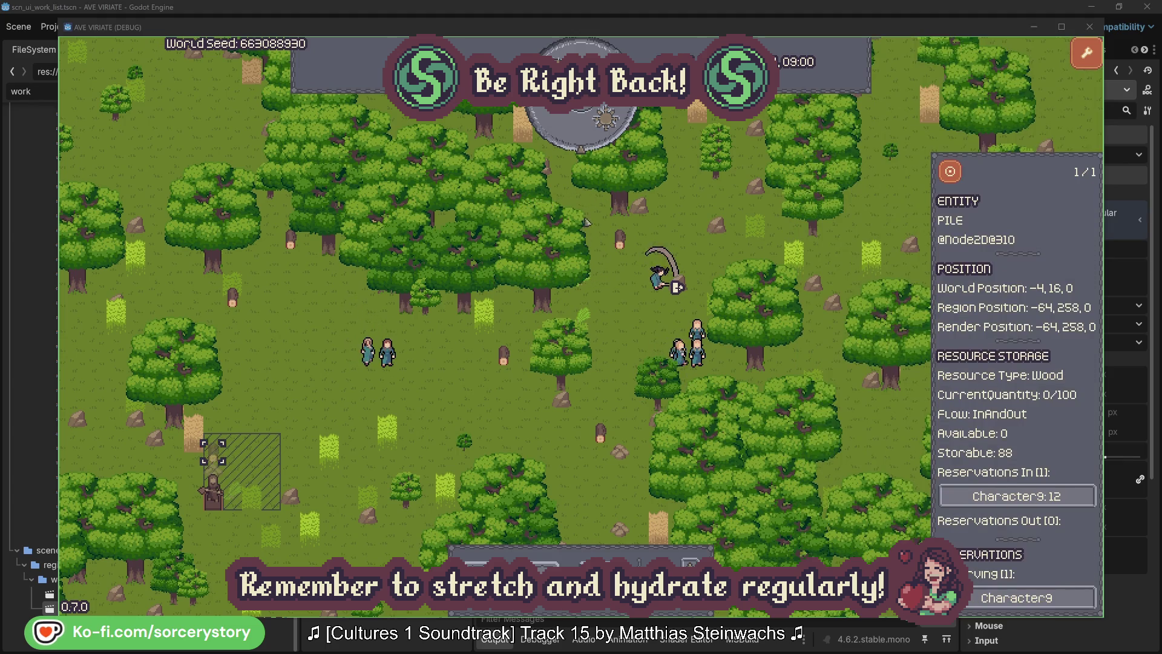
{"action": "left_click", "coordinate": [951, 175]}
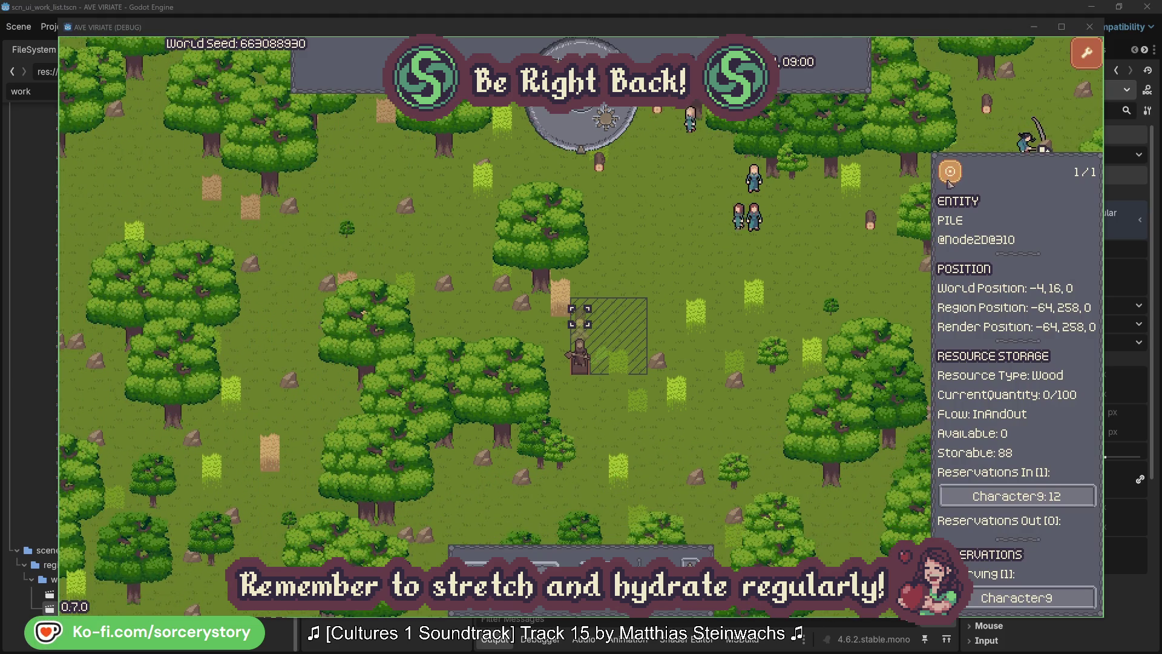
{"action": "left_click", "coordinate": [855, 265]}
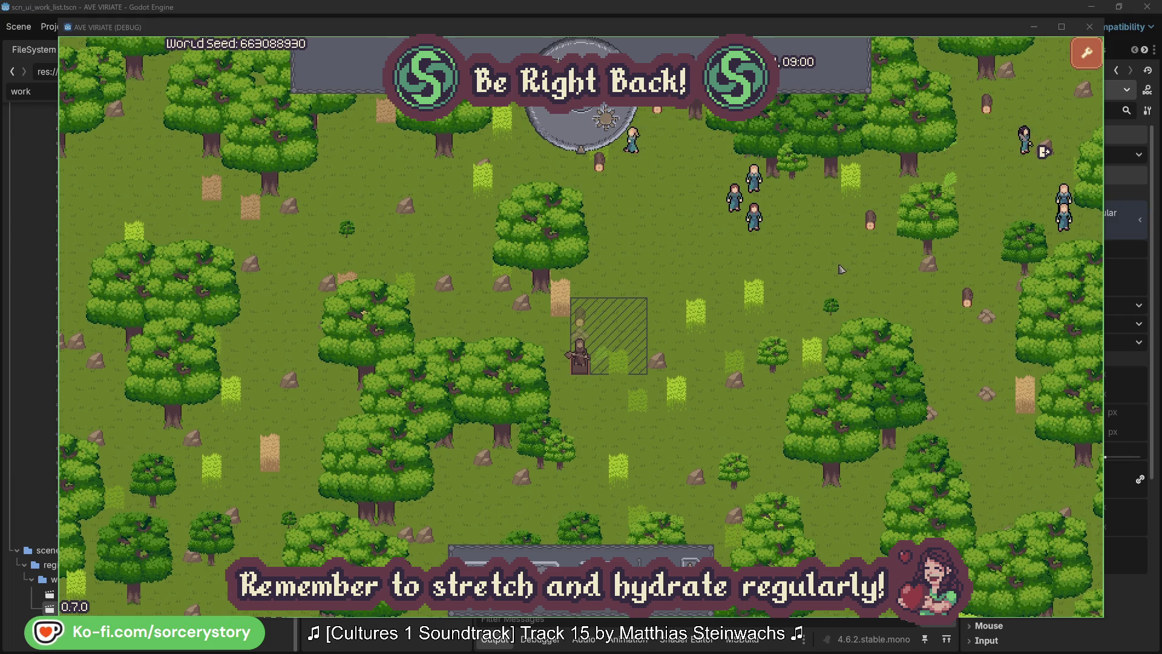
Centre on villager Character2 and check the oak tree it is gathering.
{"action": "left_click", "coordinate": [756, 222]}
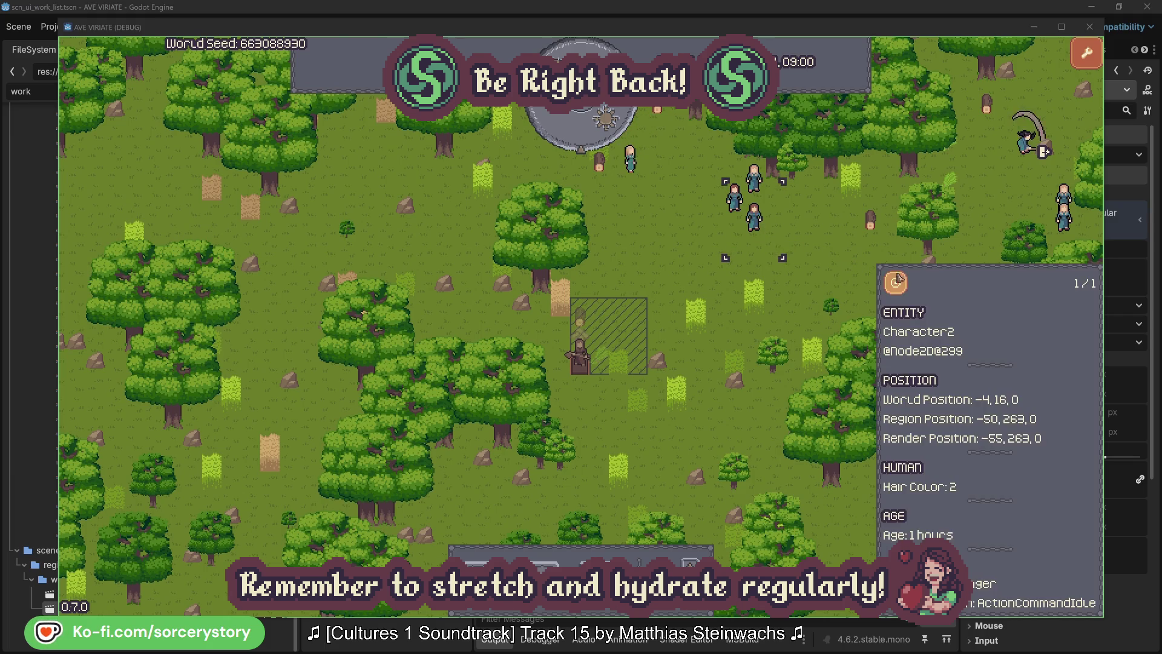
{"action": "left_click", "coordinate": [896, 282]}
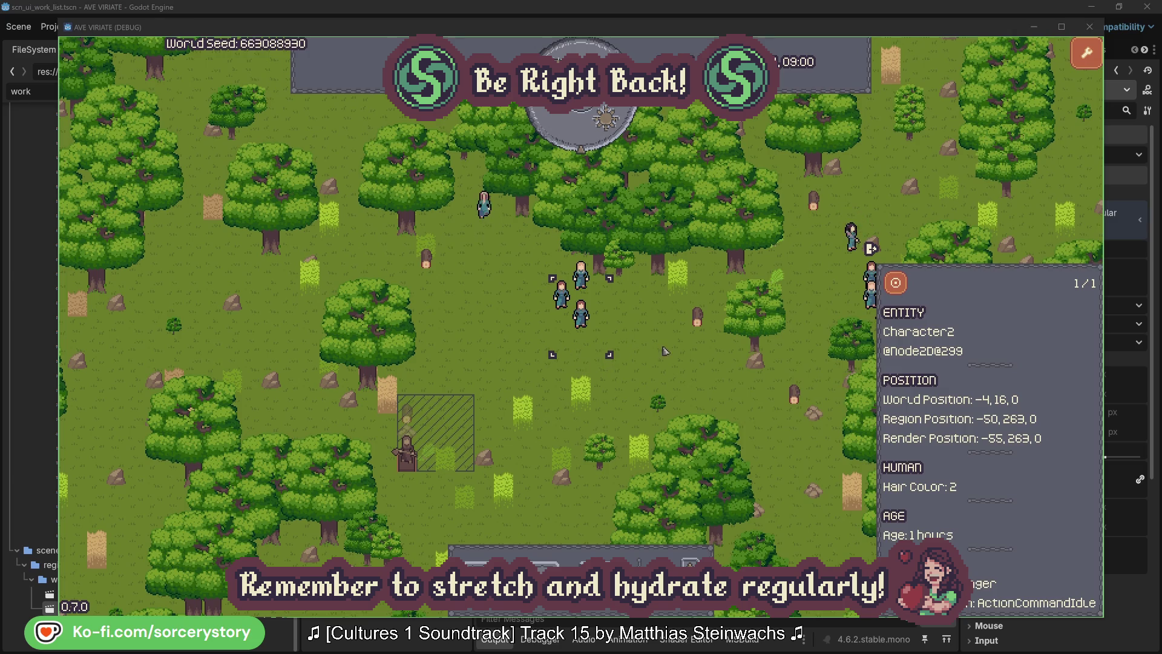
{"action": "left_click", "coordinate": [665, 350]}
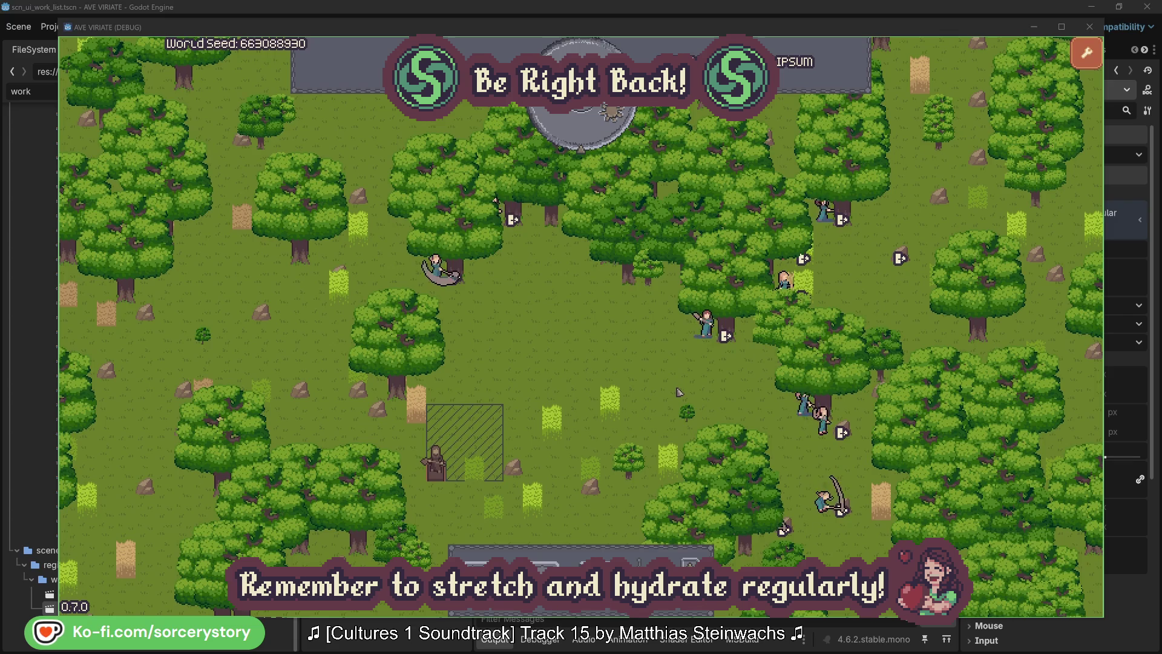
{"action": "left_click", "coordinate": [708, 327]}
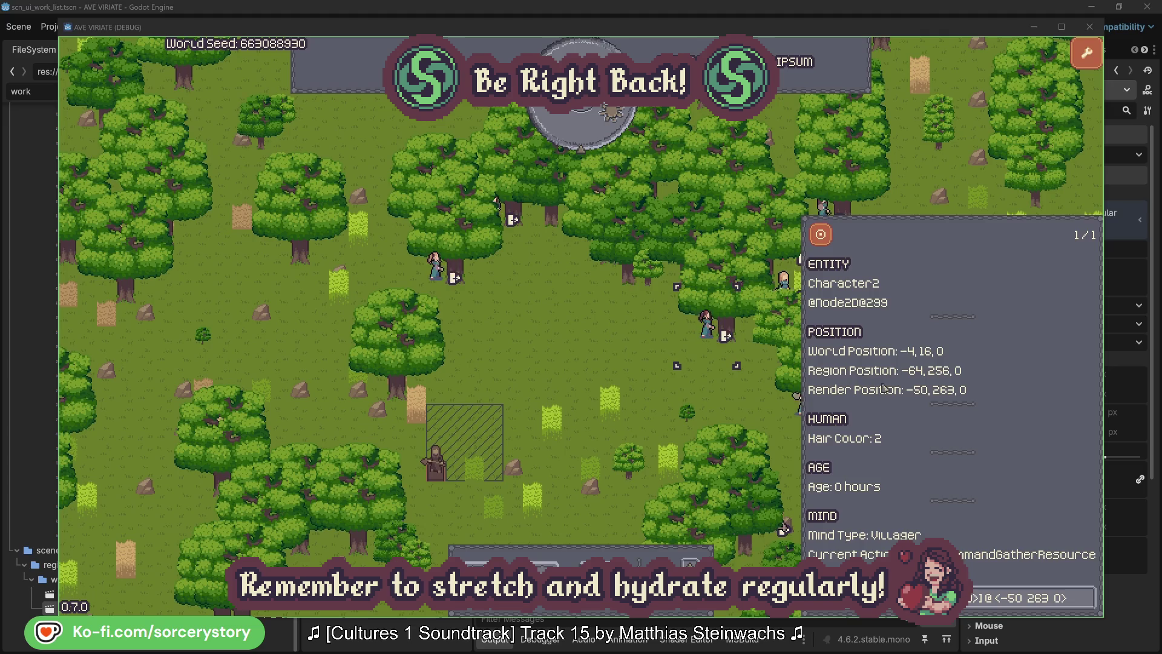
{"action": "left_click", "coordinate": [1088, 606]}
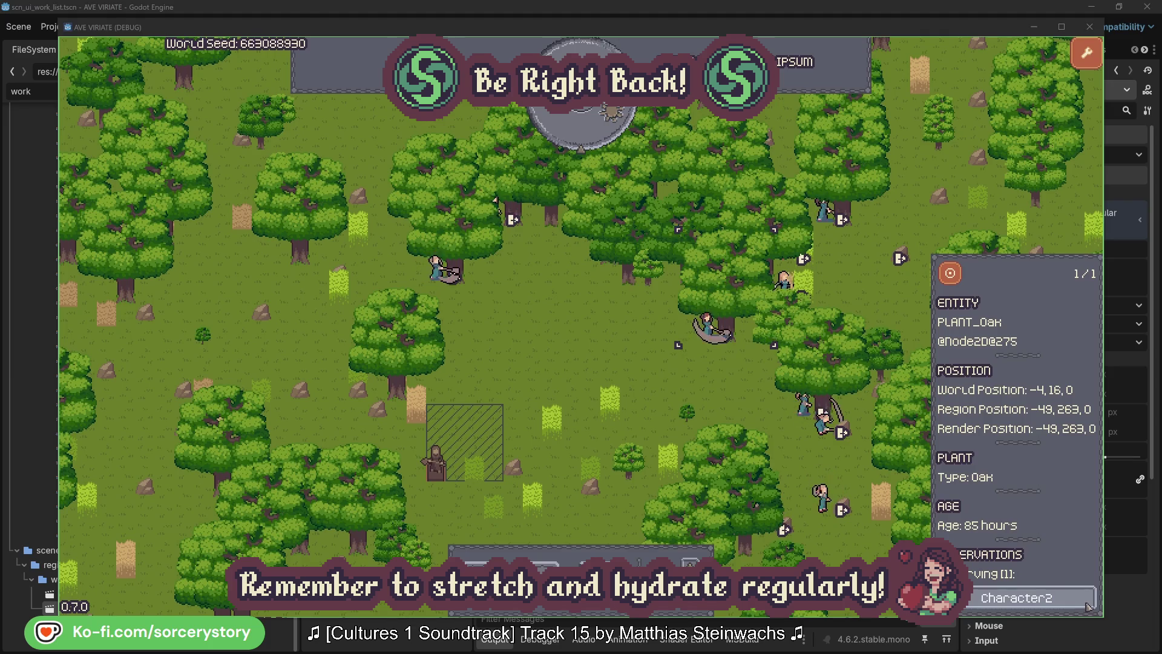
{"action": "left_click", "coordinate": [1088, 606]}
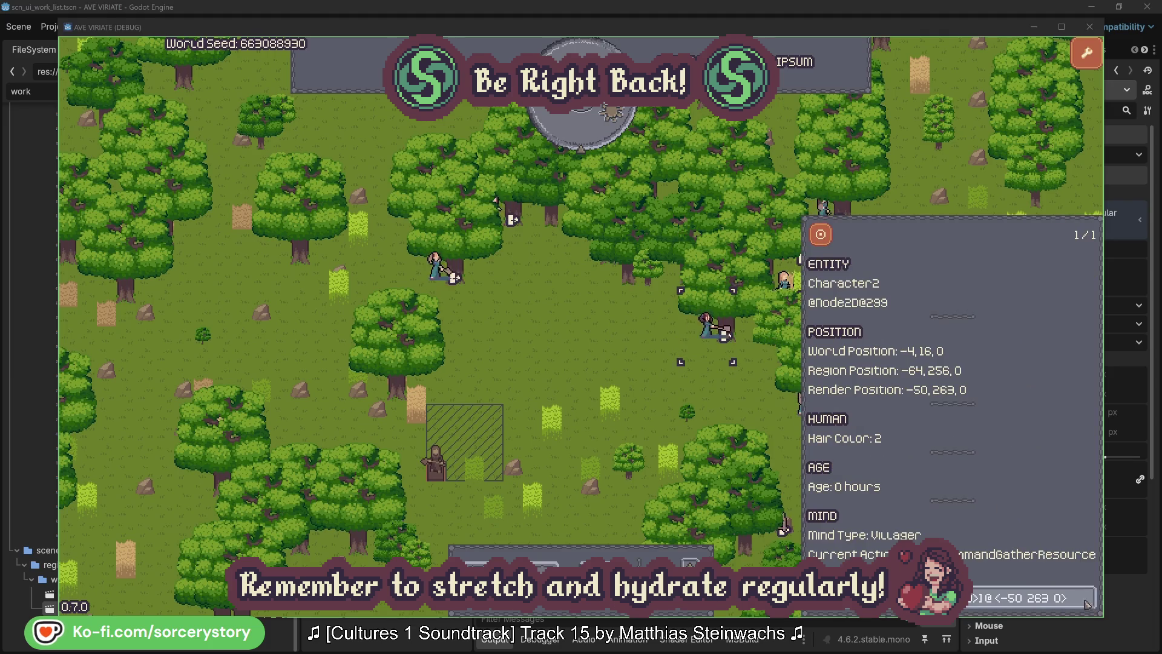
Check Character0's oak tree, close the panel, and advance the clock one hour.
{"action": "left_click", "coordinate": [726, 401]}
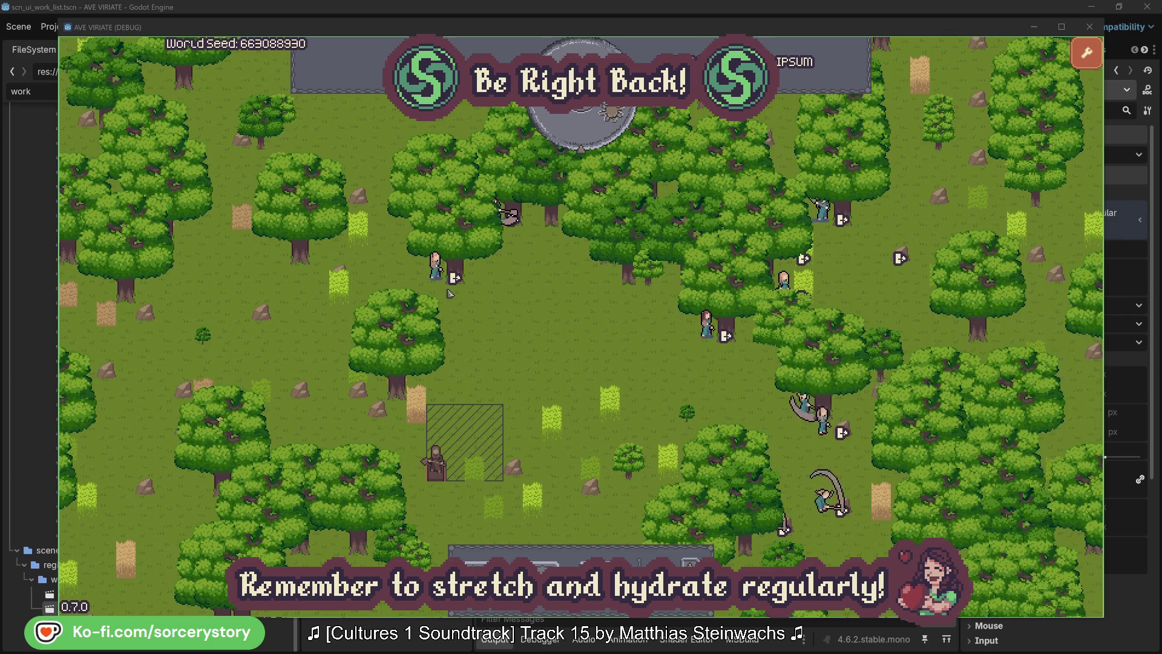
{"action": "left_click", "coordinate": [436, 267]}
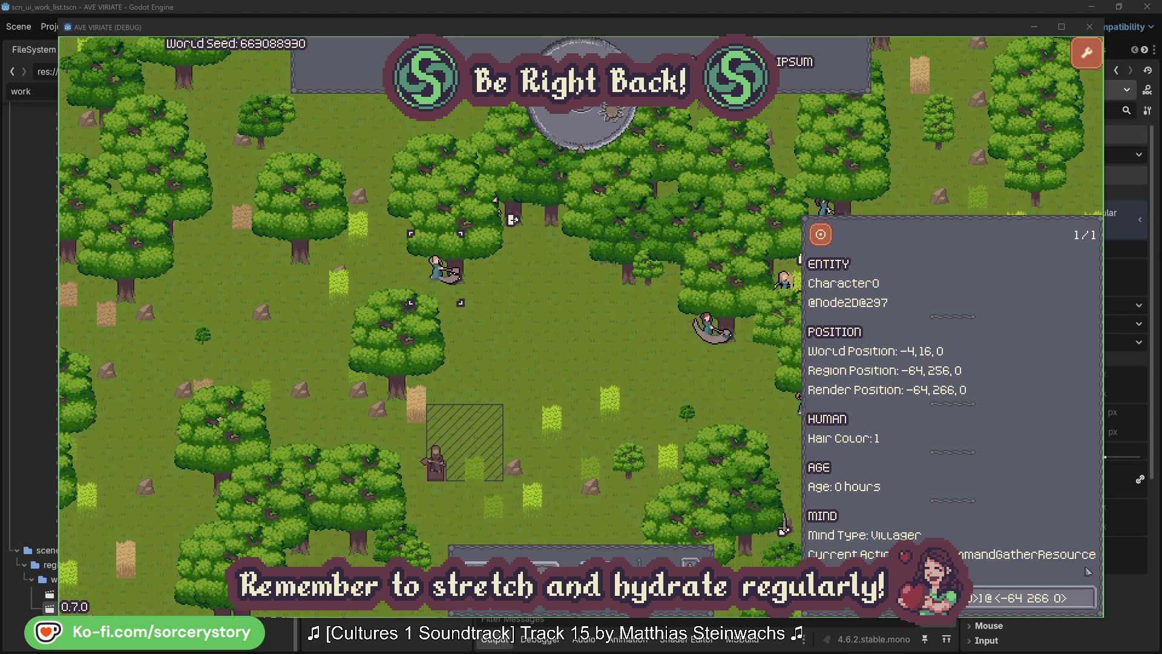
{"action": "left_click", "coordinate": [1088, 596]}
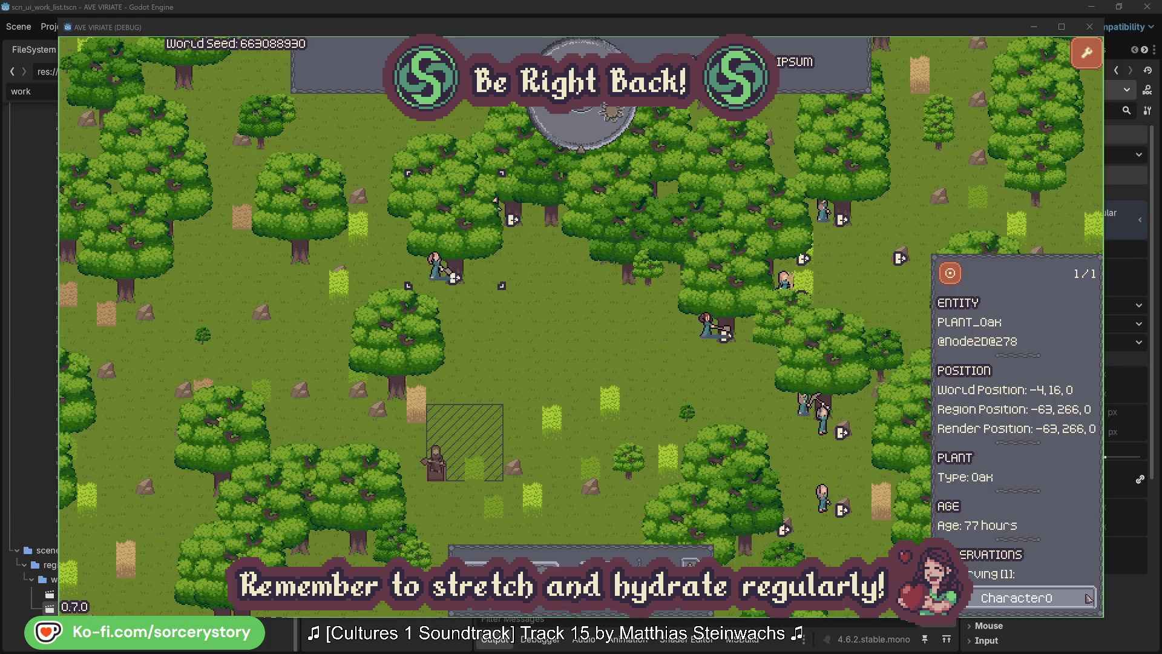
{"action": "left_click", "coordinate": [1086, 598]}
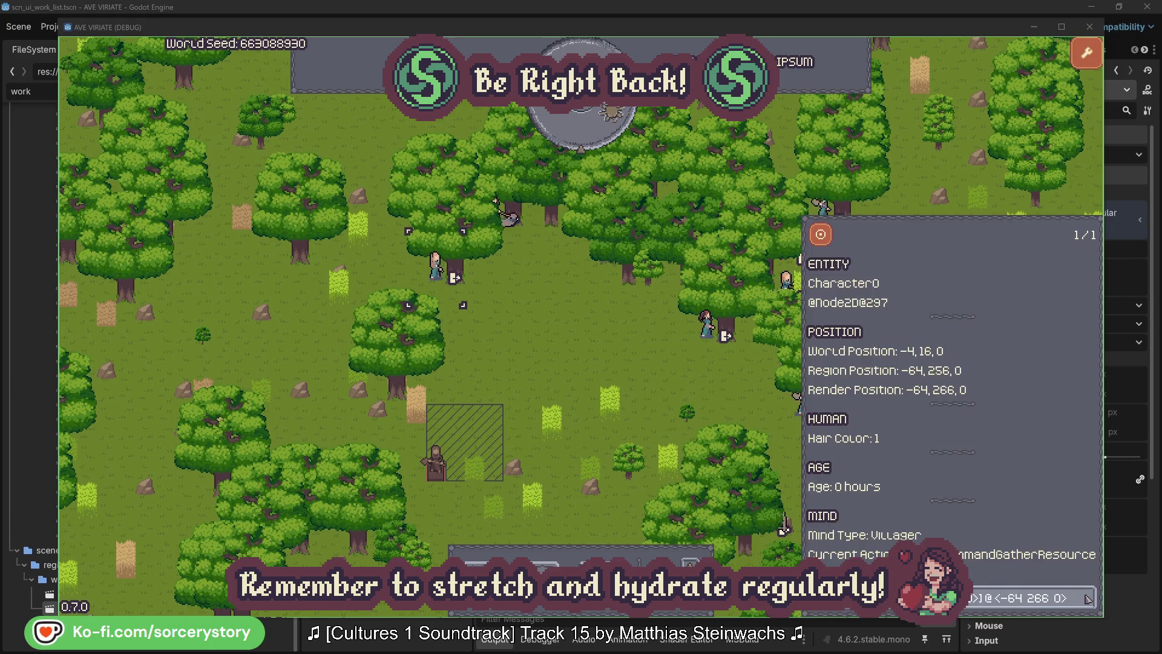
{"action": "left_click", "coordinate": [605, 361]}
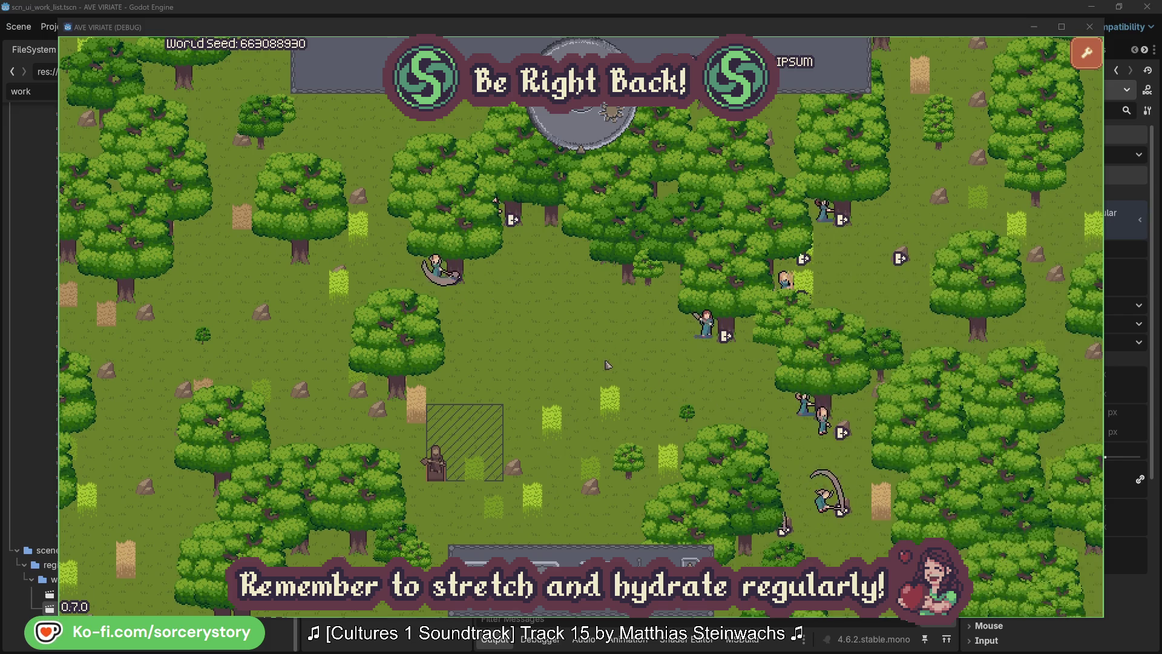
{"action": "left_click", "coordinate": [593, 140]}
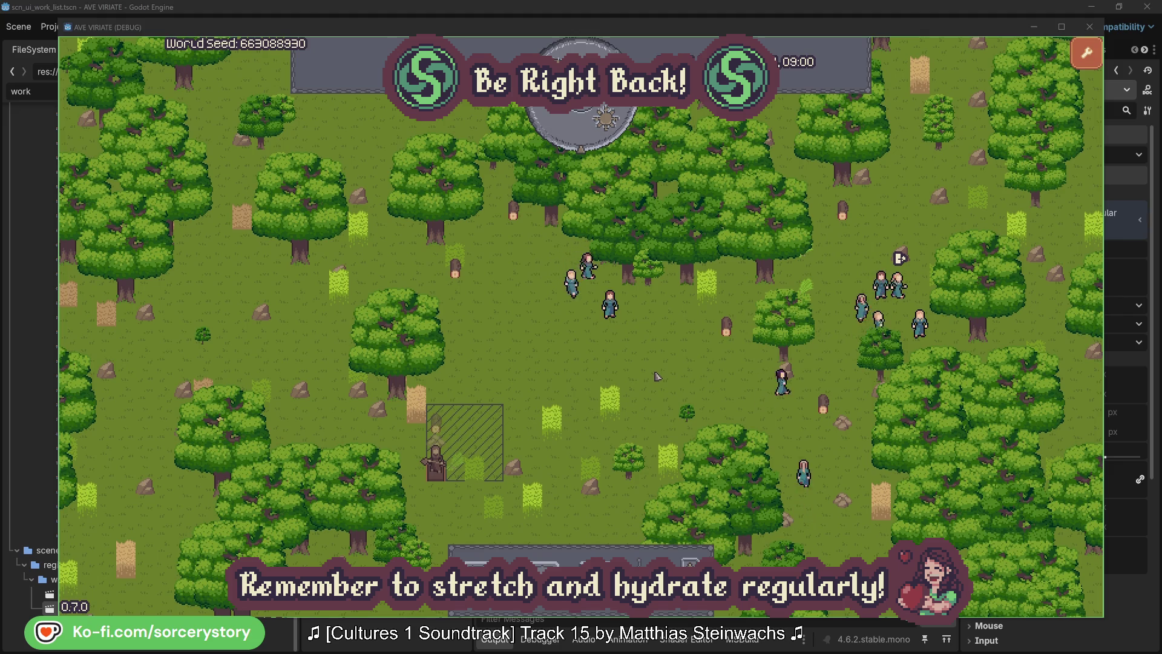
Trace Character9 from the Wood pile's reservation to the 2 Herb pile and back to the Wood pile.
{"action": "left_click", "coordinate": [442, 432]}
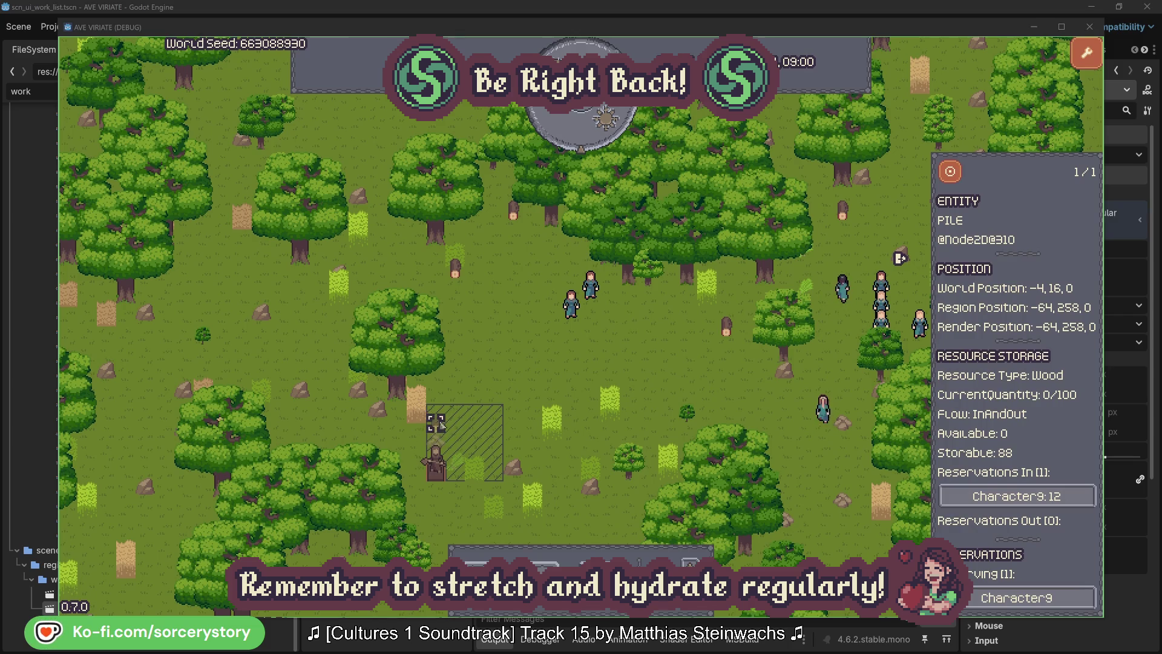
{"action": "left_click", "coordinate": [1069, 497]}
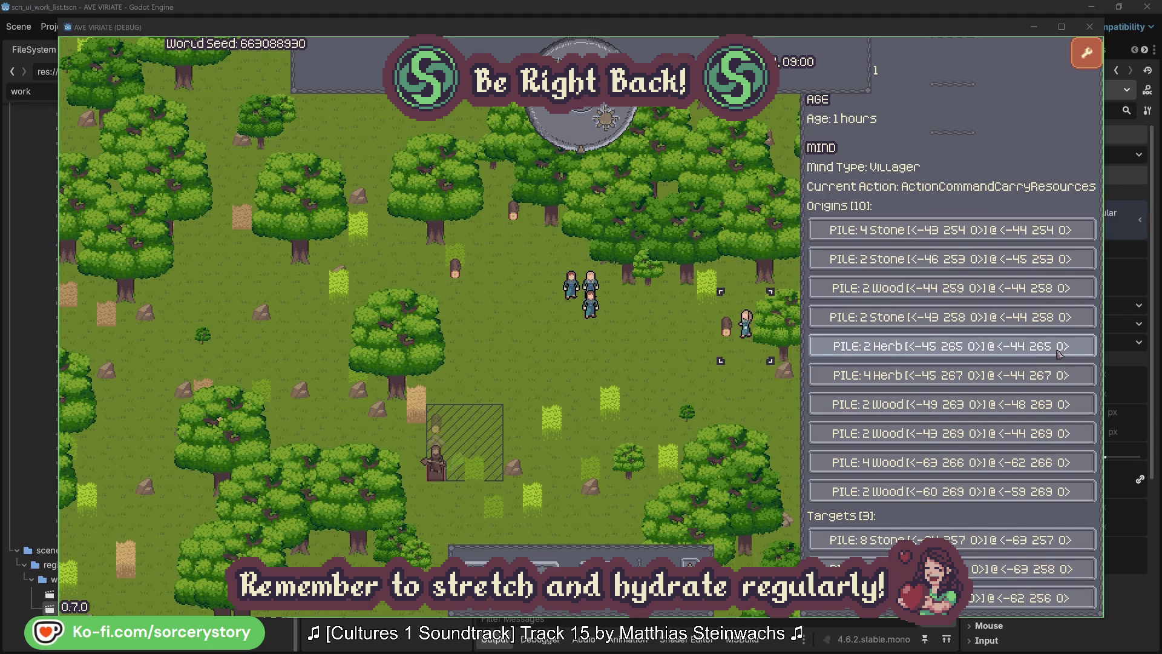
{"action": "left_click", "coordinate": [1059, 354]}
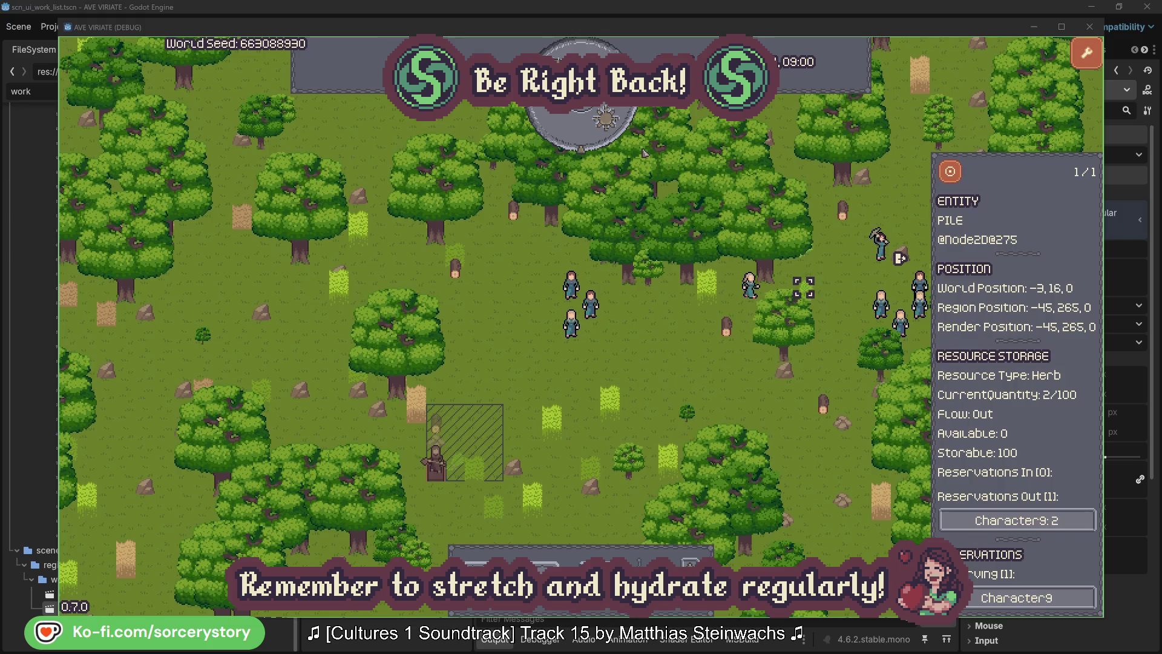
{"action": "left_click", "coordinate": [958, 174]}
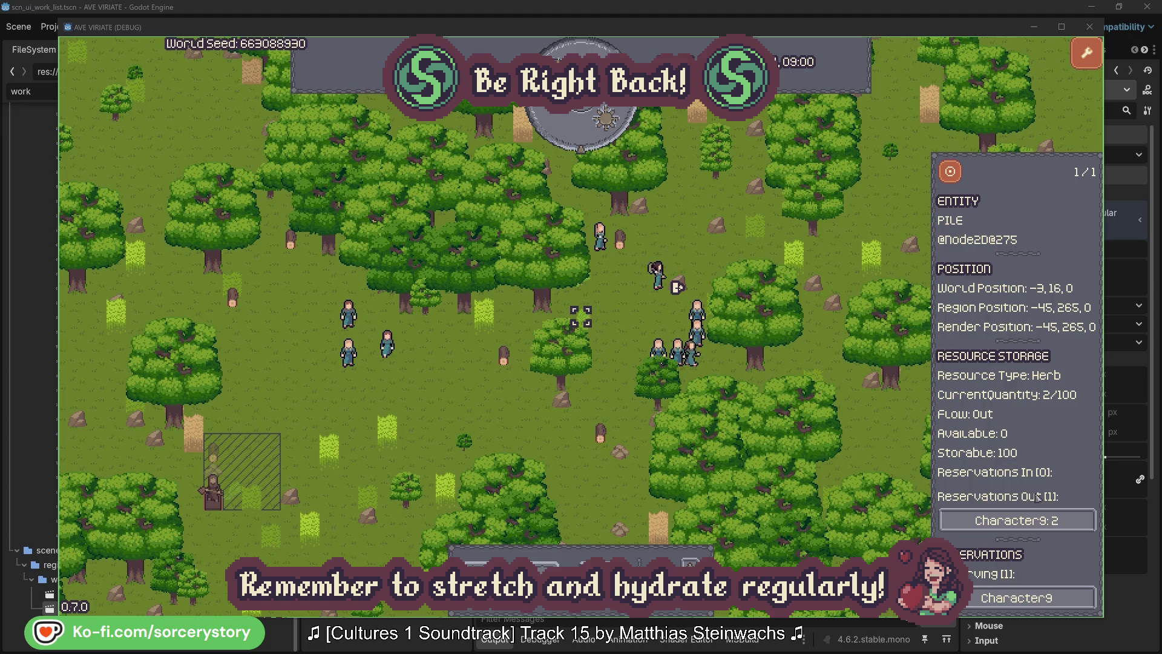
{"action": "left_click", "coordinate": [1023, 520]}
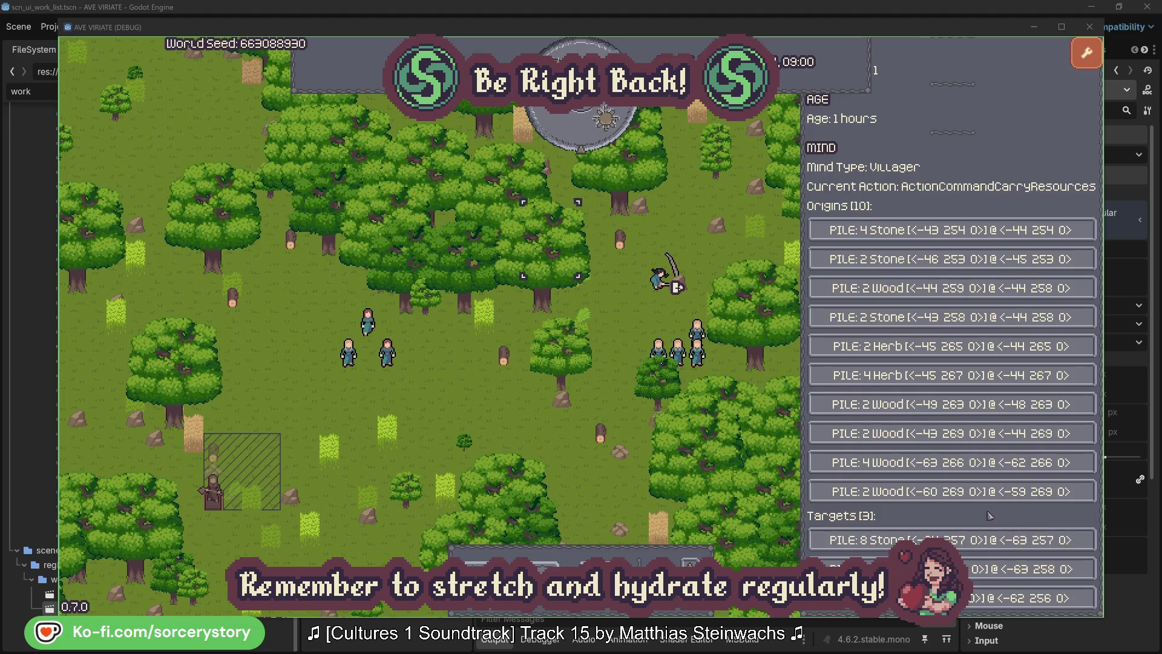
{"action": "left_click", "coordinate": [993, 568]}
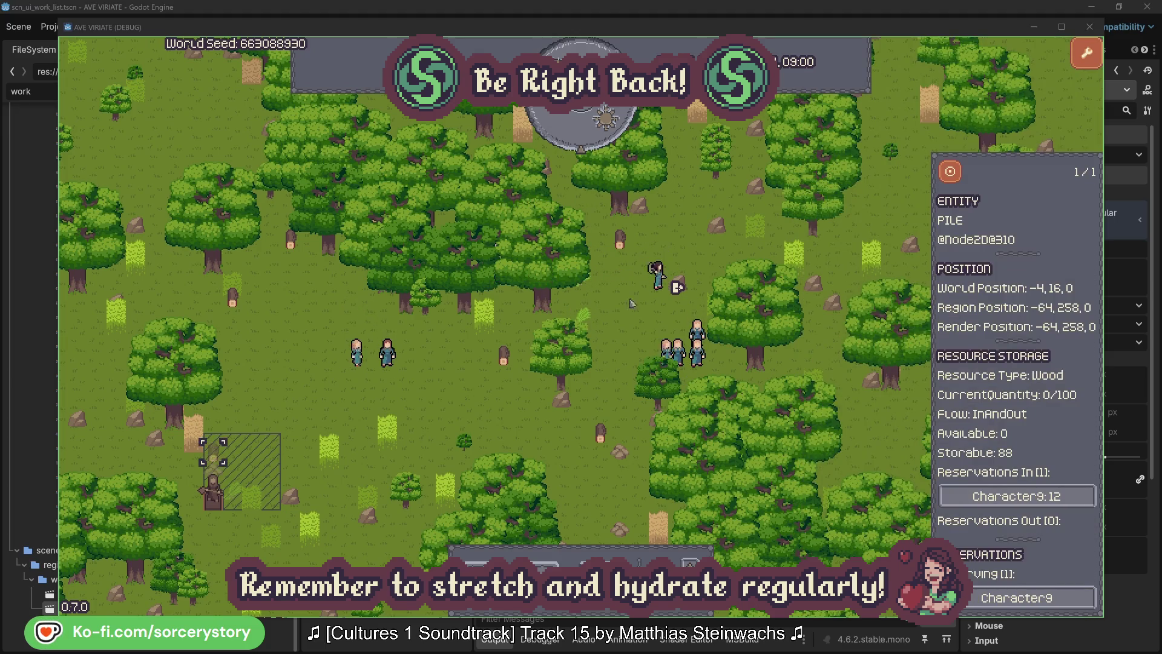
{"action": "left_click", "coordinate": [950, 172]}
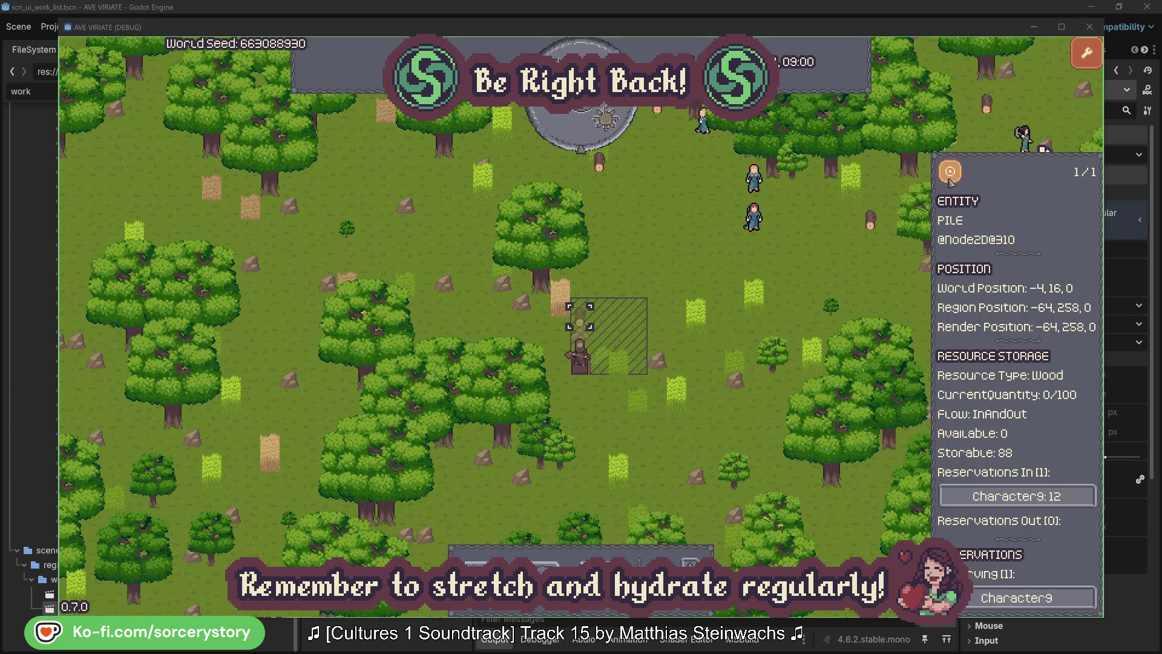
{"action": "left_click", "coordinate": [855, 266]}
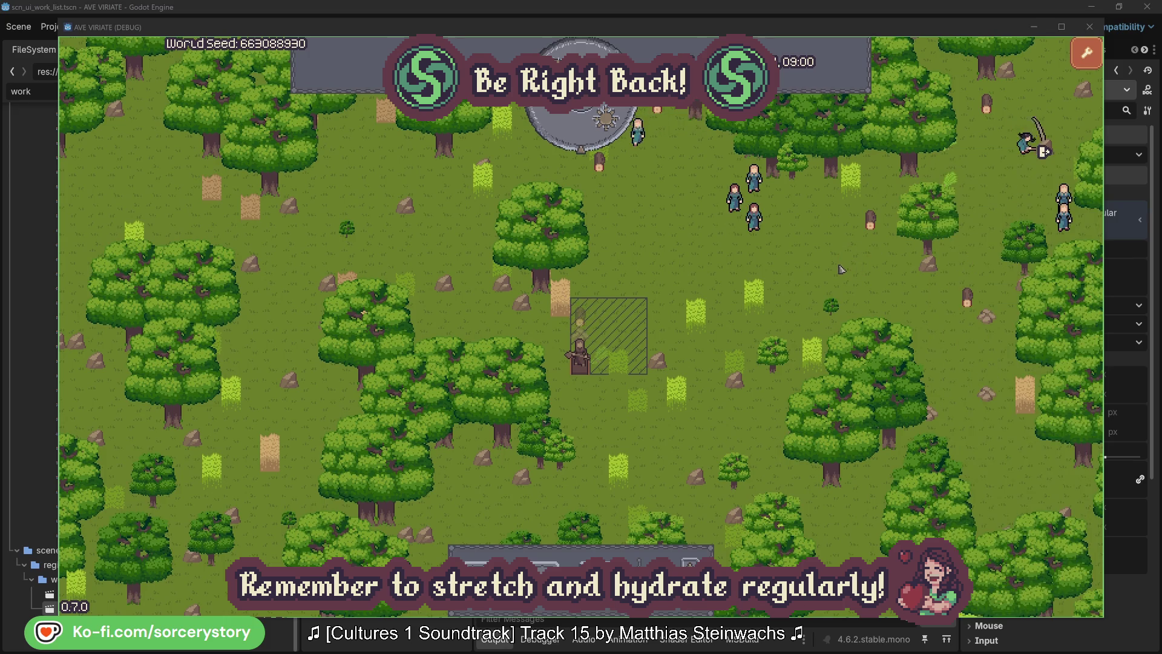
Inspect and centre on villager Character2, then close its panel.
{"action": "left_click", "coordinate": [773, 233]}
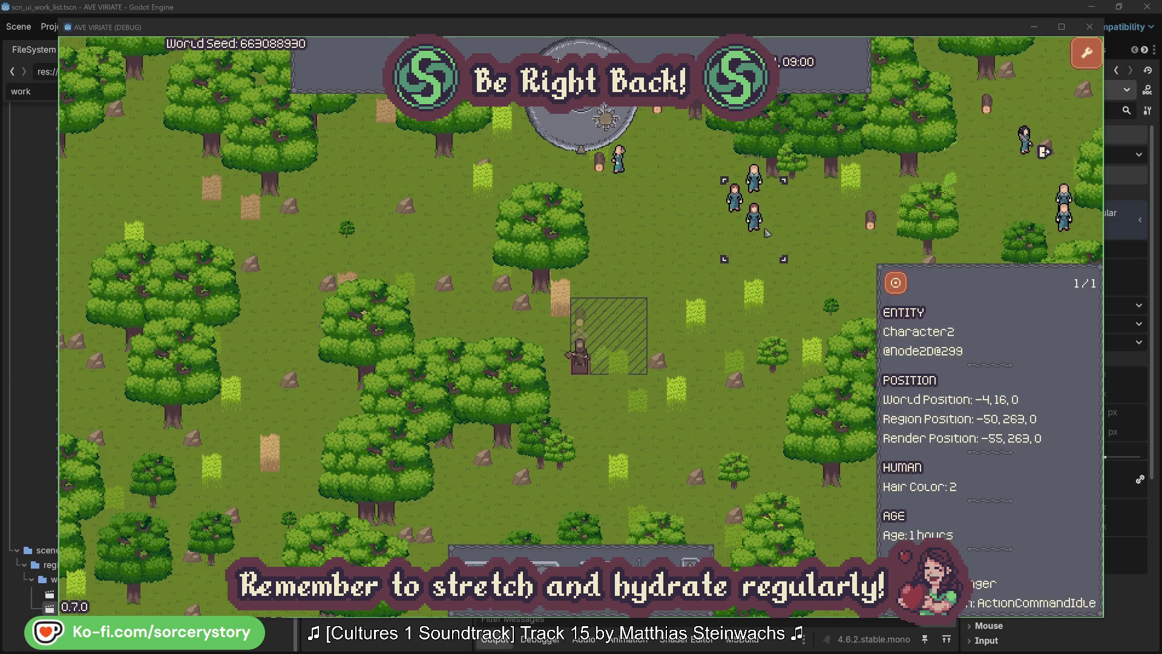
{"action": "left_click", "coordinate": [896, 283]}
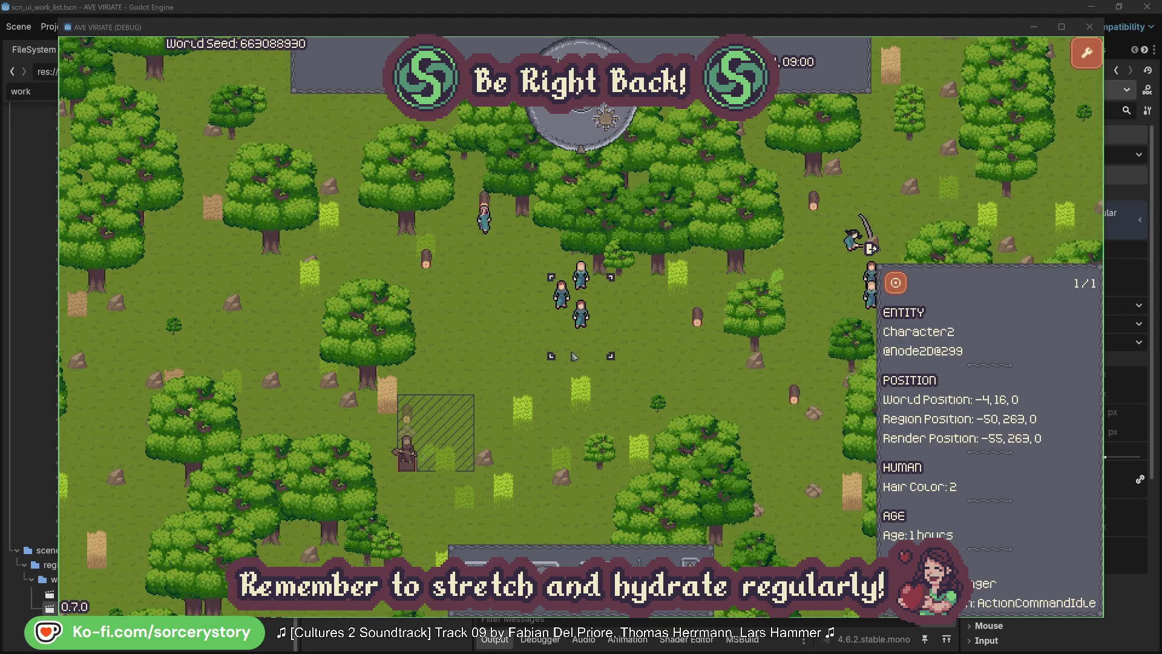
{"action": "left_click", "coordinate": [664, 349]}
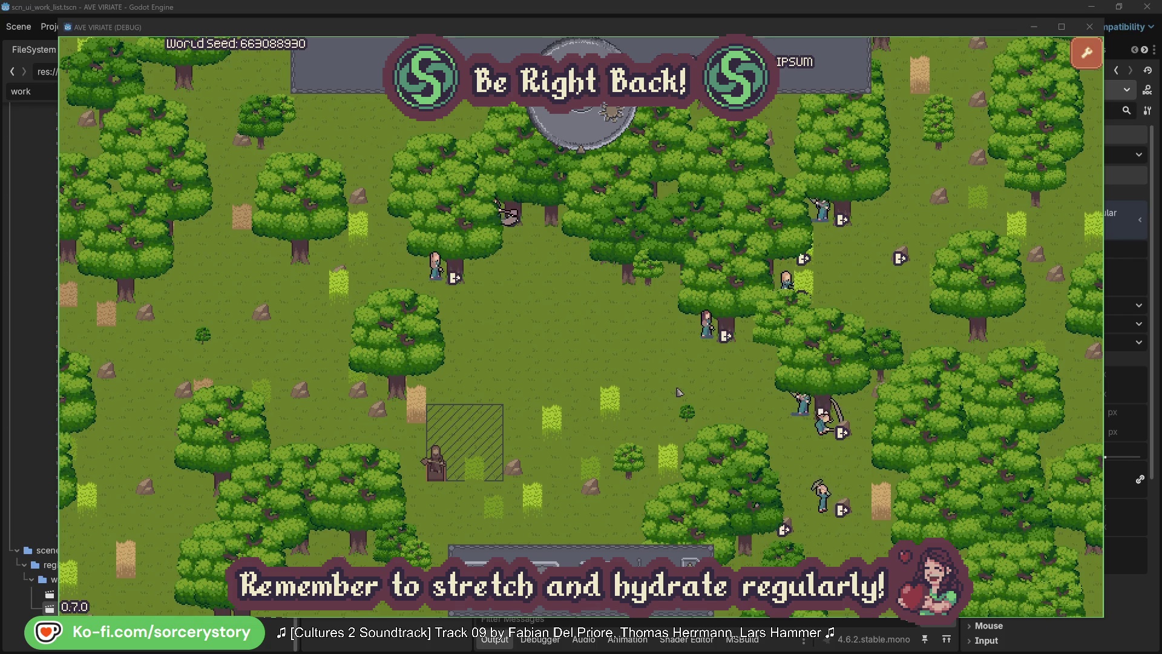
Check villager Character2 and the oak tree it is gathering, then close the panel.
{"action": "left_click", "coordinate": [685, 361]}
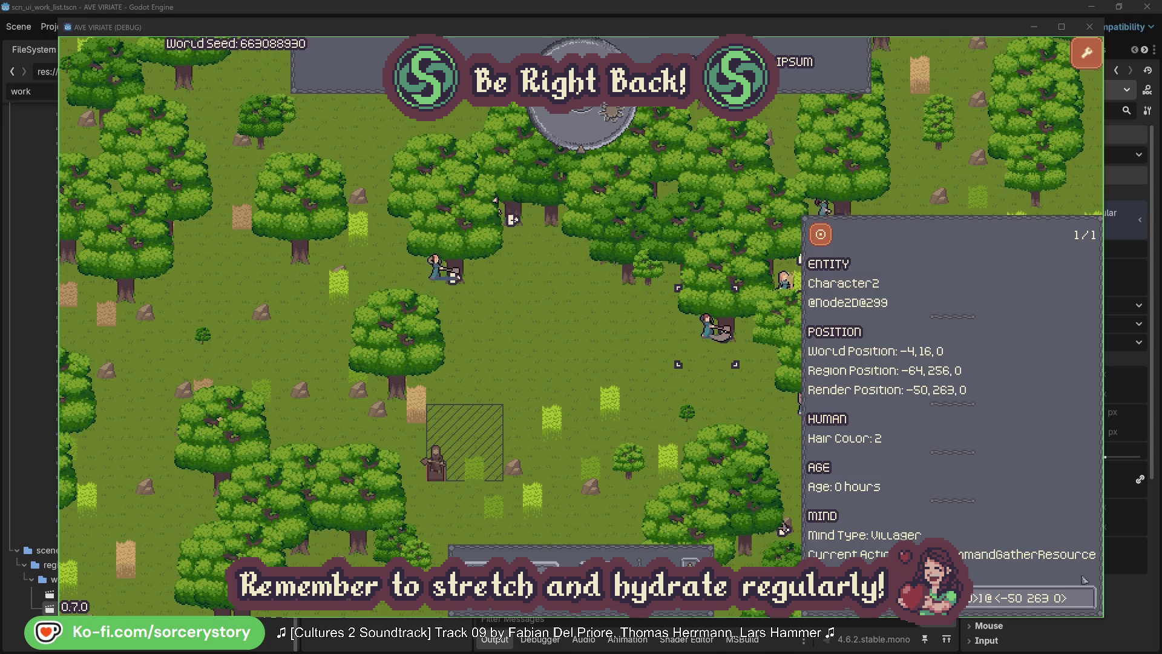
{"action": "left_click", "coordinate": [1087, 600]}
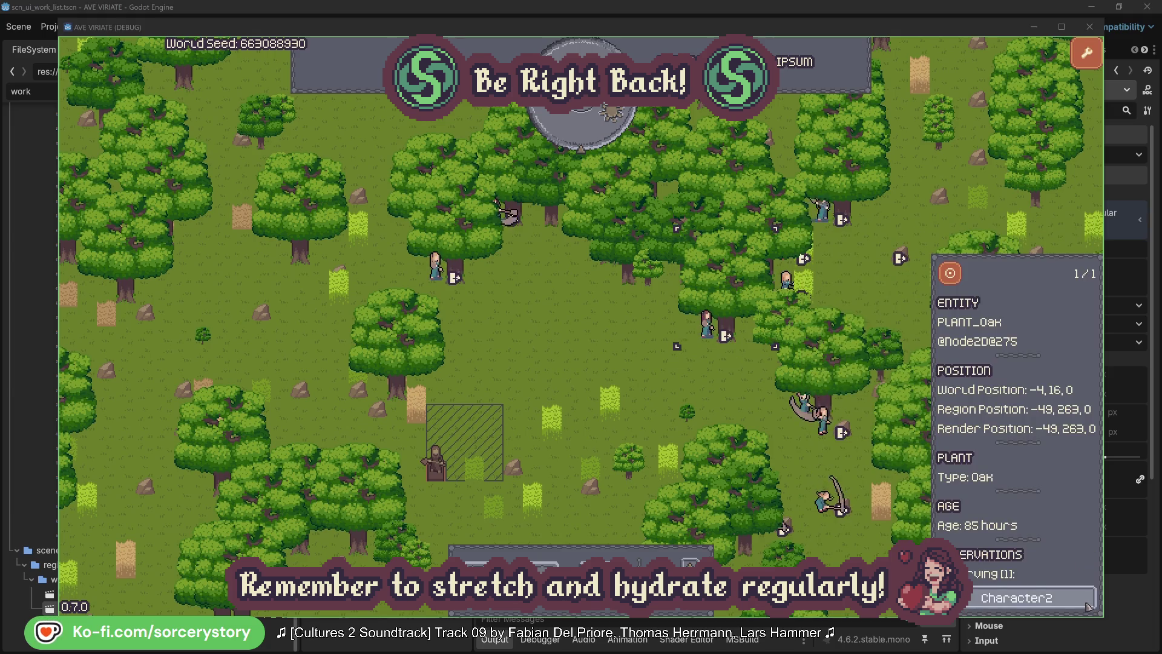
{"action": "left_click", "coordinate": [1088, 599]}
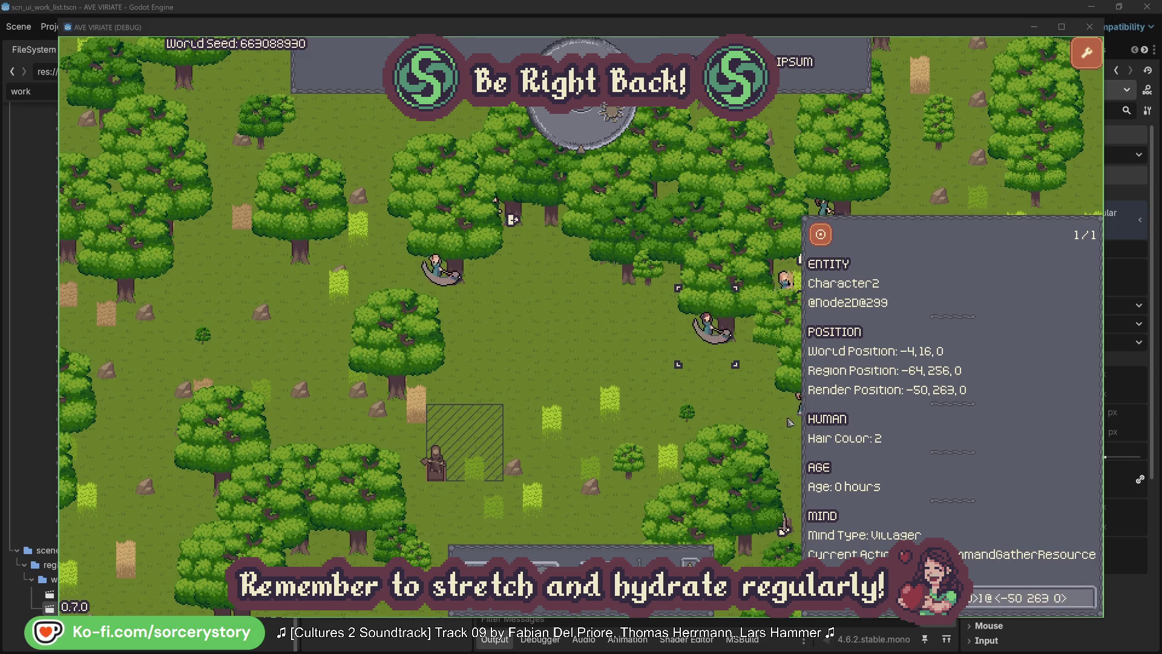
{"action": "left_click", "coordinate": [727, 402]}
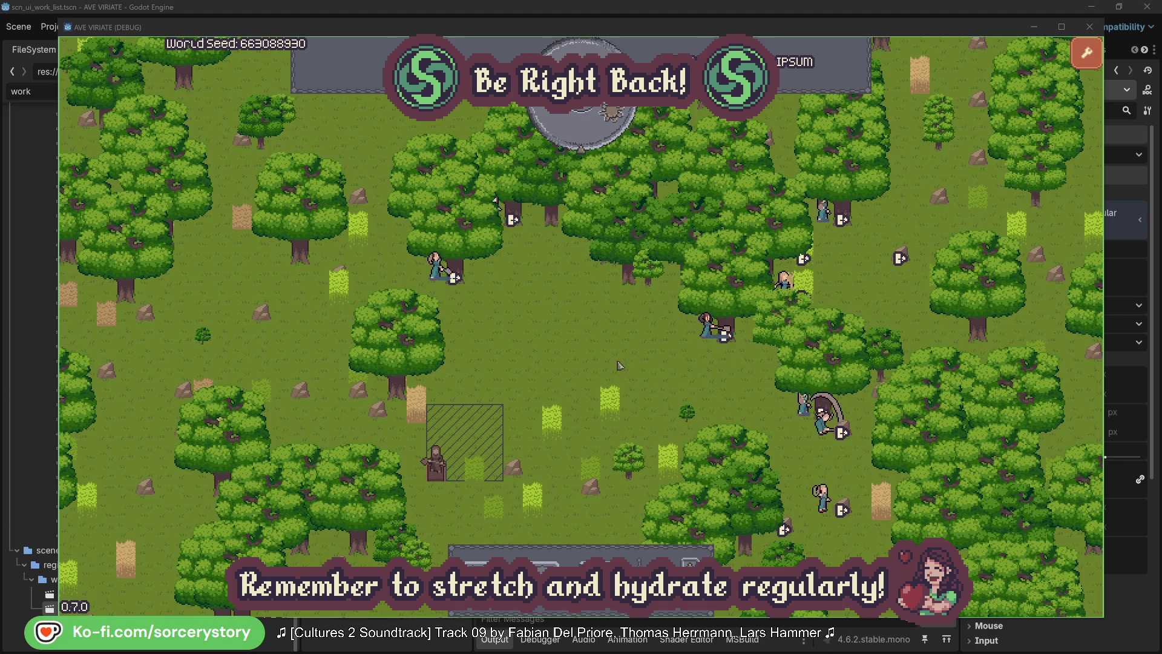
Check Character0's target oak, close the panel, and pass one hour so the clock reads 09:00.
{"action": "left_click", "coordinate": [436, 267]}
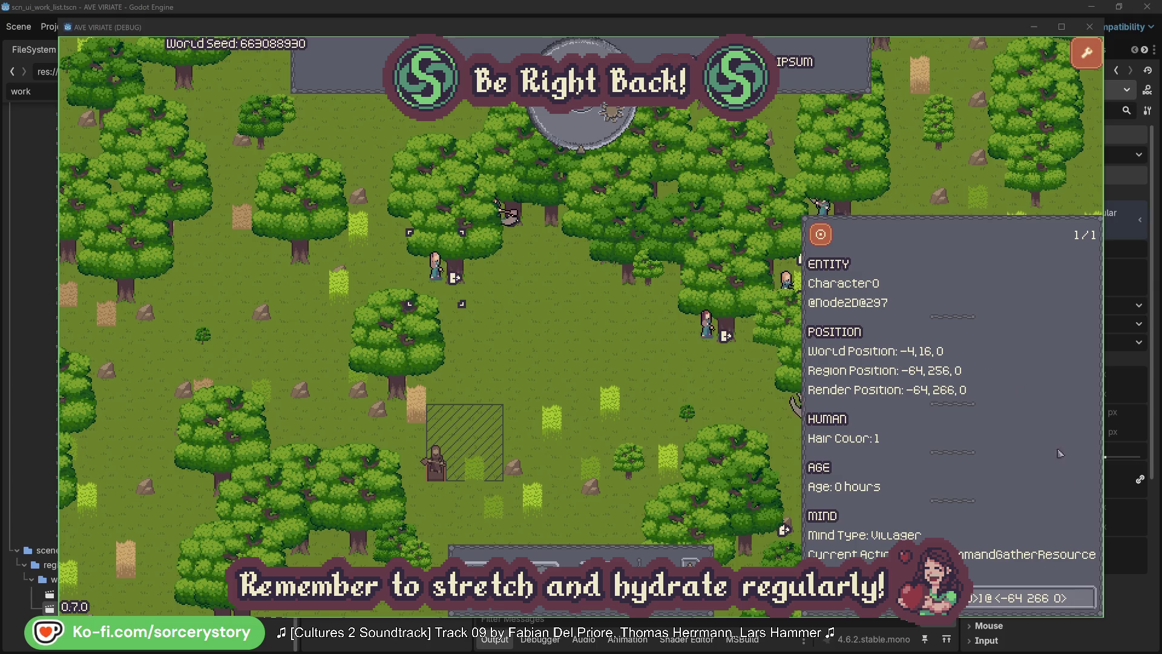
{"action": "left_click", "coordinate": [1088, 592]}
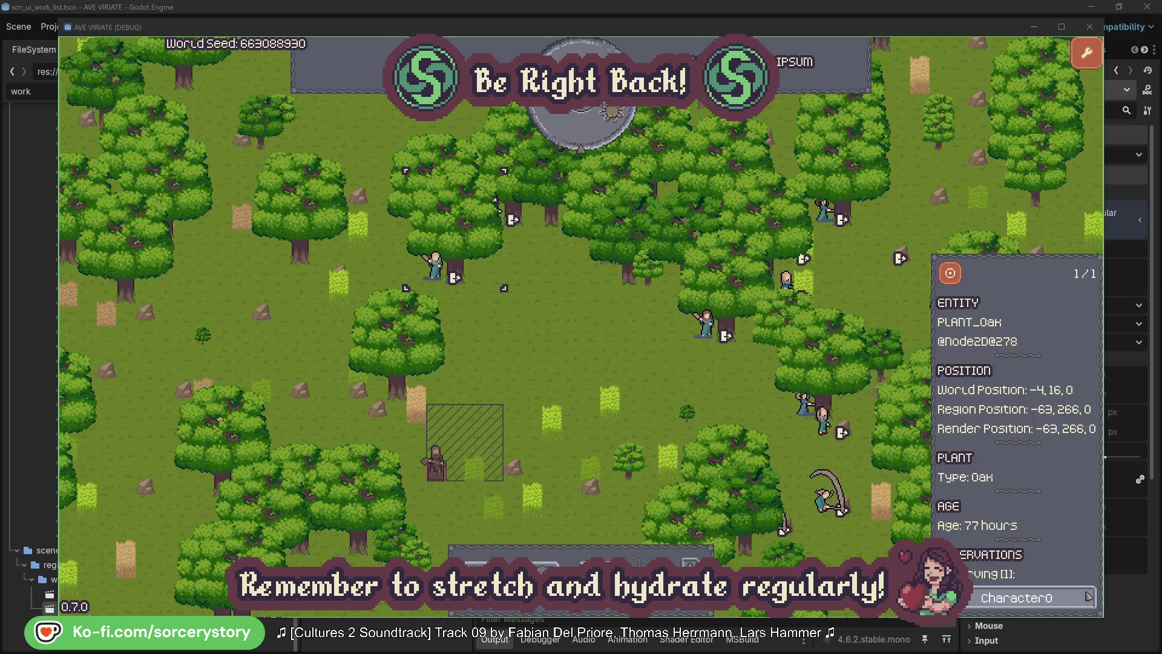
{"action": "left_click", "coordinate": [1088, 598]}
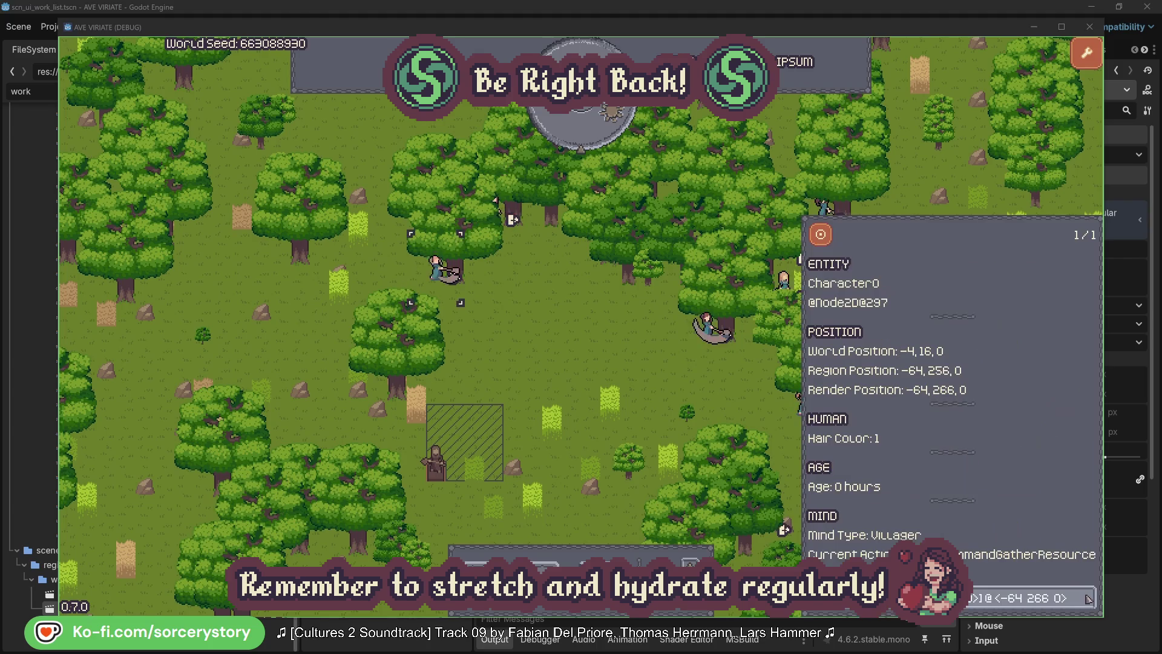
{"action": "left_click", "coordinate": [608, 365]}
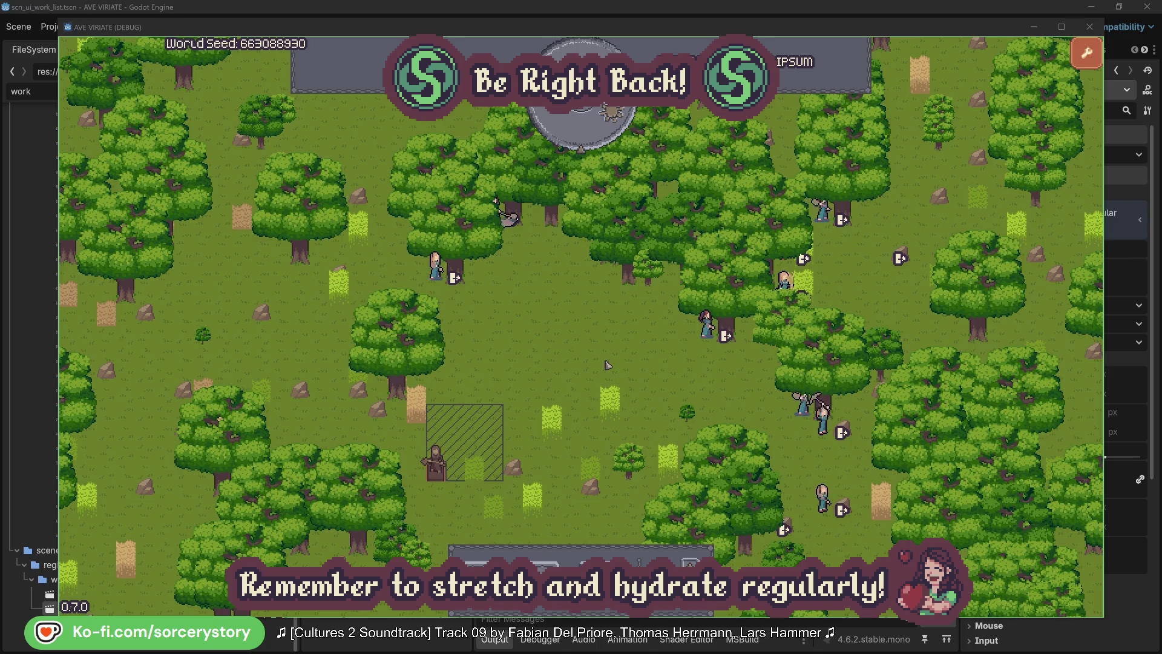
{"action": "left_click", "coordinate": [590, 136]}
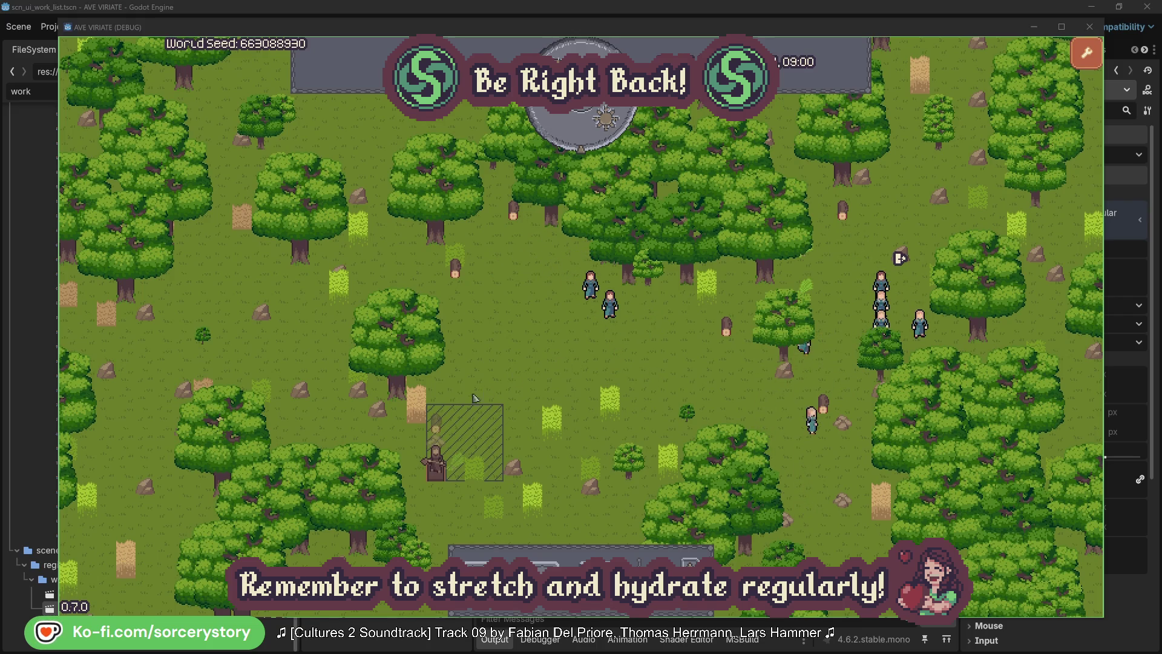
Follow the hatched wood pile's reservation to Character9, then centre the view on its 2 Herb origin pile.
{"action": "left_click", "coordinate": [439, 427]}
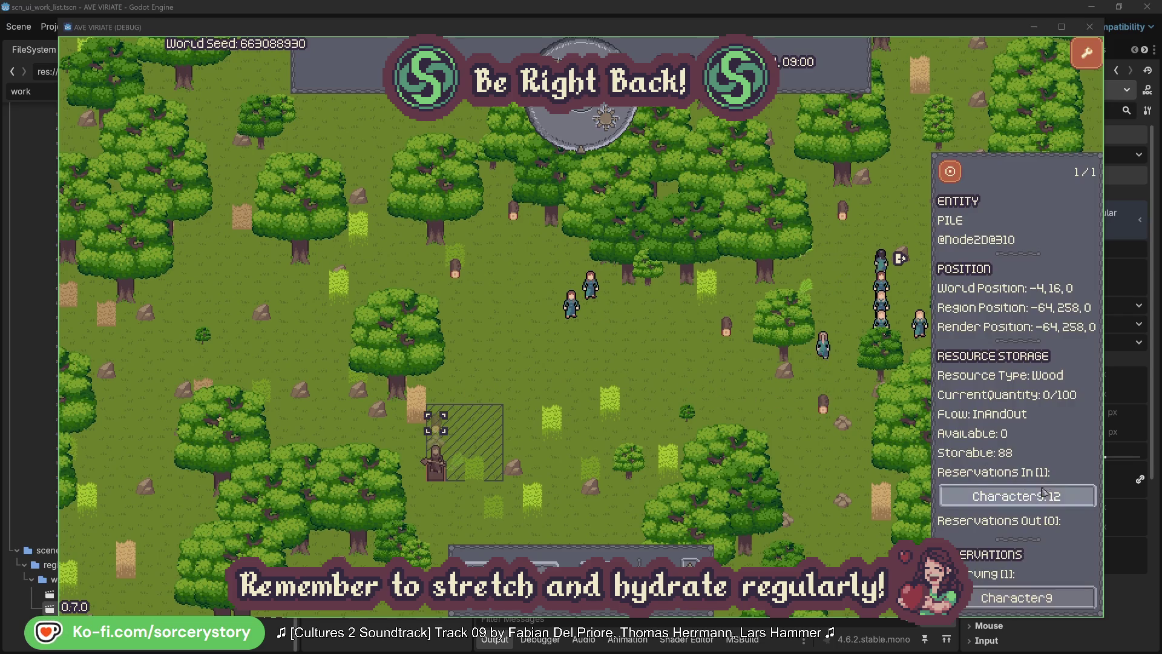
{"action": "left_click", "coordinate": [1071, 500]}
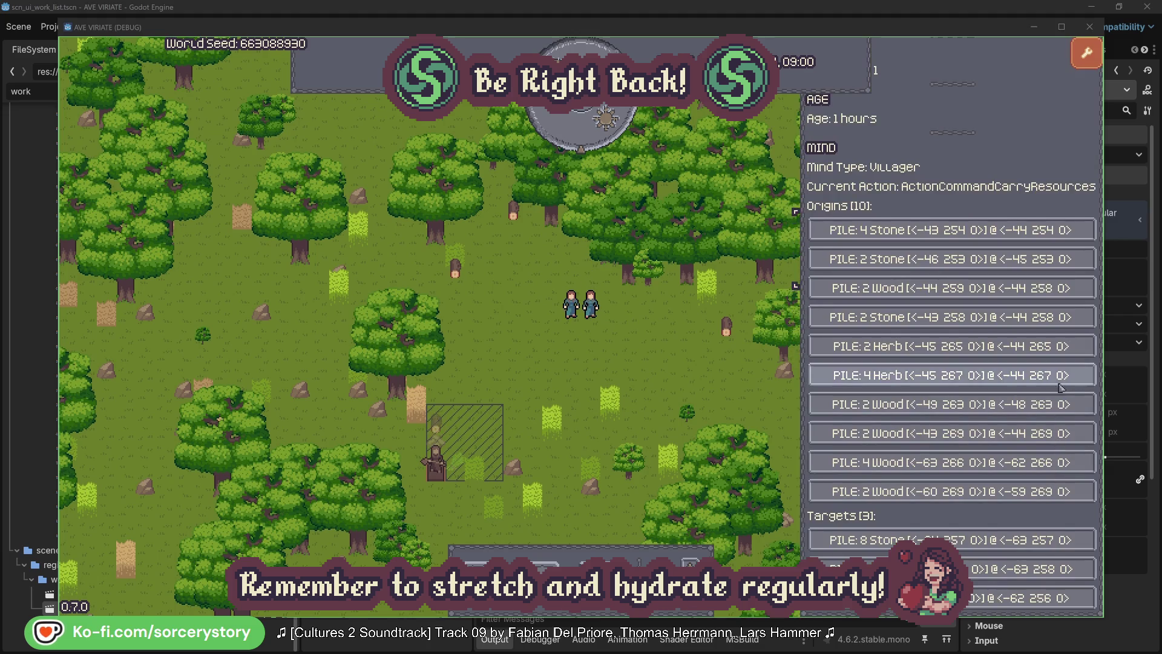
{"action": "left_click", "coordinate": [1060, 353]}
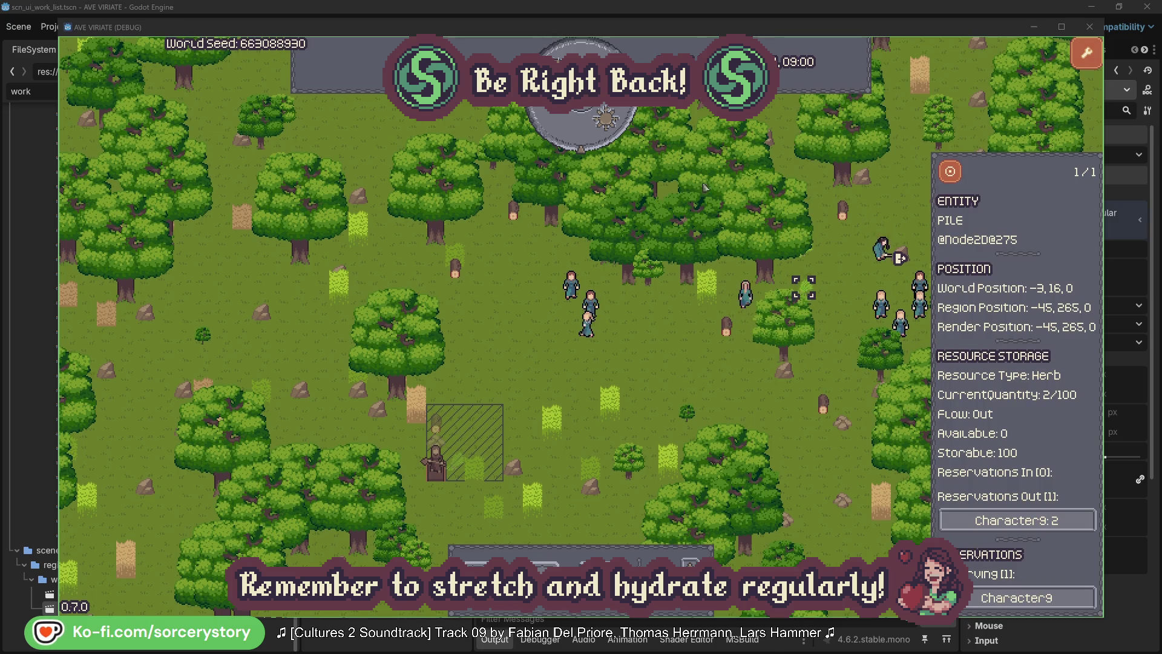
{"action": "left_click", "coordinate": [959, 178]}
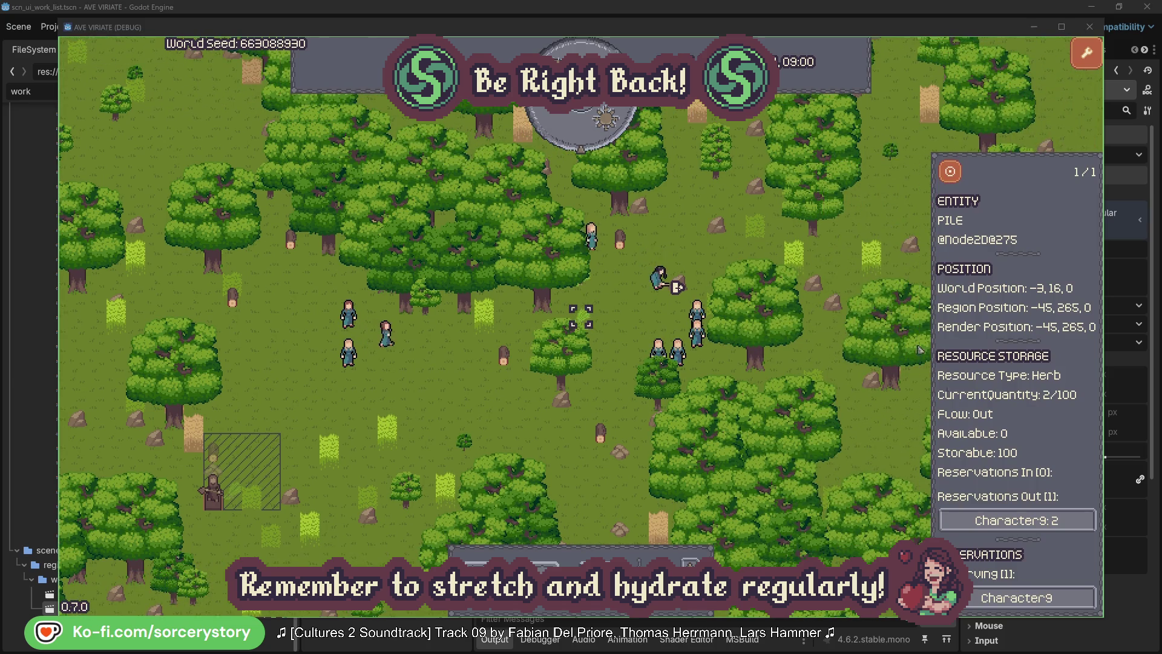
Return to Character9, centre the view on its Wood target pile, then close that pile's info.
{"action": "left_click", "coordinate": [1057, 521]}
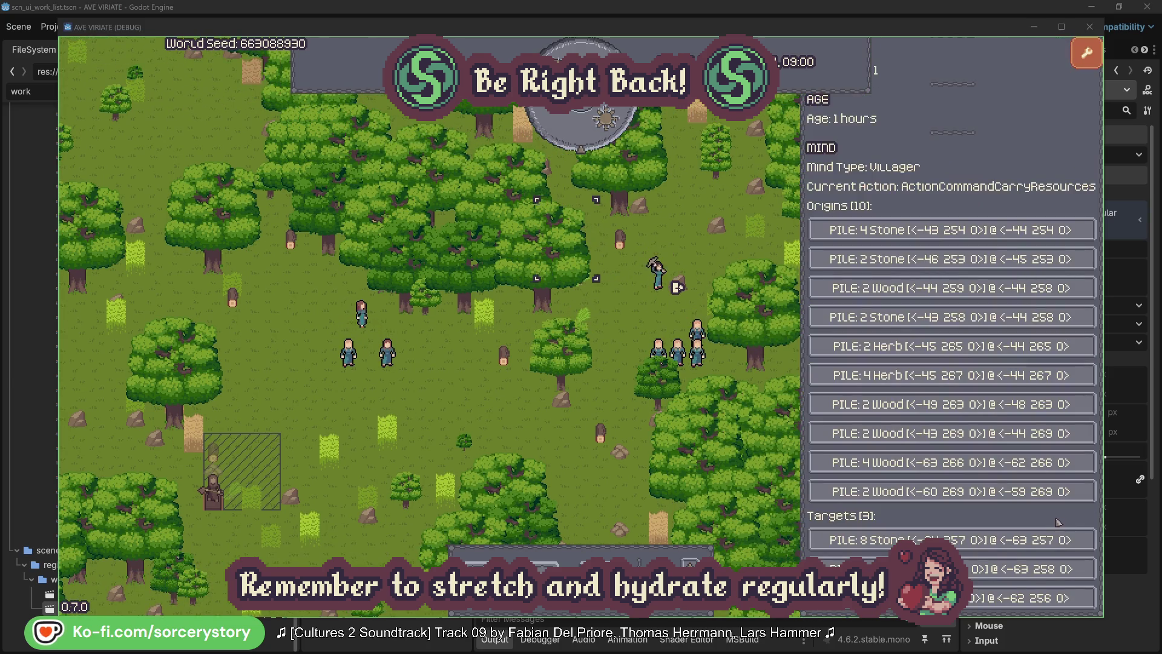
{"action": "left_click", "coordinate": [1030, 569]}
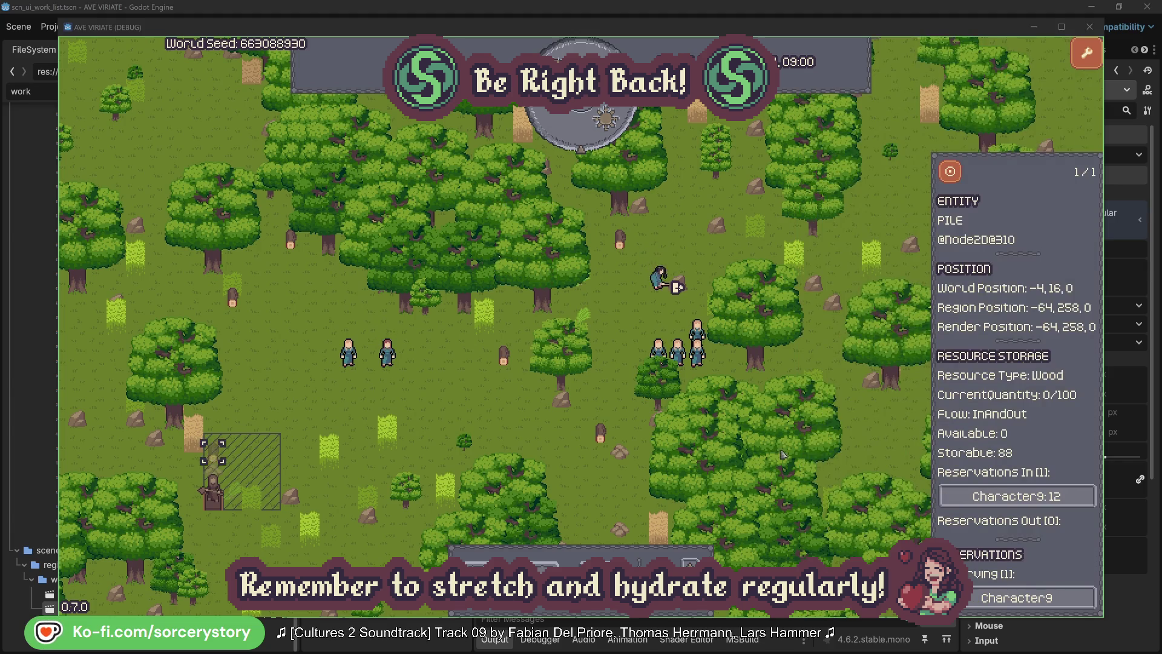
{"action": "left_click", "coordinate": [951, 176]}
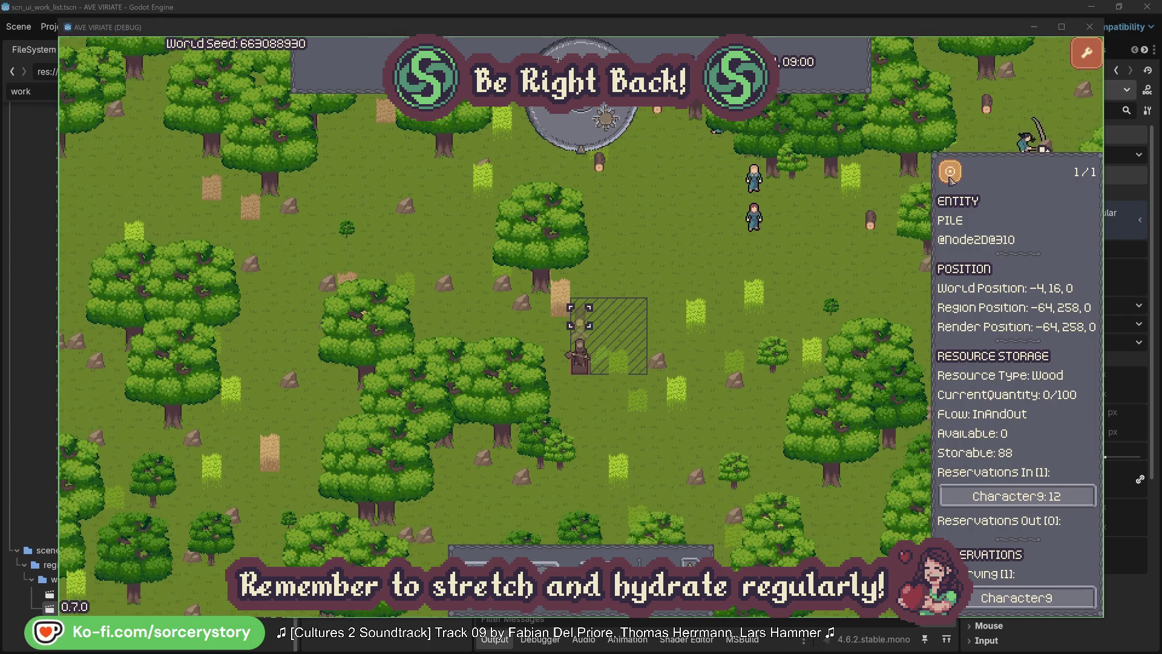
{"action": "left_click", "coordinate": [855, 265]}
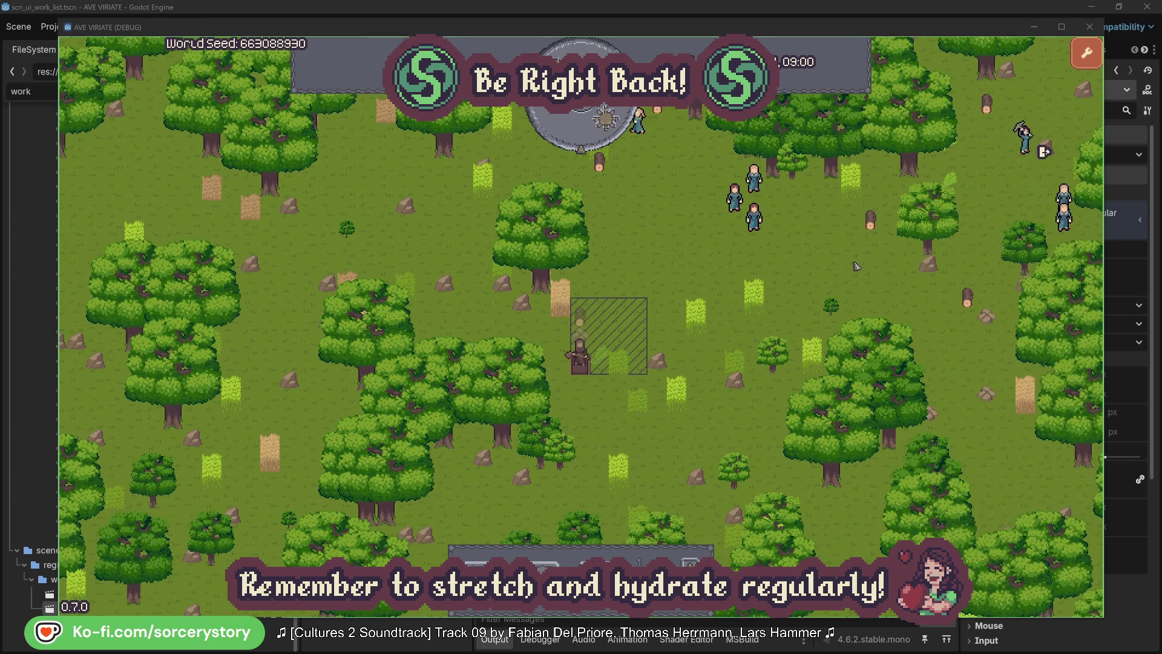
Inspect villager Character2, centre on it, close its panel, then reopen Character2's details.
{"action": "left_click", "coordinate": [762, 225]}
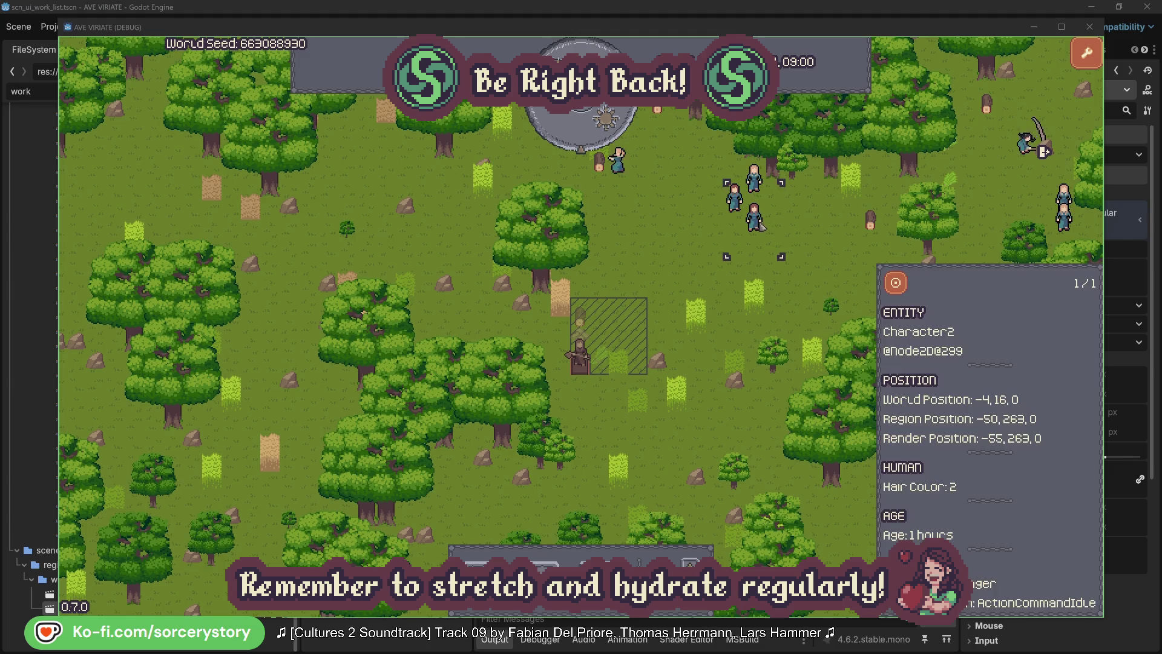
{"action": "left_click", "coordinate": [896, 283]}
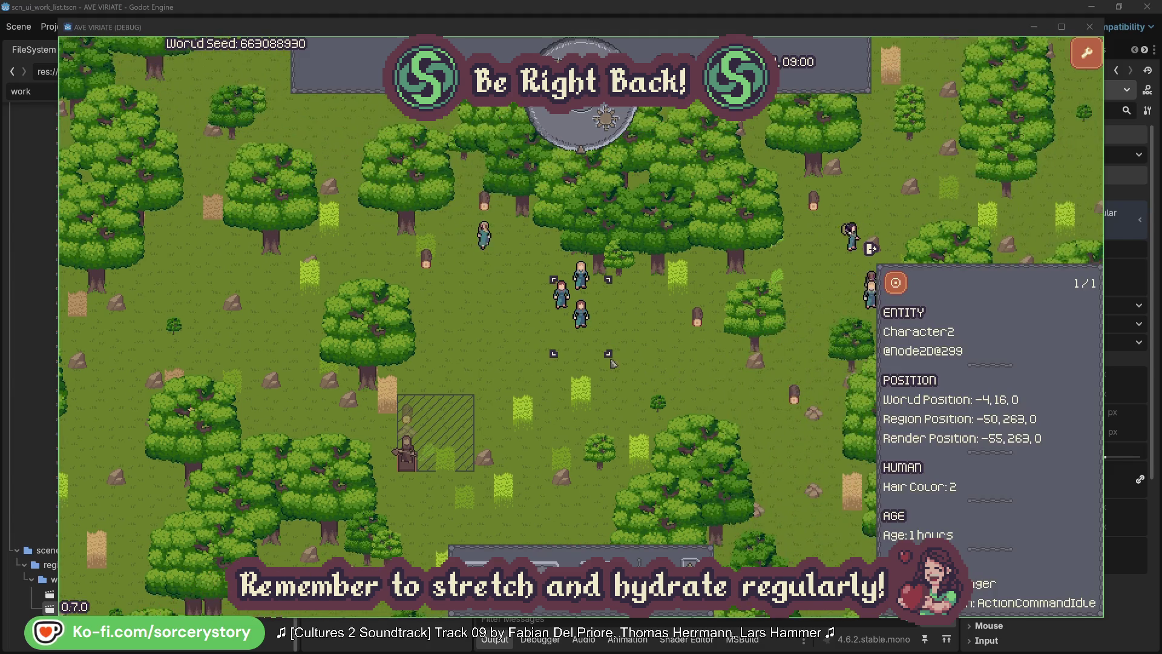
{"action": "left_click", "coordinate": [664, 352]}
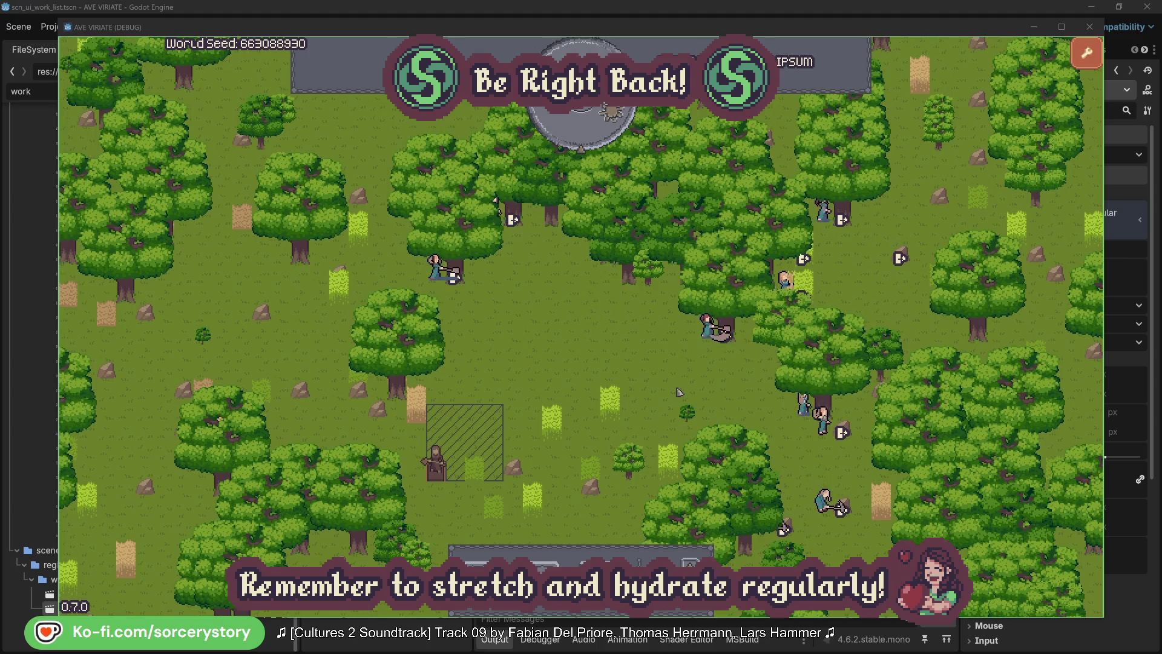
{"action": "left_click", "coordinate": [707, 327]}
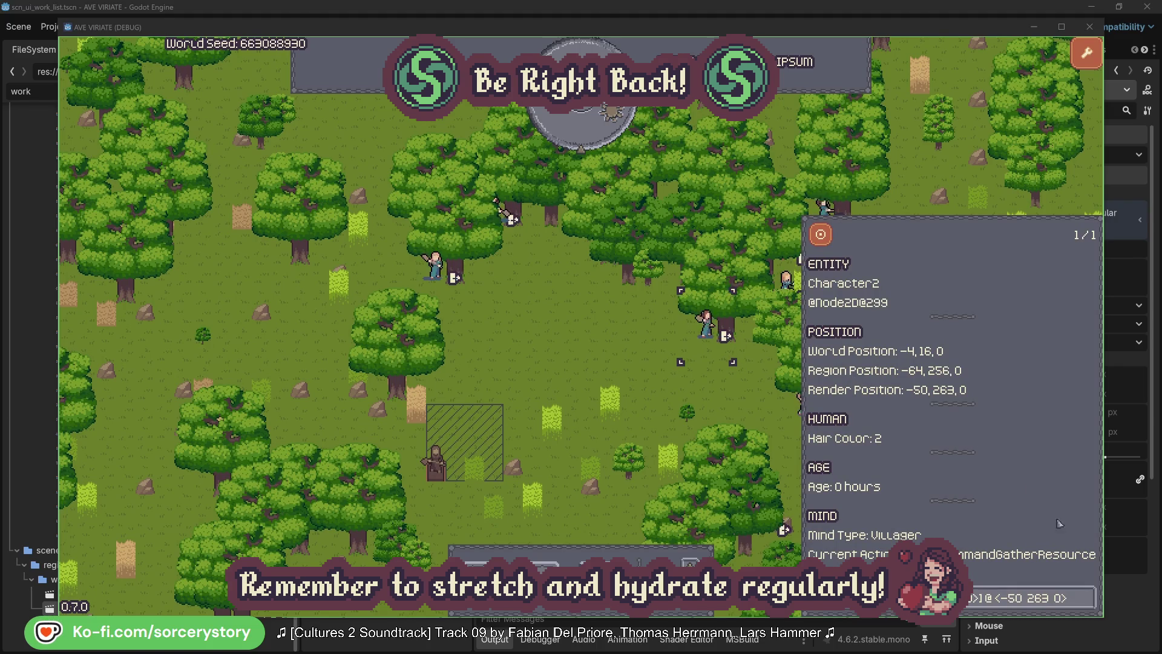
{"action": "left_click", "coordinate": [1087, 605]}
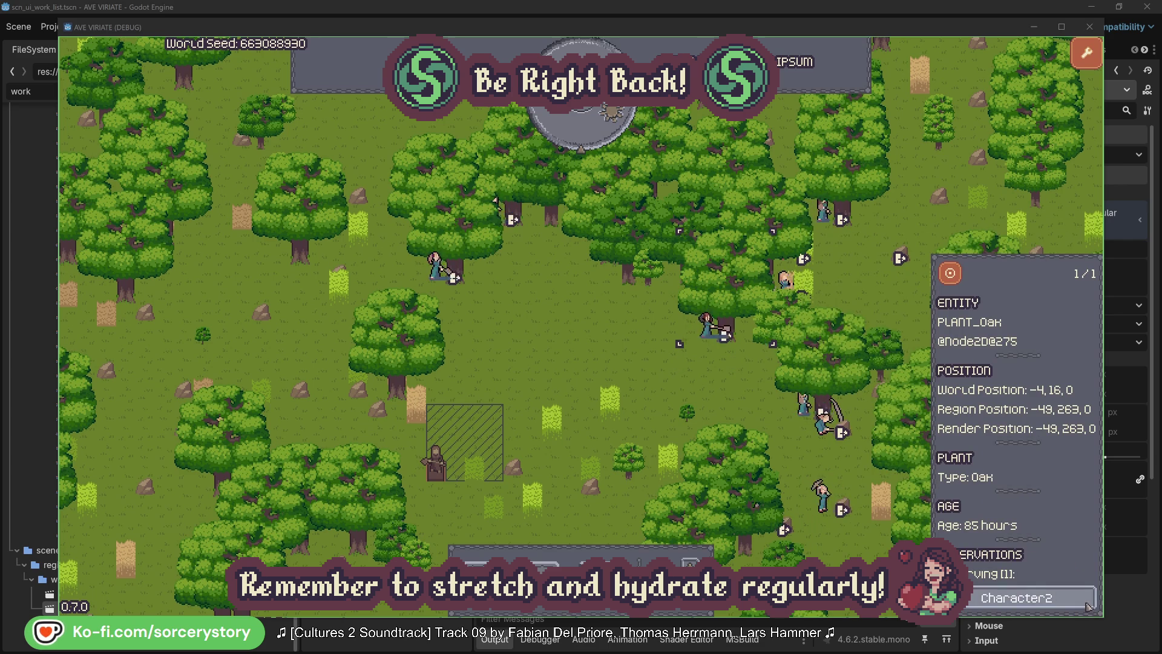
{"action": "left_click", "coordinate": [1090, 606]}
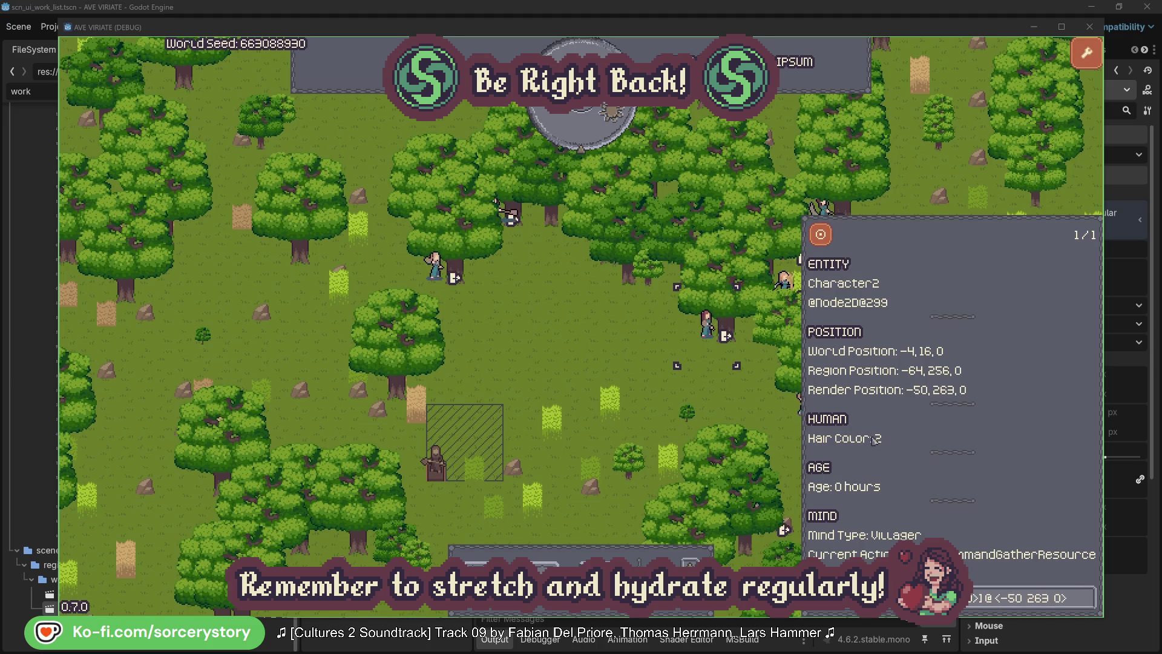
{"action": "left_click", "coordinate": [727, 403]}
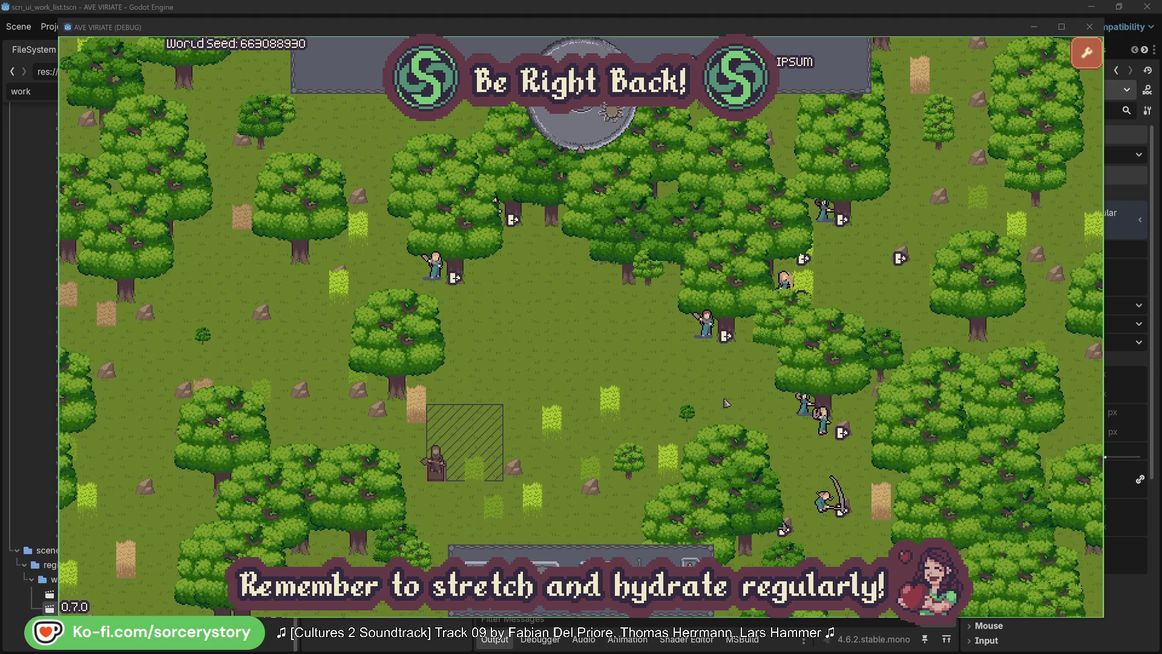
{"action": "left_click", "coordinate": [437, 268]}
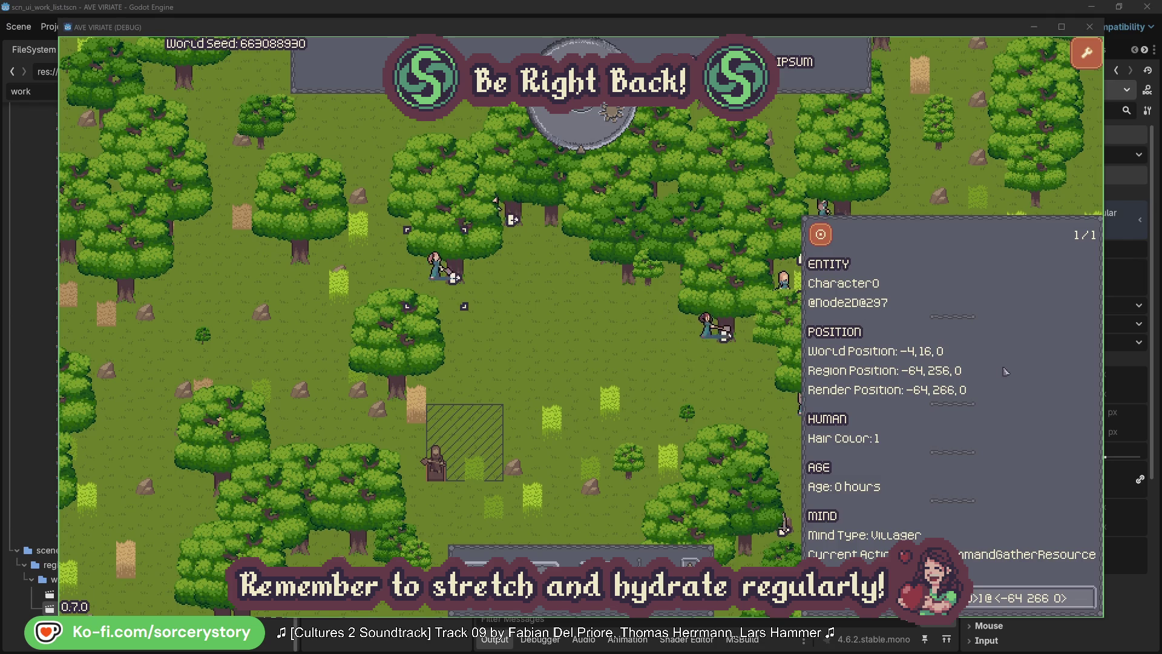
{"action": "left_click", "coordinate": [1088, 597]}
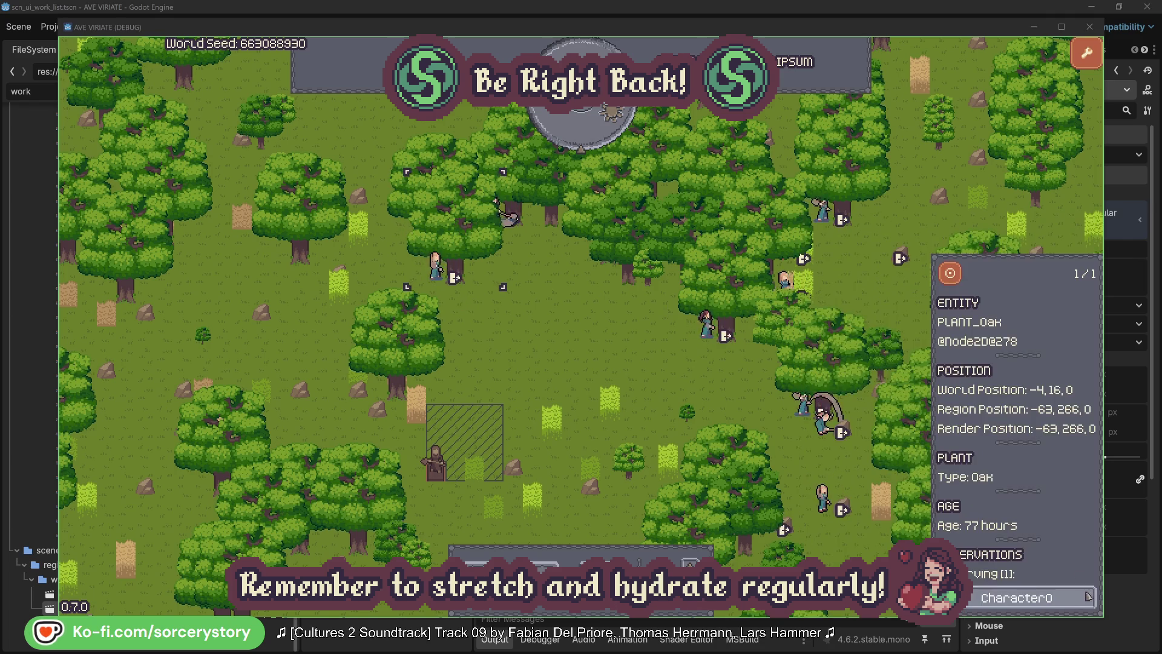
{"action": "left_click", "coordinate": [1088, 598]}
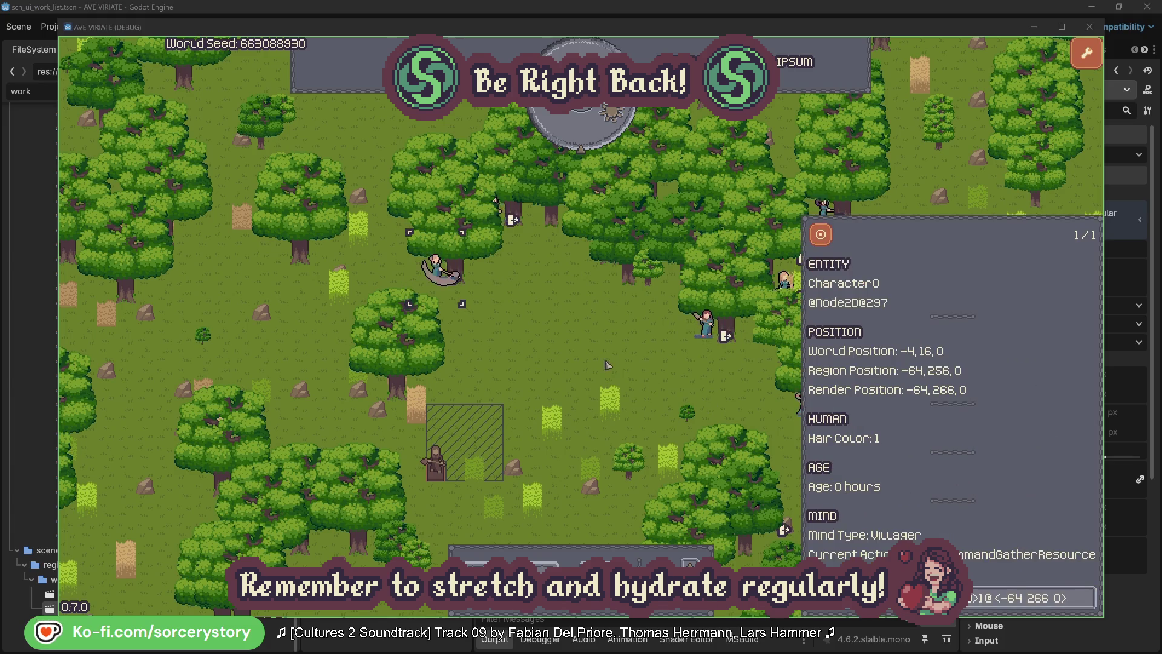
{"action": "left_click", "coordinate": [607, 364]}
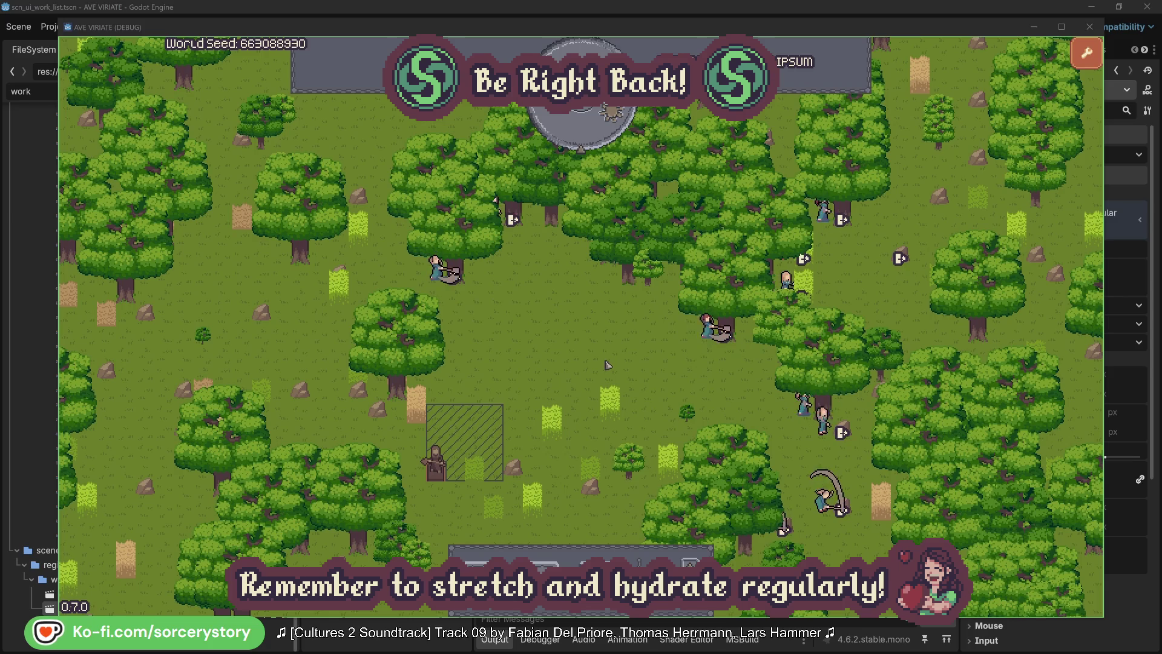
{"action": "left_click", "coordinate": [590, 137]}
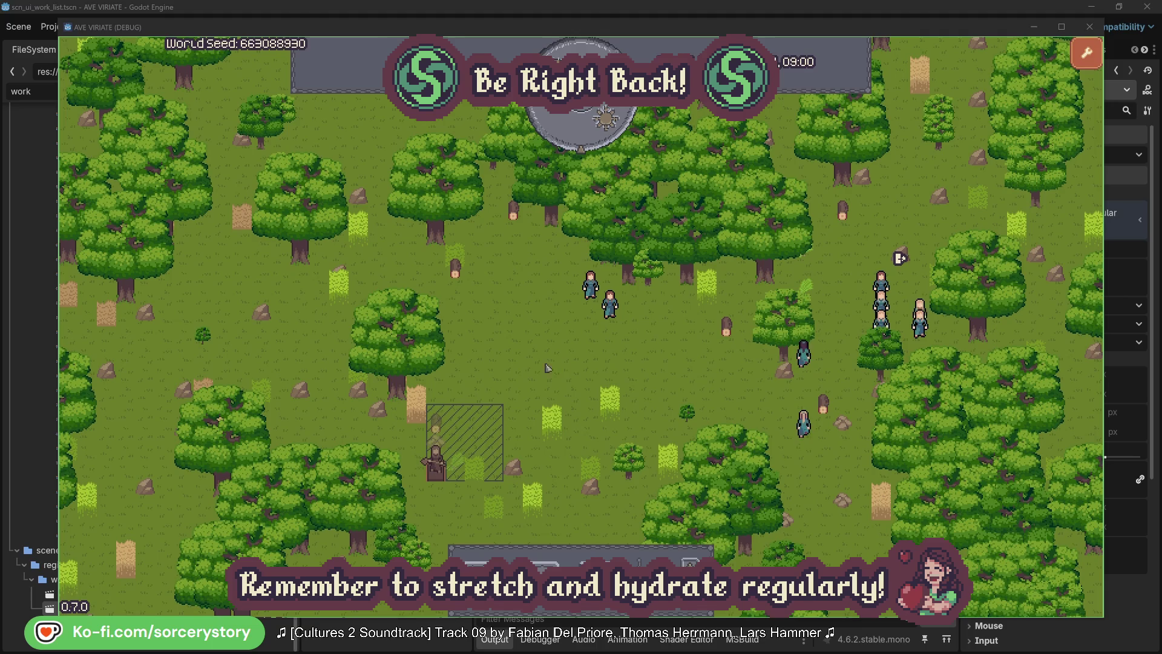
Trace the wood pile's reservation to Character9 and centre the view on its 2 Herb origin pile.
{"action": "left_click", "coordinate": [441, 429]}
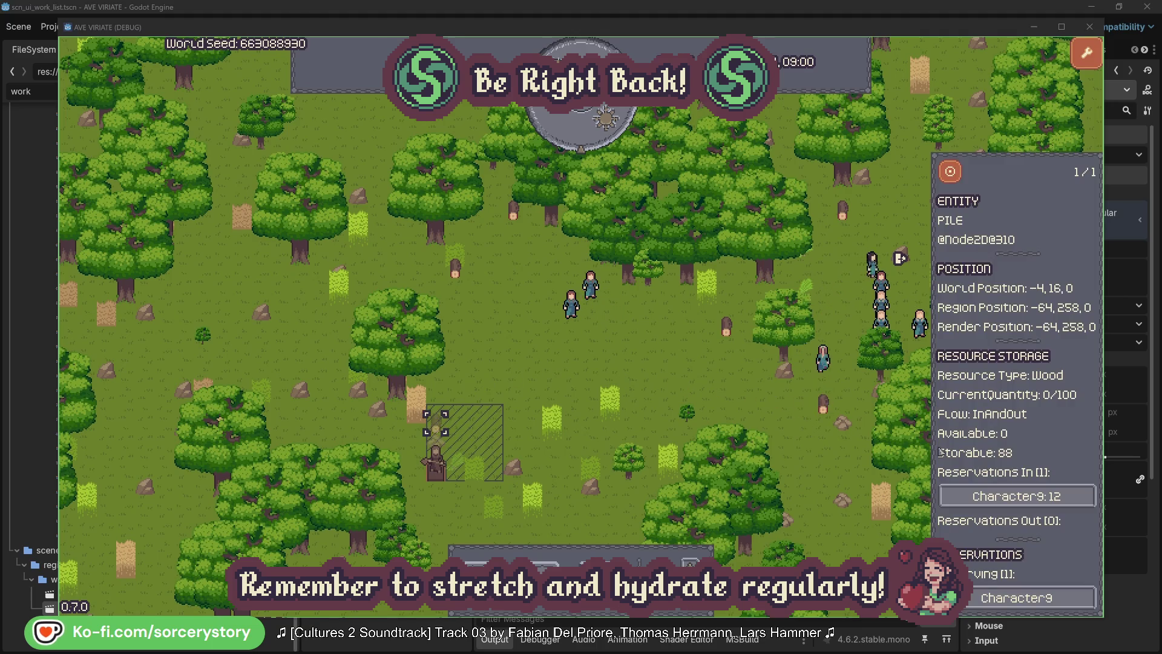
{"action": "left_click", "coordinate": [1070, 500]}
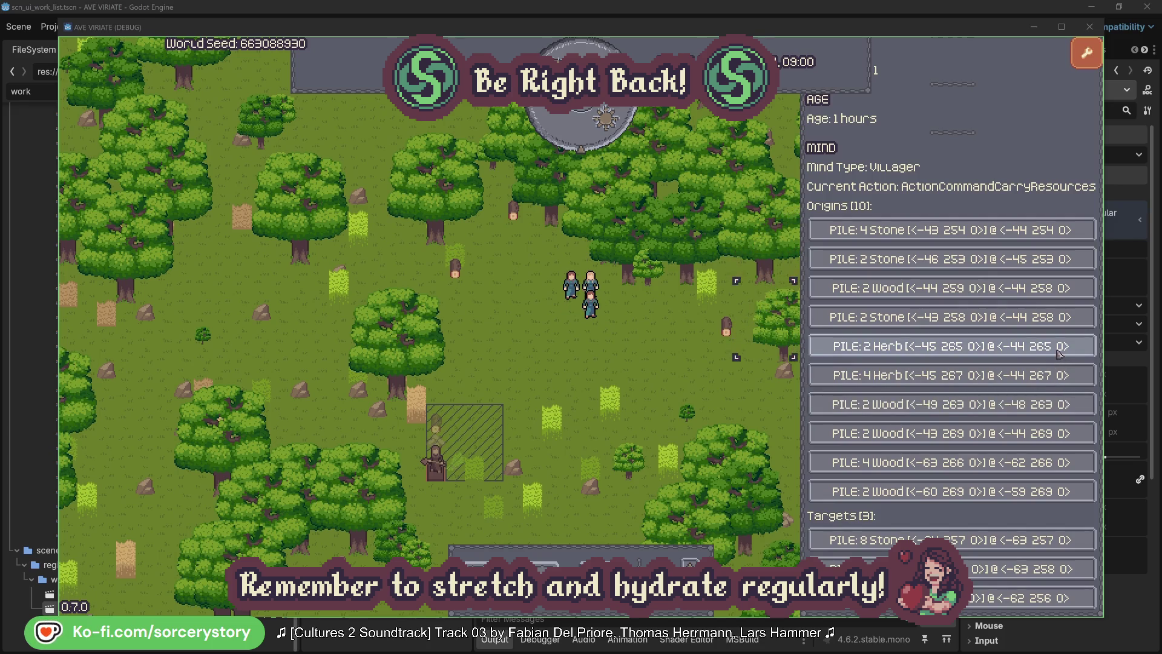
{"action": "left_click", "coordinate": [1060, 354]}
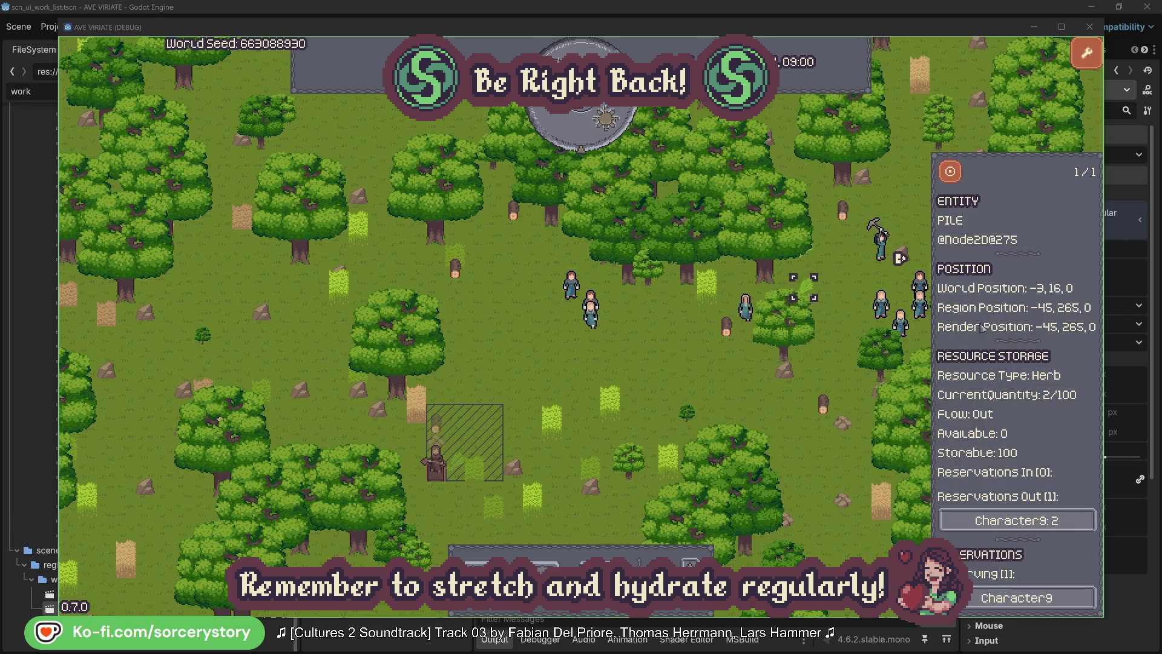
{"action": "left_click", "coordinate": [952, 173]}
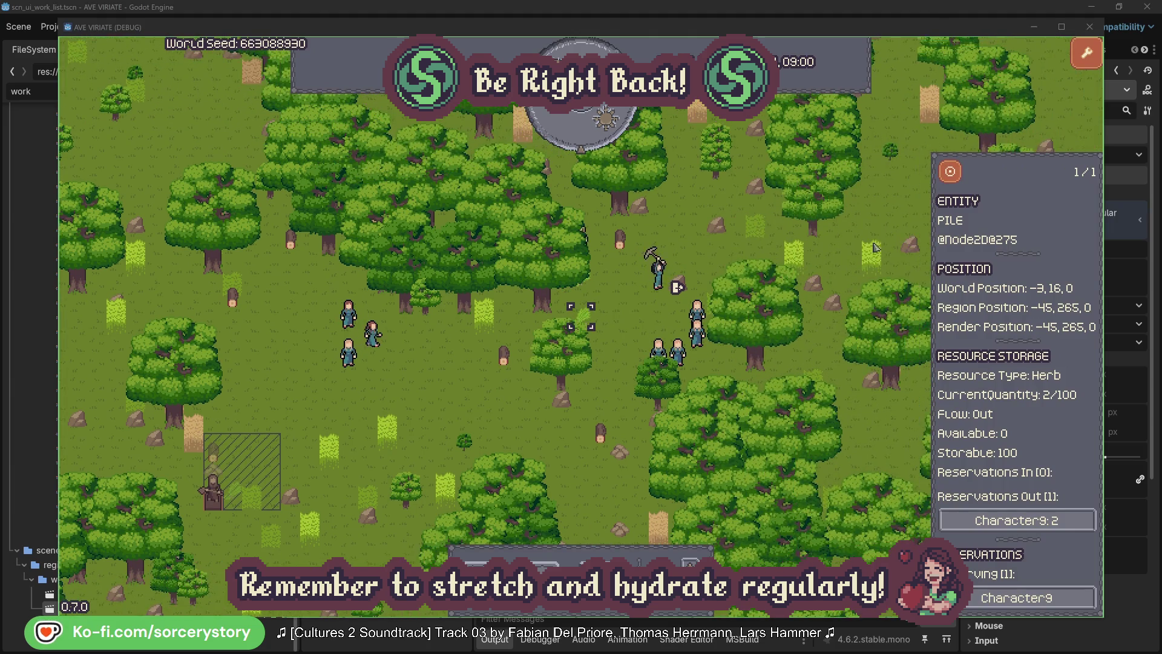
Centre on Character9's Wood target pile, close it, then inspect and centre on Character2.
{"action": "left_click", "coordinate": [1029, 521]}
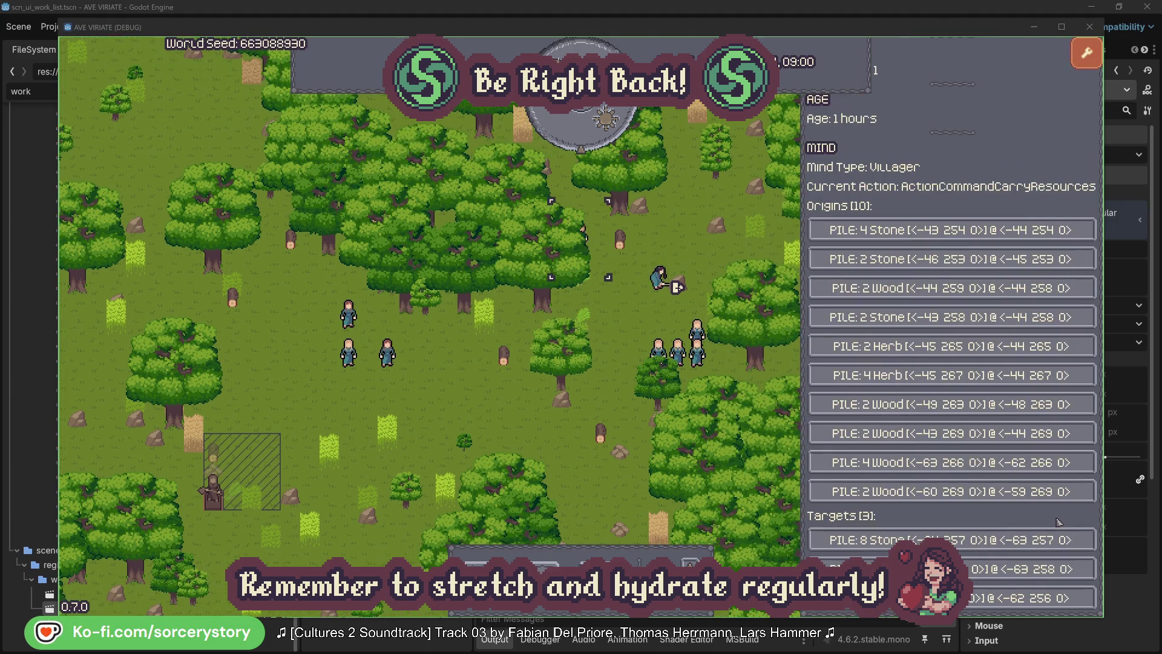
{"action": "left_click", "coordinate": [1030, 569]}
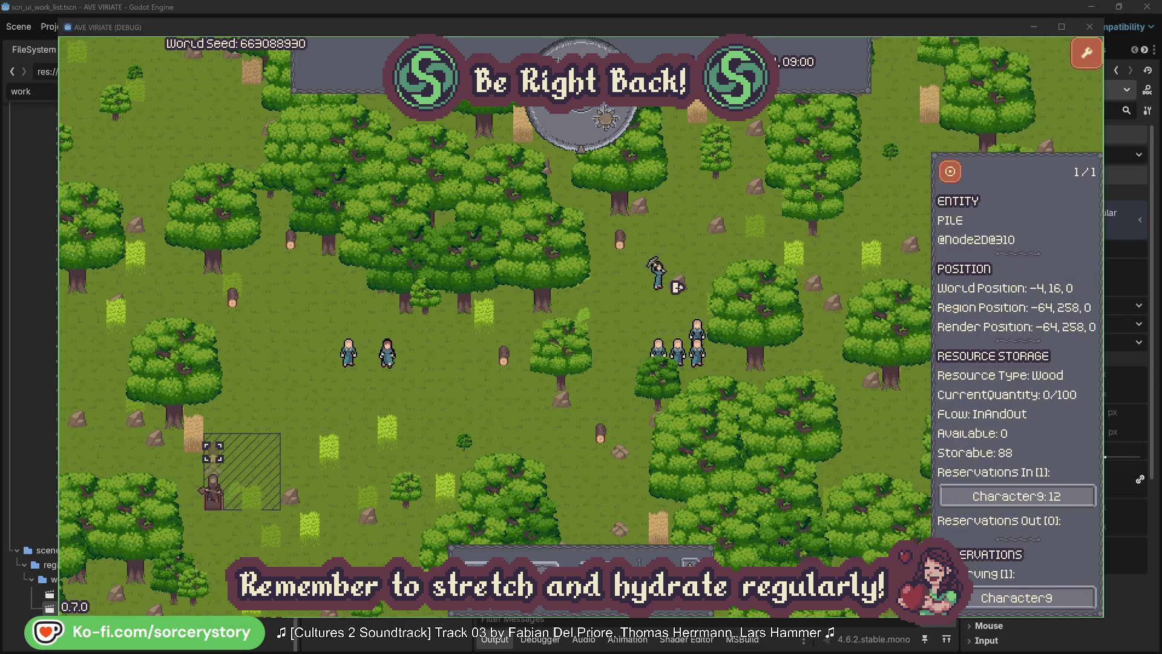
{"action": "left_click", "coordinate": [950, 176]}
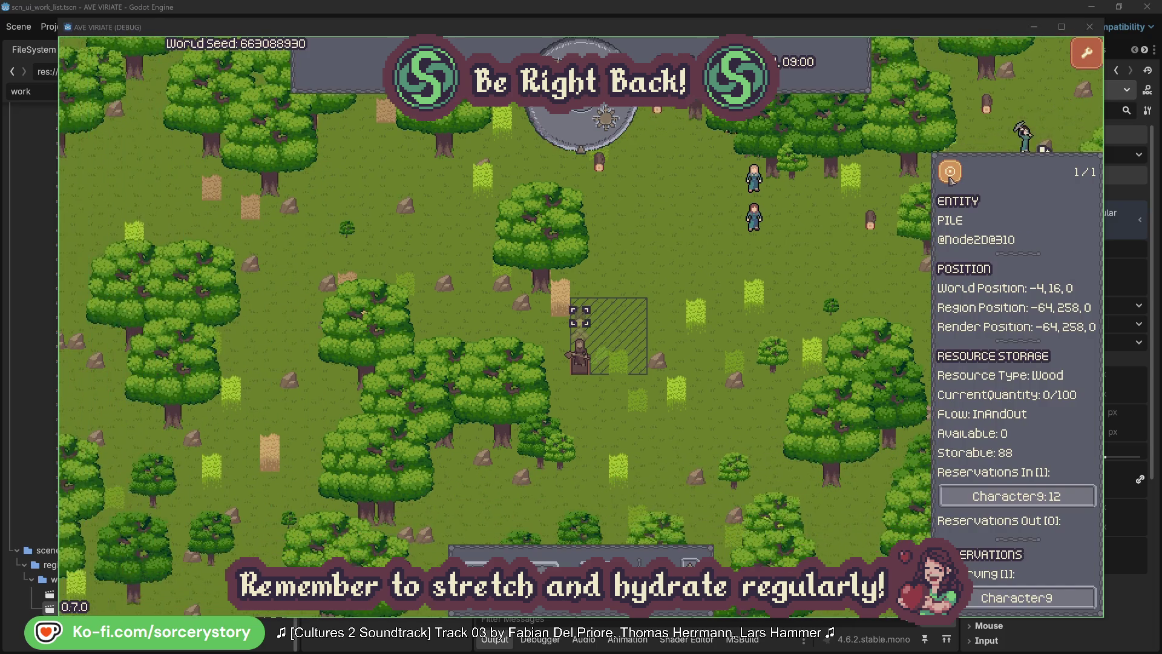
{"action": "left_click", "coordinate": [842, 268]}
{"action": "left_click", "coordinate": [756, 220]}
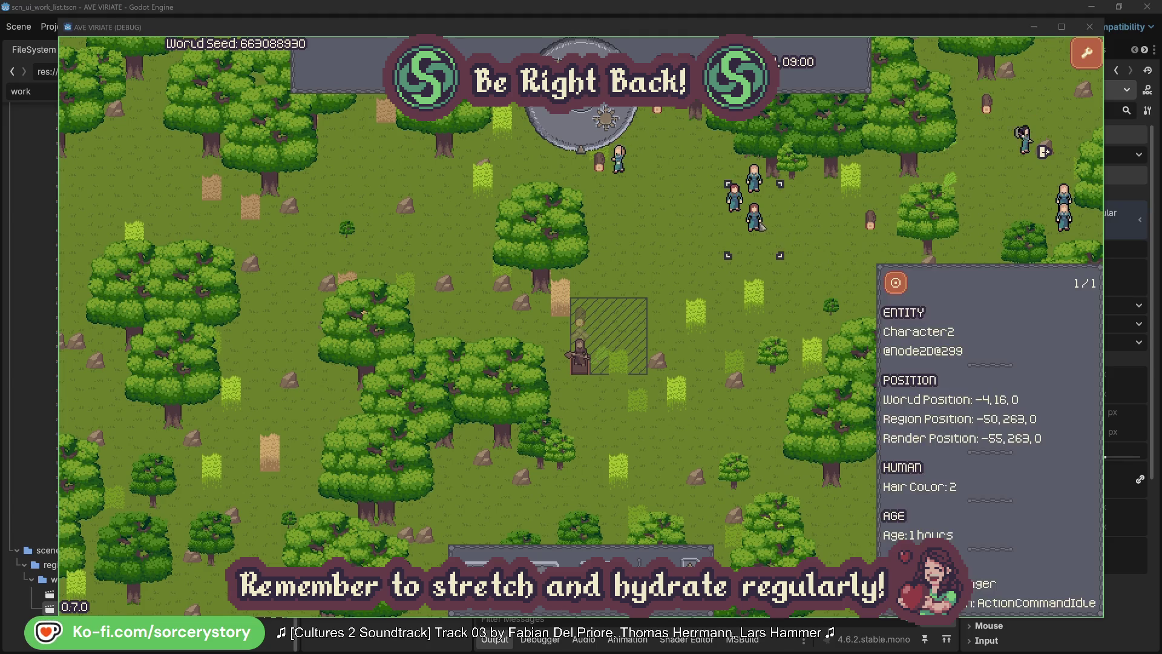
{"action": "left_click", "coordinate": [896, 283]}
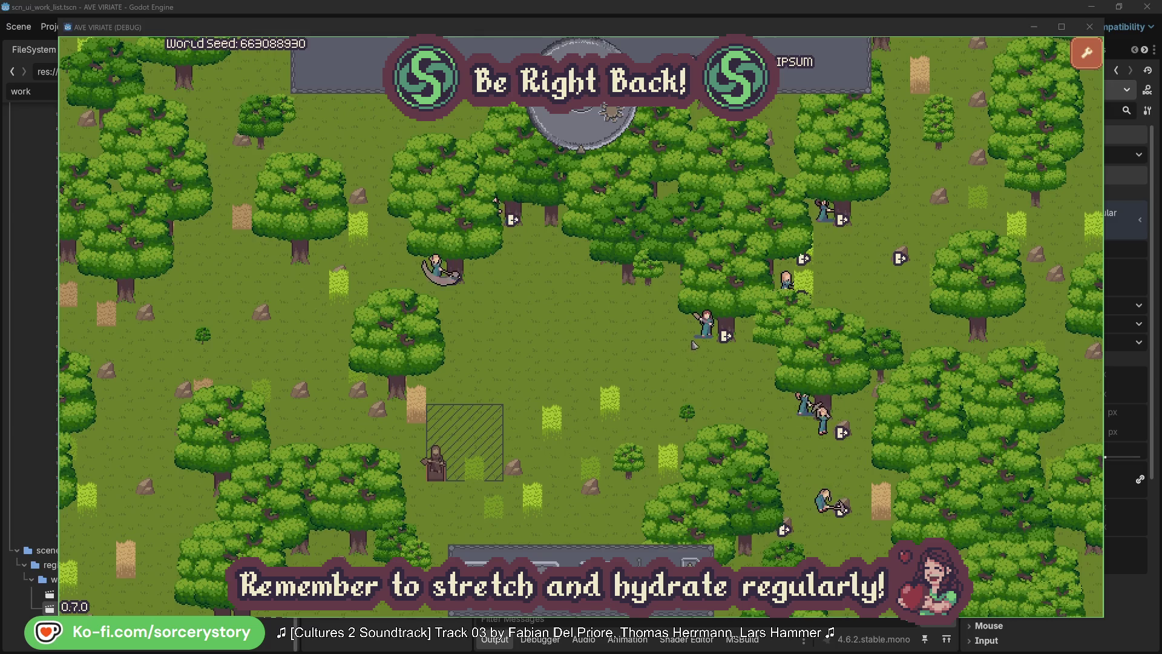
{"action": "left_click", "coordinate": [707, 326]}
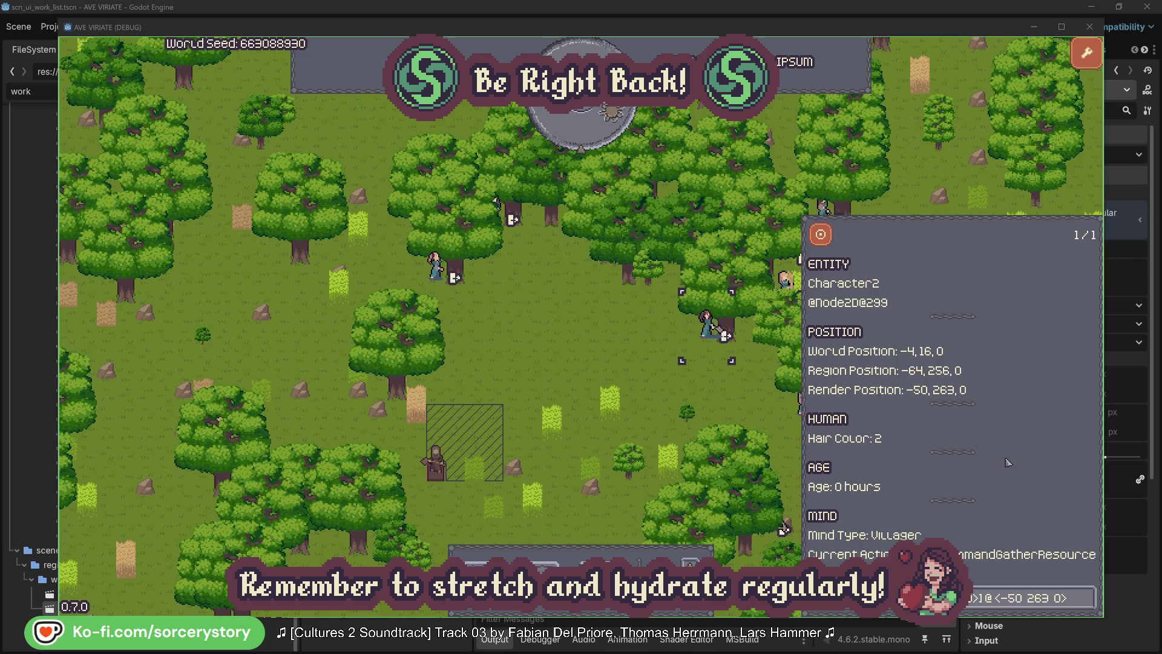
{"action": "left_click", "coordinate": [1089, 606]}
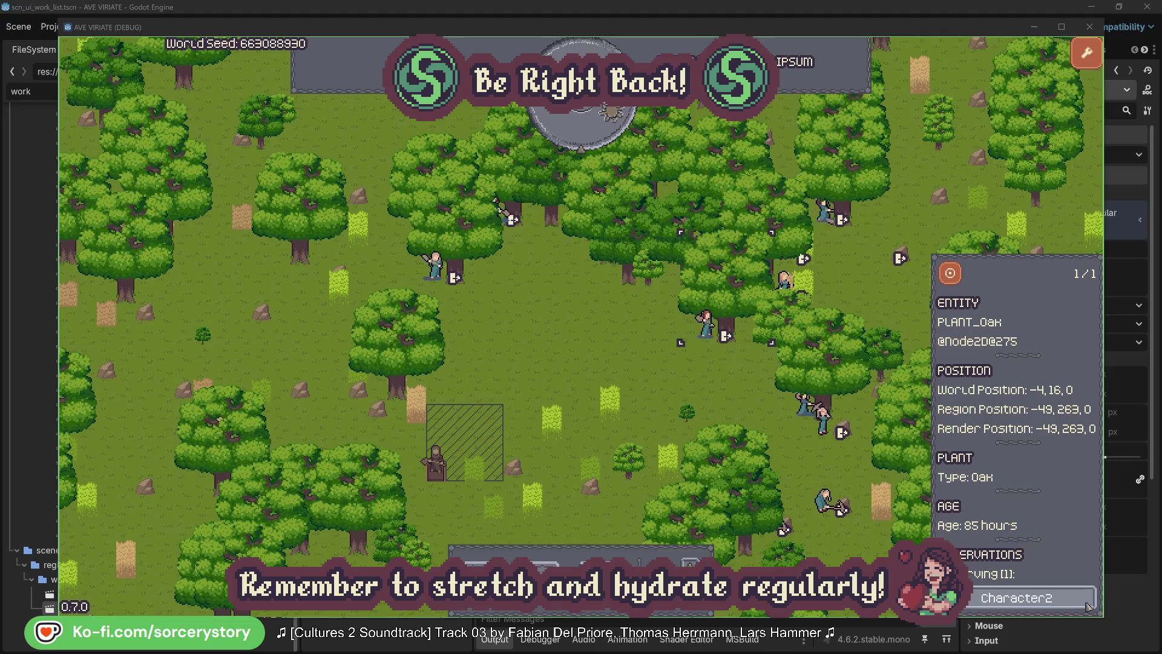
{"action": "left_click", "coordinate": [1089, 606]}
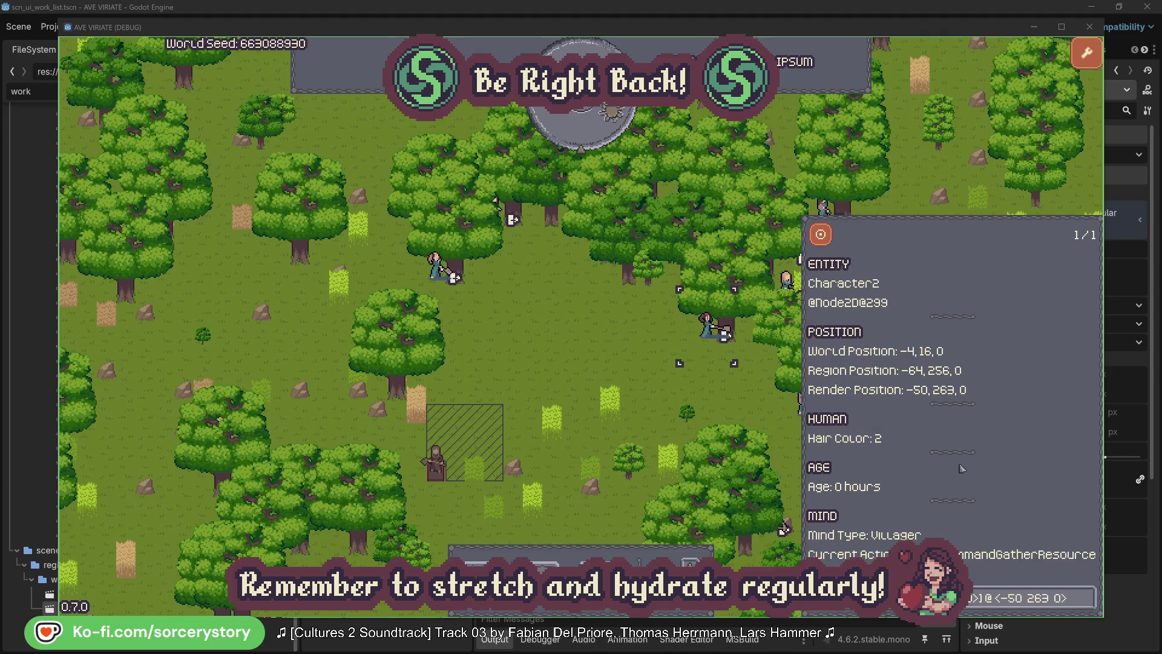
{"action": "left_click", "coordinate": [726, 403]}
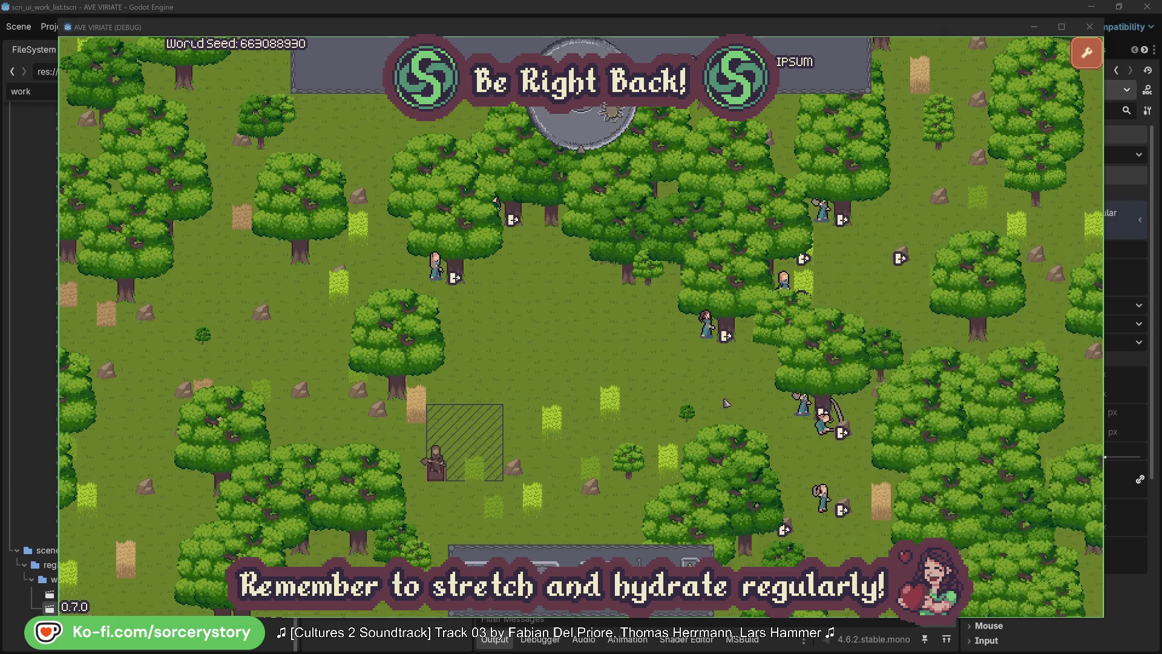
{"action": "left_click", "coordinate": [459, 298]}
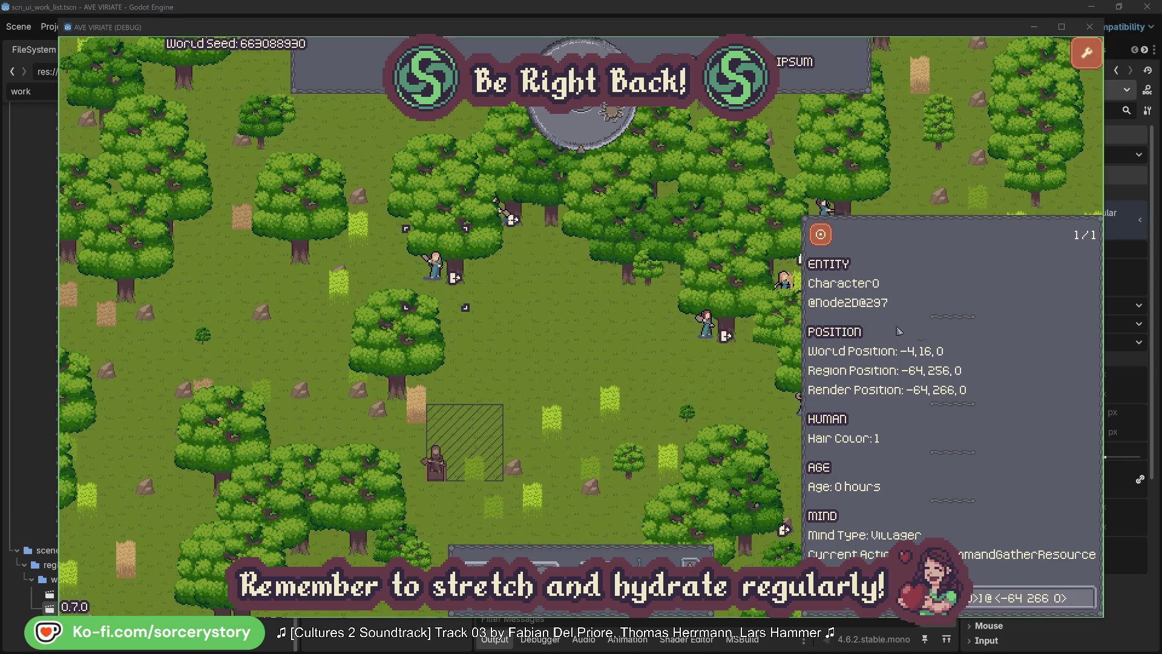
{"action": "left_click", "coordinate": [1087, 597]}
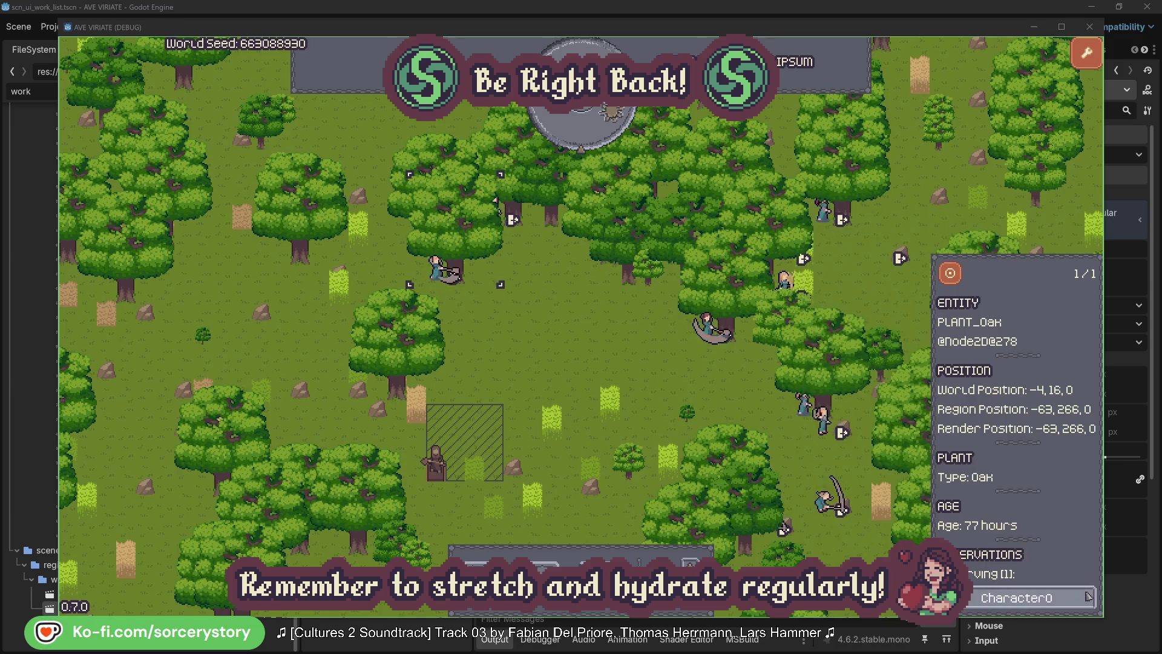
{"action": "left_click", "coordinate": [1087, 597]}
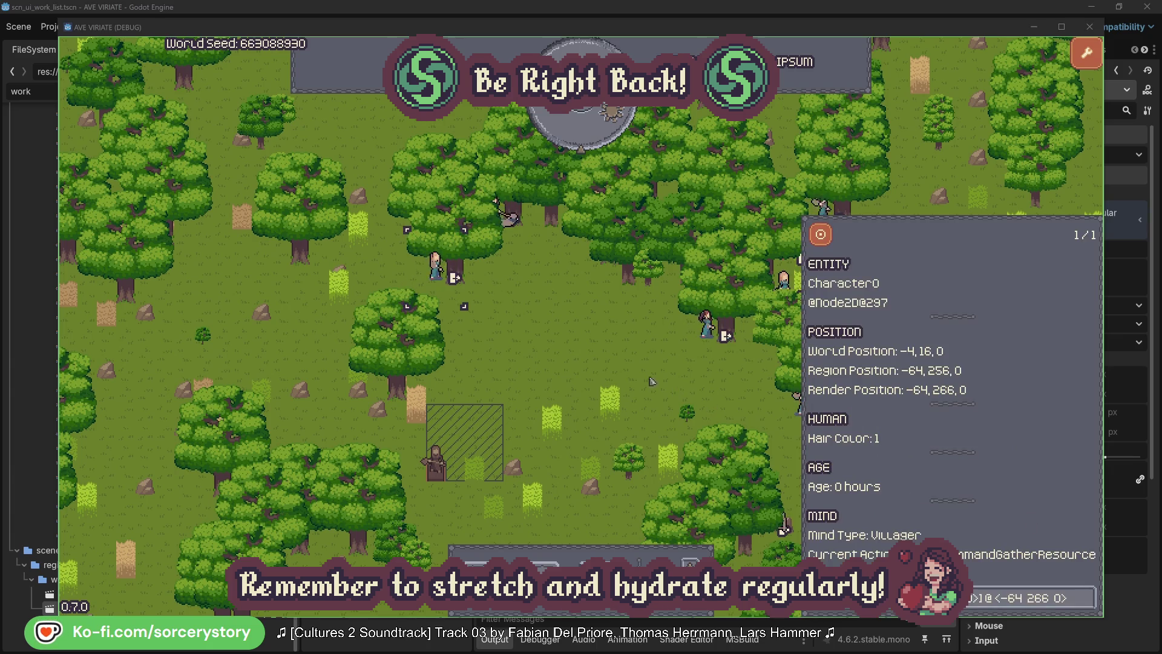
{"action": "right_click", "coordinate": [607, 362]}
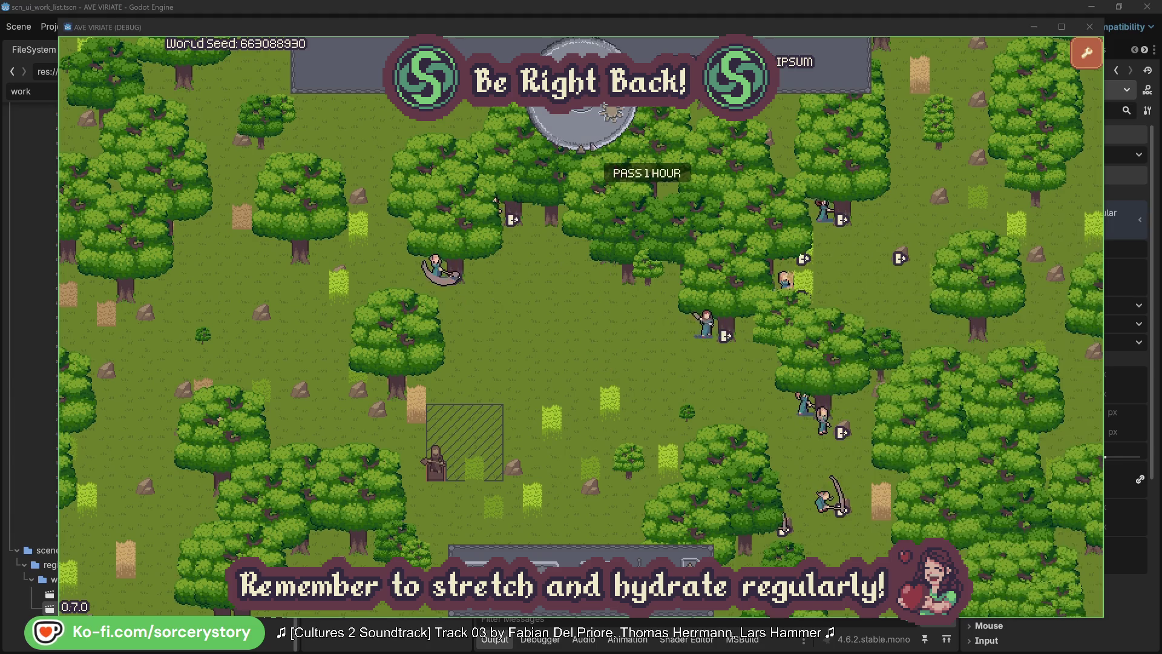
Pass one game hour, then trace the wood pile through Character9 to its 2 Herb origin and centre it.
{"action": "left_click", "coordinate": [590, 135]}
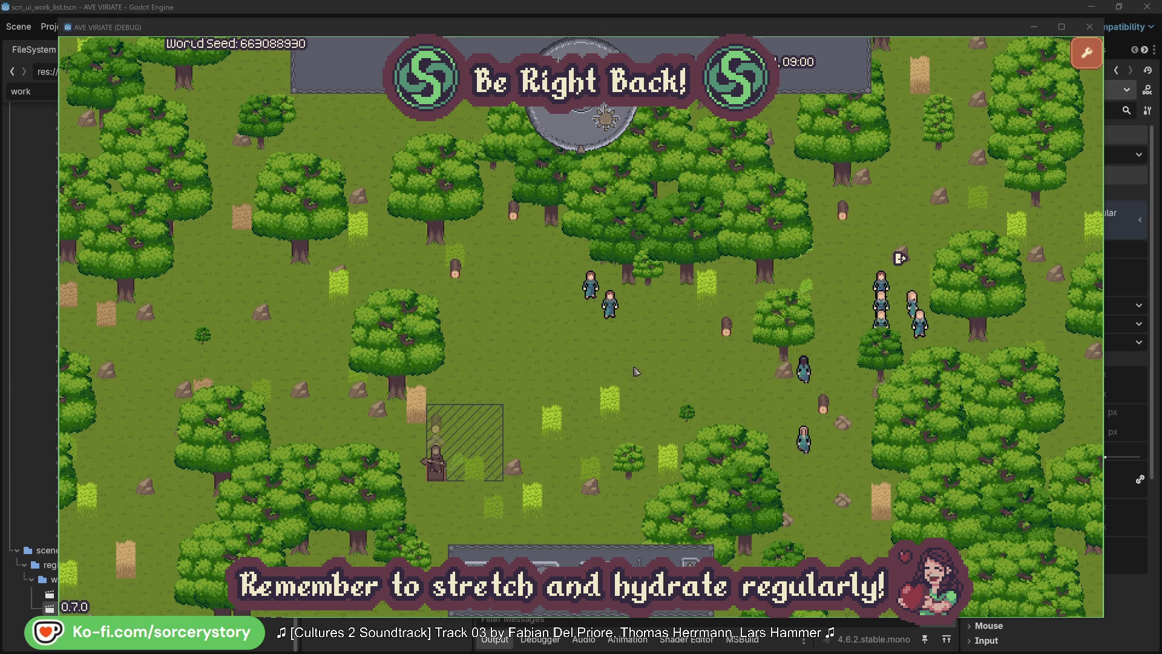
{"action": "left_click", "coordinate": [442, 429]}
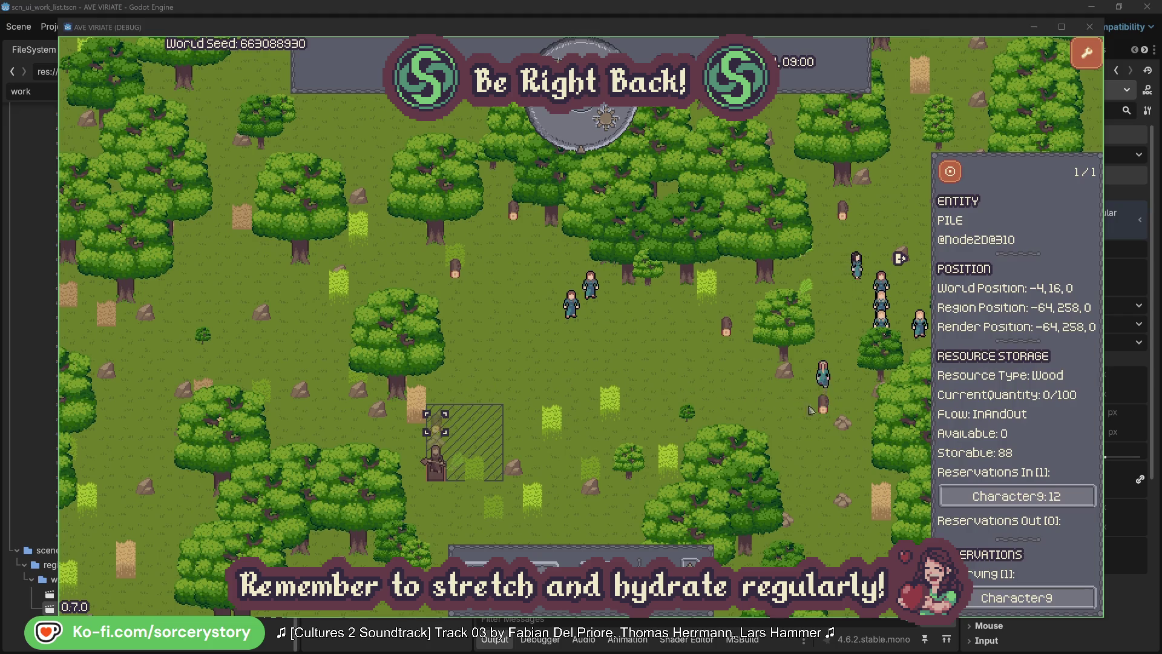
{"action": "left_click", "coordinate": [1067, 496]}
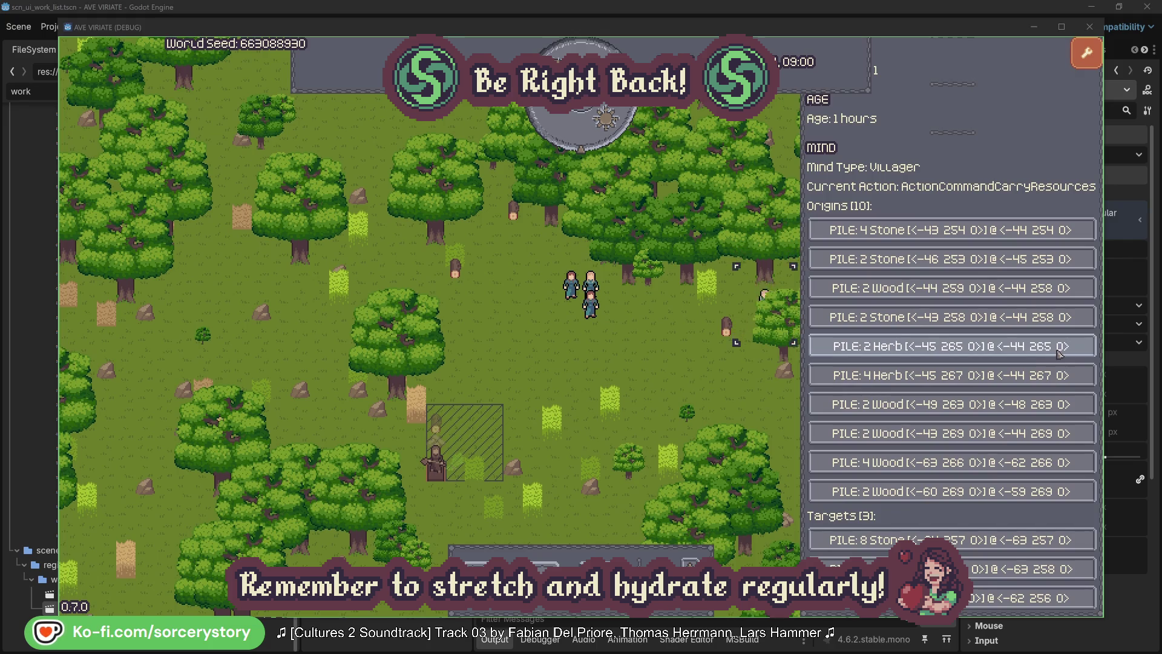
{"action": "left_click", "coordinate": [1058, 351]}
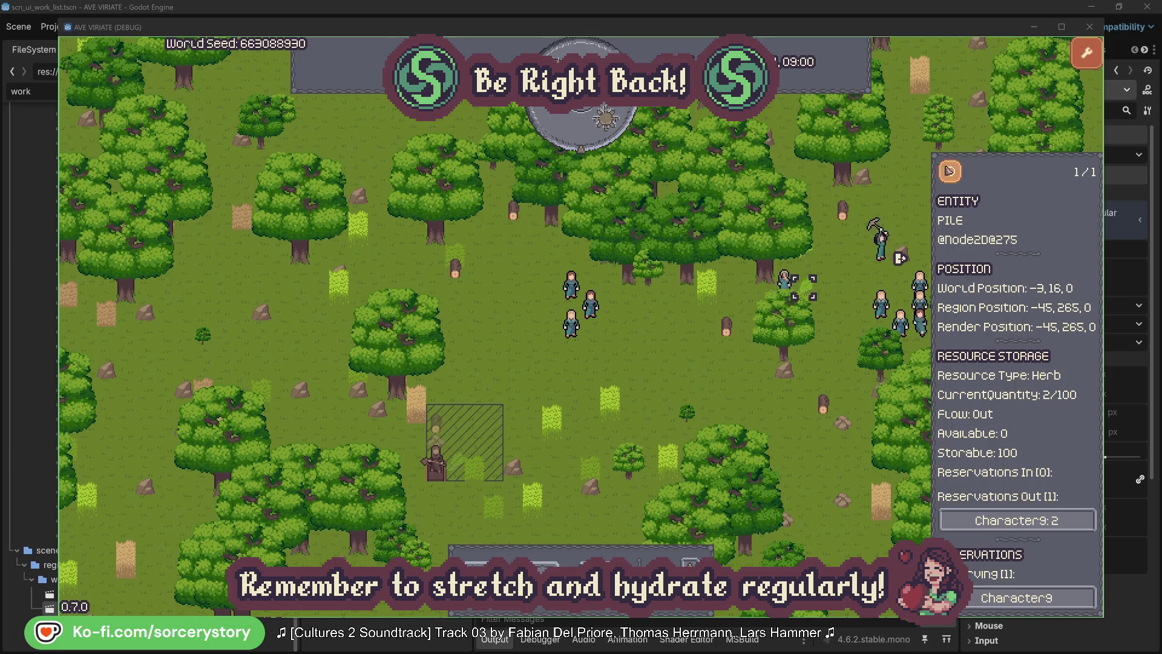
{"action": "left_click", "coordinate": [952, 173]}
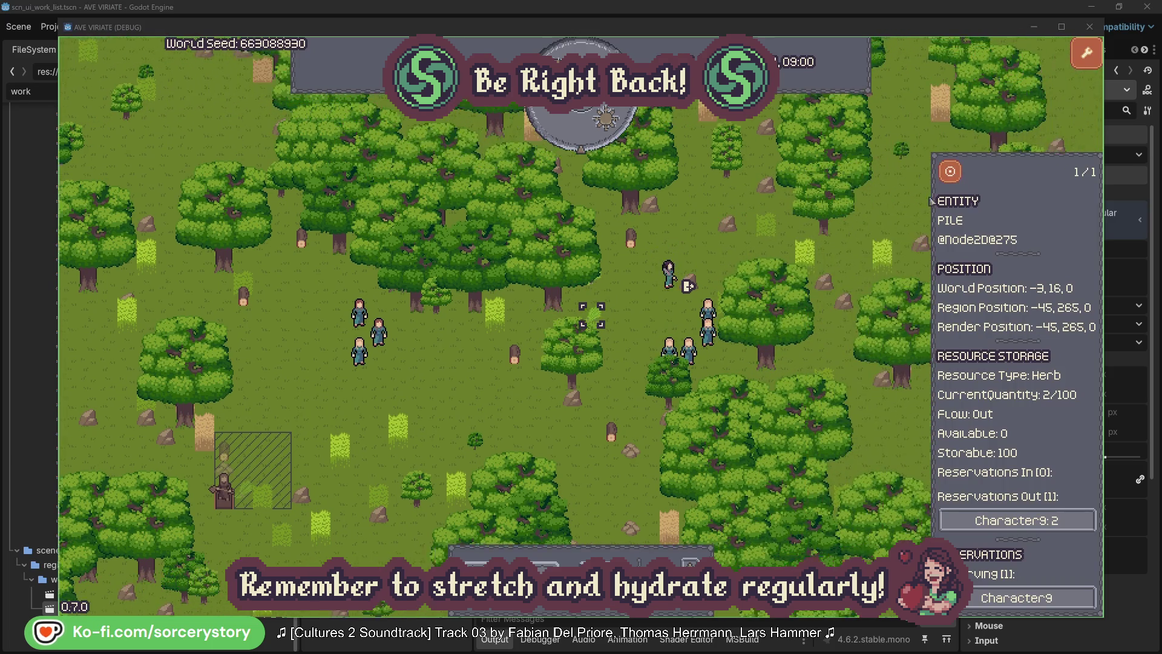
Back in Character9's details, centre the view on its Wood target pile and close the pile info.
{"action": "left_click", "coordinate": [1059, 520]}
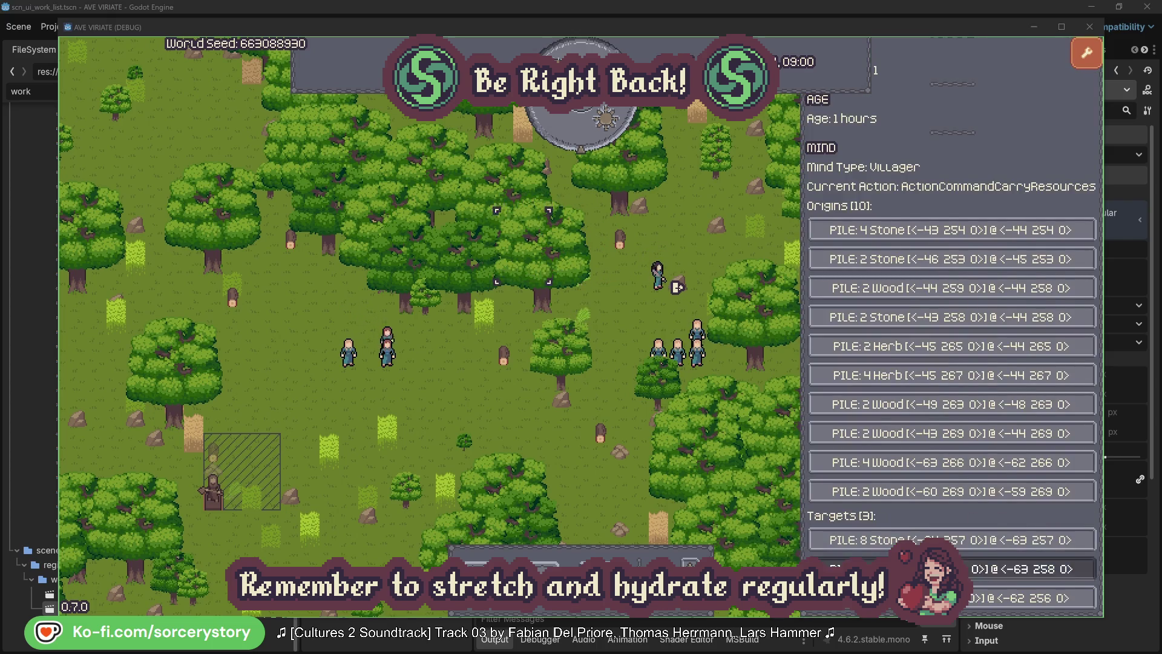
{"action": "left_click", "coordinate": [999, 569]}
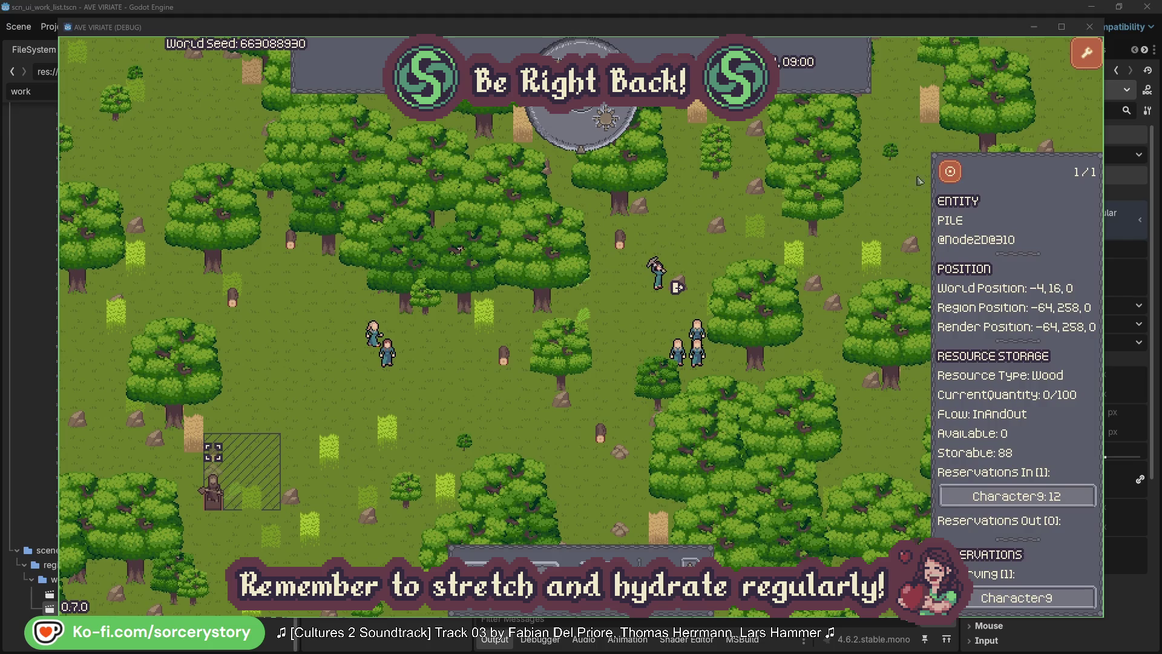
{"action": "left_click", "coordinate": [951, 176]}
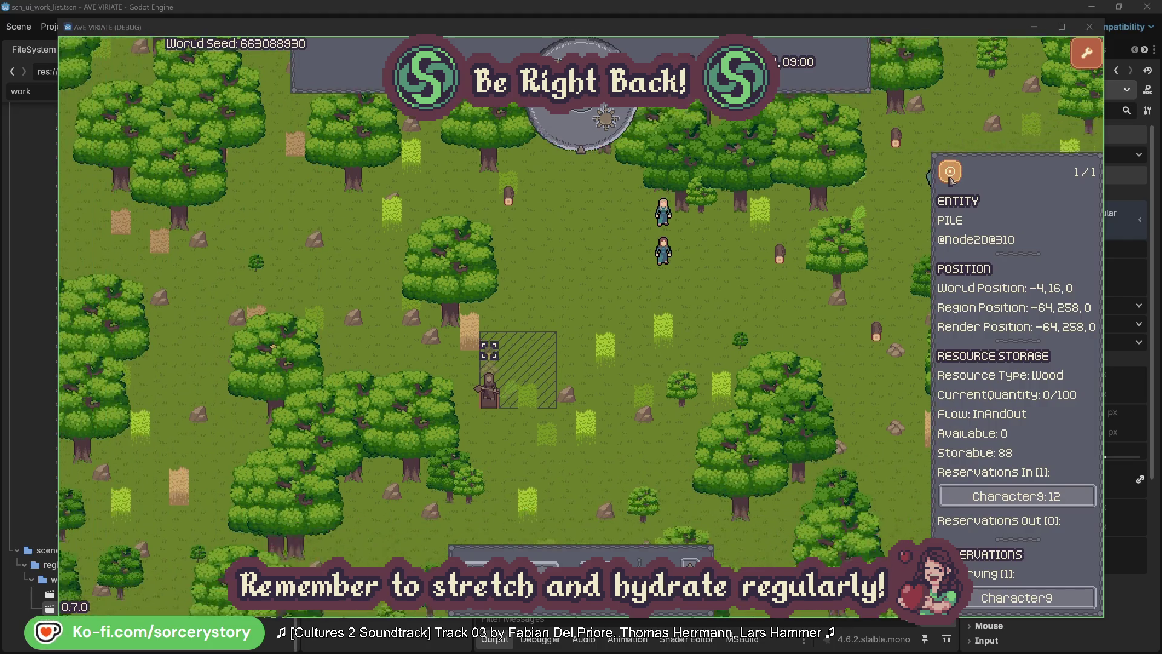
{"action": "left_click", "coordinate": [841, 269]}
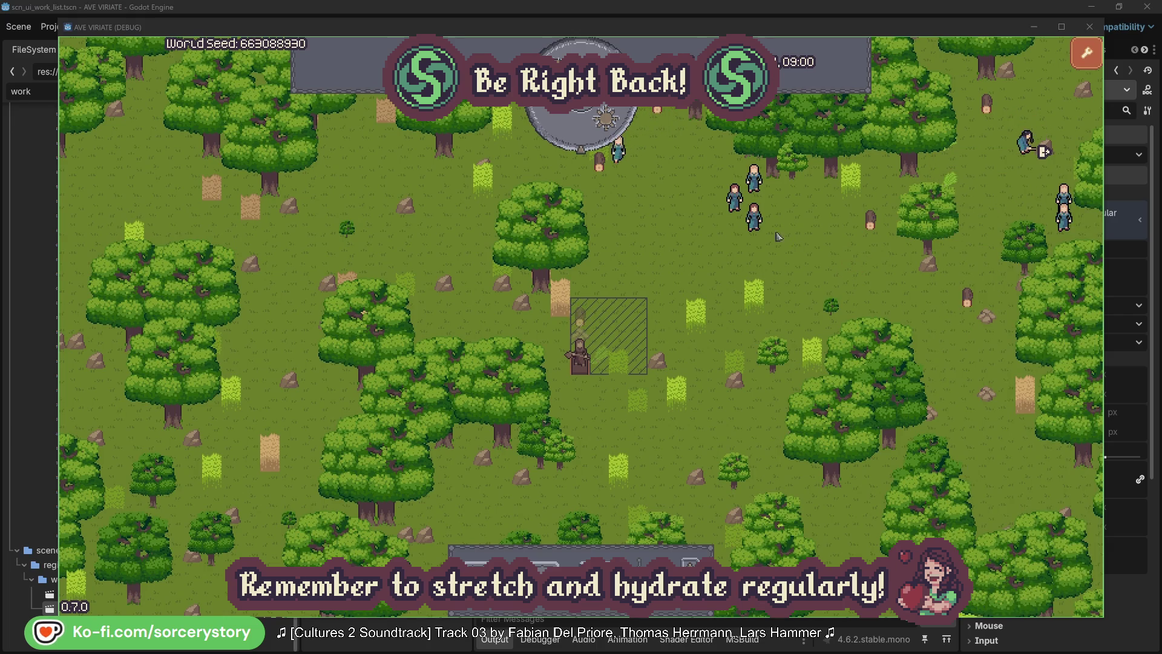
Inspect villager Character2, centre on its group, and close its details.
{"action": "left_click", "coordinate": [757, 221]}
{"action": "left_click", "coordinate": [895, 283]}
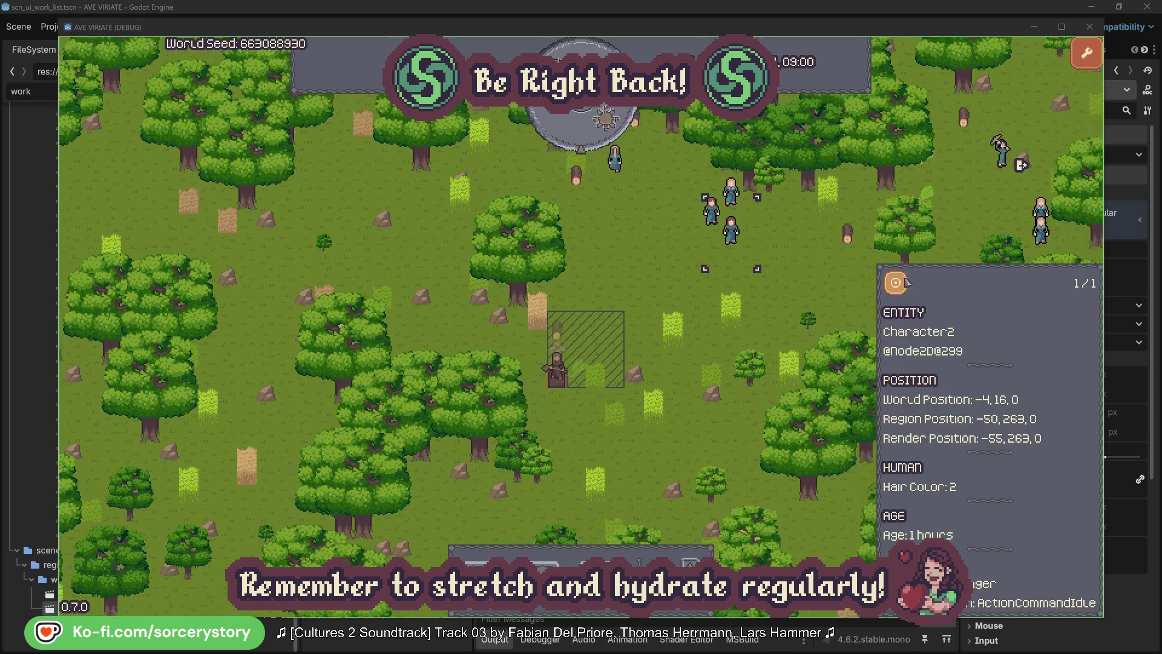
{"action": "left_click", "coordinate": [666, 350]}
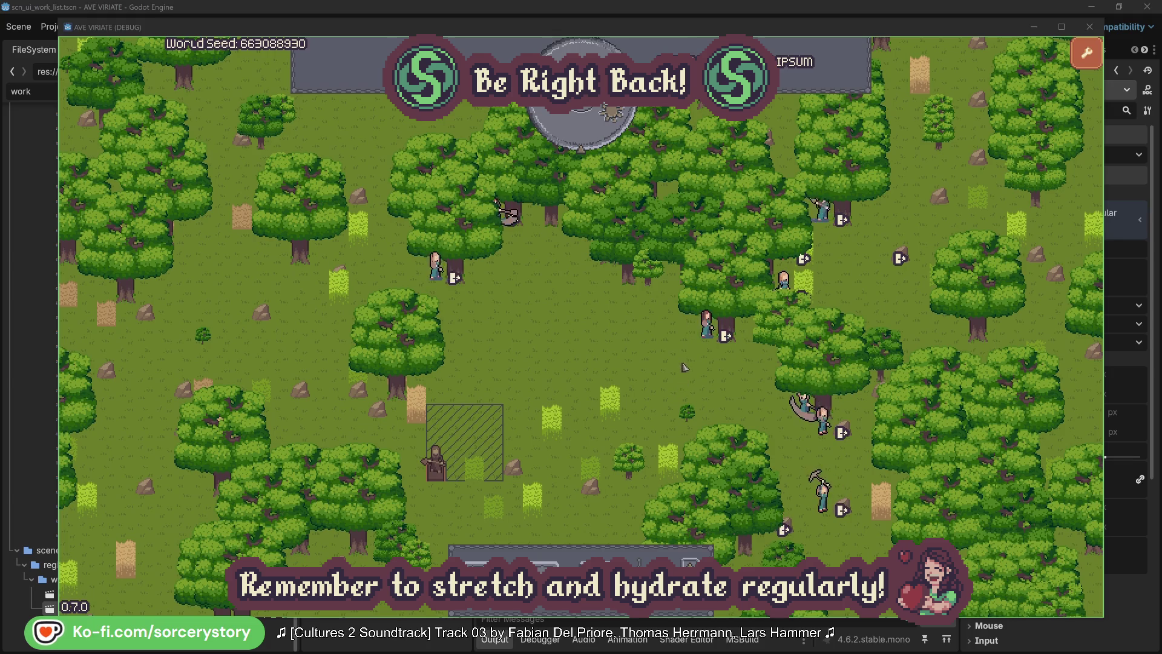
Check the oak tree Character2 is gathering, then close Character2's details.
{"action": "left_click", "coordinate": [707, 326]}
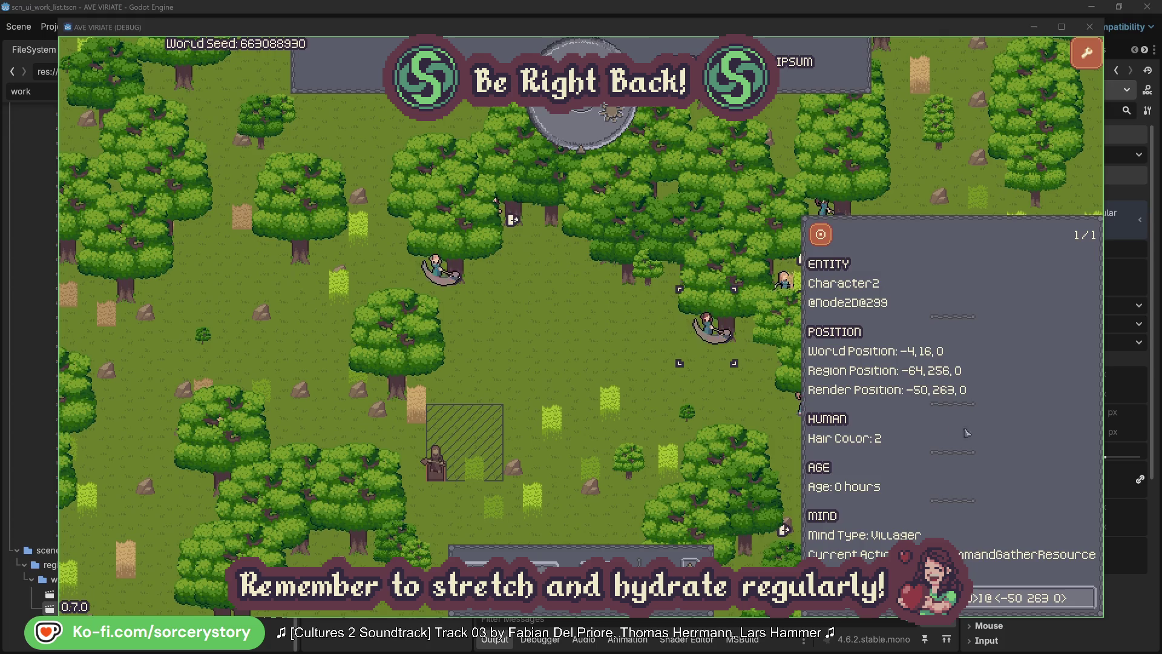
{"action": "left_click", "coordinate": [1088, 605]}
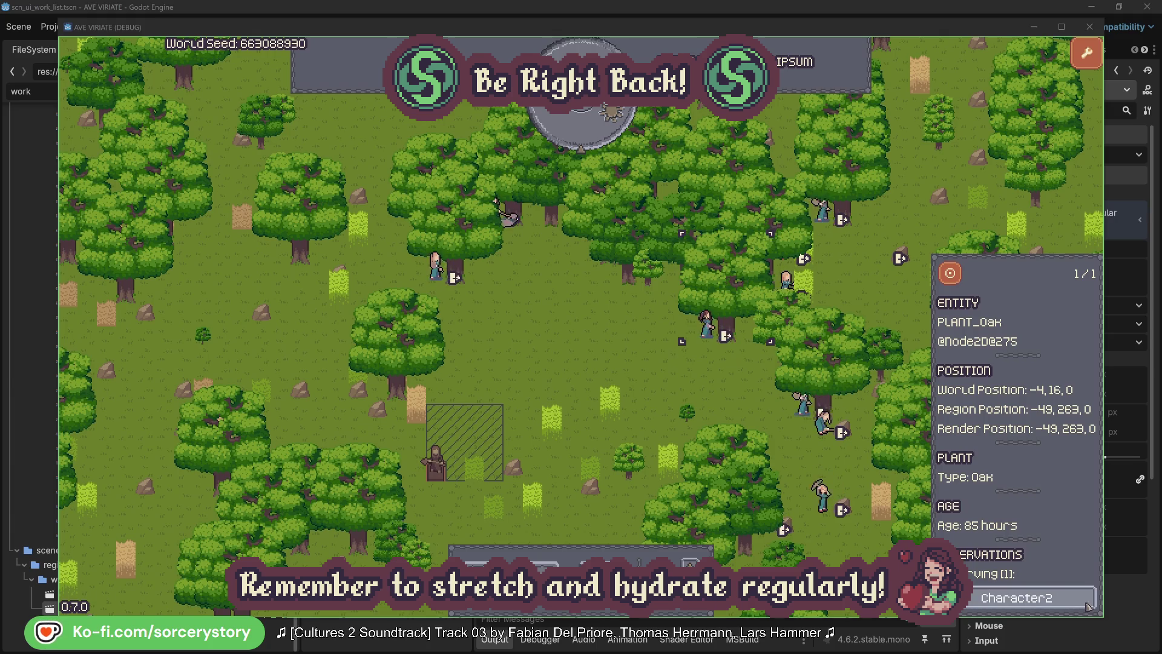
{"action": "left_click", "coordinate": [1090, 606]}
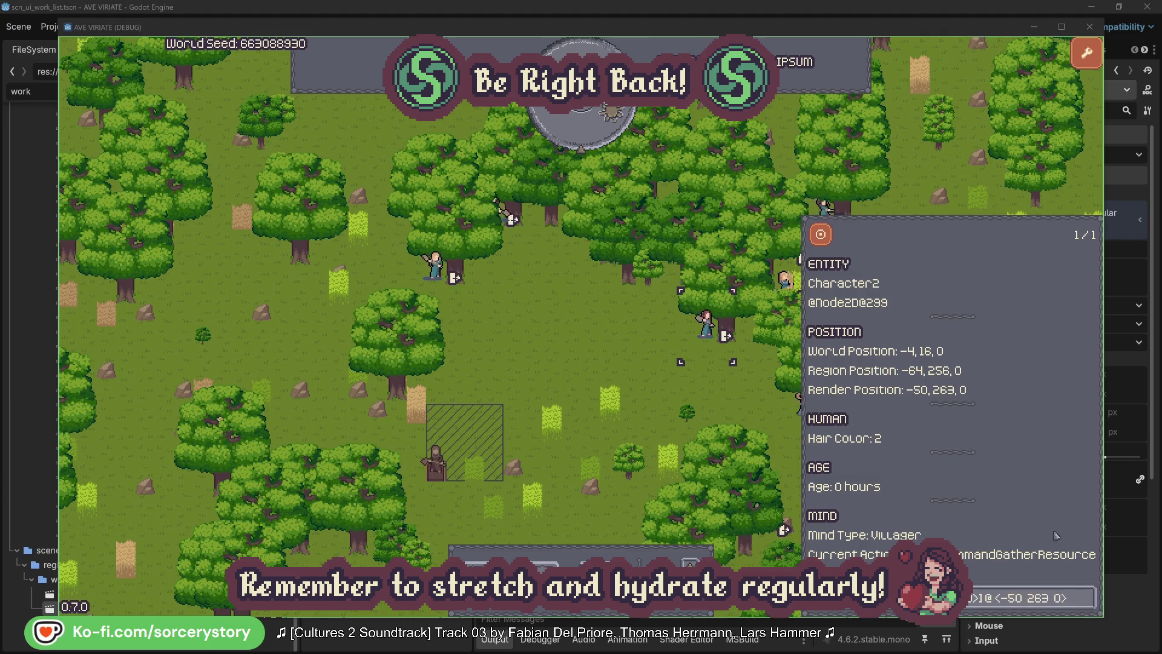
{"action": "left_click", "coordinate": [726, 402]}
Check the oak tree Character0 is gathering, close its details, and pass one game hour.
{"action": "left_click", "coordinate": [443, 286]}
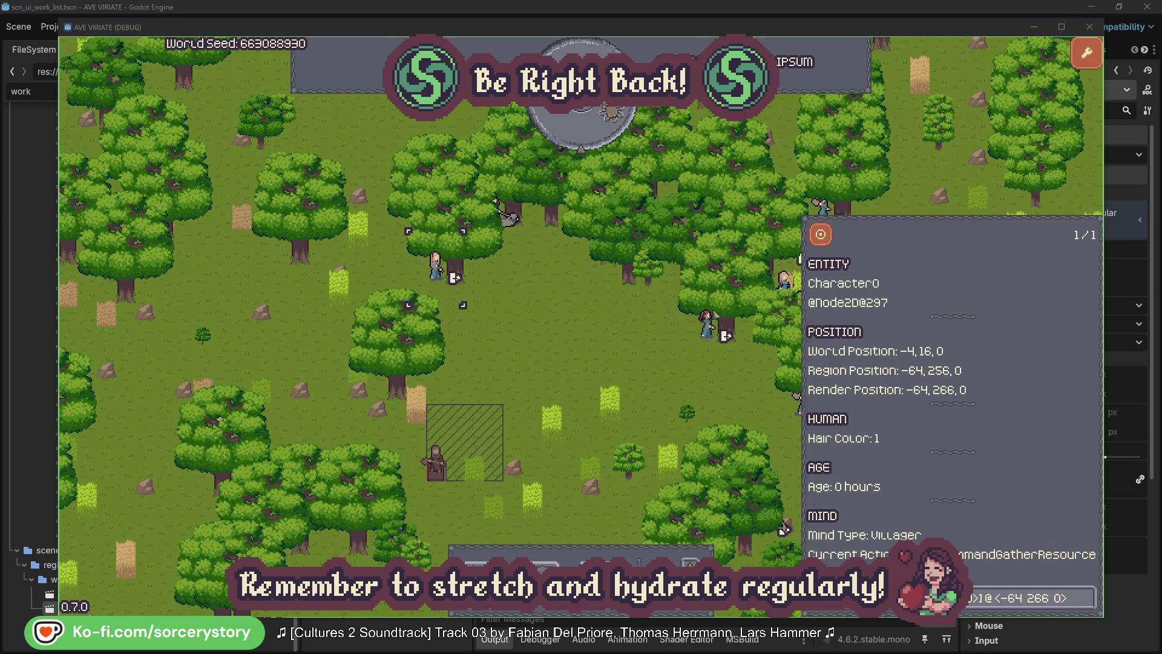
{"action": "left_click", "coordinate": [1088, 597]}
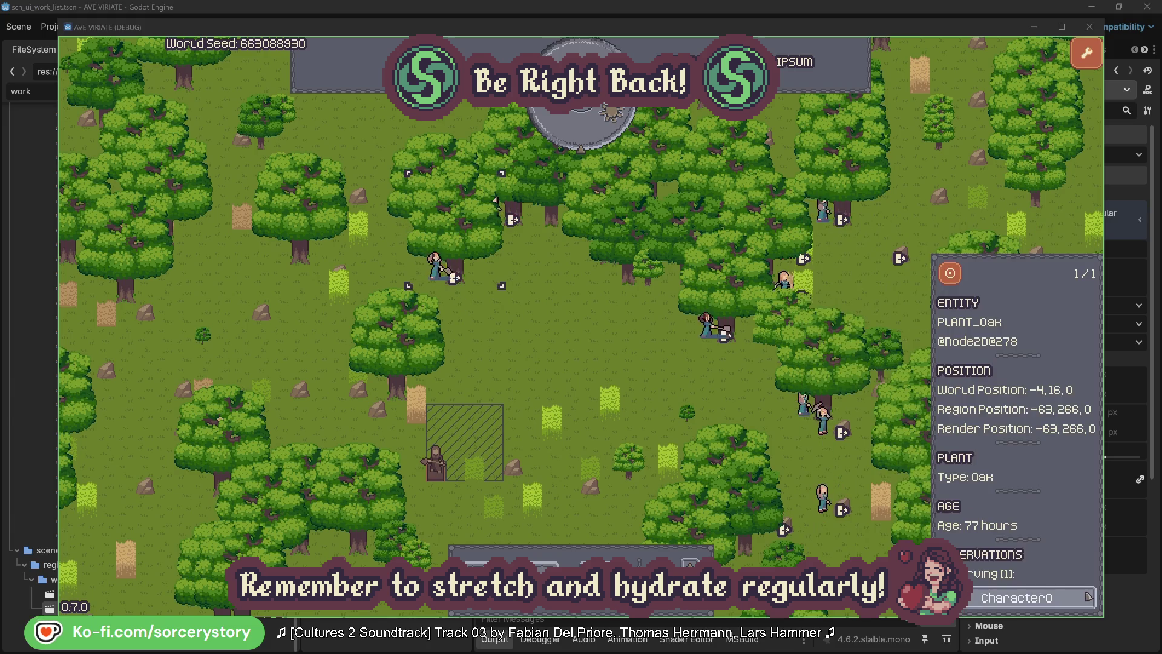
{"action": "left_click", "coordinate": [1087, 599]}
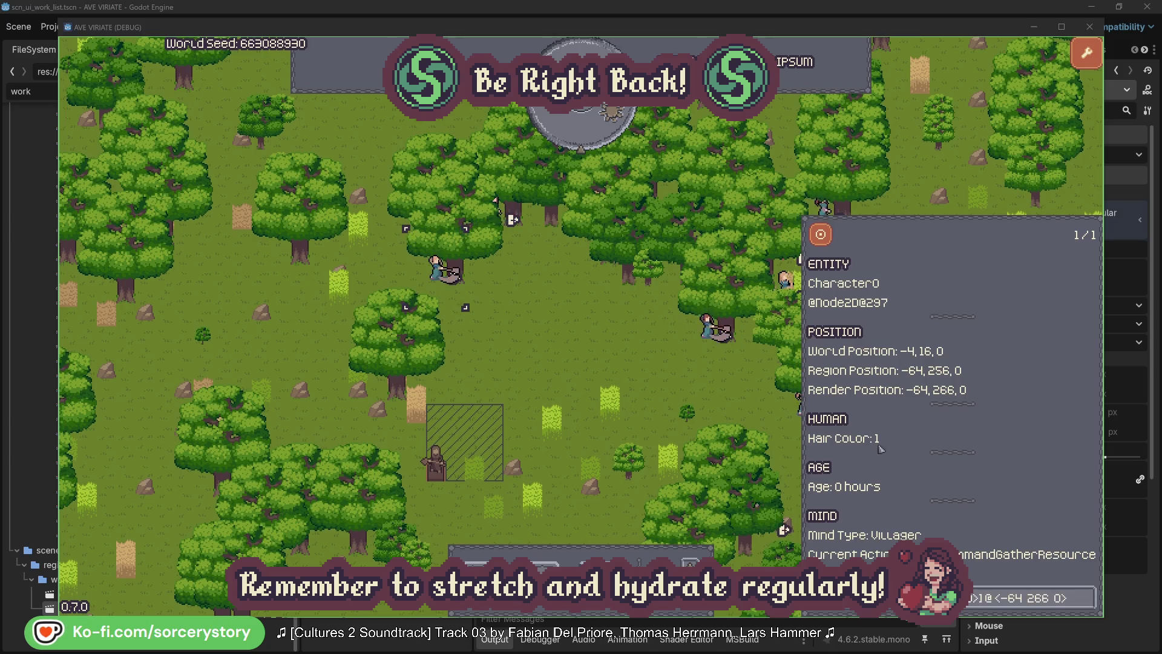
{"action": "left_click", "coordinate": [607, 363]}
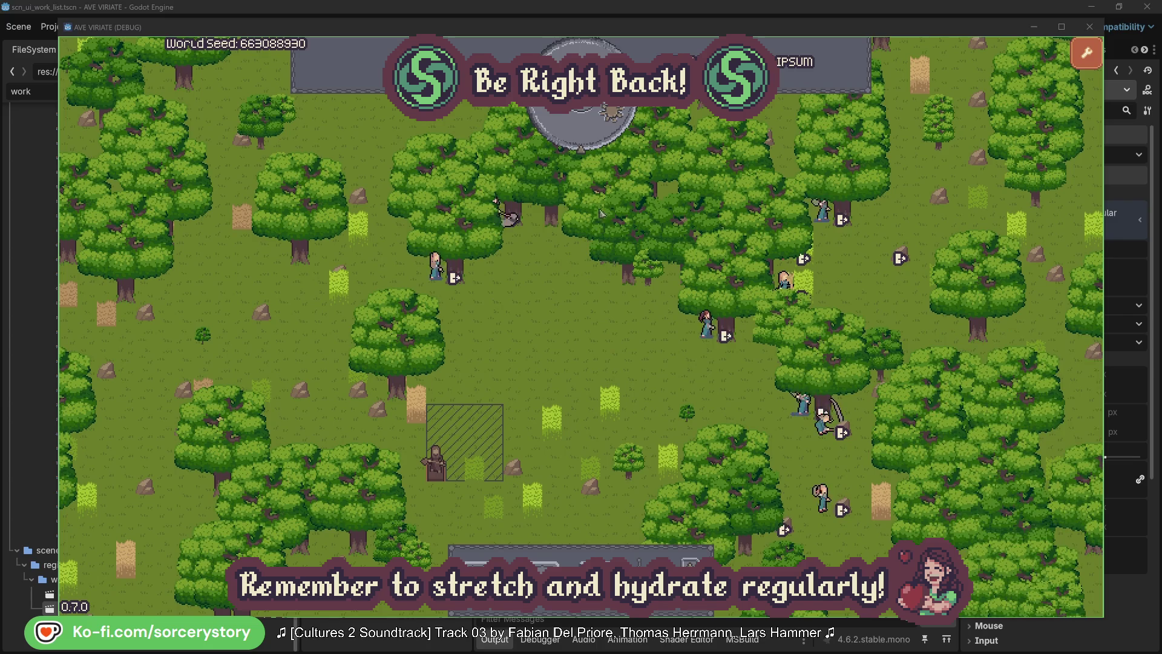
{"action": "left_click", "coordinate": [591, 136]}
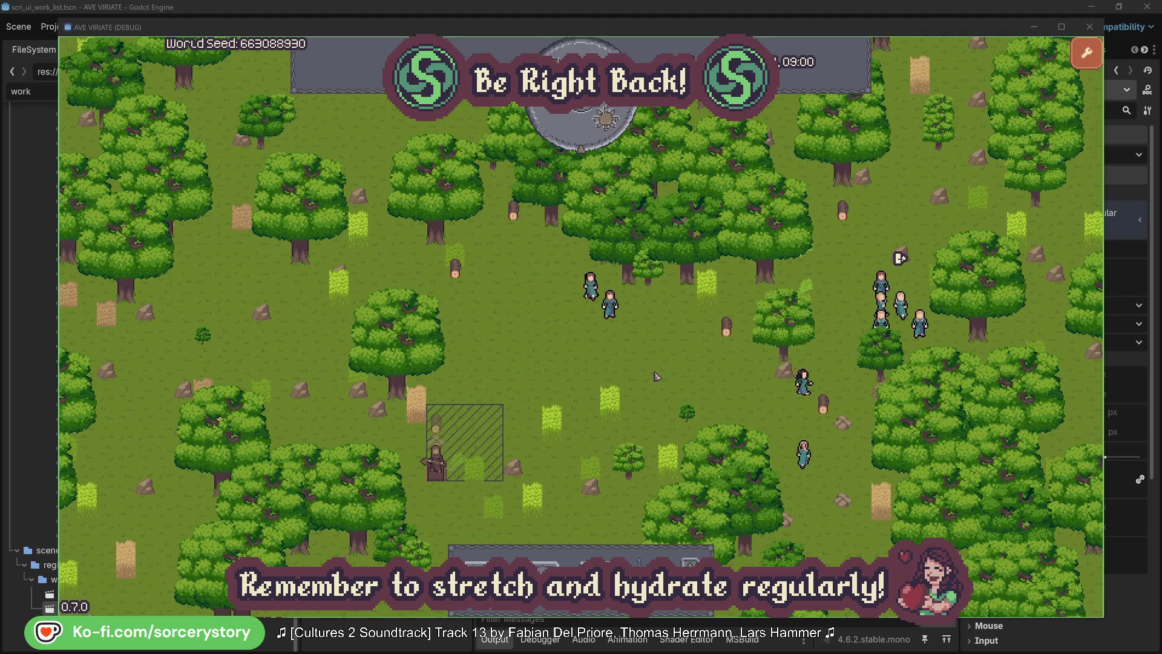
Trace the wood pile's reservation to Character9 and centre on its 2 Herb origin pile.
{"action": "left_click", "coordinate": [441, 430]}
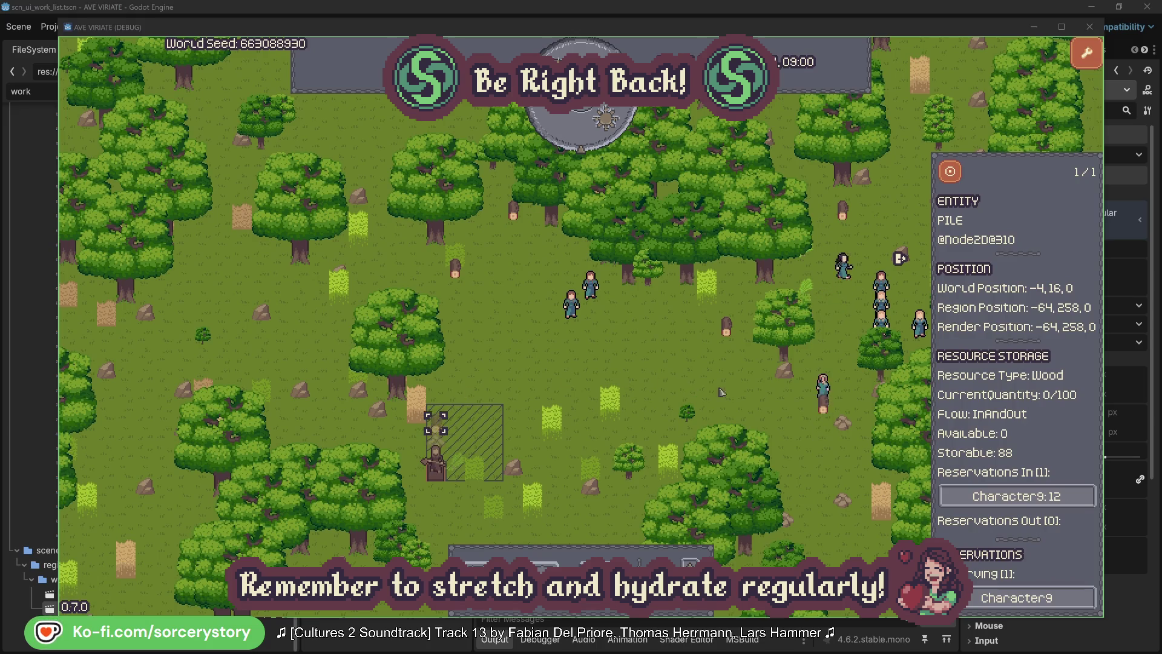
{"action": "left_click", "coordinate": [1070, 497]}
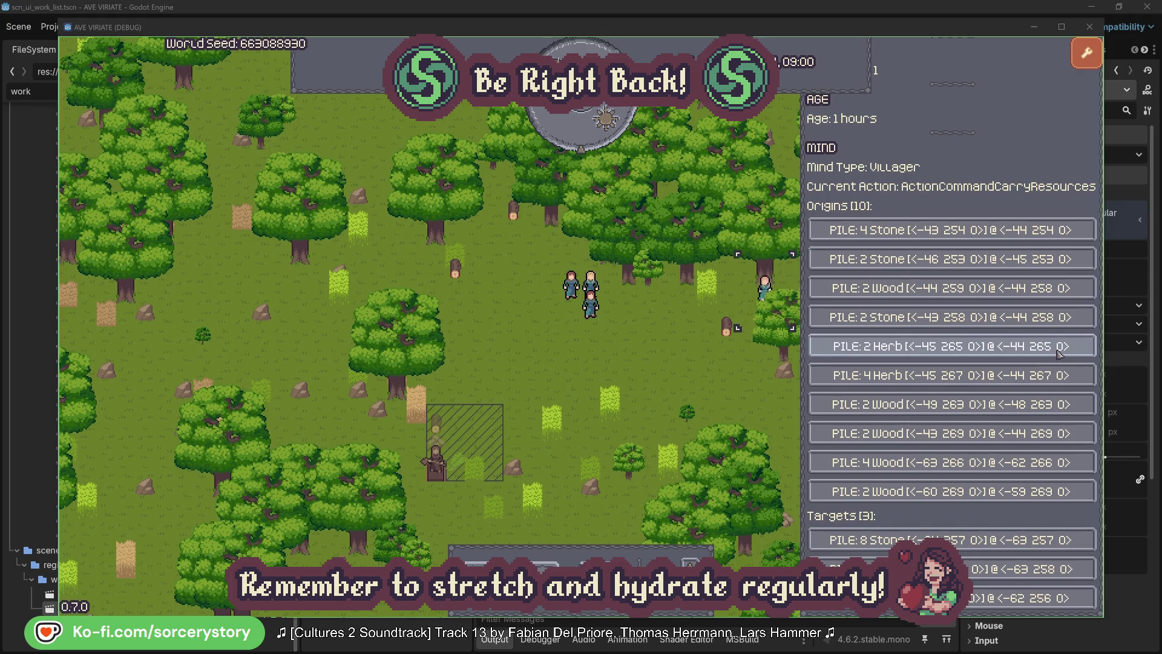
{"action": "left_click", "coordinate": [1060, 354]}
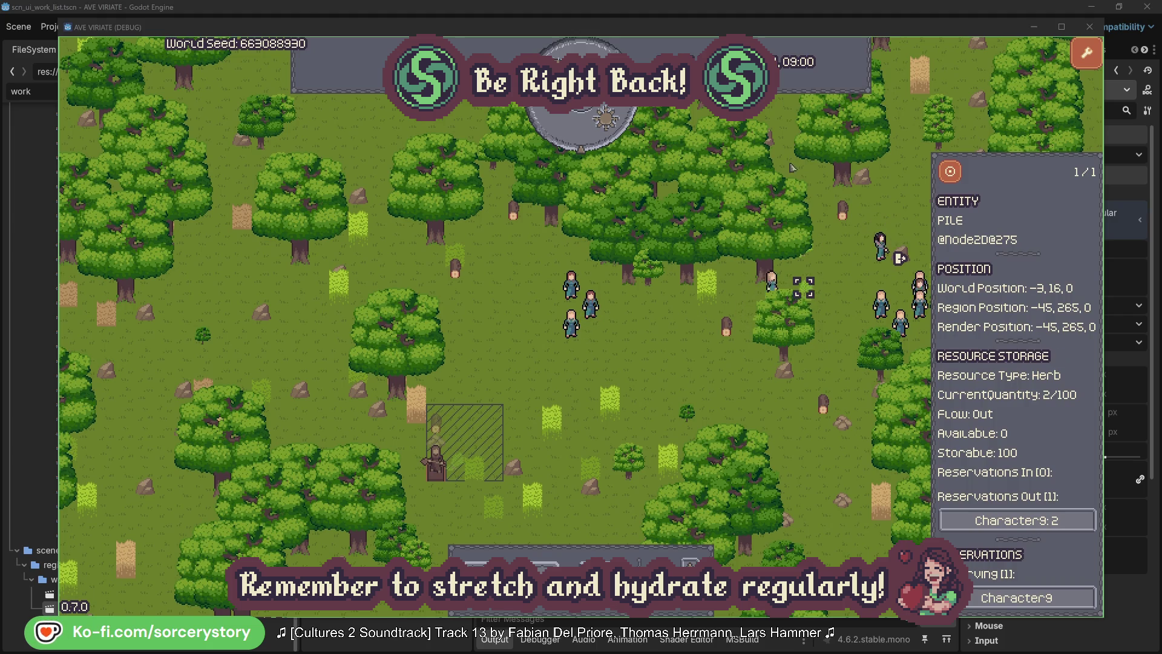
{"action": "left_click", "coordinate": [959, 178]}
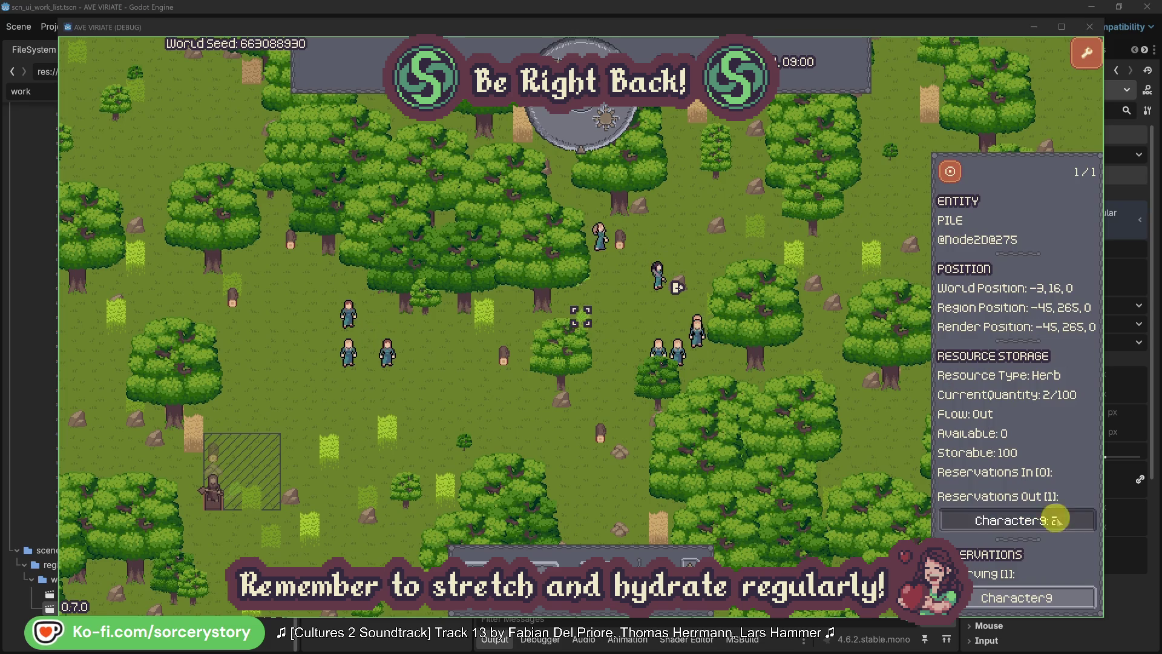
From Character9's details, centre on its wood target pile and close the pile info.
{"action": "left_click", "coordinate": [1056, 520]}
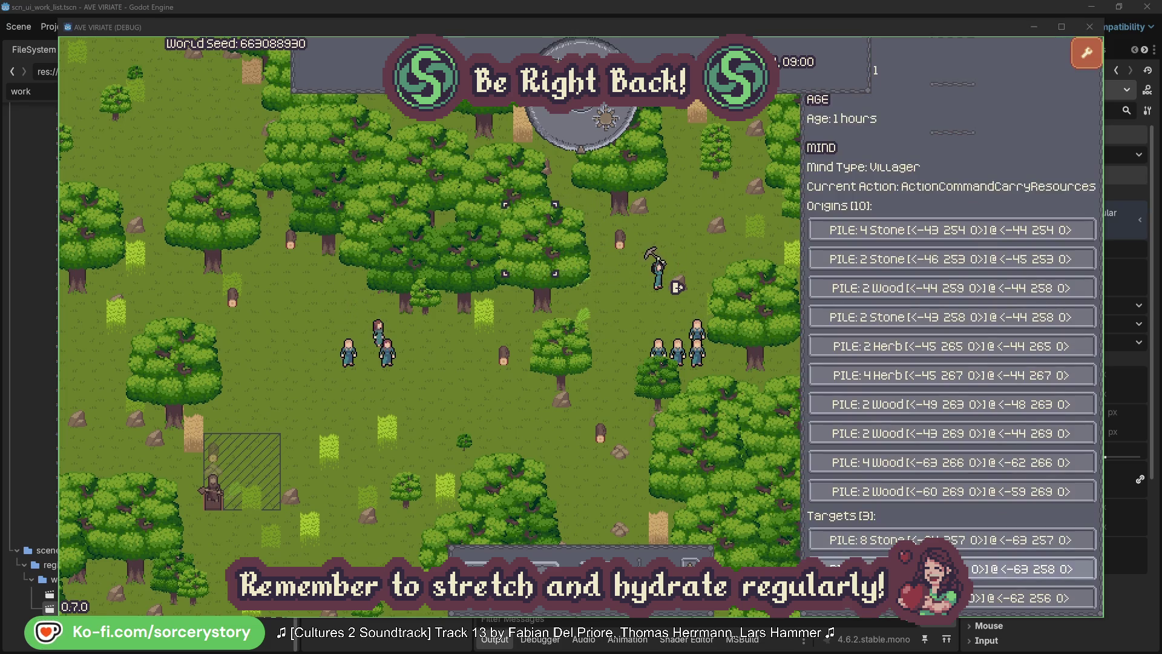
{"action": "left_click", "coordinate": [1029, 569]}
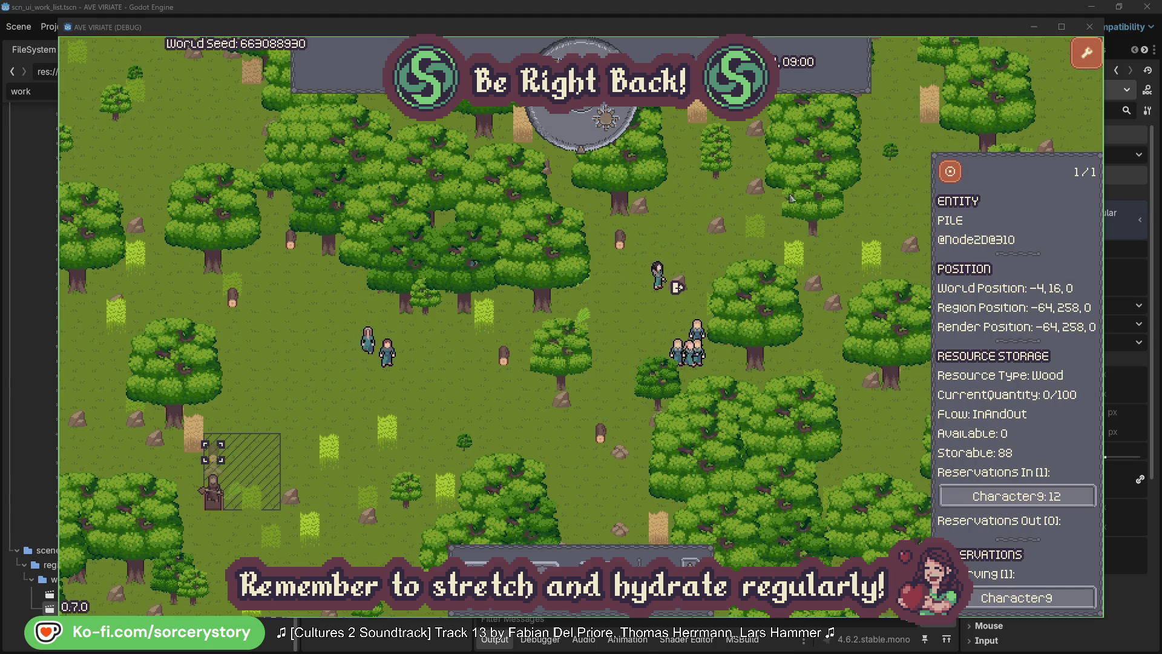
{"action": "left_click", "coordinate": [951, 176]}
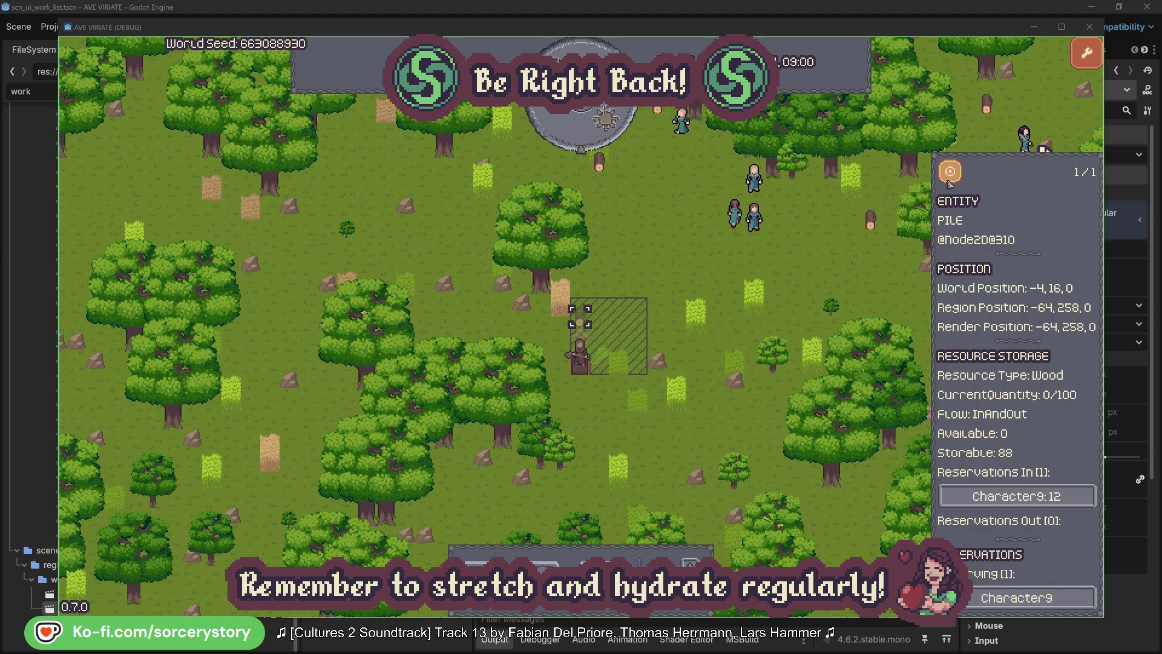
{"action": "left_click", "coordinate": [856, 266]}
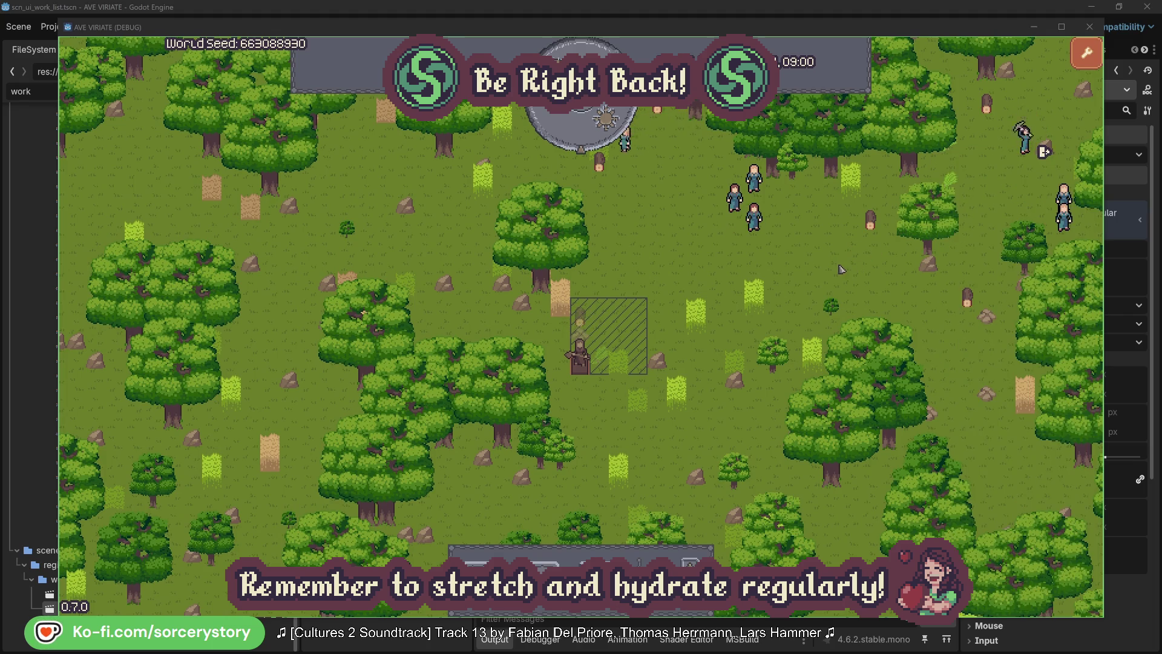
Inspect villager Character2, centre on its group, and reopen Character2's details.
{"action": "left_click", "coordinate": [755, 216]}
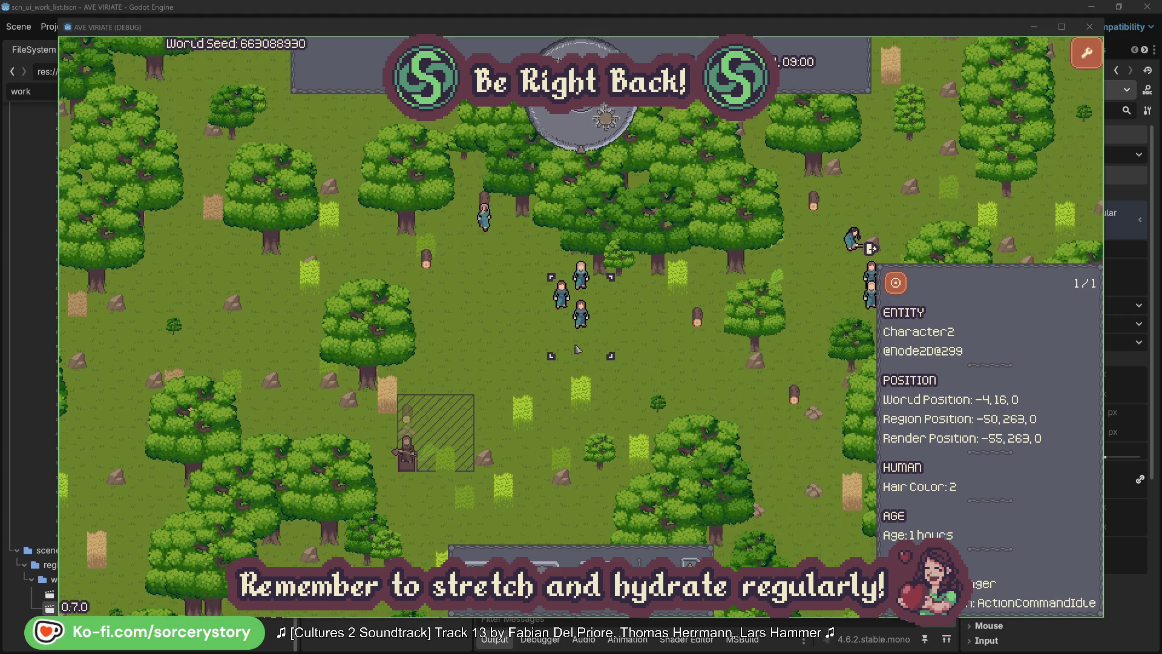
{"action": "left_click", "coordinate": [663, 347]}
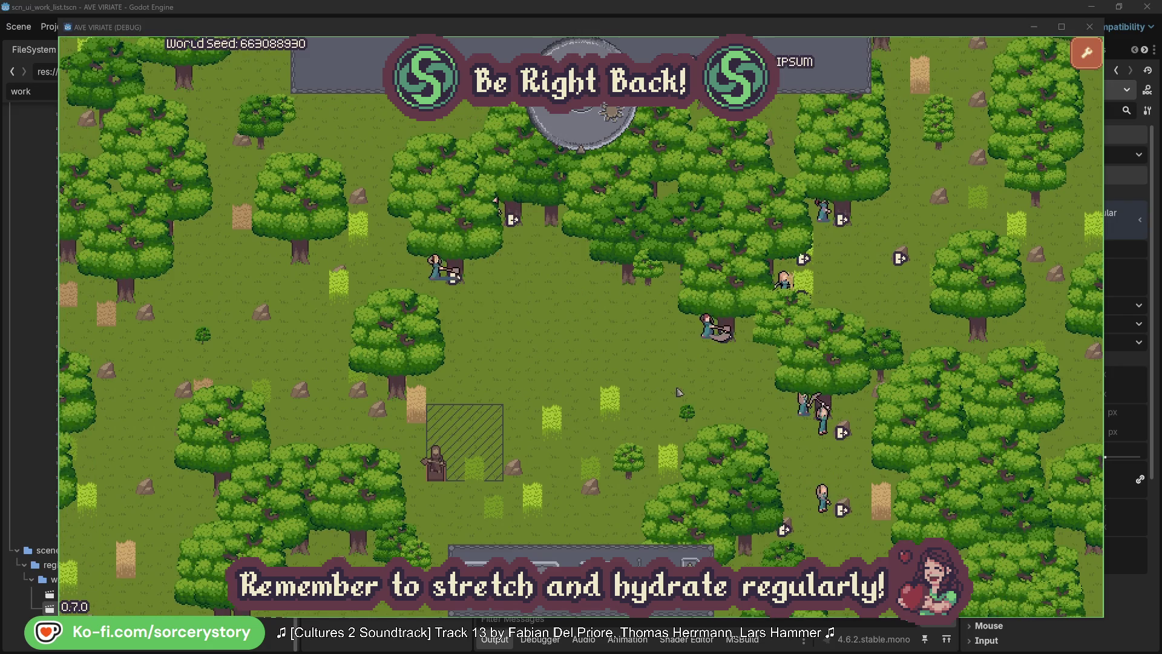
{"action": "left_click", "coordinate": [707, 327]}
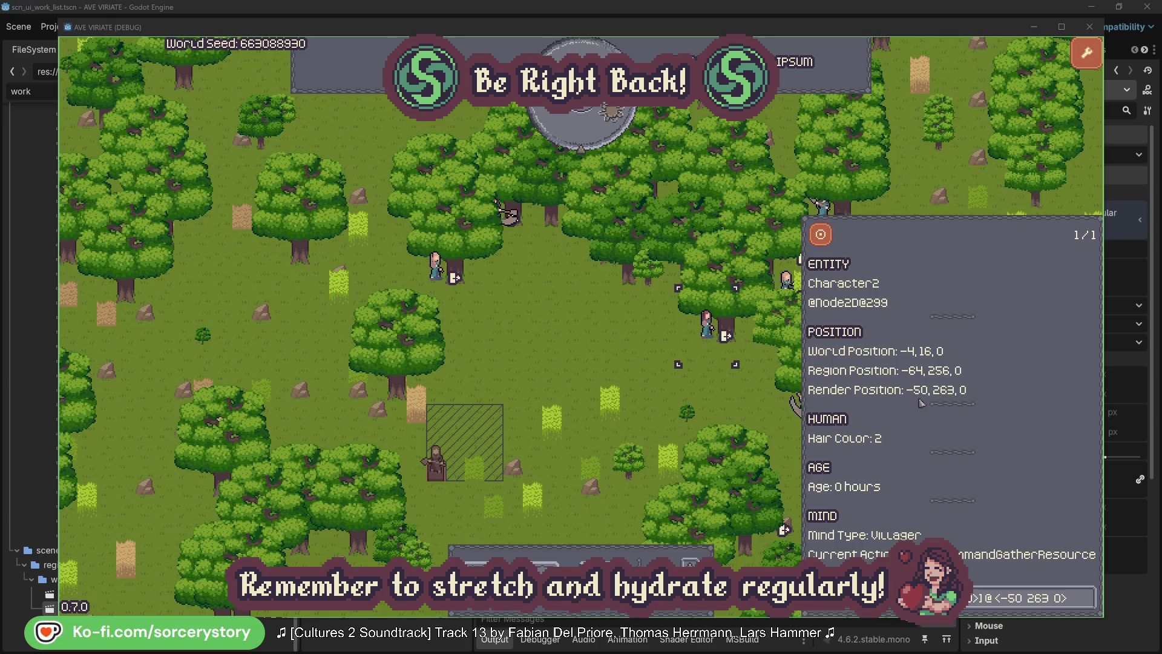
View the oak tree Character2 is gathering from, then close its details.
{"action": "left_click", "coordinate": [1088, 600]}
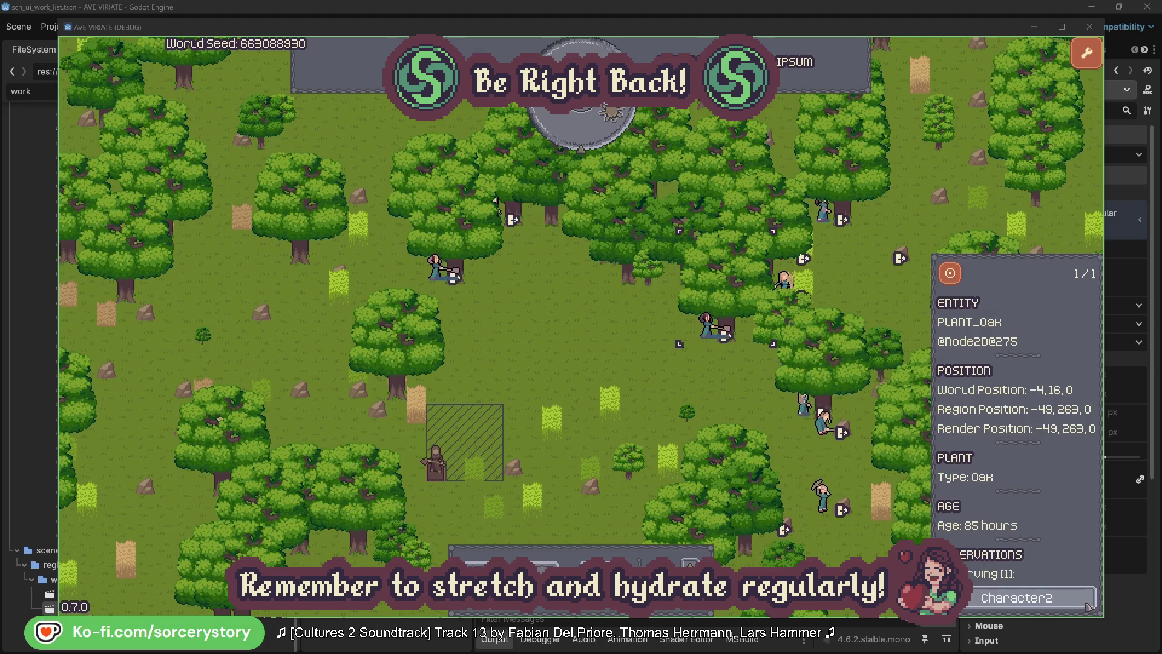
{"action": "left_click", "coordinate": [1087, 600]}
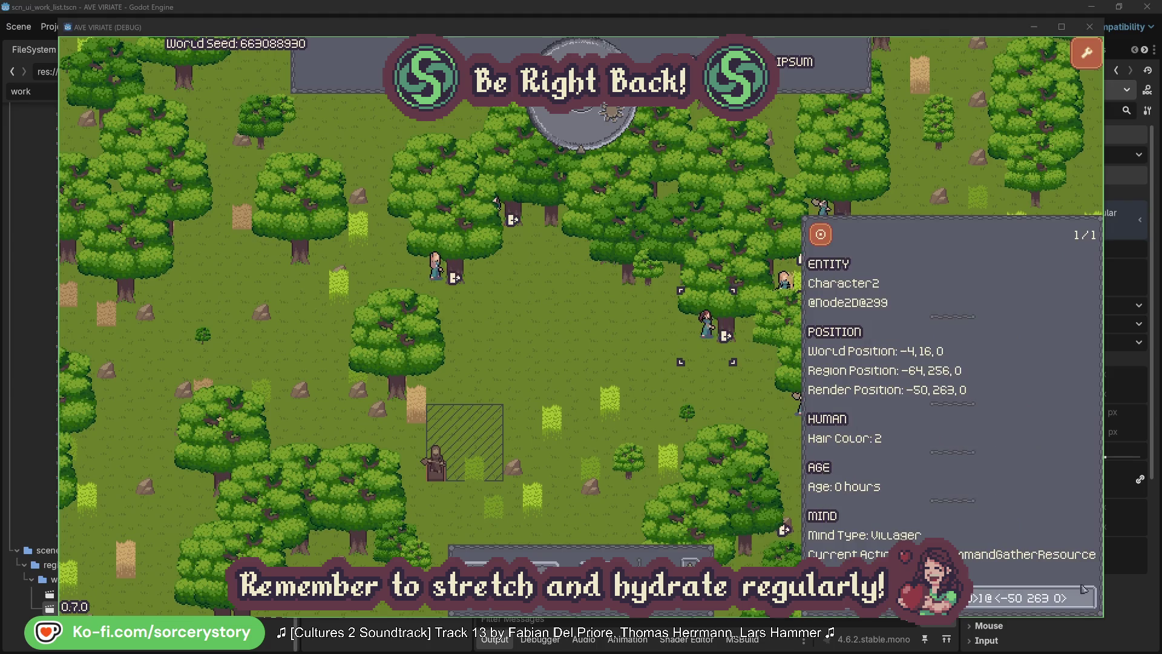
{"action": "left_click", "coordinate": [727, 402]}
View the oak tree Character0 is gathering from, close the info, and pass one game hour.
{"action": "left_click", "coordinate": [435, 266]}
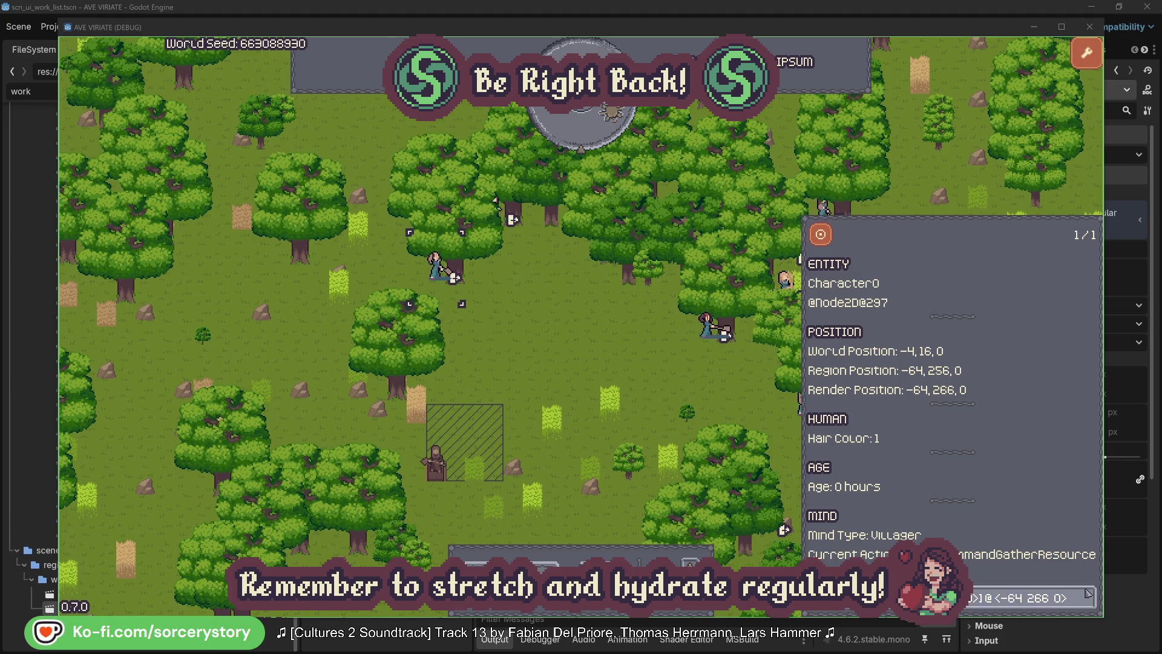
{"action": "left_click", "coordinate": [1088, 598]}
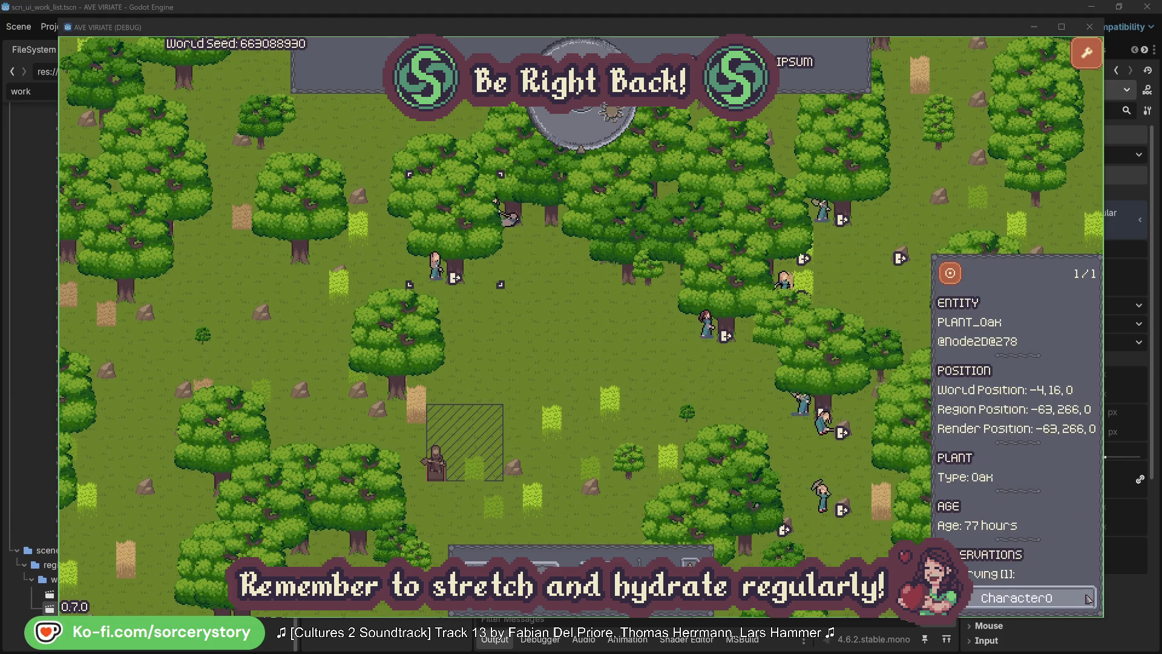
{"action": "left_click", "coordinate": [1088, 598]}
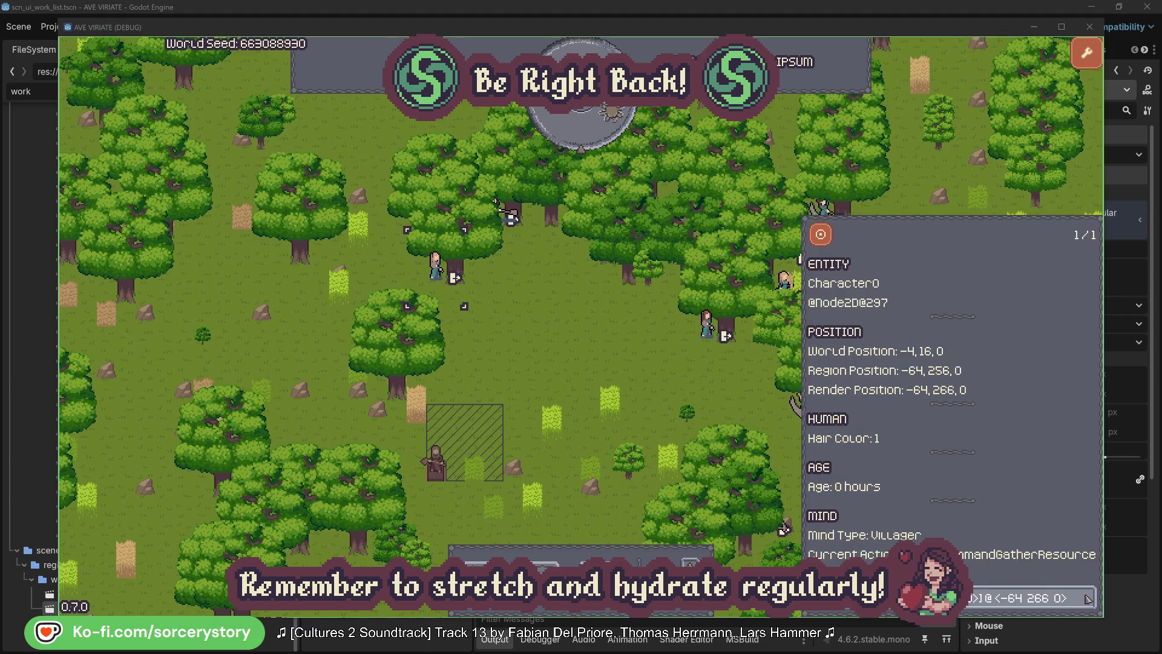
{"action": "left_click", "coordinate": [607, 364]}
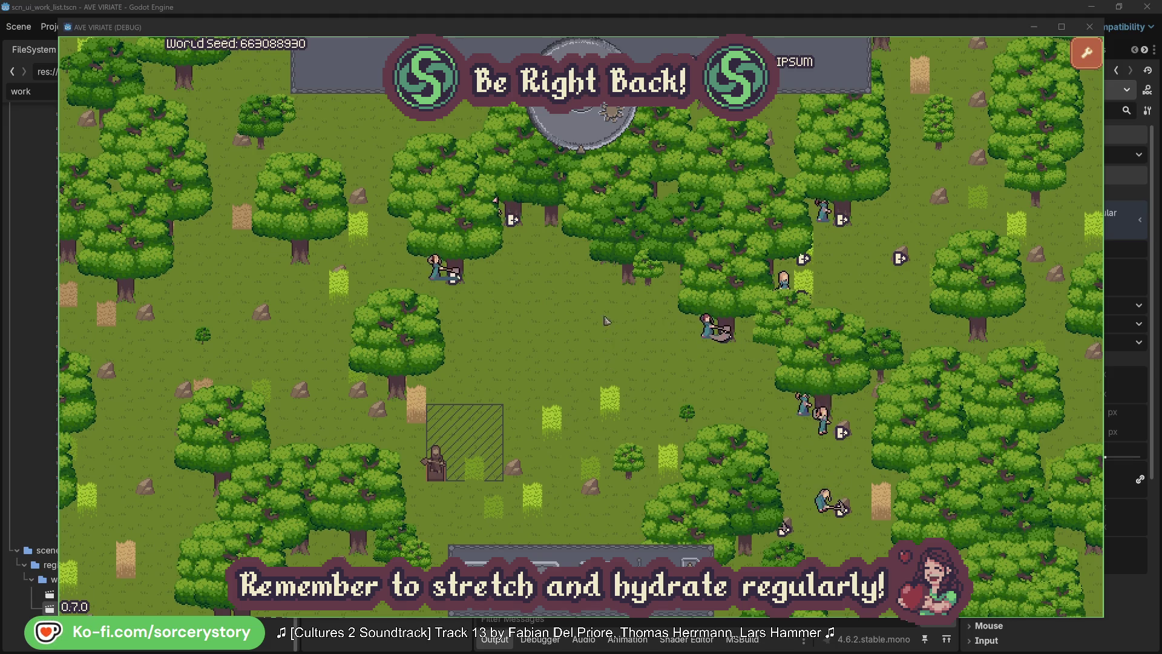
{"action": "left_click", "coordinate": [591, 136]}
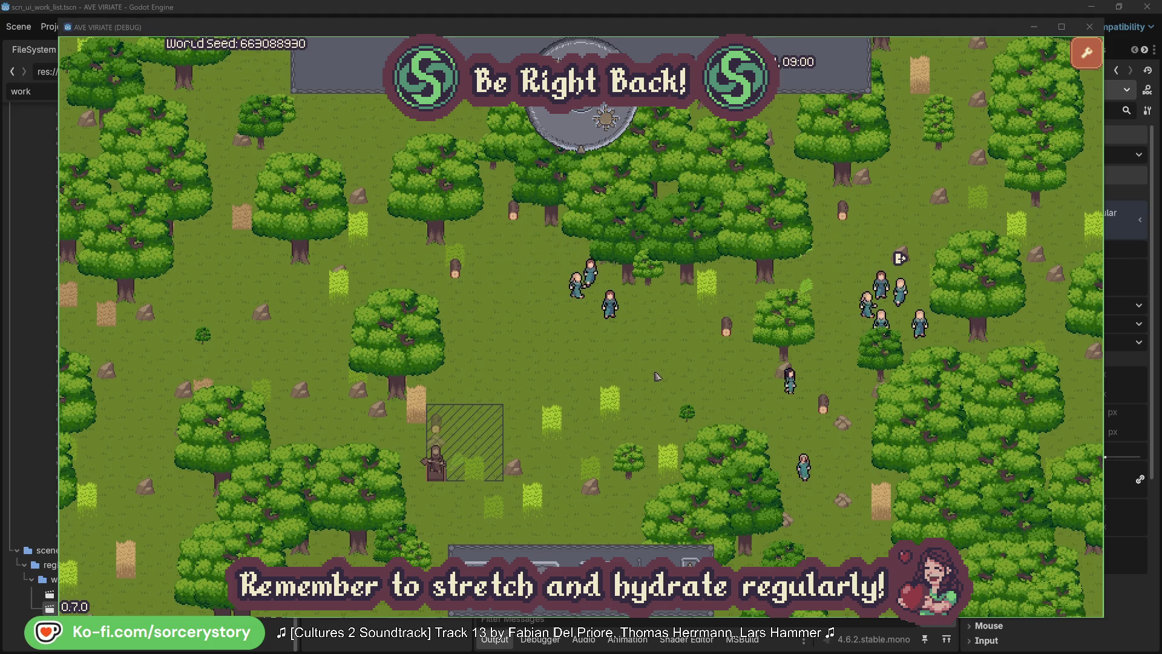
{"action": "left_click", "coordinate": [440, 429]}
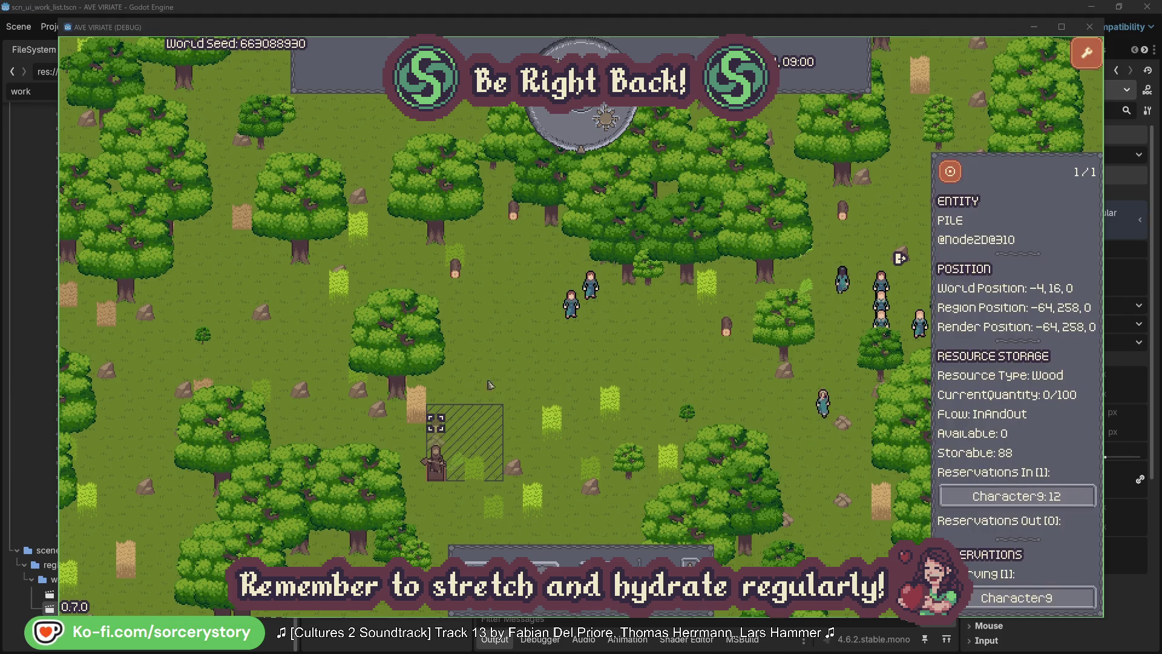
{"action": "left_click", "coordinate": [1057, 497]}
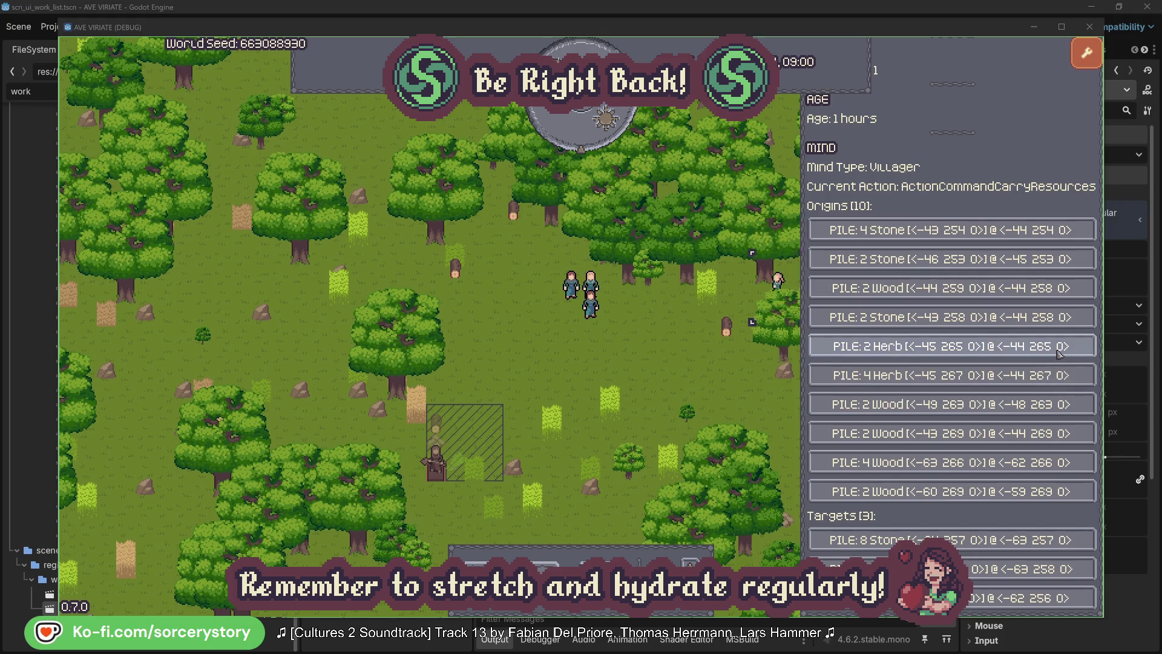
{"action": "left_click", "coordinate": [1060, 354]}
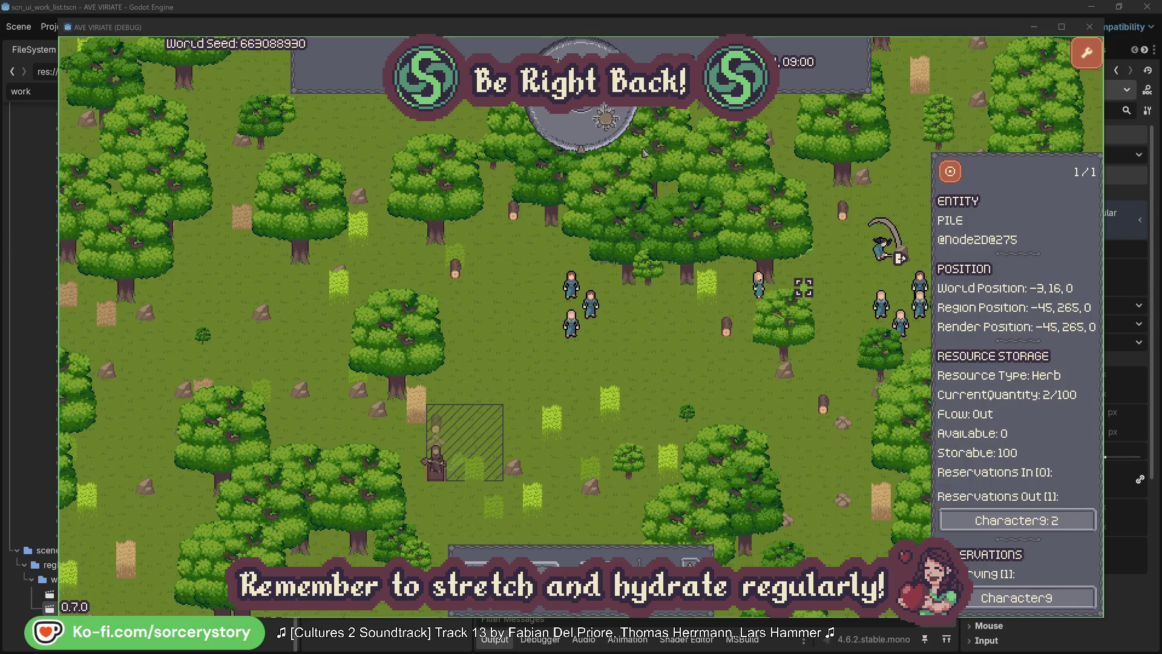
{"action": "left_click", "coordinate": [952, 172]}
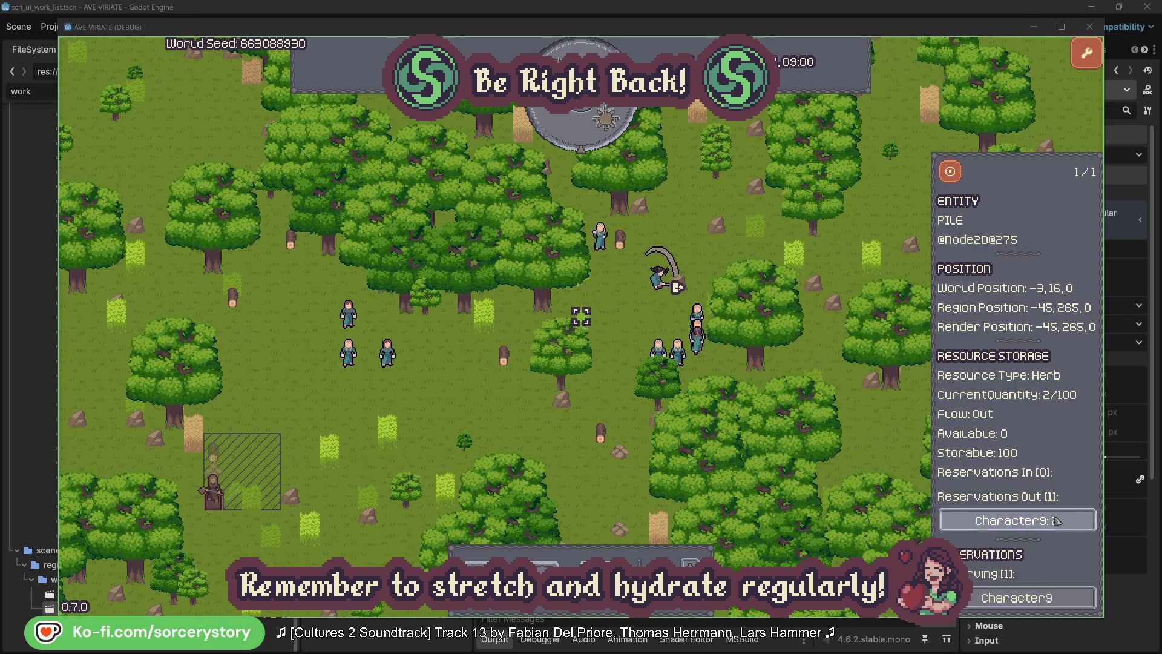
{"action": "left_click", "coordinate": [1047, 522]}
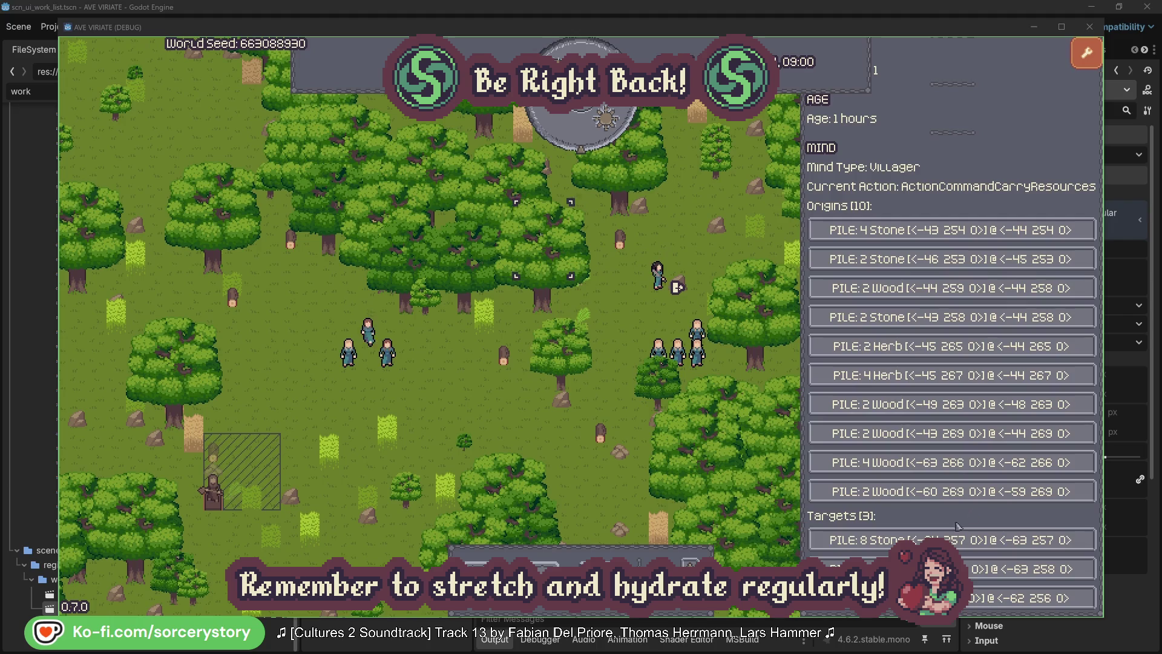
{"action": "left_click", "coordinate": [1029, 569]}
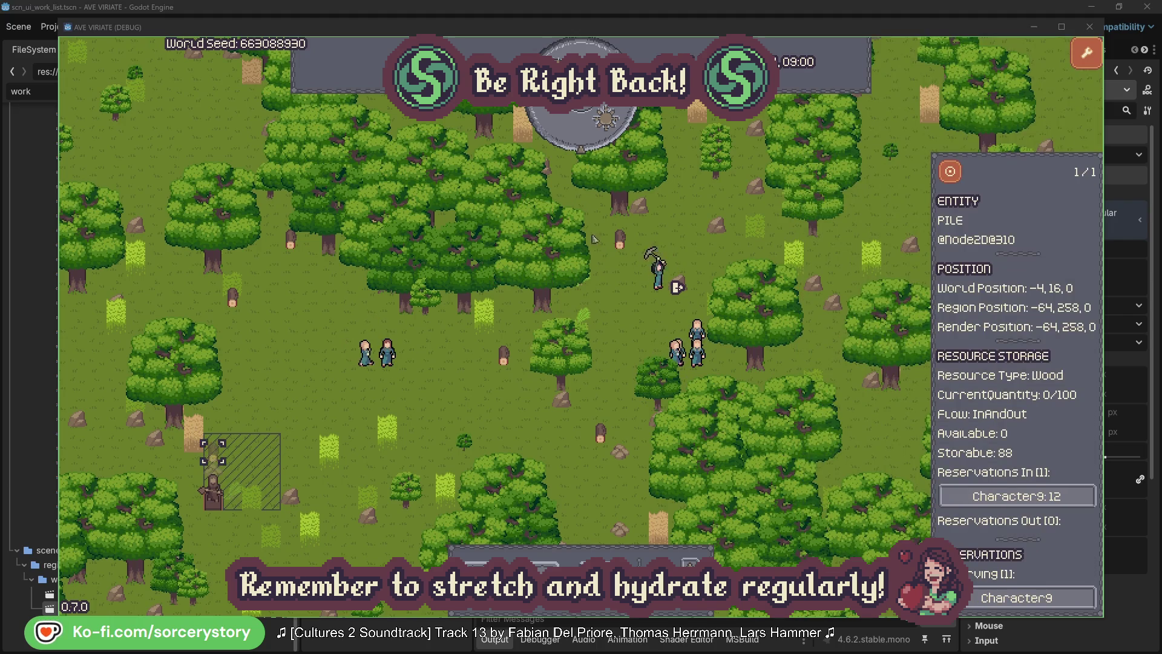
{"action": "left_click", "coordinate": [951, 173]}
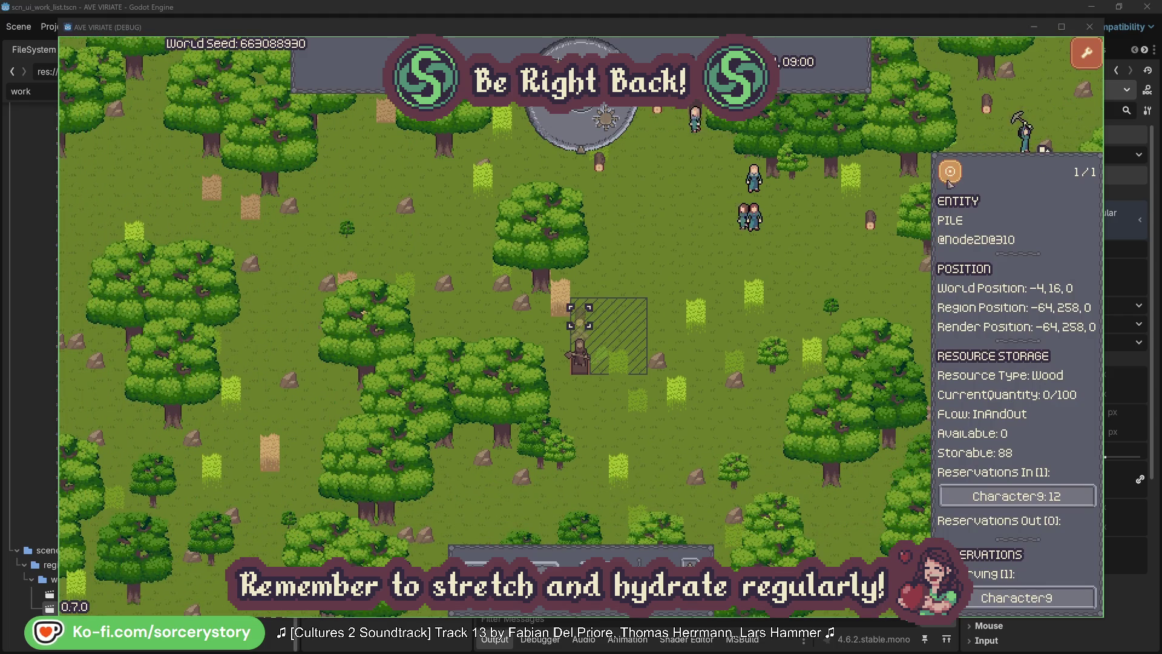
{"action": "left_click", "coordinate": [849, 268]}
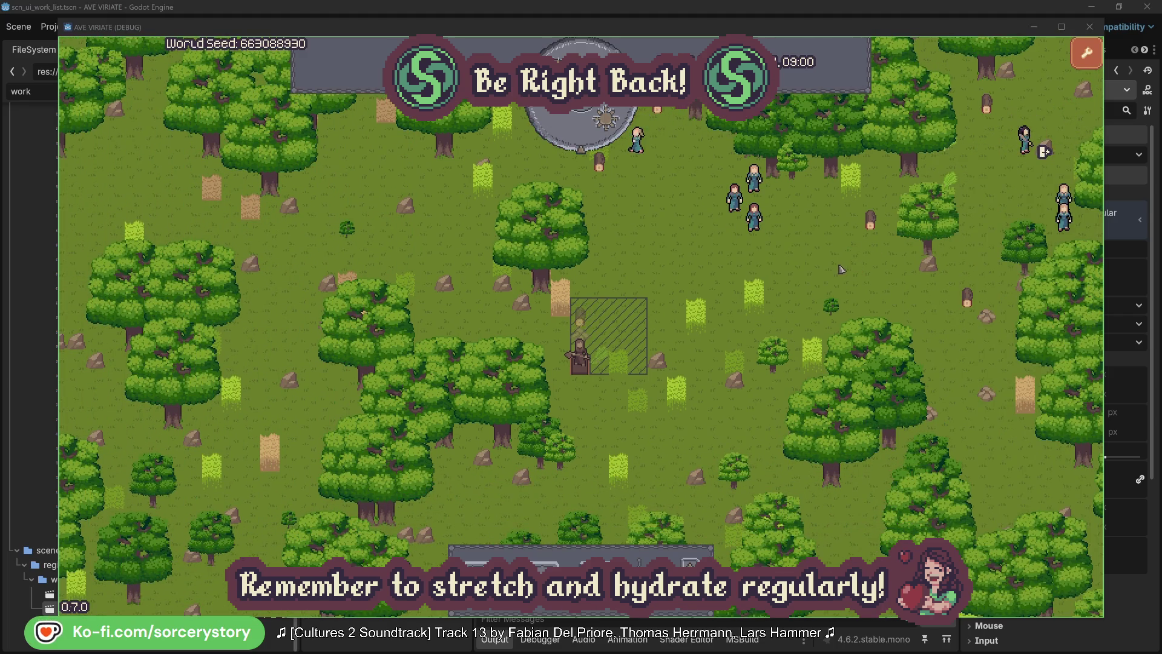
{"action": "left_click", "coordinate": [753, 217]}
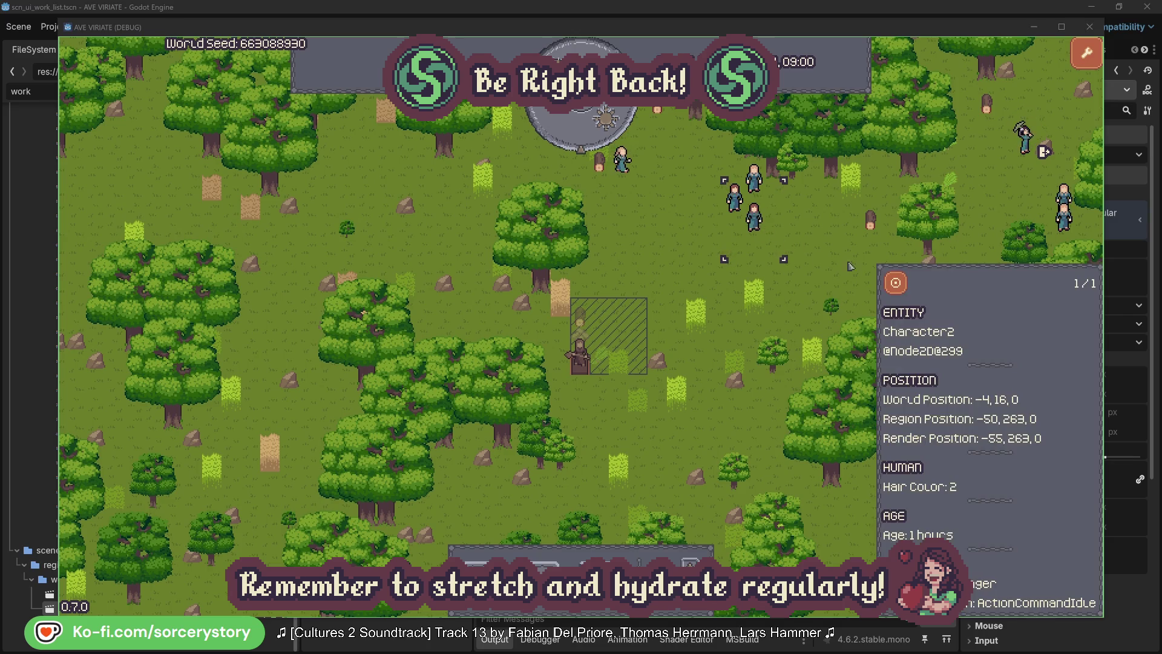
{"action": "left_click", "coordinate": [897, 282]}
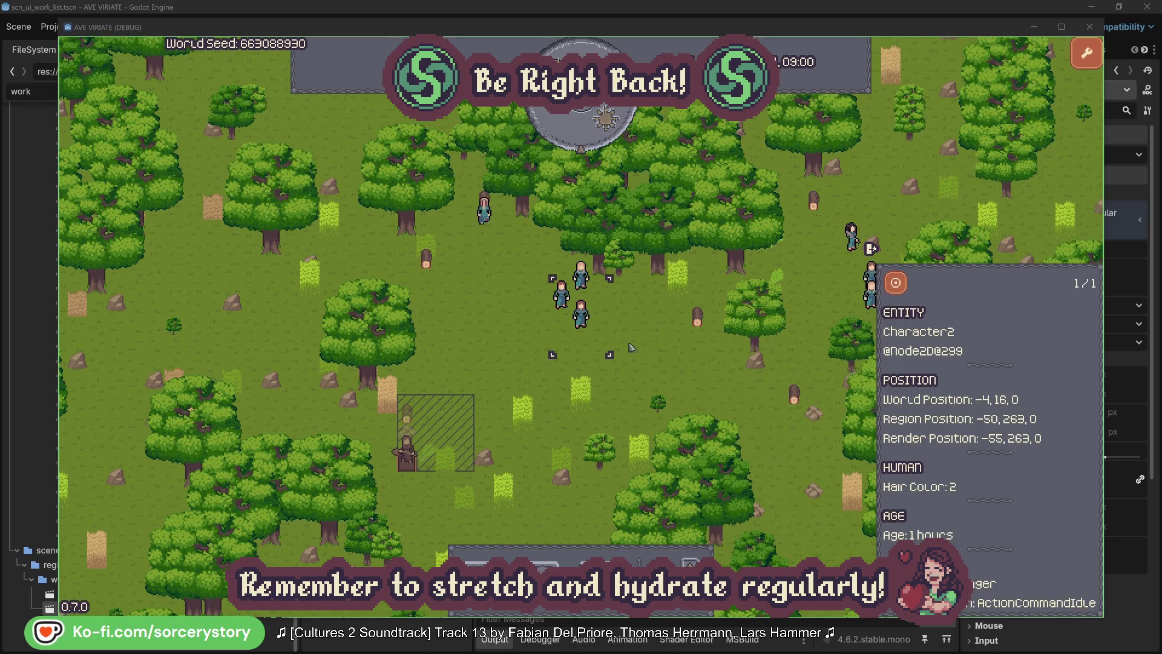
{"action": "left_click", "coordinate": [666, 351]}
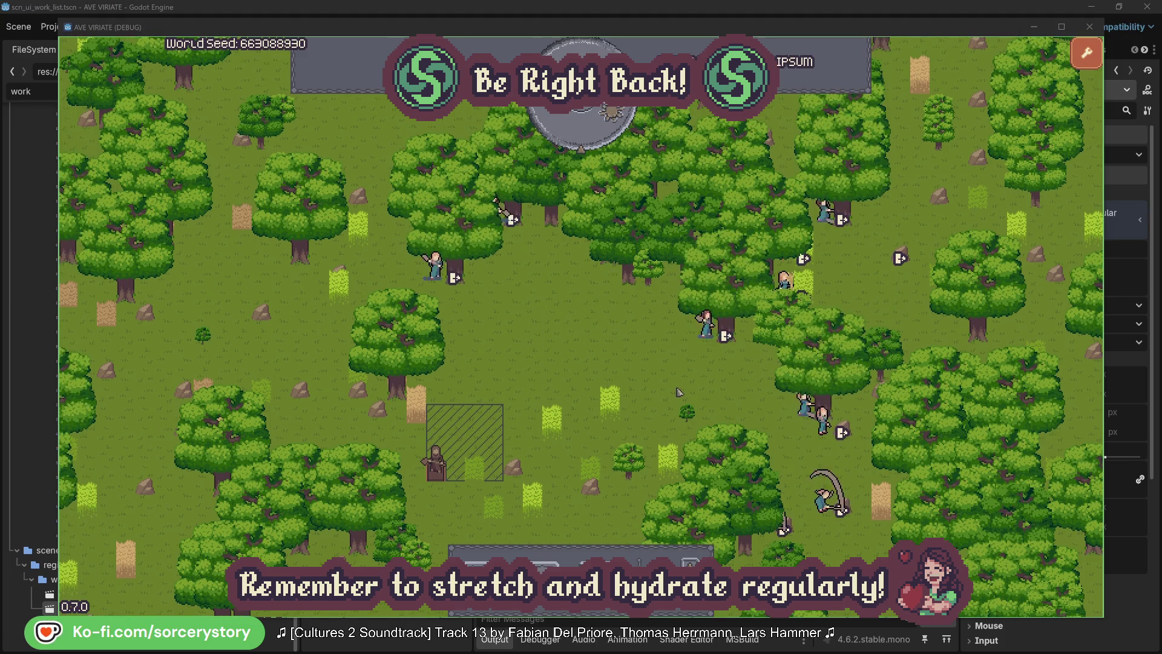
{"action": "left_click", "coordinate": [691, 348]}
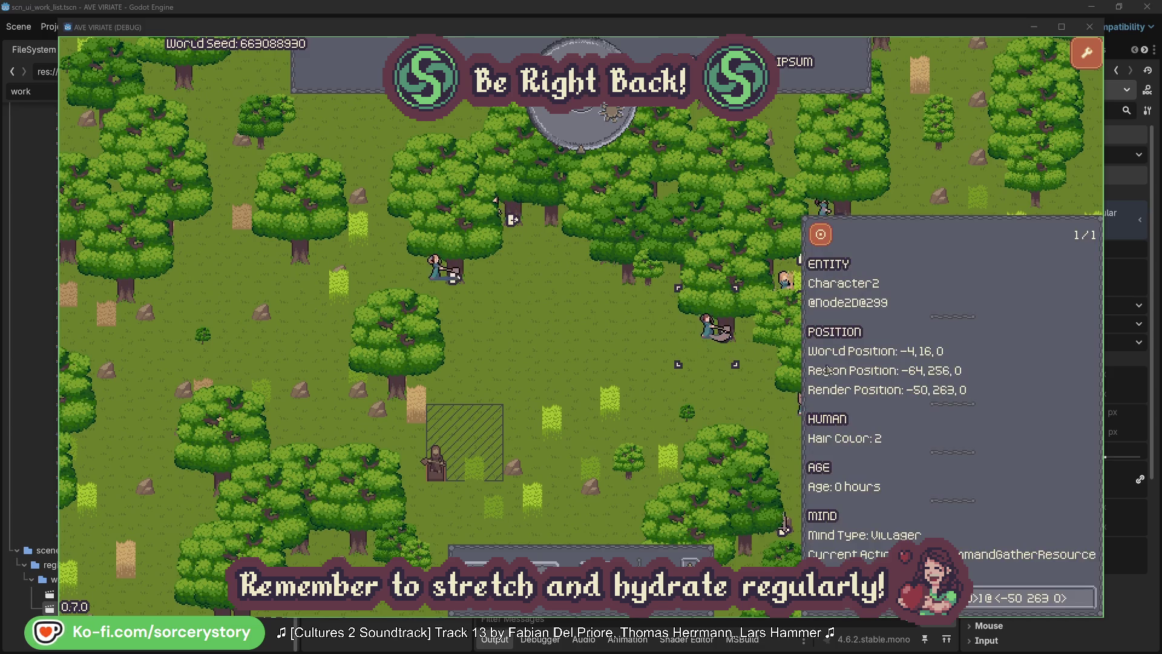
{"action": "left_click", "coordinate": [1088, 606]}
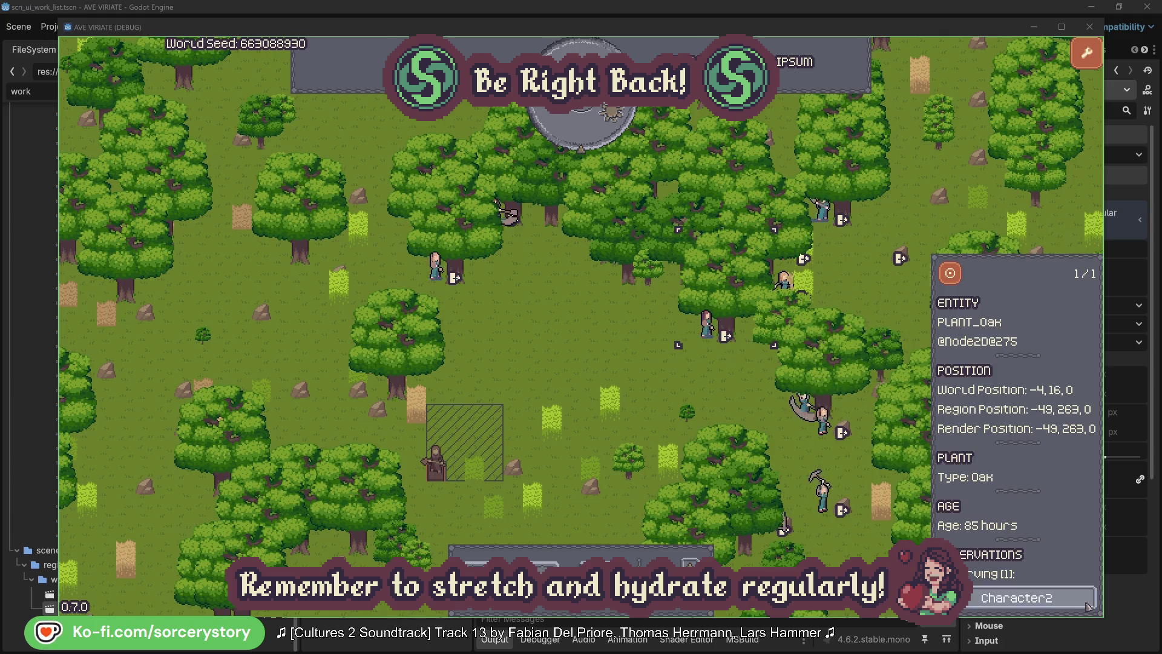
{"action": "left_click", "coordinate": [1089, 605]}
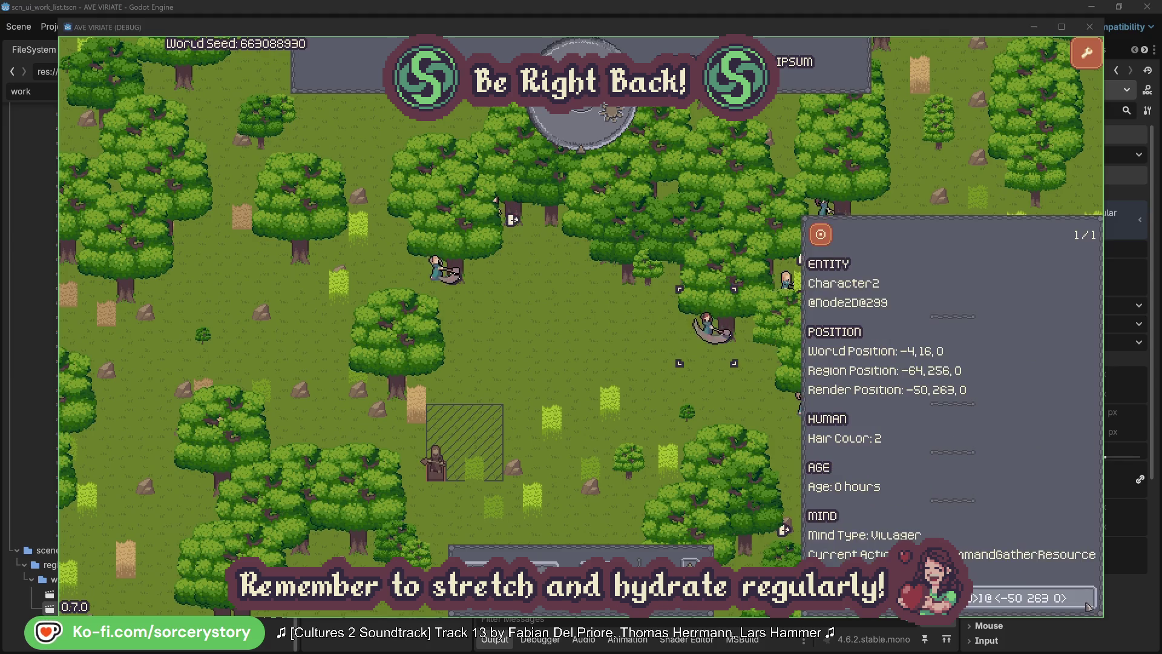
{"action": "left_click", "coordinate": [726, 401]}
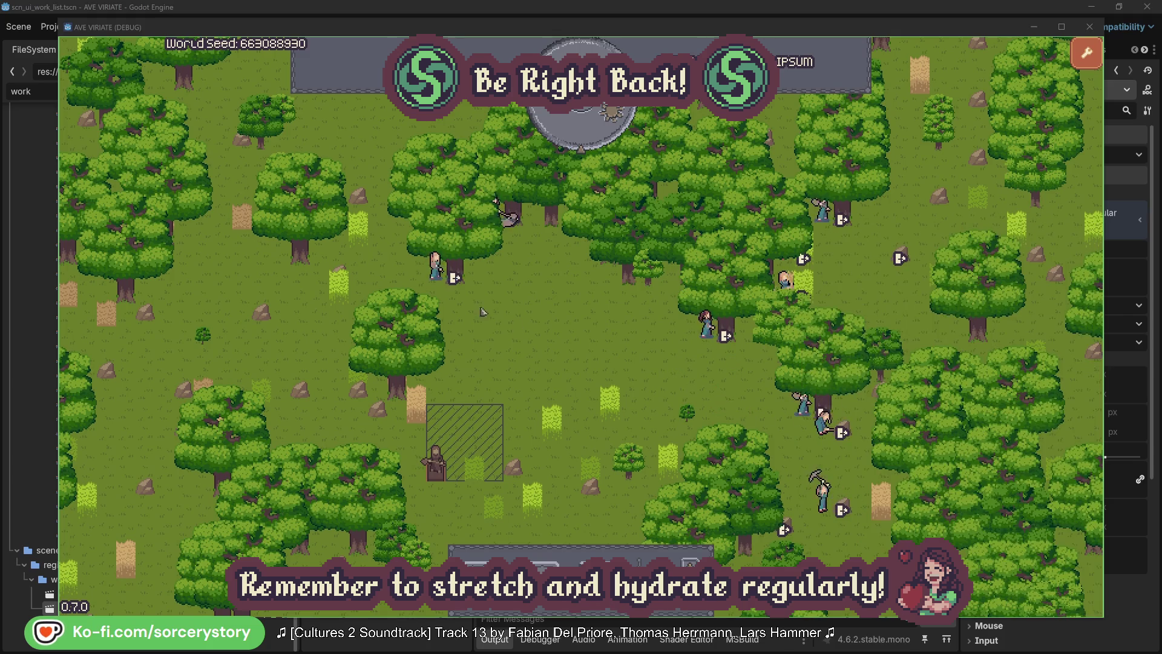
{"action": "left_click", "coordinate": [435, 267]}
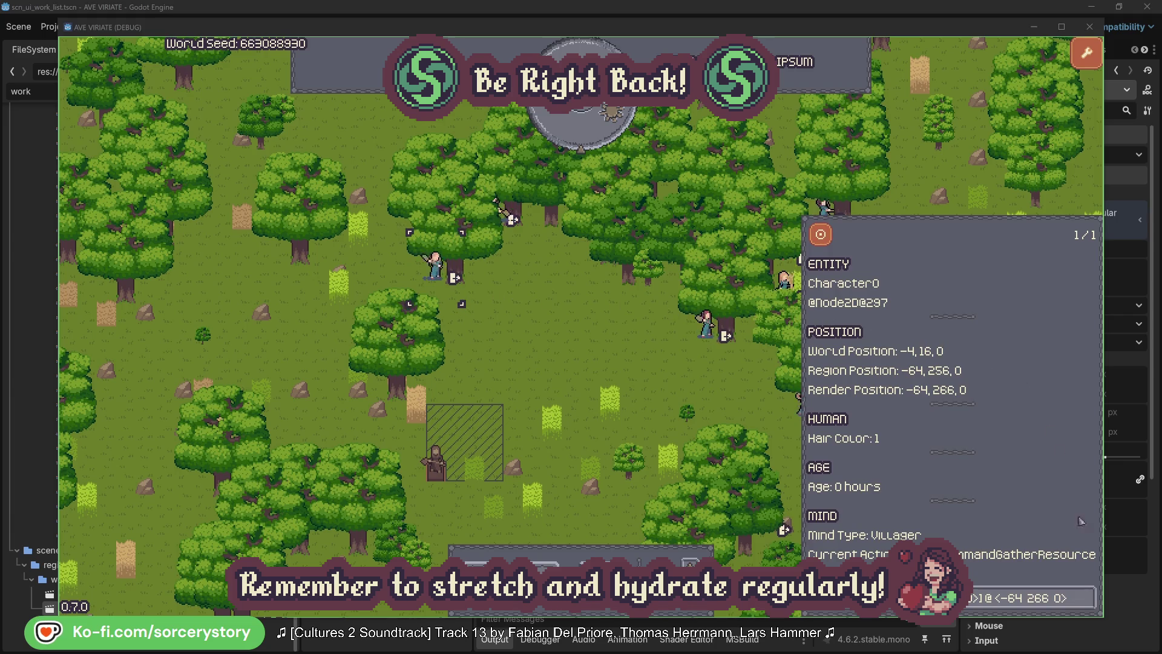
{"action": "left_click", "coordinate": [1089, 597]}
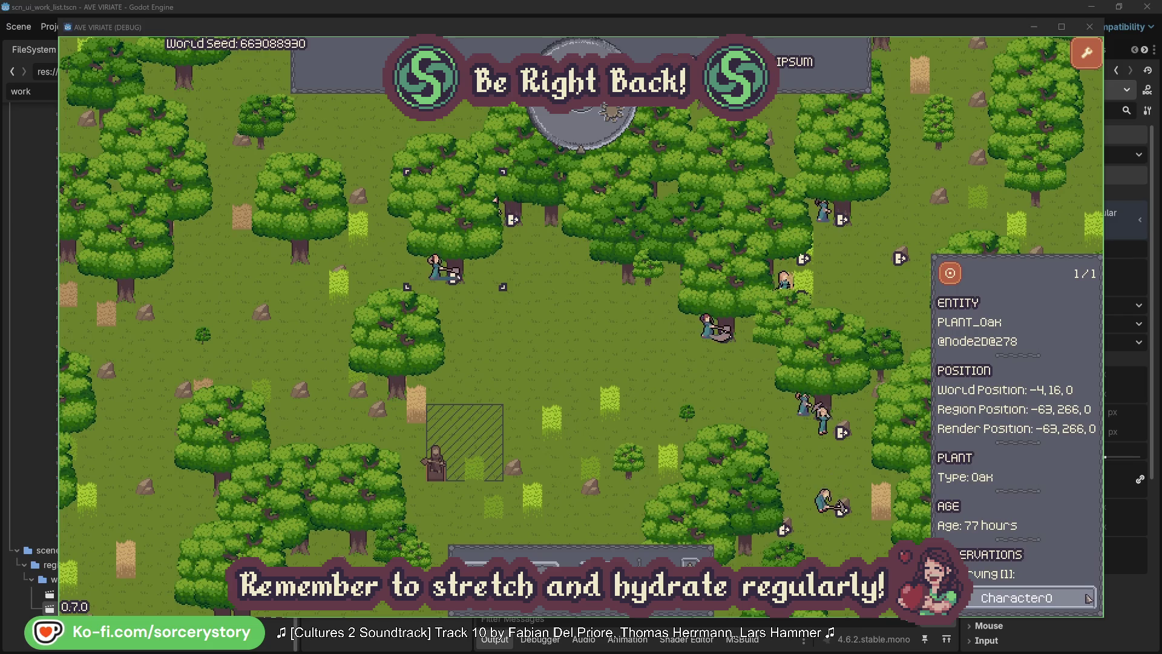
{"action": "left_click", "coordinate": [1089, 598]}
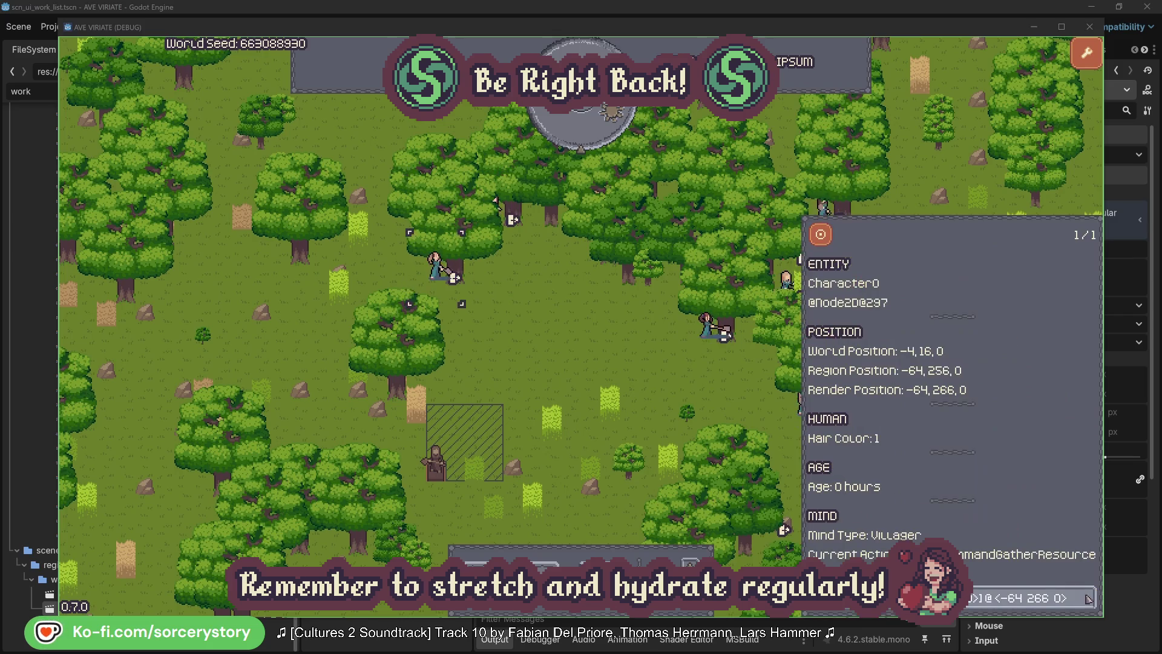
{"action": "left_click", "coordinate": [608, 365]}
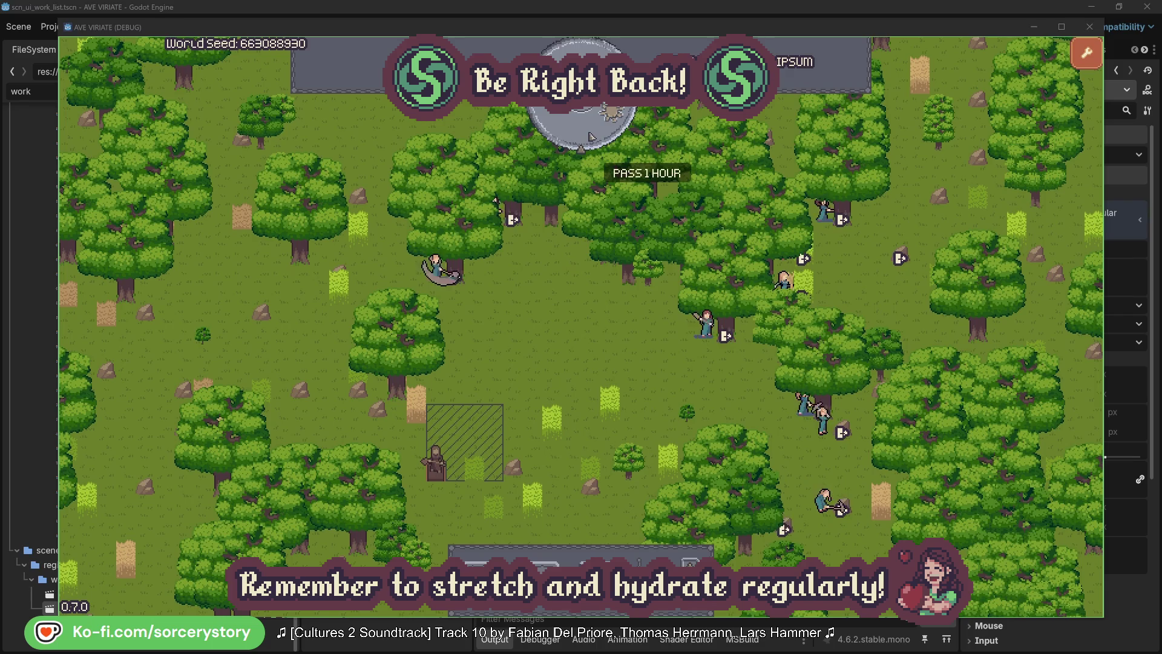
Pass one hour to 09:00, then trace the wood pile via Character9 to the 2 Herb pile and centre it.
{"action": "left_click", "coordinate": [591, 136]}
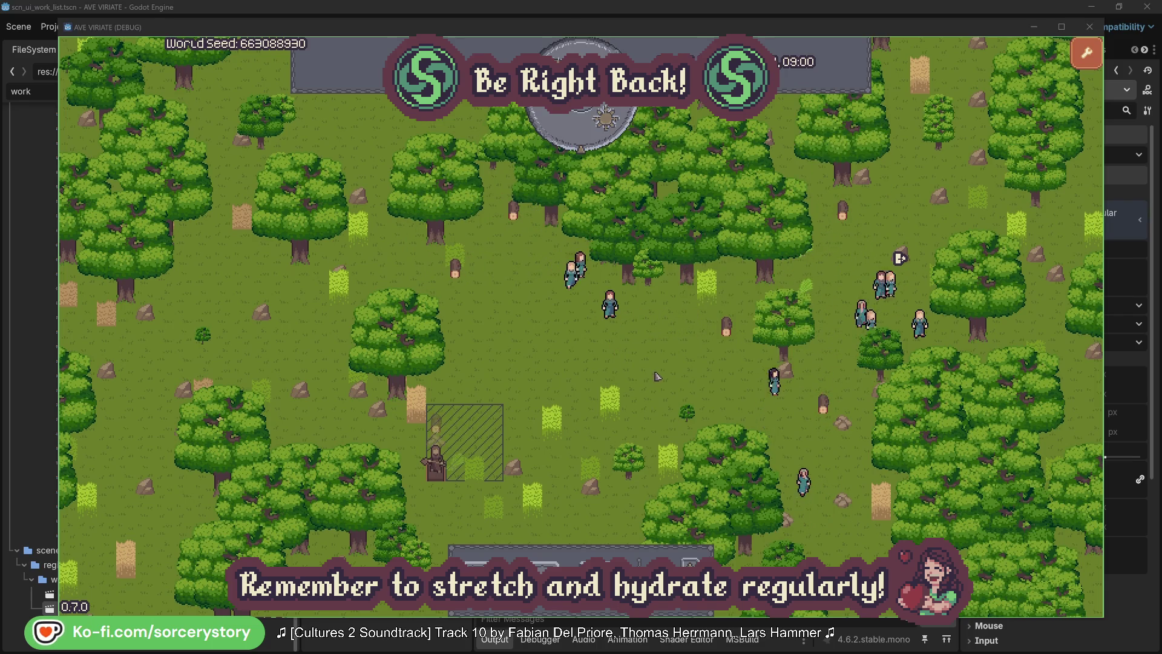
{"action": "left_click", "coordinate": [442, 431]}
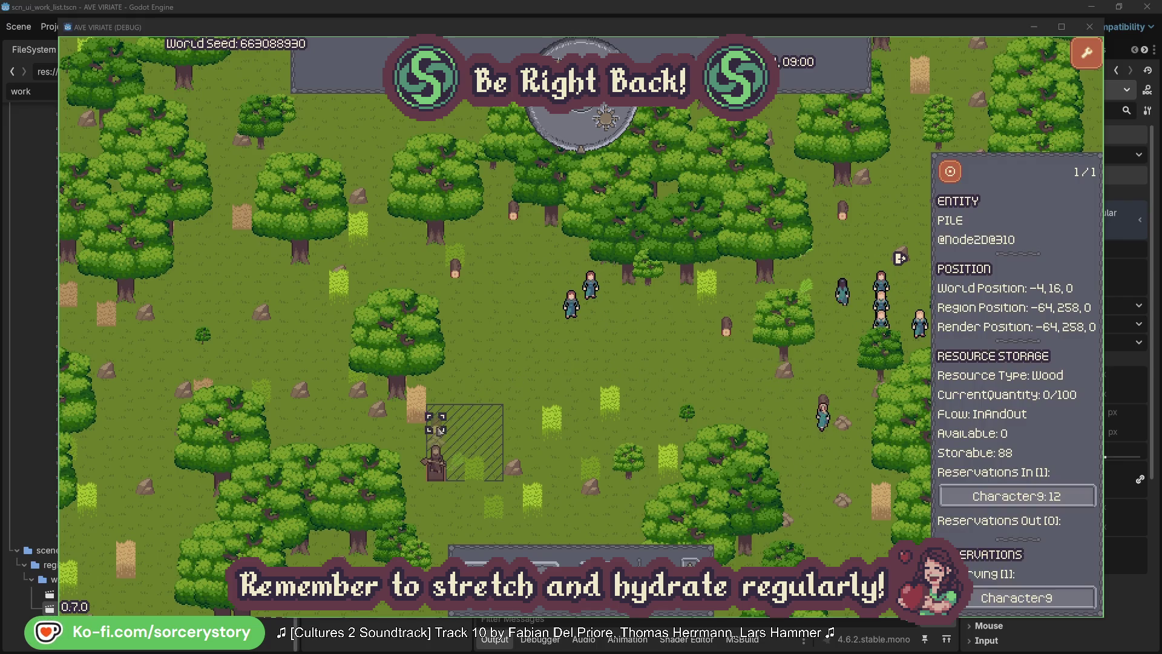
{"action": "left_click", "coordinate": [1069, 497]}
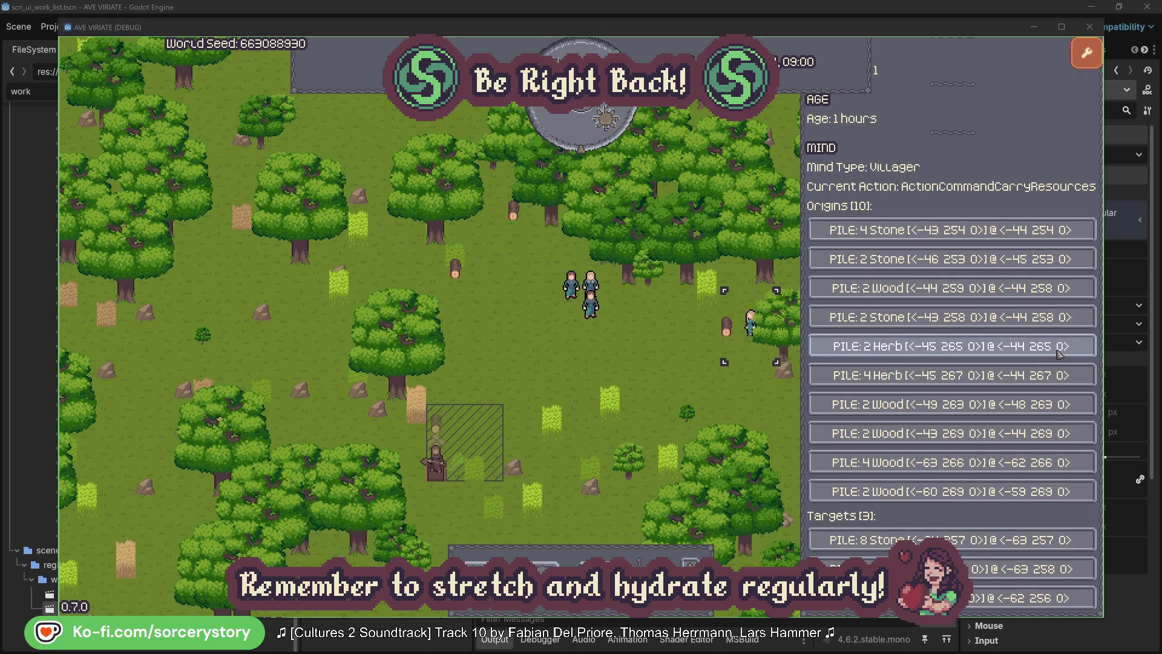
{"action": "left_click", "coordinate": [1060, 354]}
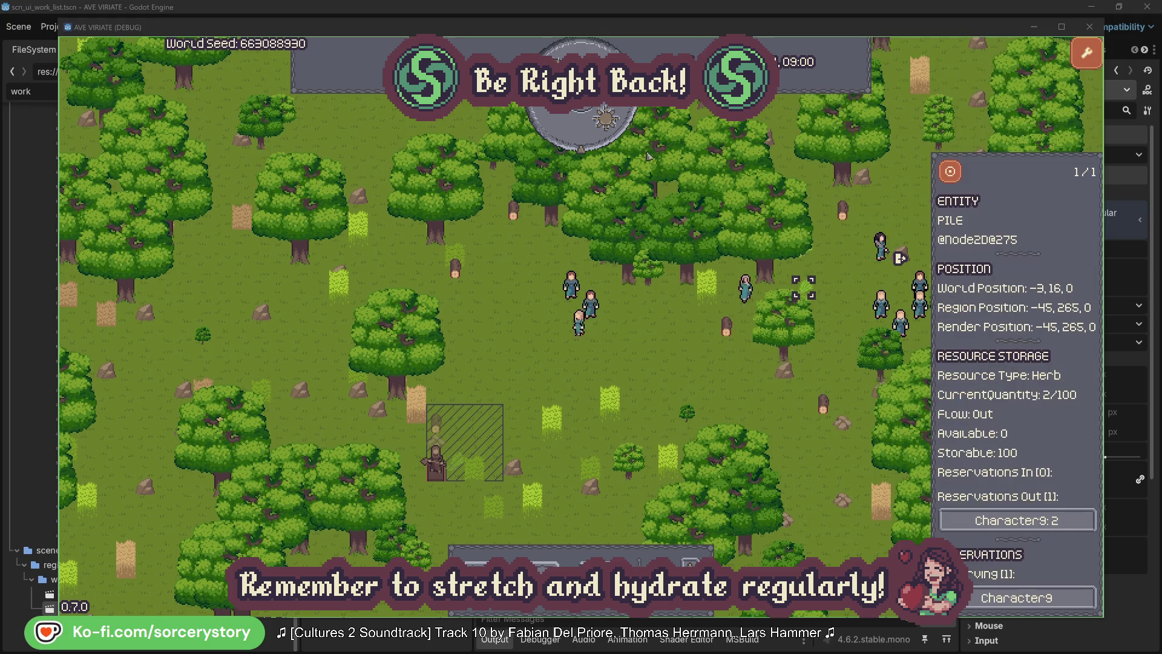
{"action": "left_click", "coordinate": [960, 178]}
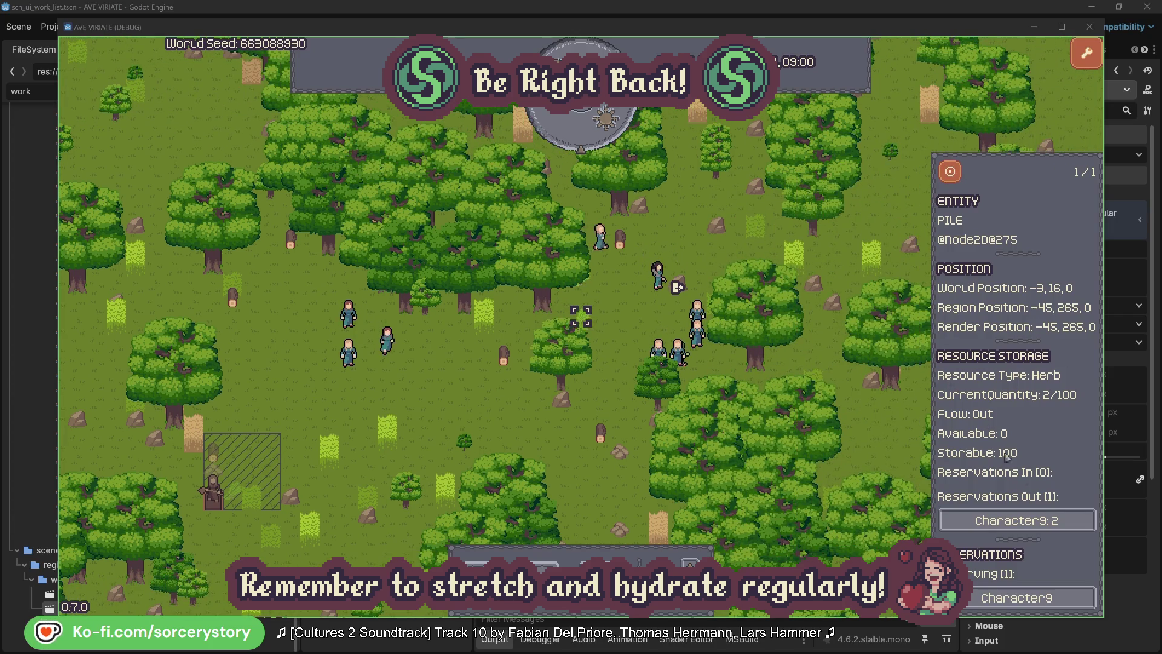
Reopen Character9, centre on a Wood pile among its targets, and close the pile info.
{"action": "left_click", "coordinate": [1031, 522]}
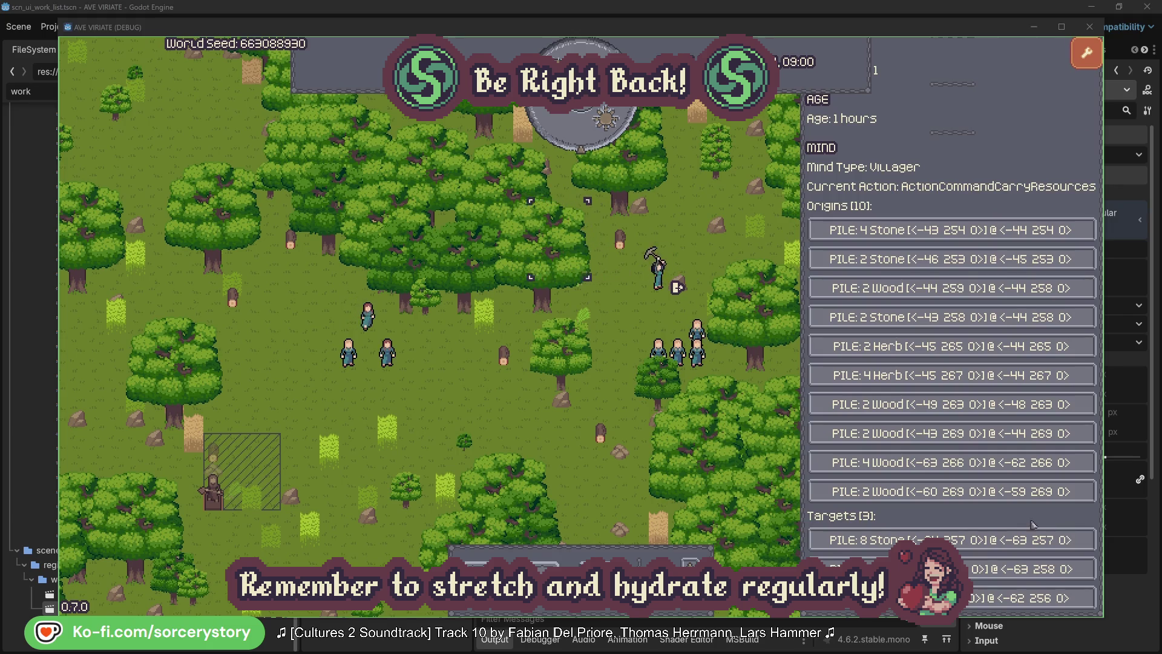
{"action": "left_click", "coordinate": [1029, 569]}
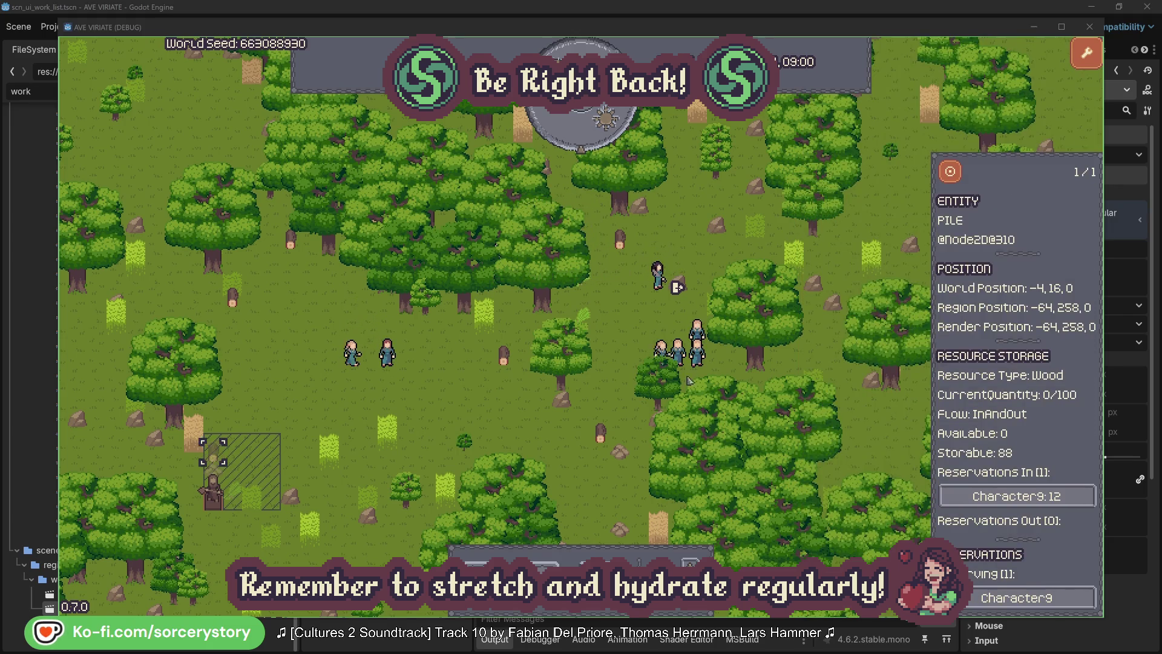
{"action": "left_click", "coordinate": [951, 173]}
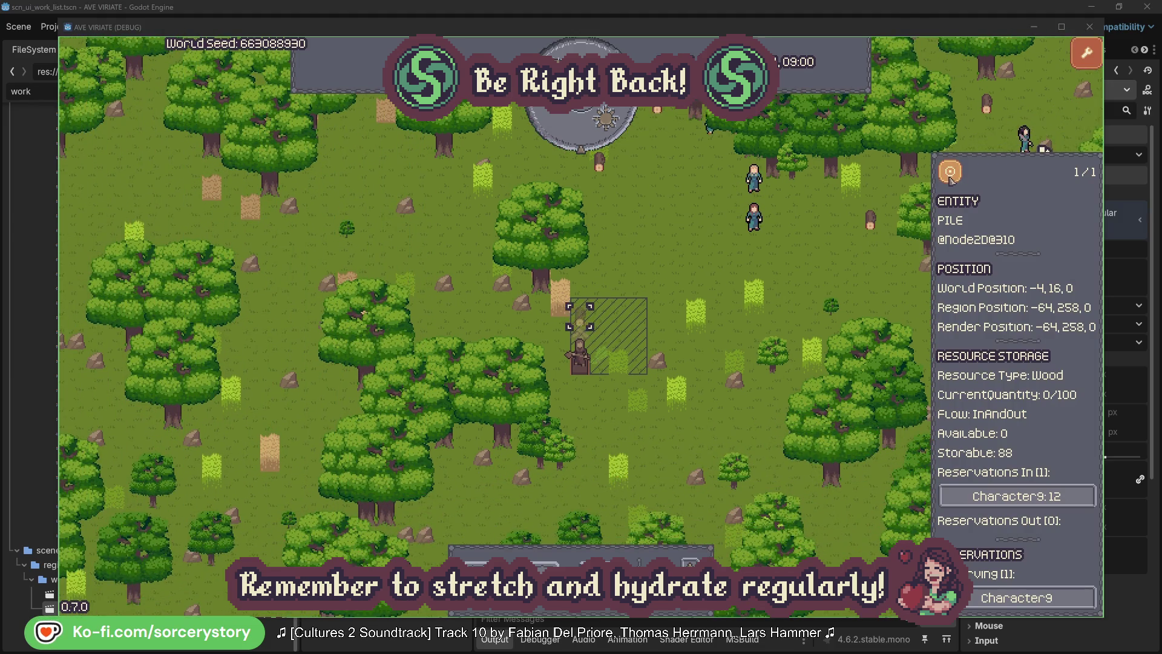
{"action": "left_click", "coordinate": [844, 266]}
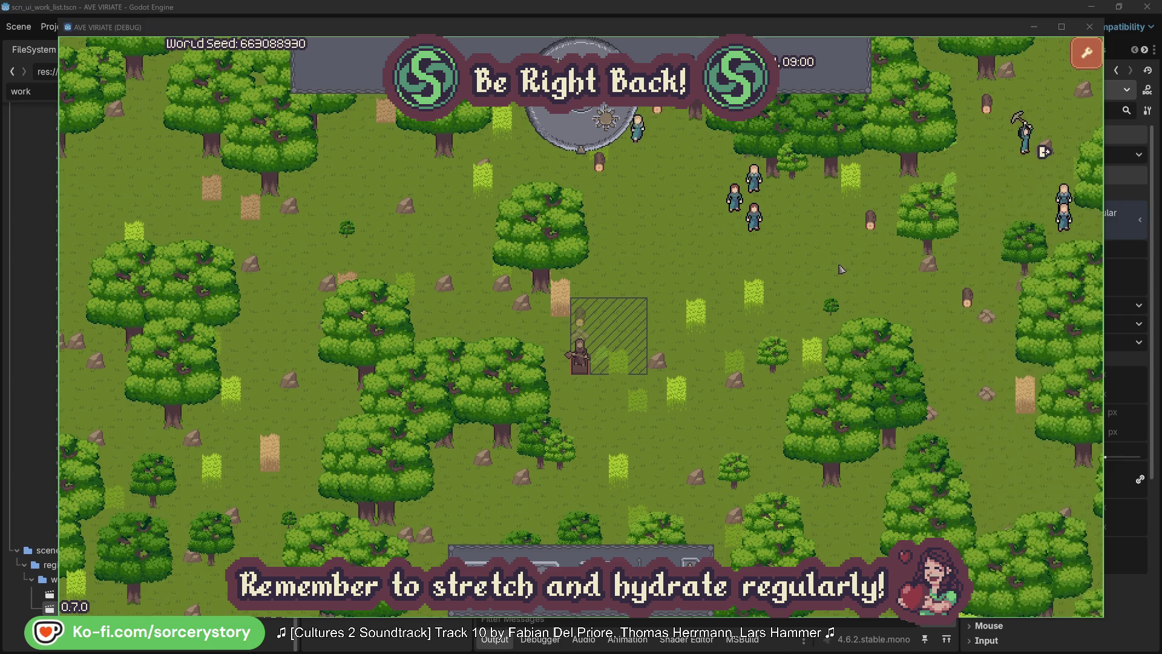
Inspect villager Character2, centre on it, and close its info with Escape.
{"action": "left_click", "coordinate": [753, 218]}
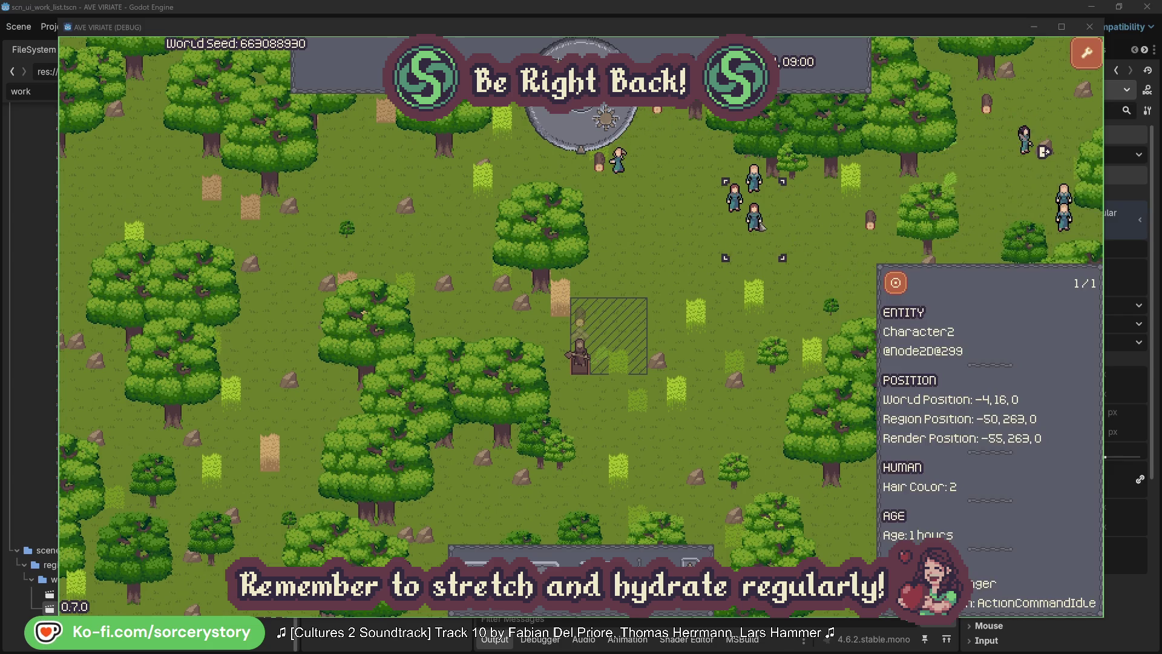
{"action": "left_click", "coordinate": [897, 282]}
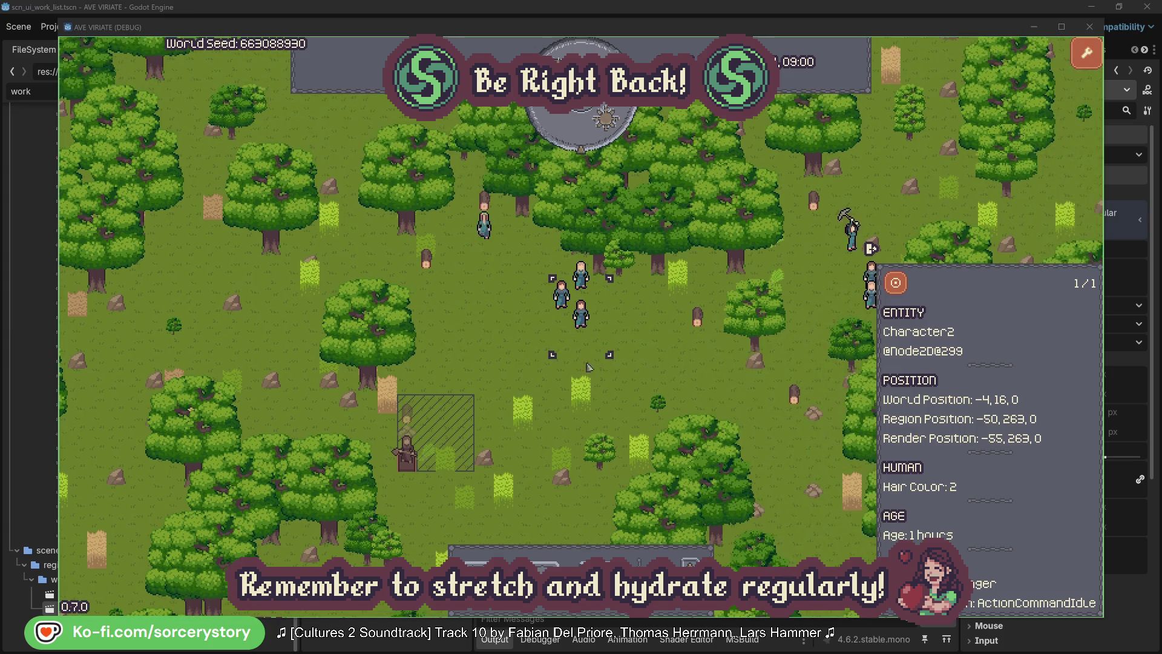
{"action": "key", "text": "Escape"}
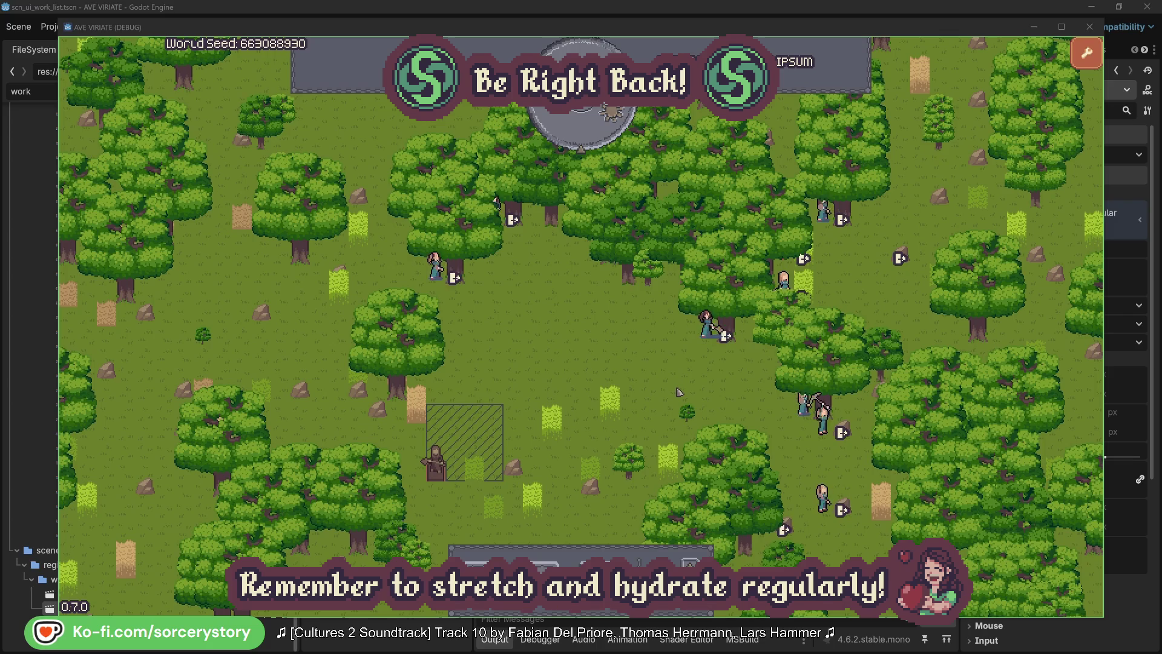
Check the oak Character2 has reserved, then close its info and deselect it.
{"action": "left_click", "coordinate": [706, 324]}
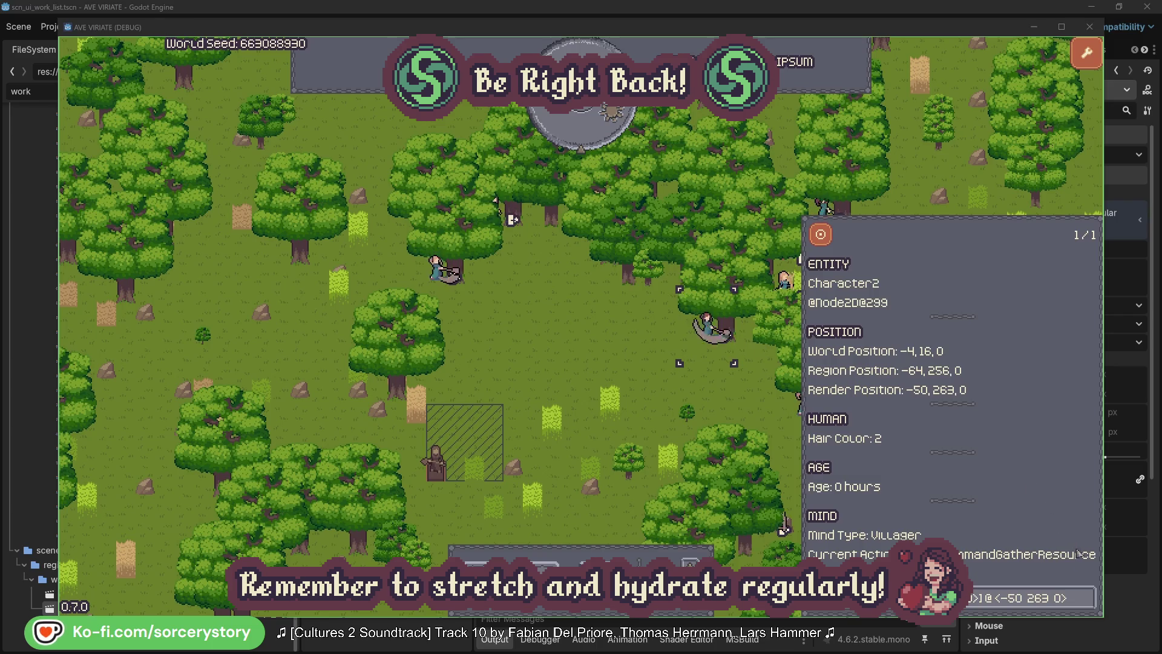
{"action": "left_click", "coordinate": [1088, 605]}
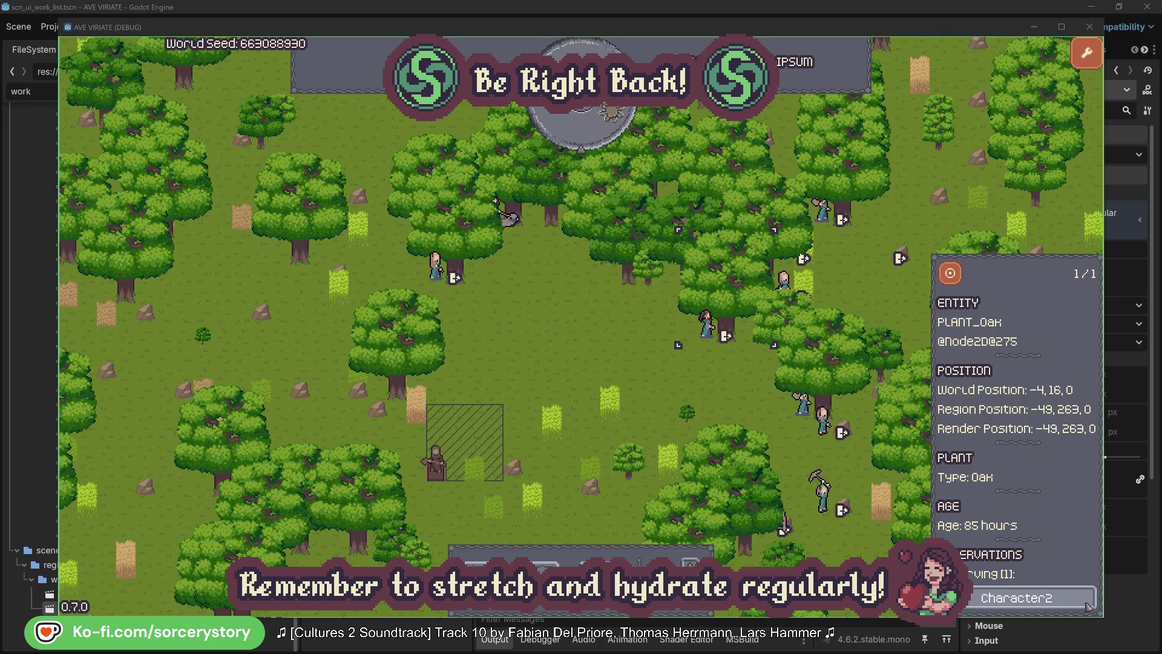
{"action": "left_click", "coordinate": [1088, 605]}
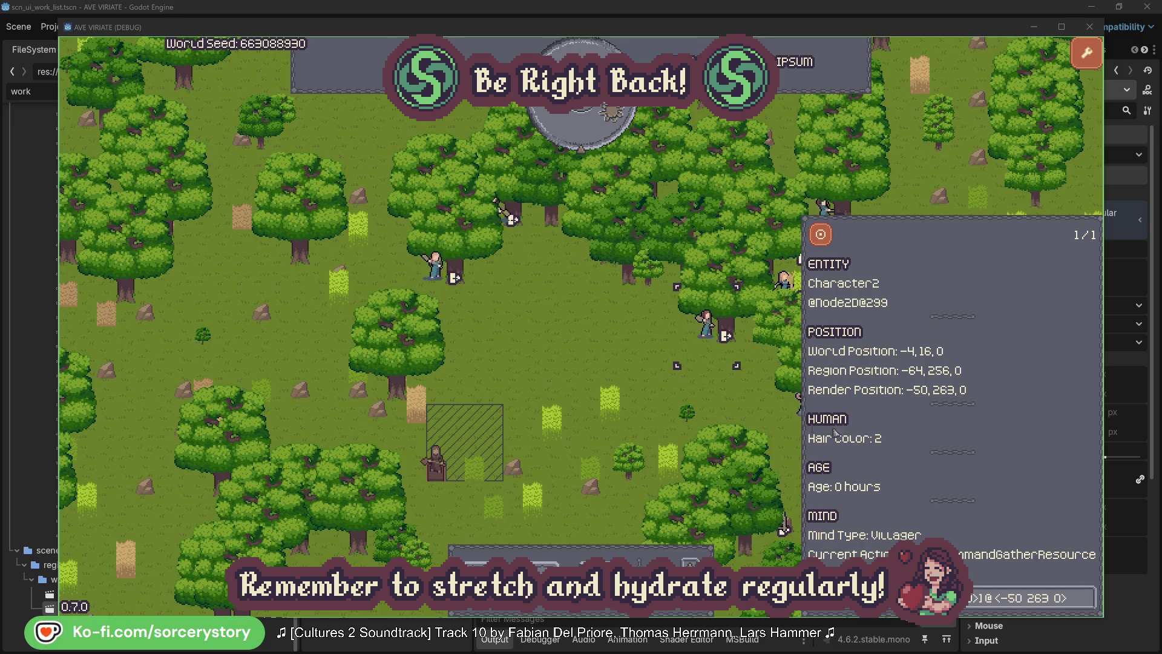
{"action": "left_click", "coordinate": [727, 403]}
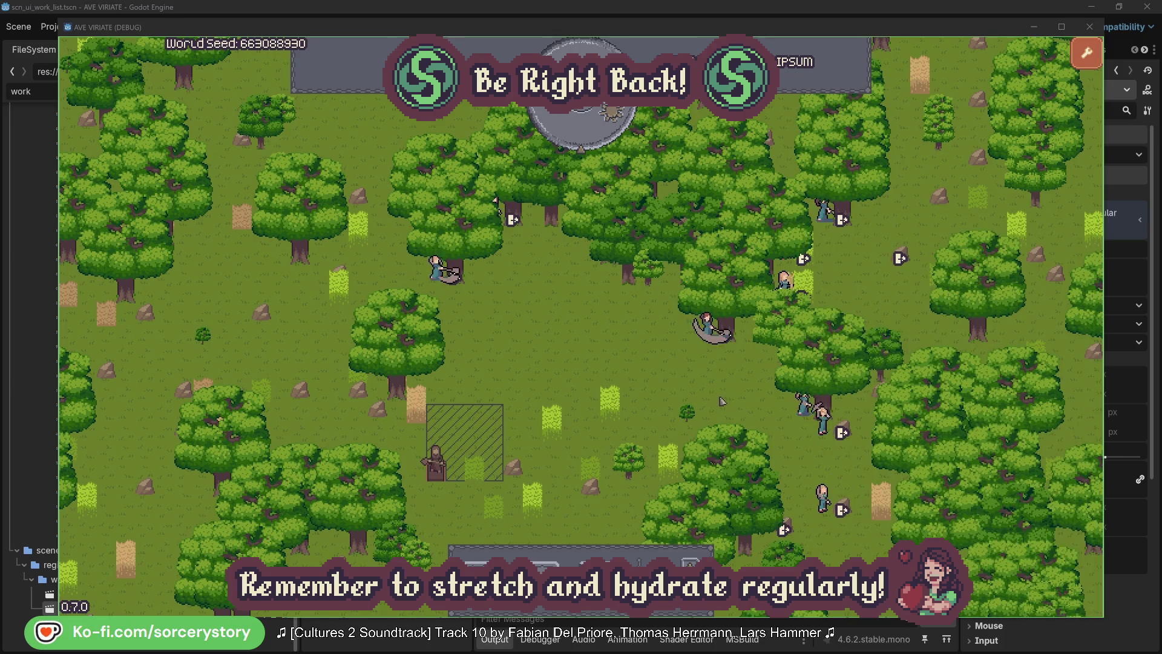
Check the oak Character0 has reserved, then close its info and deselect it.
{"action": "left_click", "coordinate": [448, 293]}
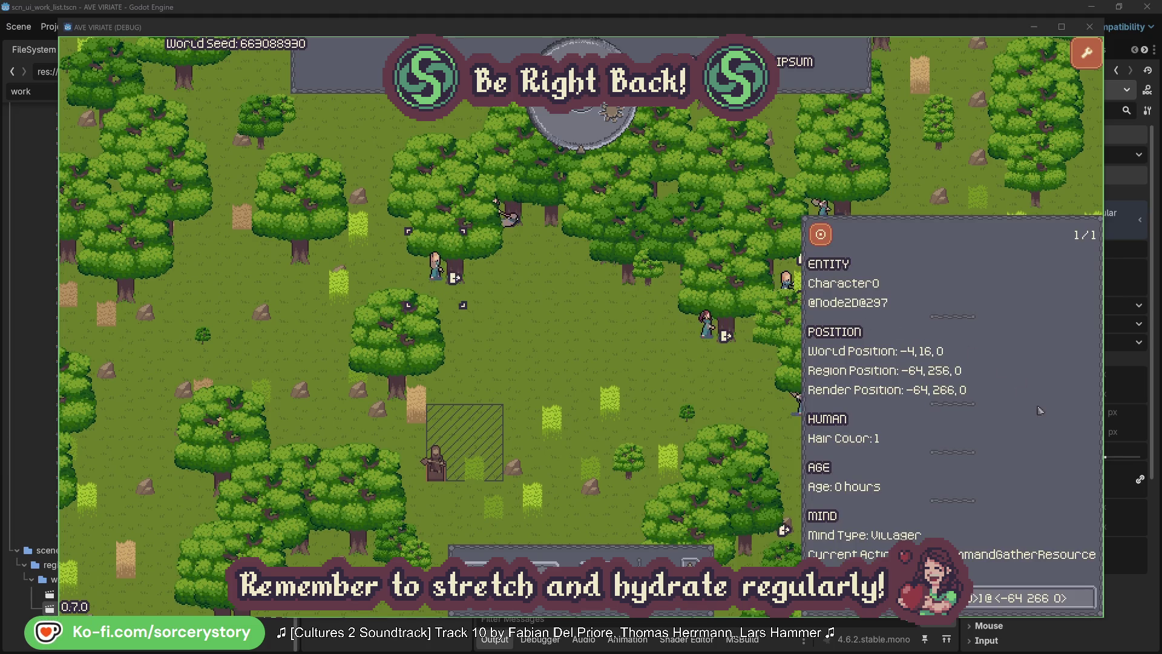
{"action": "left_click", "coordinate": [1088, 597]}
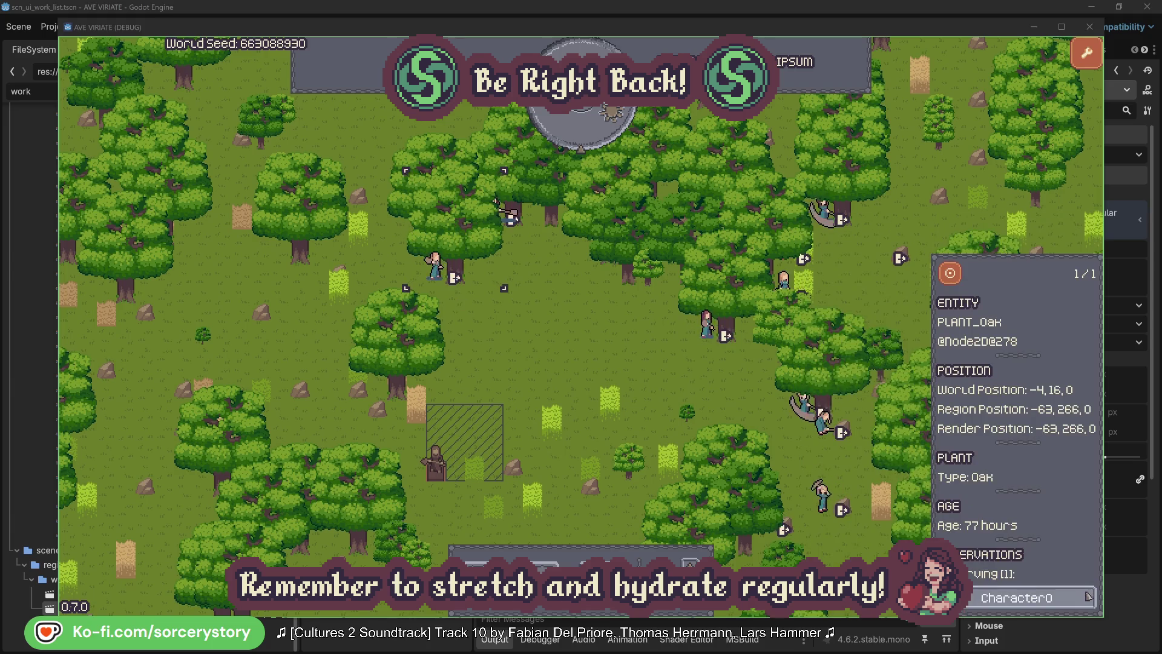
{"action": "left_click", "coordinate": [1087, 597]}
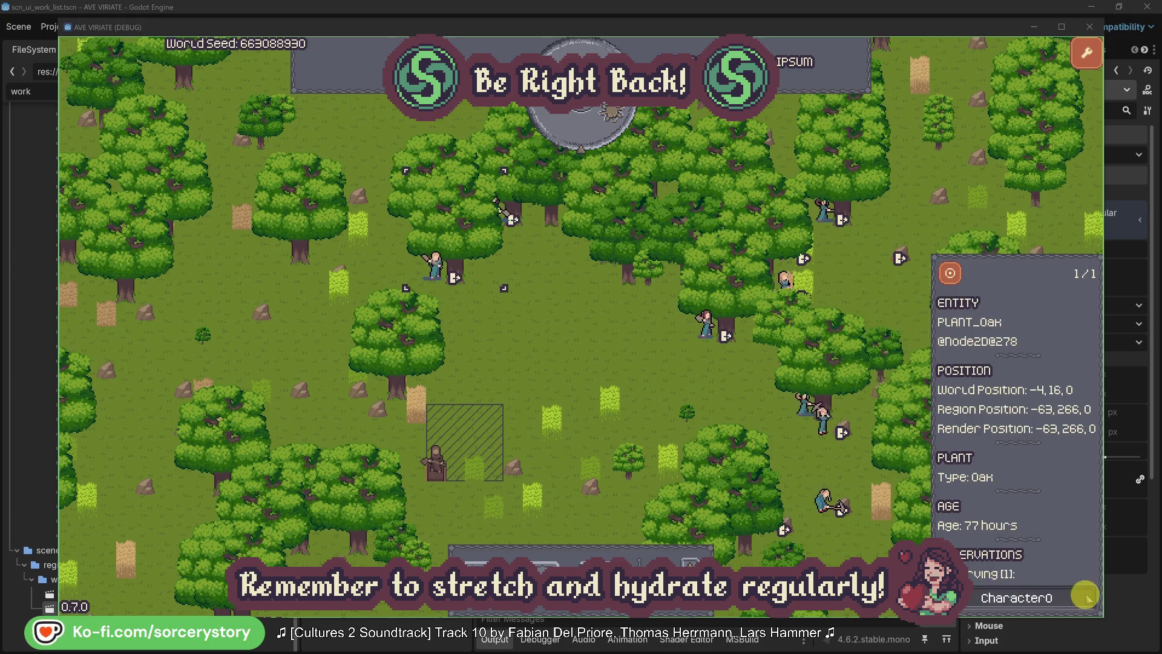
{"action": "left_click", "coordinate": [606, 362]}
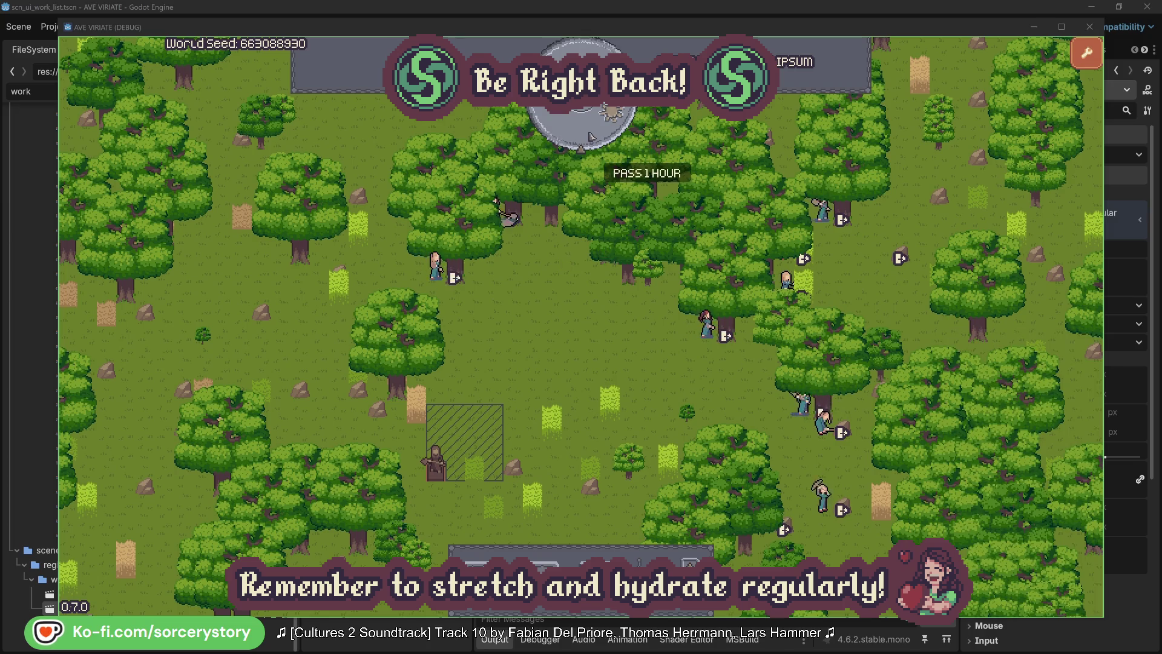
Pass one game hour, follow the wood pile's reservation to Character9, and centre on the 2 Herb pile.
{"action": "left_click", "coordinate": [591, 139]}
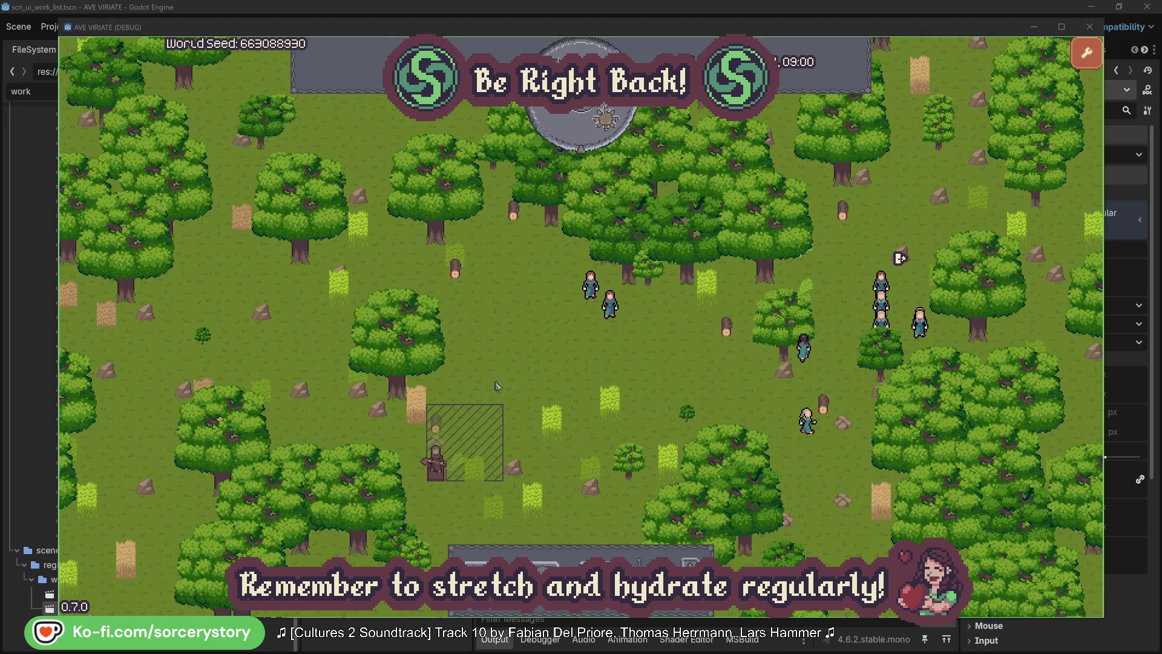
{"action": "left_click", "coordinate": [441, 430]}
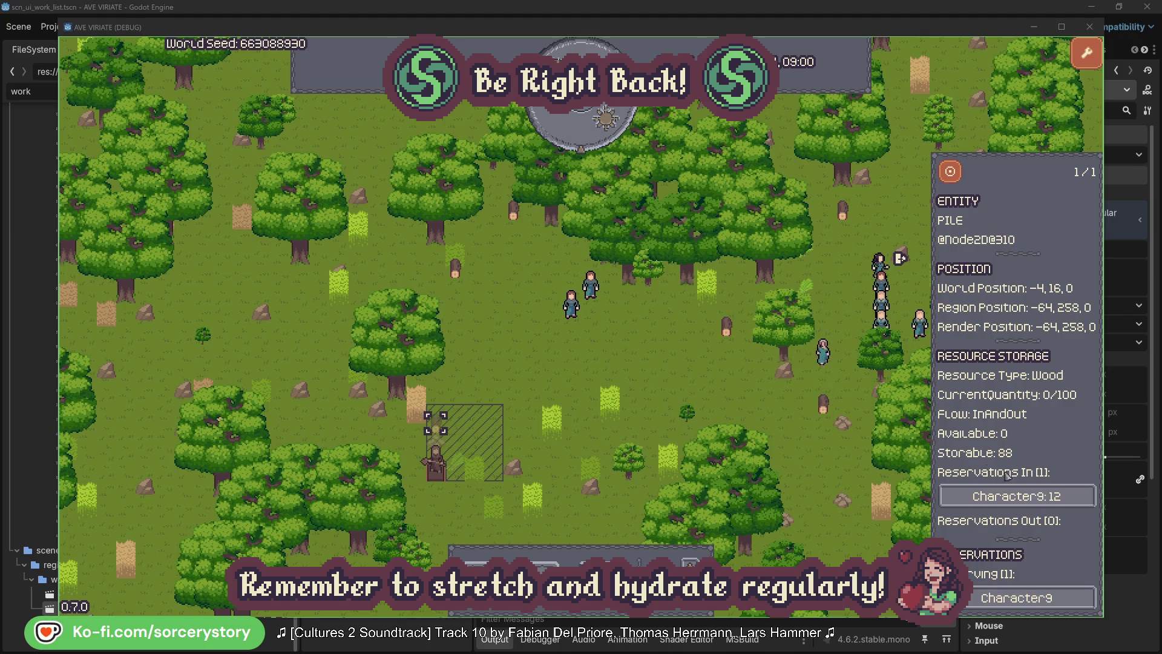
{"action": "left_click", "coordinate": [1015, 496]}
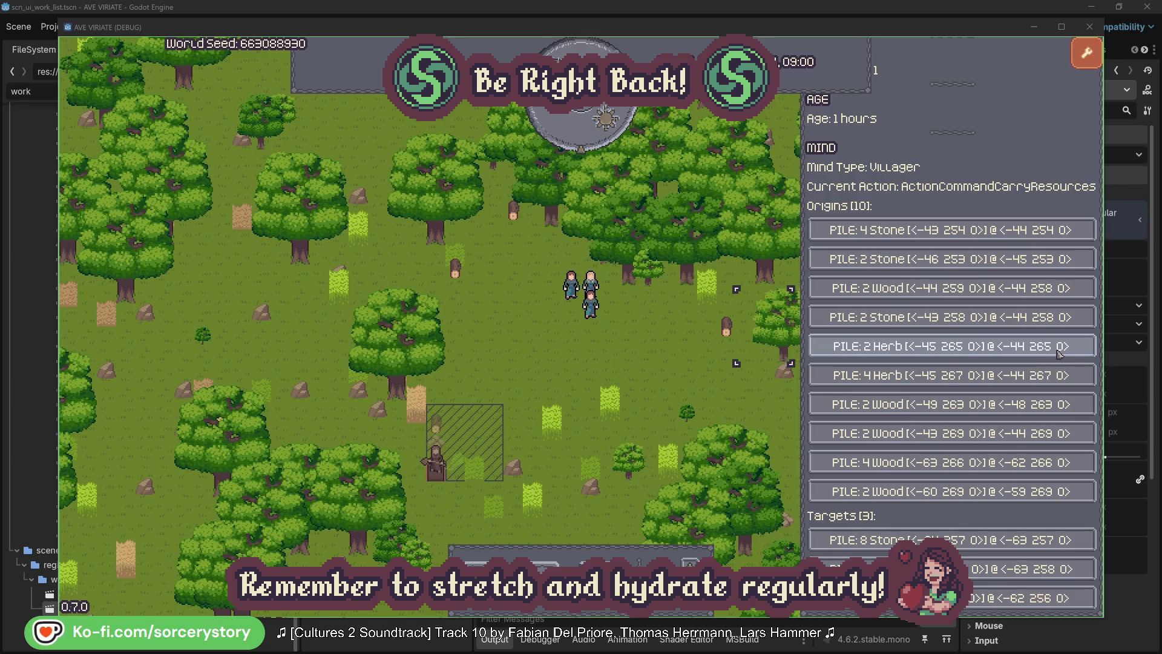
{"action": "left_click", "coordinate": [1060, 354]}
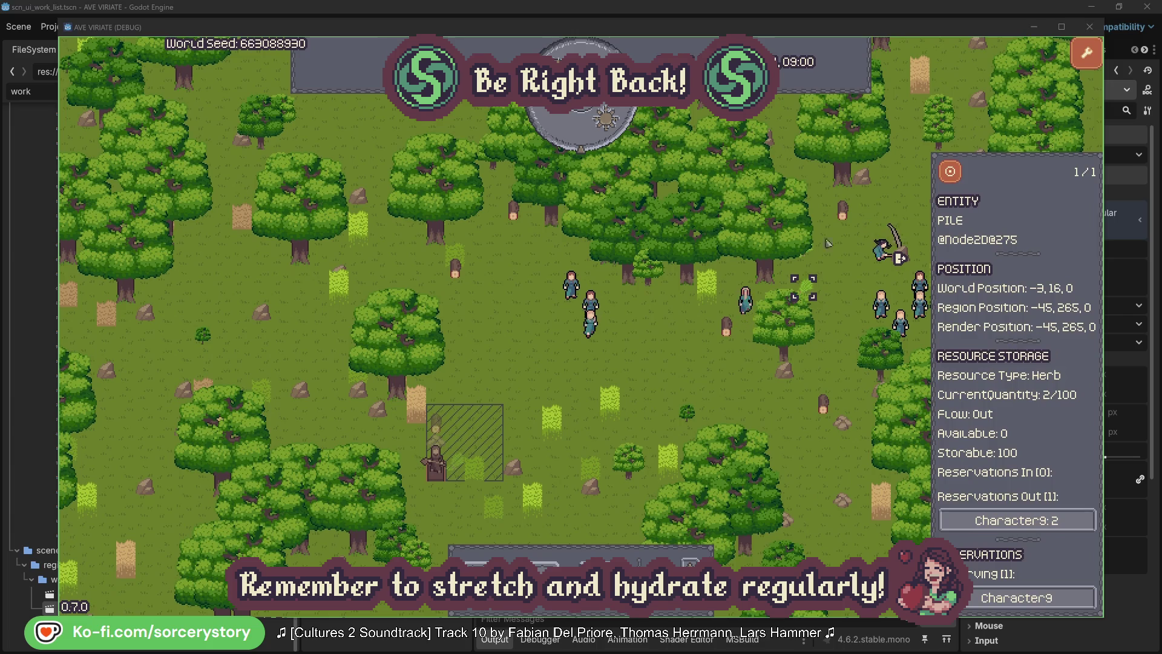
{"action": "left_click", "coordinate": [957, 176]}
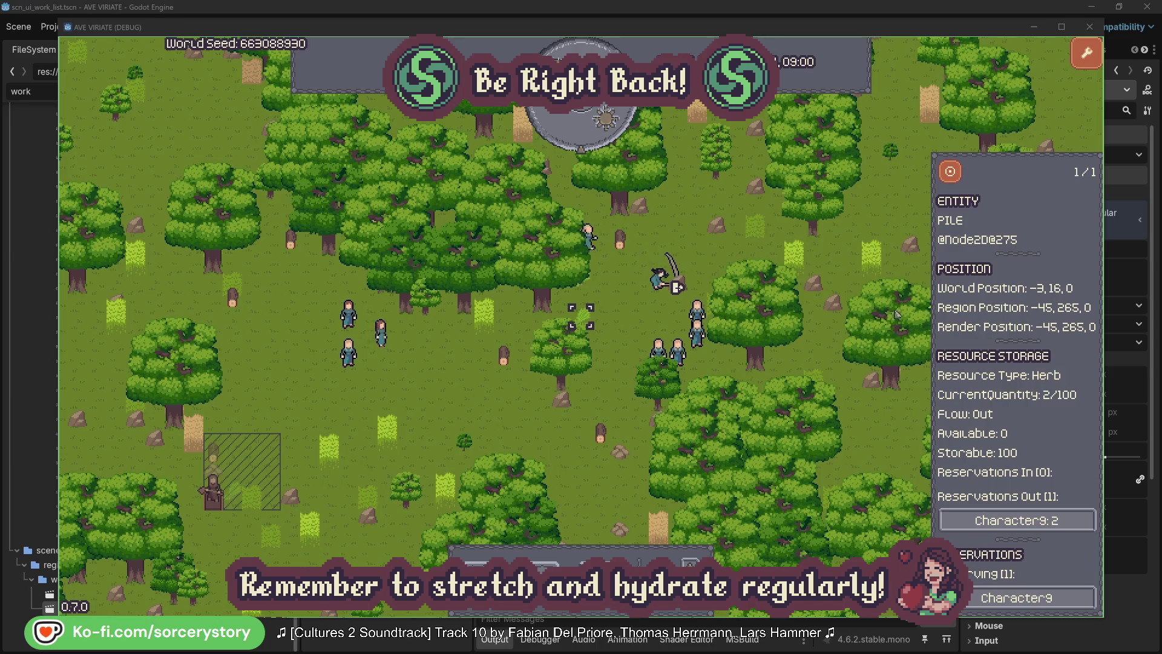
Reopen Character9, centre on its second target wood pile, and close that pile's info.
{"action": "left_click", "coordinate": [990, 518]}
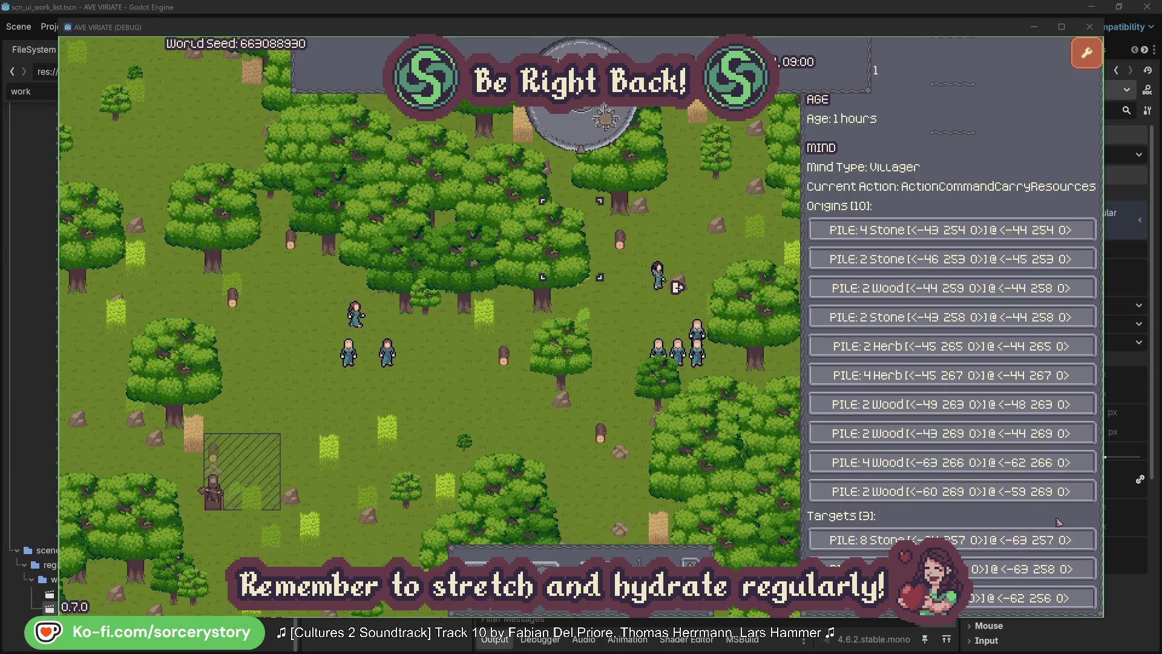
{"action": "left_click", "coordinate": [993, 569]}
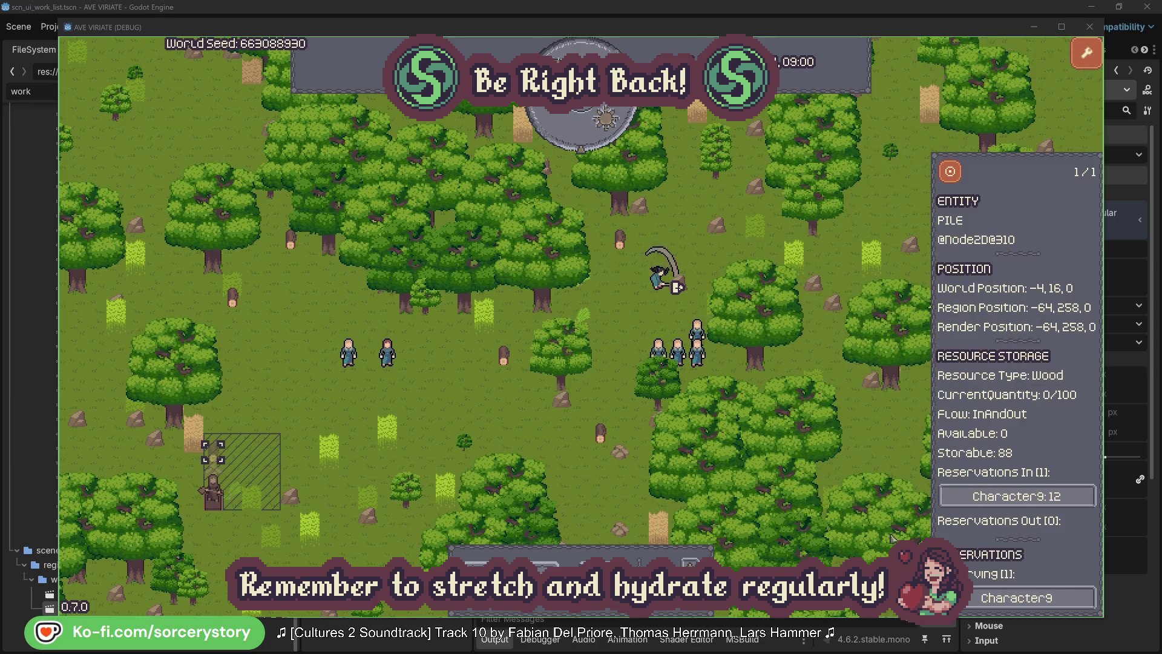
{"action": "left_click", "coordinate": [951, 176]}
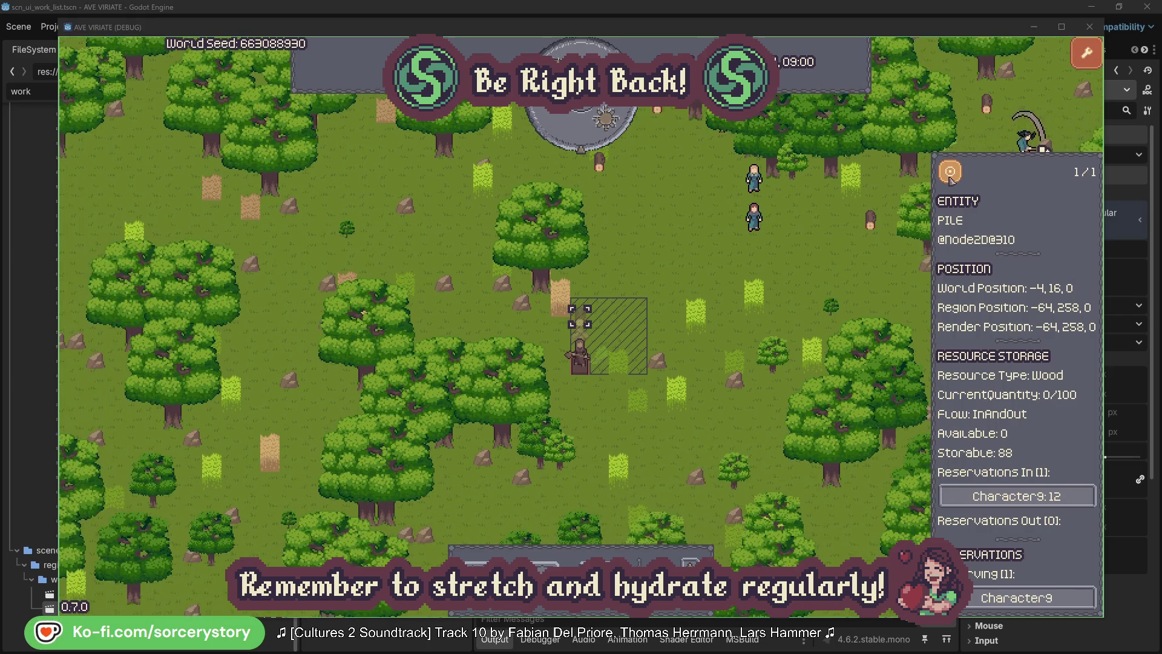
{"action": "left_click", "coordinate": [856, 266]}
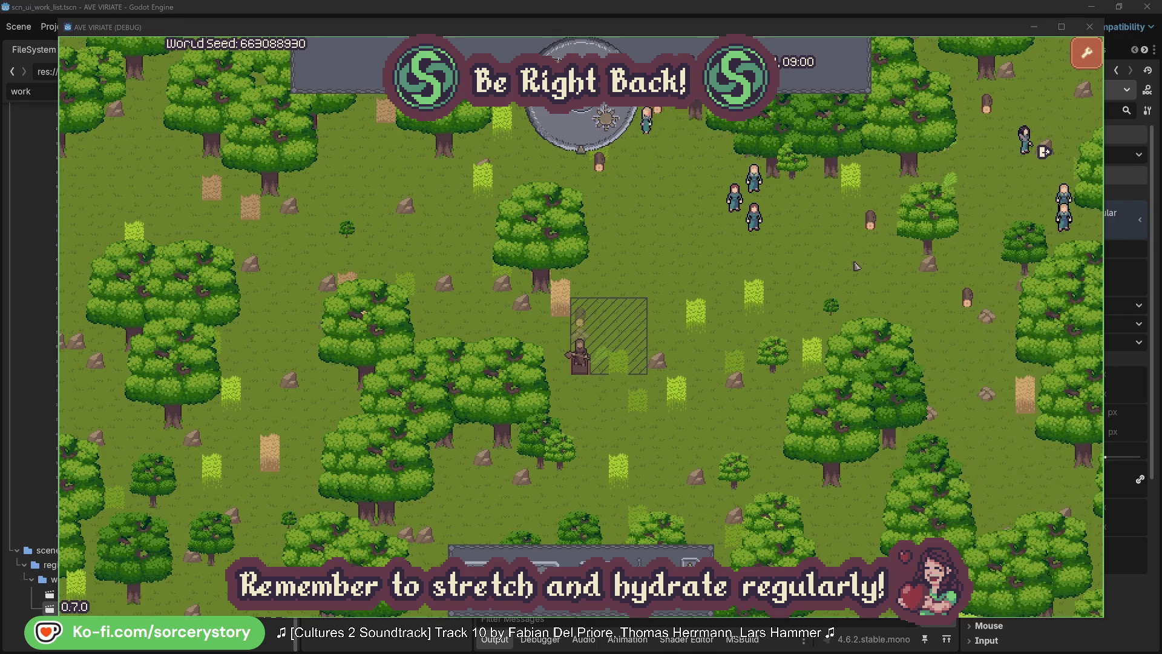
Select villager Character2, centre the view on it, and close its info.
{"action": "left_click", "coordinate": [754, 218]}
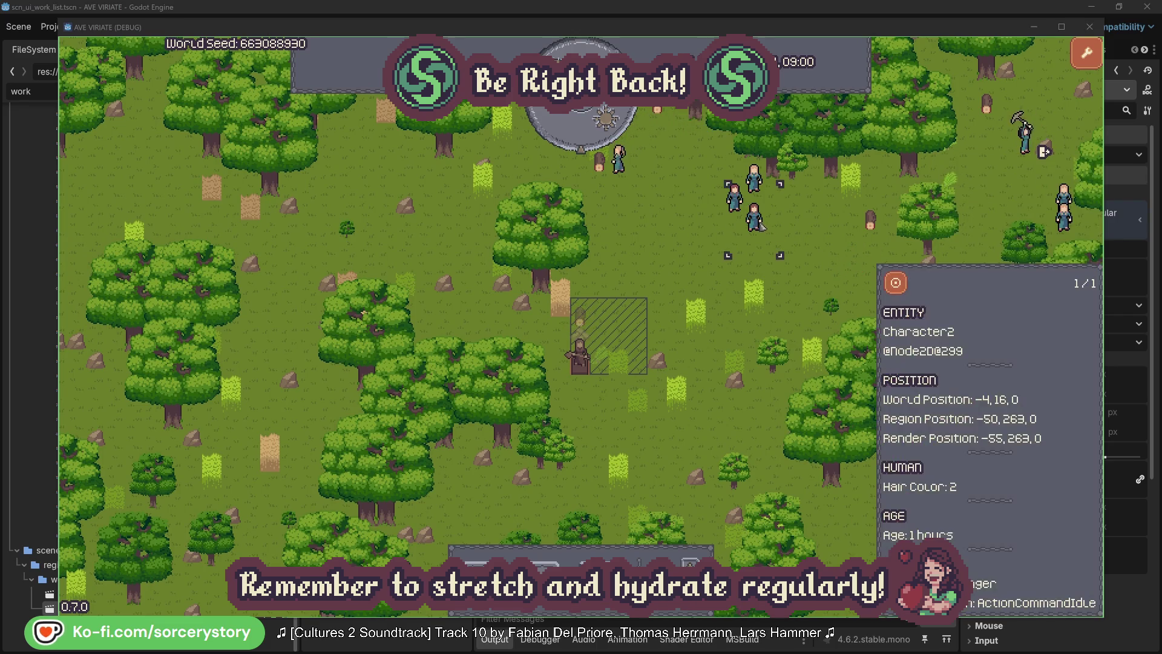
{"action": "left_click", "coordinate": [897, 281]}
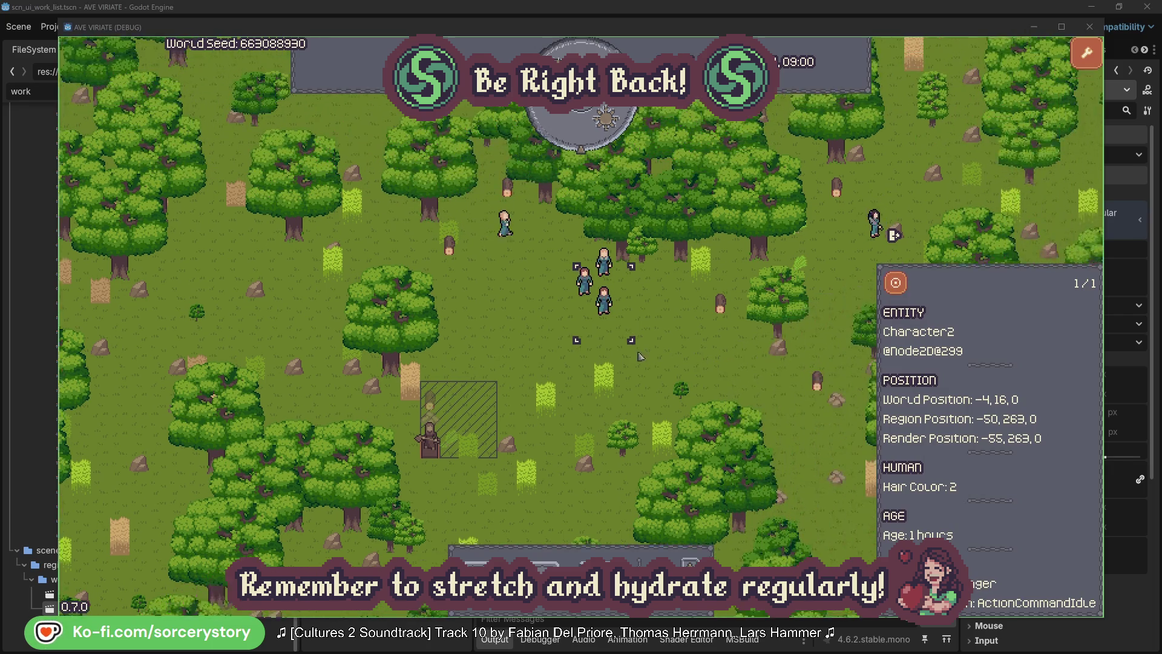
{"action": "left_click", "coordinate": [665, 350]}
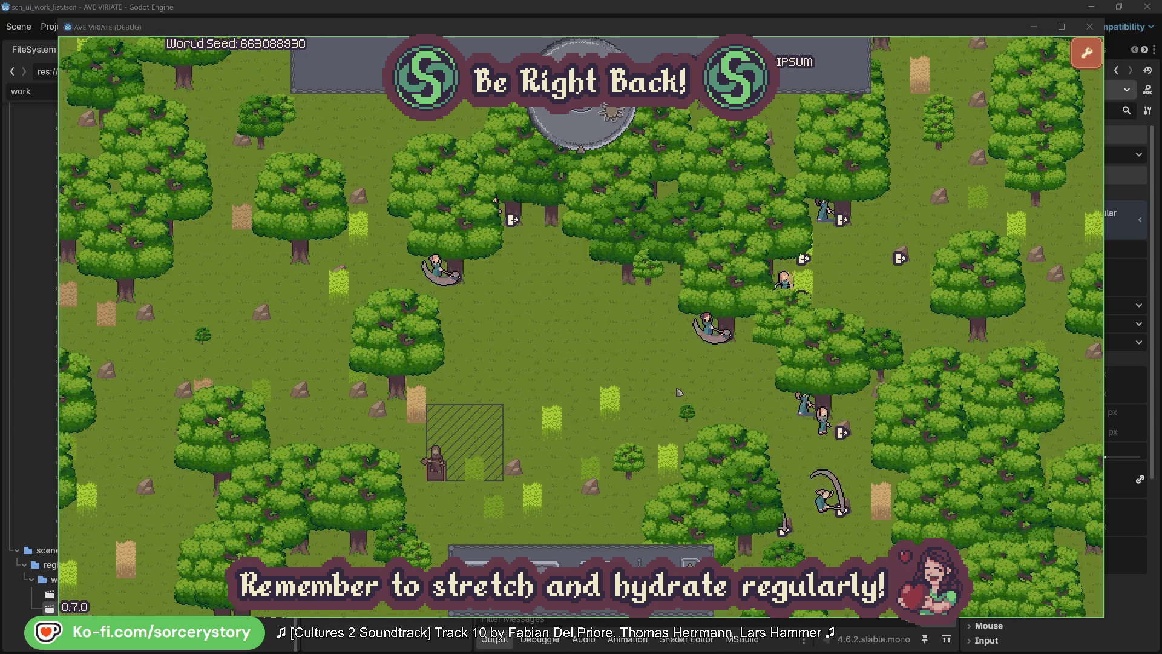
Inspect Character2's target oak tree, then close the info and deselect Character2.
{"action": "left_click", "coordinate": [706, 325]}
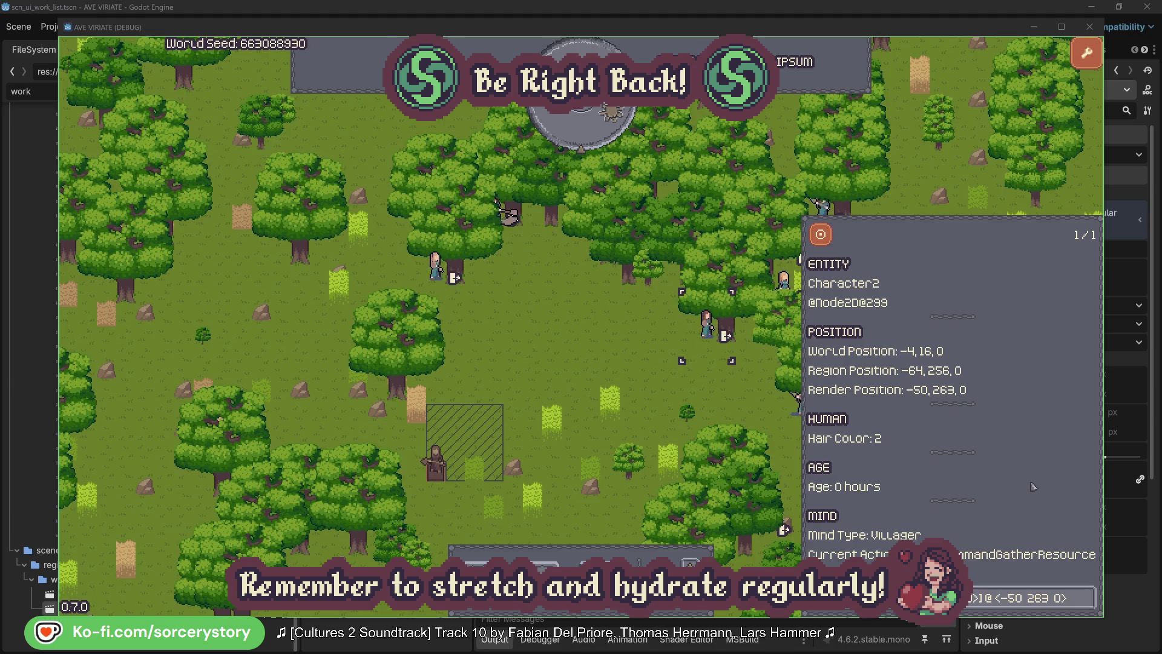
{"action": "left_click", "coordinate": [1088, 598]}
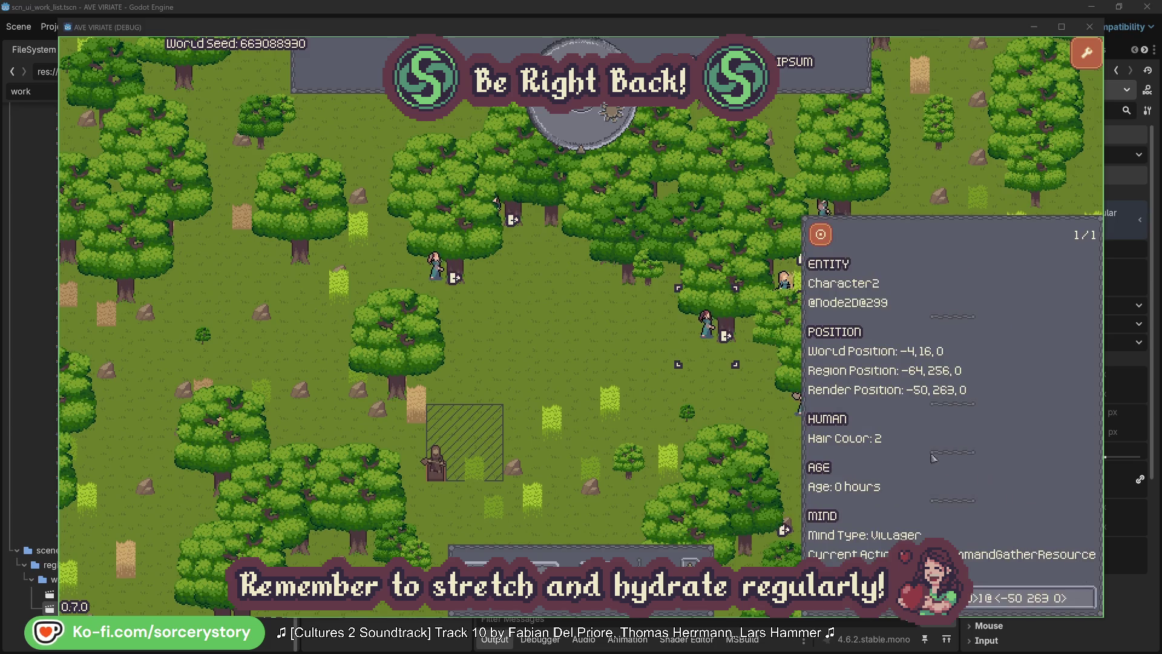
{"action": "left_click", "coordinate": [727, 403]}
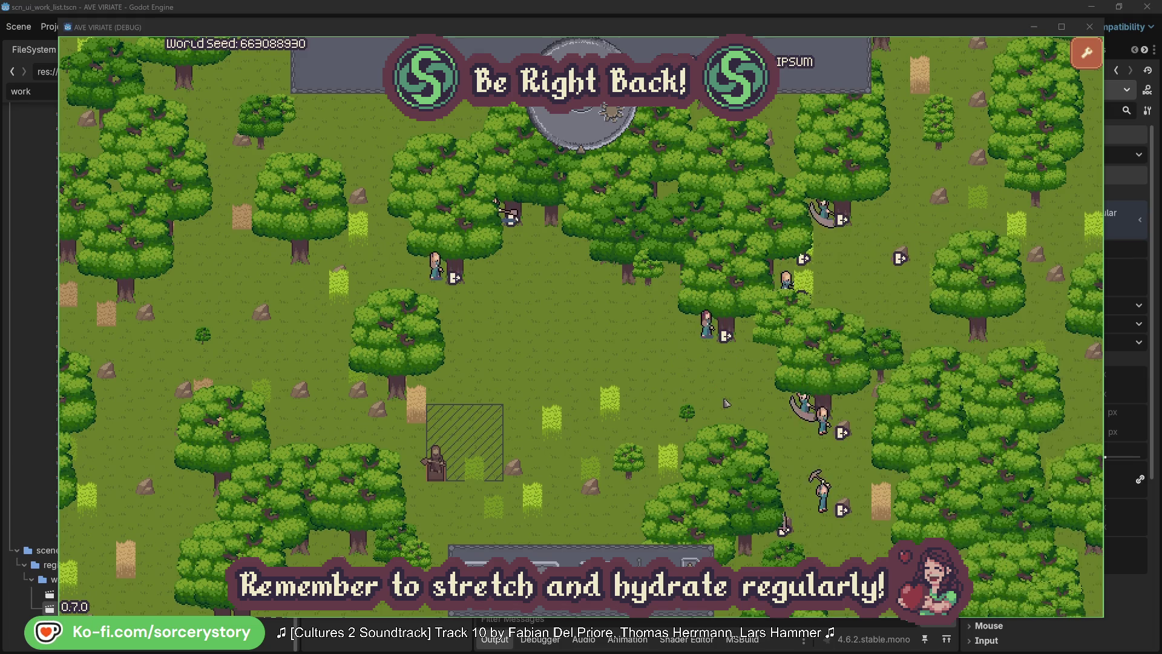
Inspect the oak tree Character0 is targeting, return to Character0, and close its info.
{"action": "left_click", "coordinate": [439, 280]}
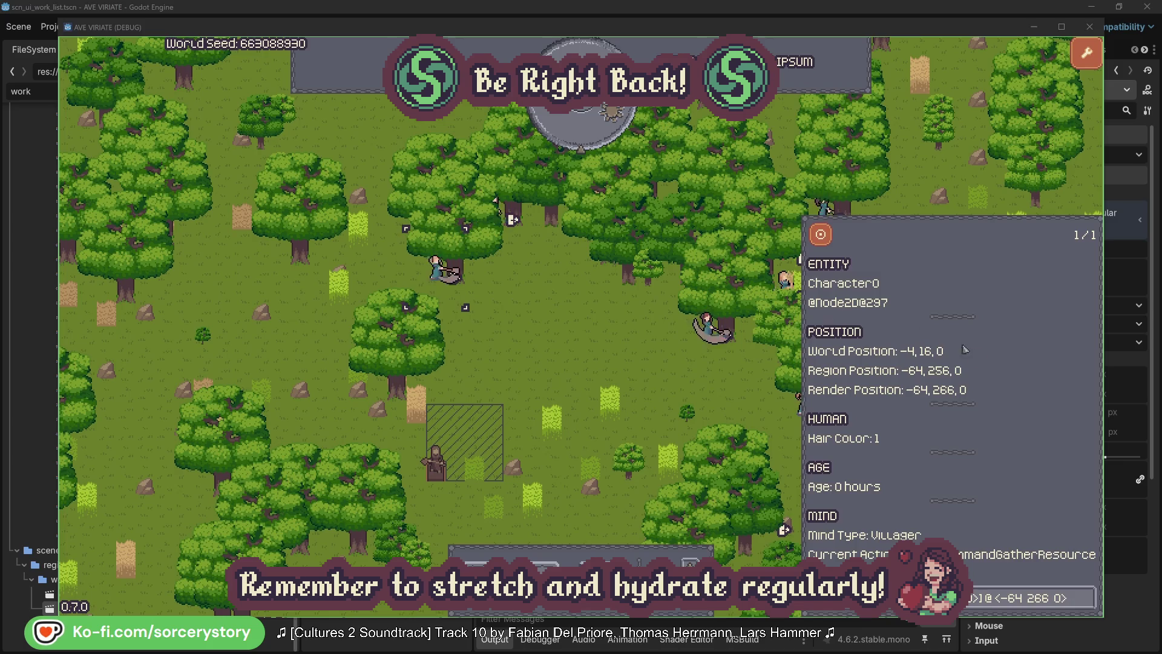
{"action": "left_click", "coordinate": [1088, 592]}
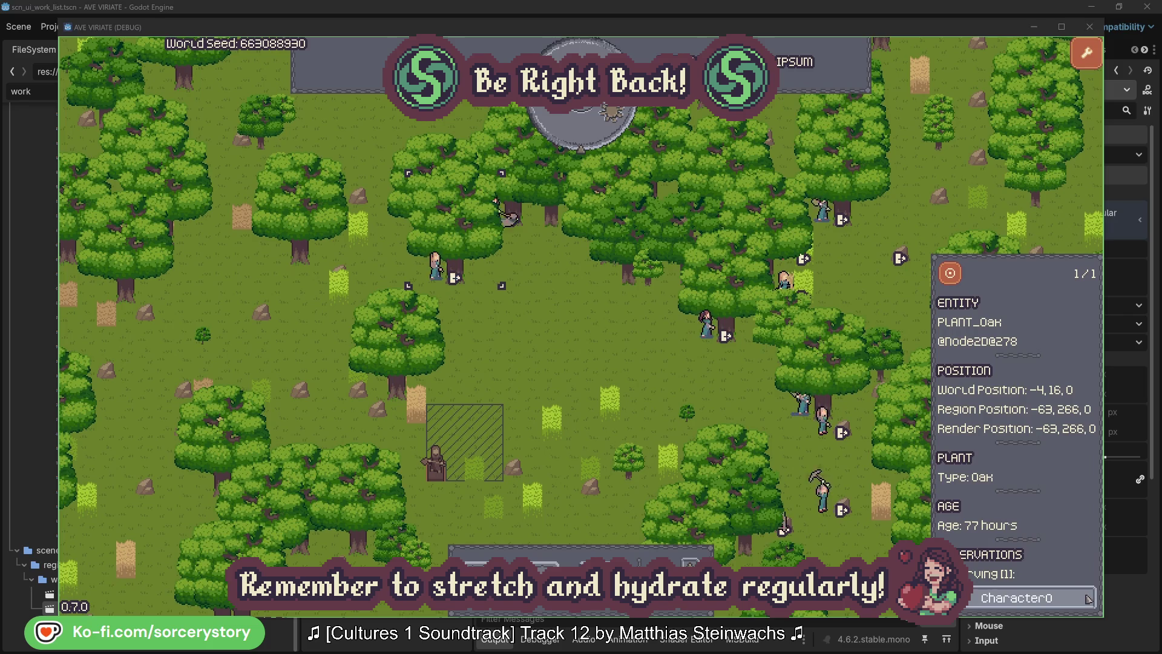
{"action": "left_click", "coordinate": [1088, 598]}
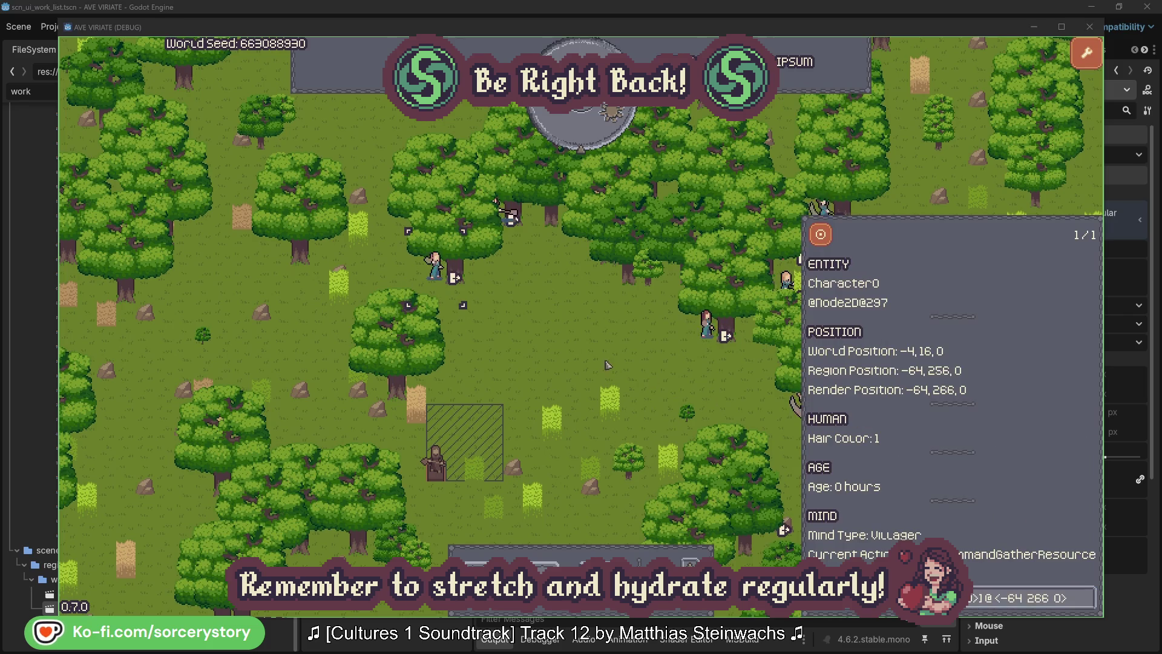
{"action": "left_click", "coordinate": [608, 365]}
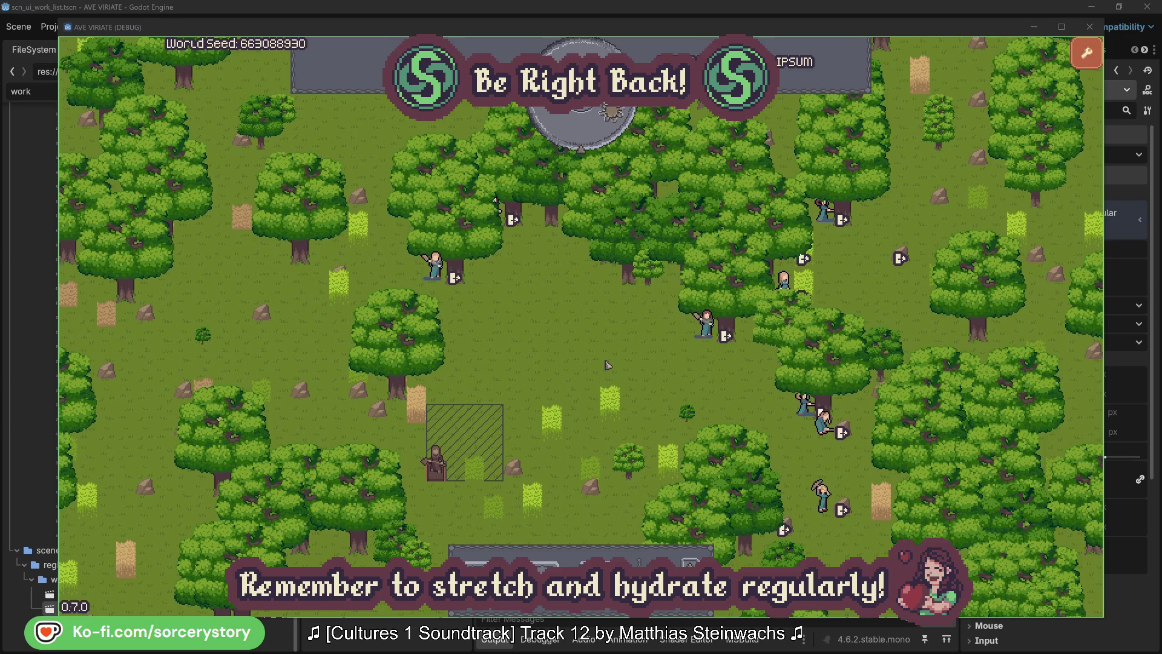
Advance the clock one hour to 09:00, then inspect the wood pile and its reserving villager Character9.
{"action": "left_click", "coordinate": [590, 137]}
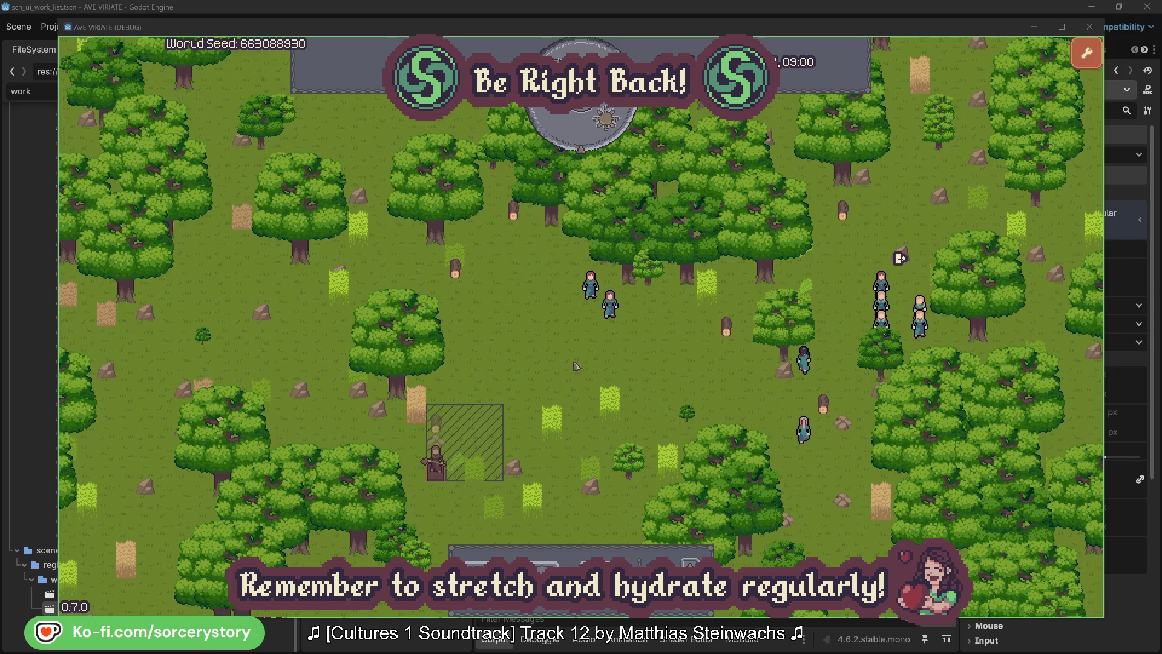
{"action": "left_click", "coordinate": [436, 422]}
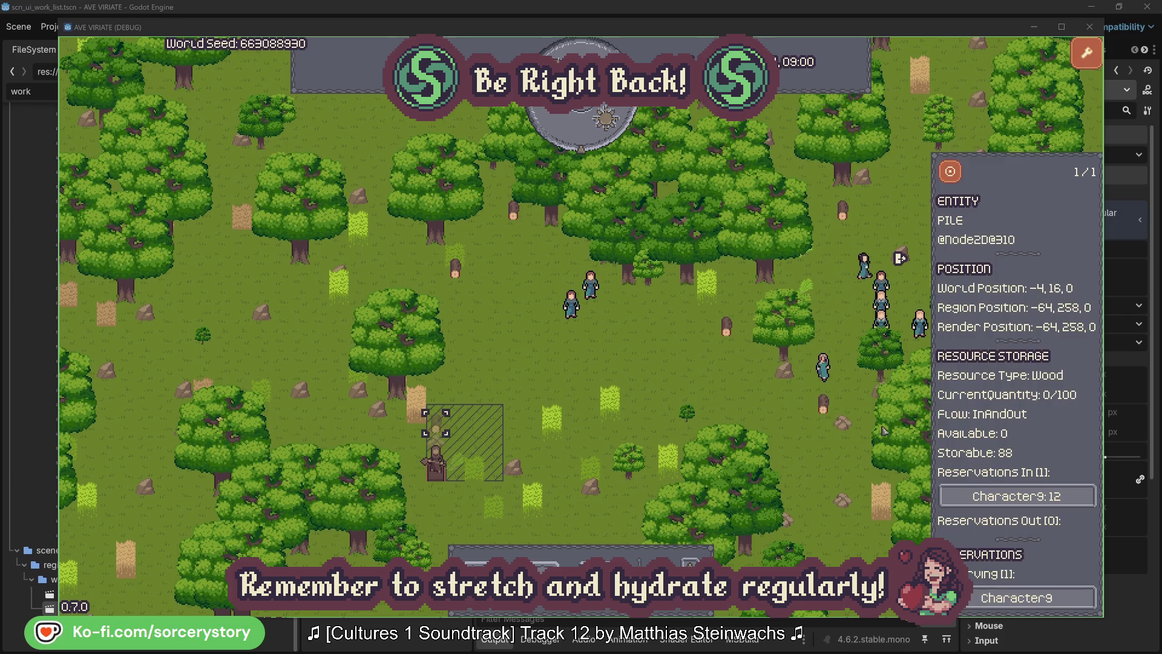
{"action": "left_click", "coordinate": [1044, 495]}
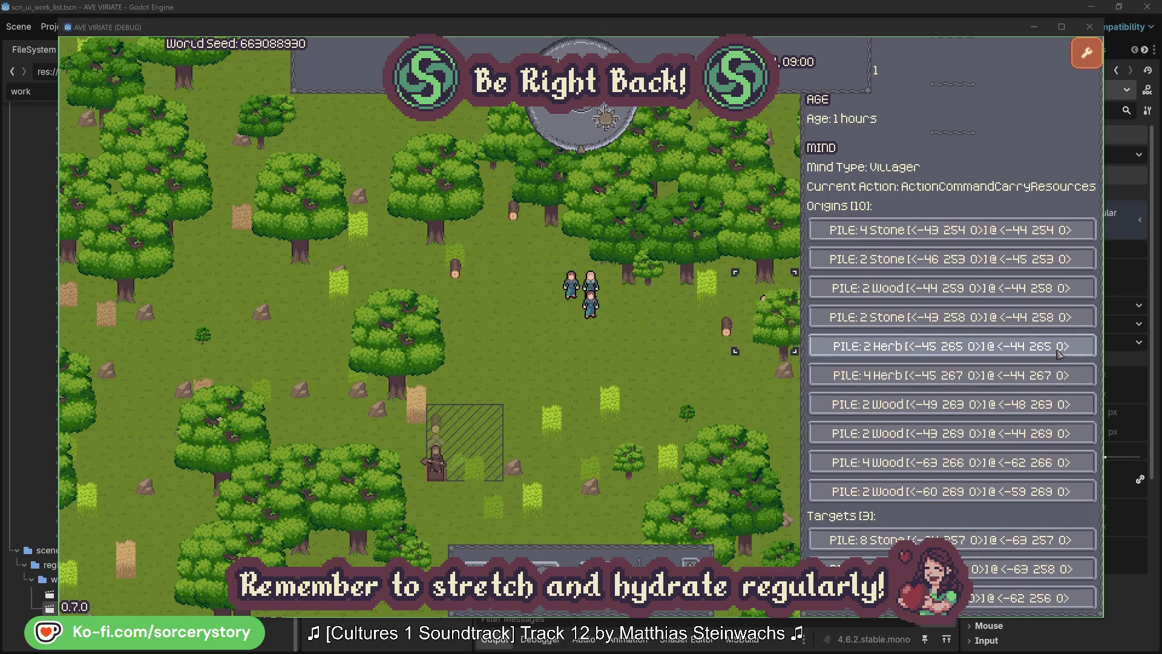
Open the 2 Herb origin pile, center the view on it, and reopen Character9 from it.
{"action": "left_click", "coordinate": [1060, 354]}
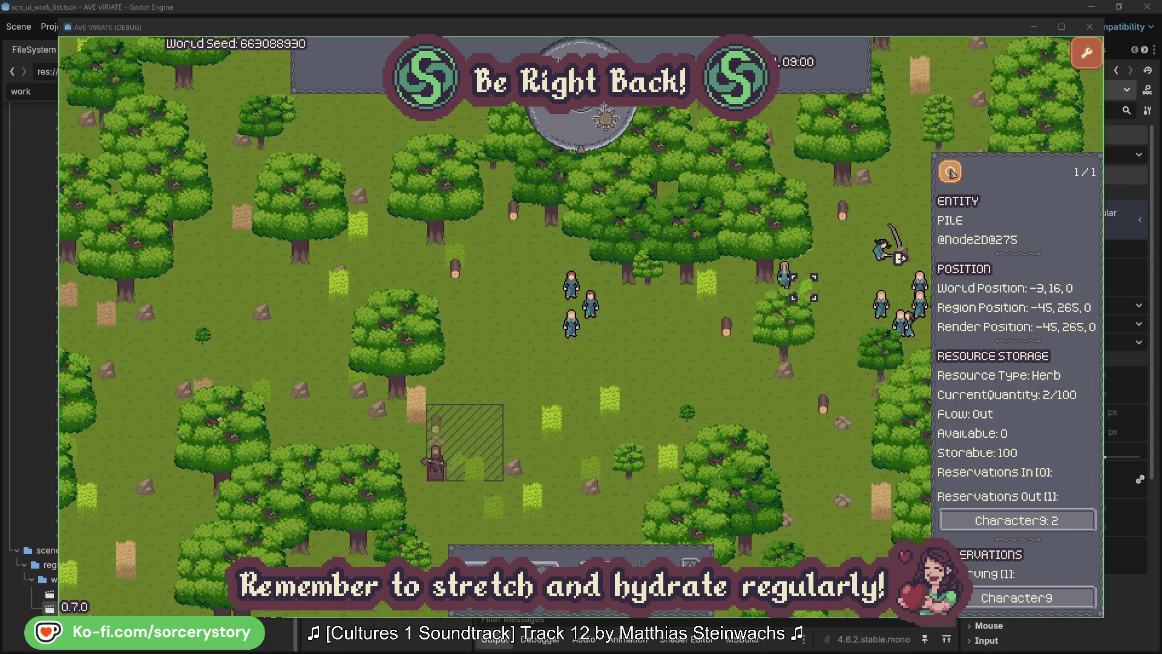
{"action": "left_click", "coordinate": [960, 177]}
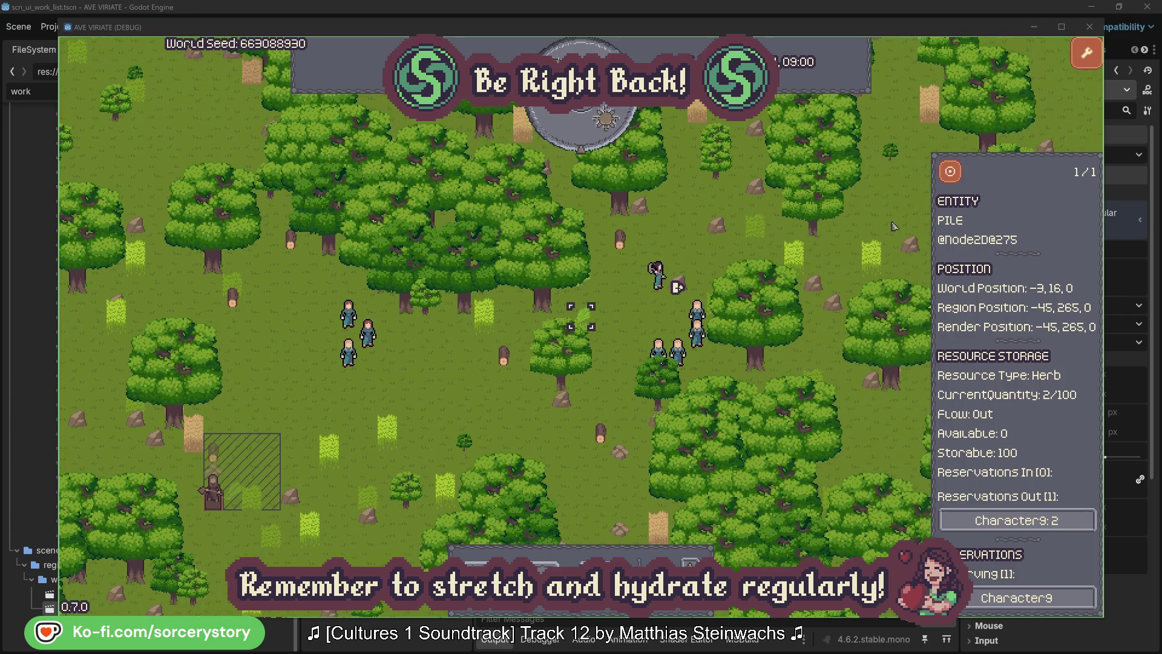
{"action": "left_click", "coordinate": [1050, 519]}
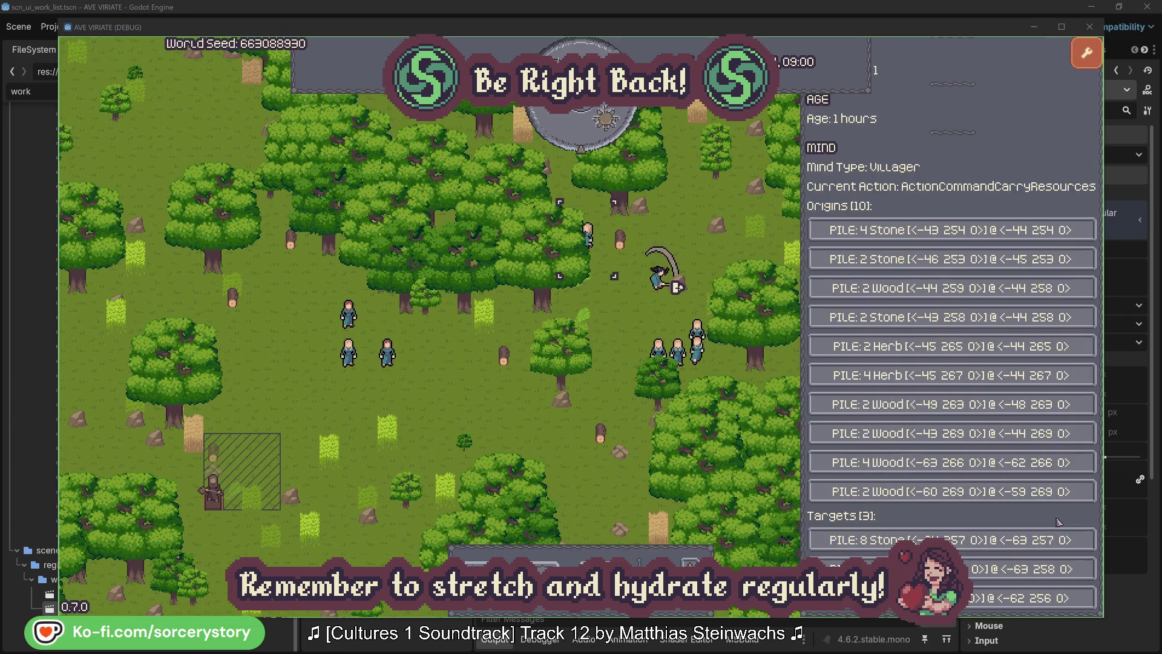
Center on Character9's second target wood pile, close its info, and inspect villager Character2.
{"action": "left_click", "coordinate": [1023, 569]}
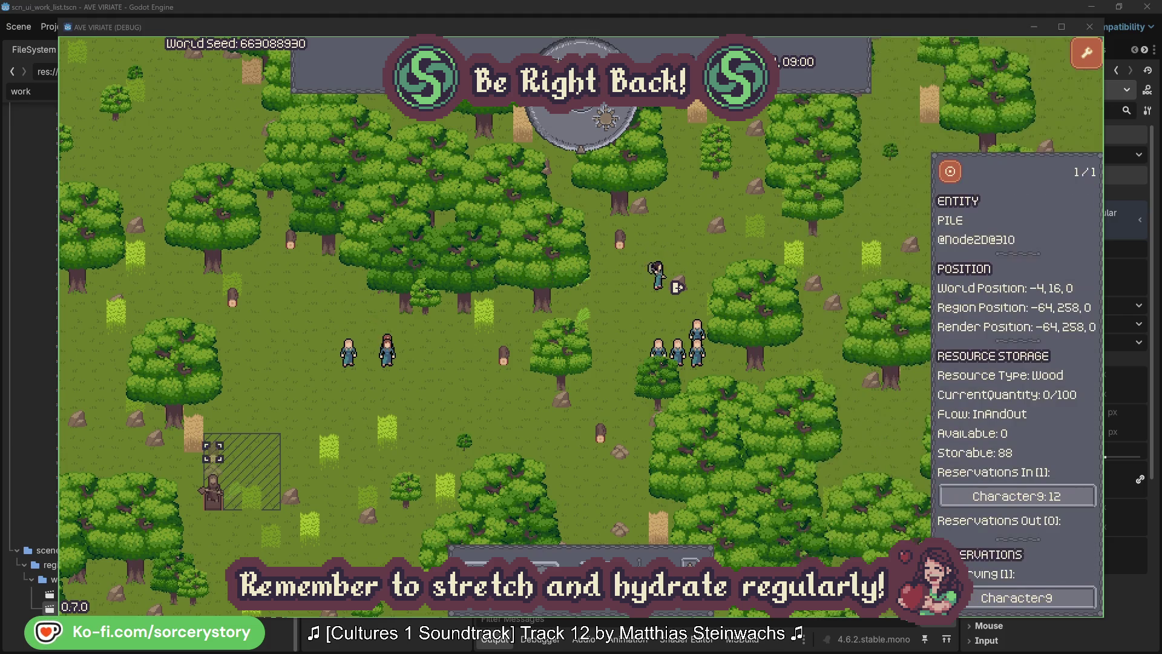
{"action": "left_click", "coordinate": [950, 173]}
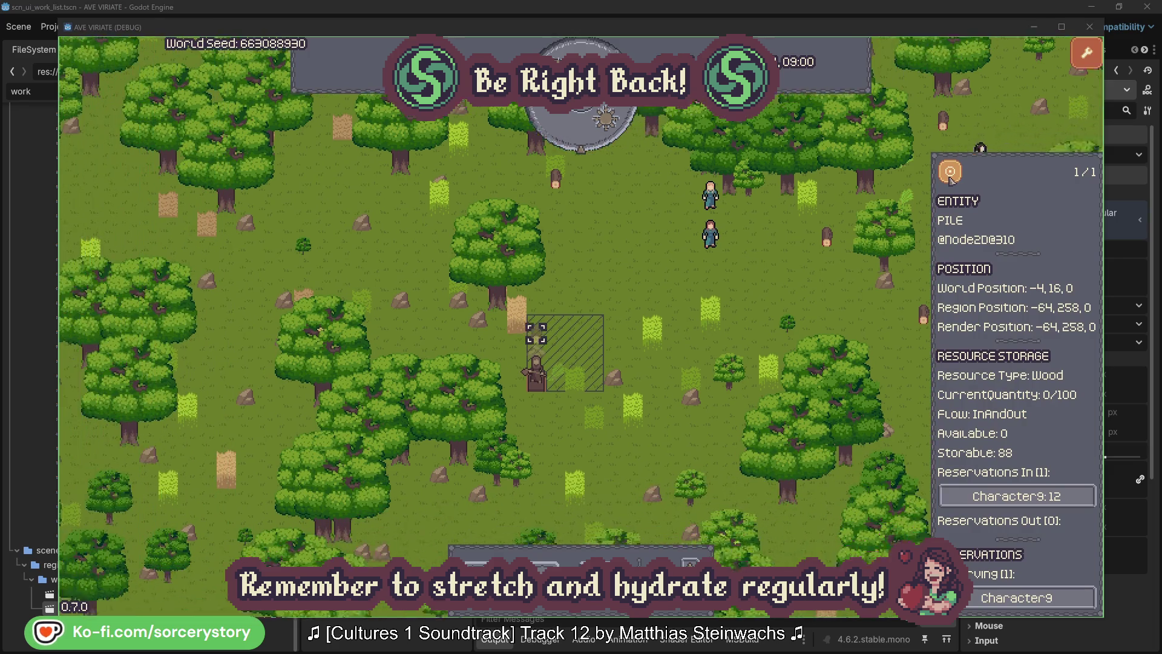
{"action": "left_click", "coordinate": [856, 266]}
{"action": "left_click", "coordinate": [763, 226]}
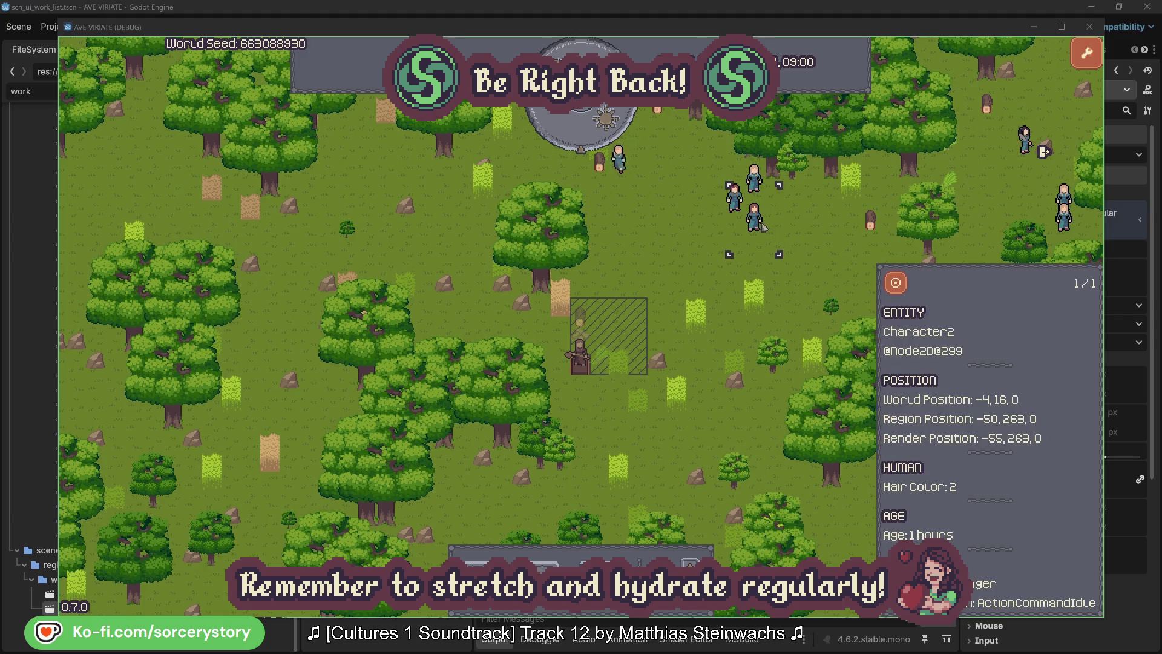